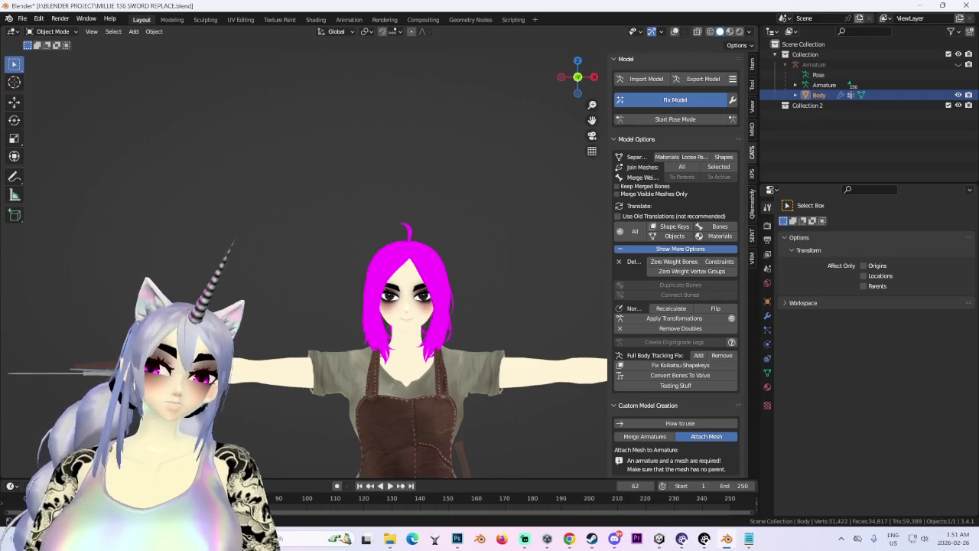
Step: Show the avatar in Material Preview with its textures, viewed from the front
{"action": "left_click", "coordinate": [730, 32]}
{"action": "left_click_drag", "start_coordinate": [398, 383], "coordinate": [436, 400]}
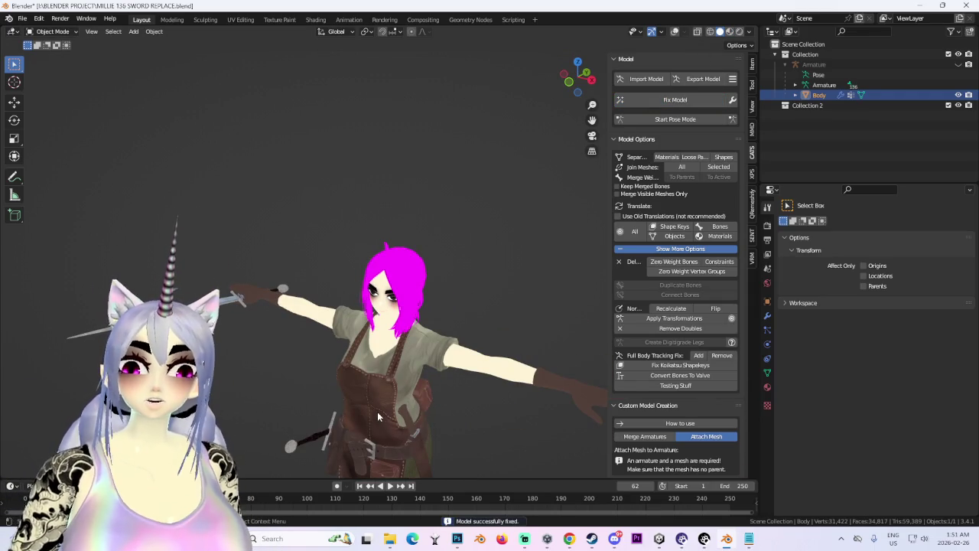
{"action": "left_click", "coordinate": [571, 90]}
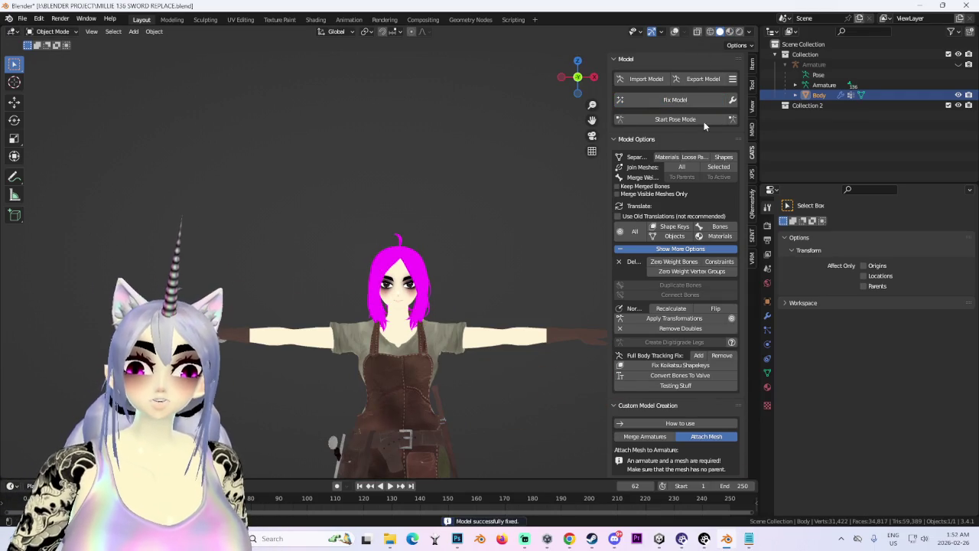
{"action": "left_click", "coordinate": [705, 78]}
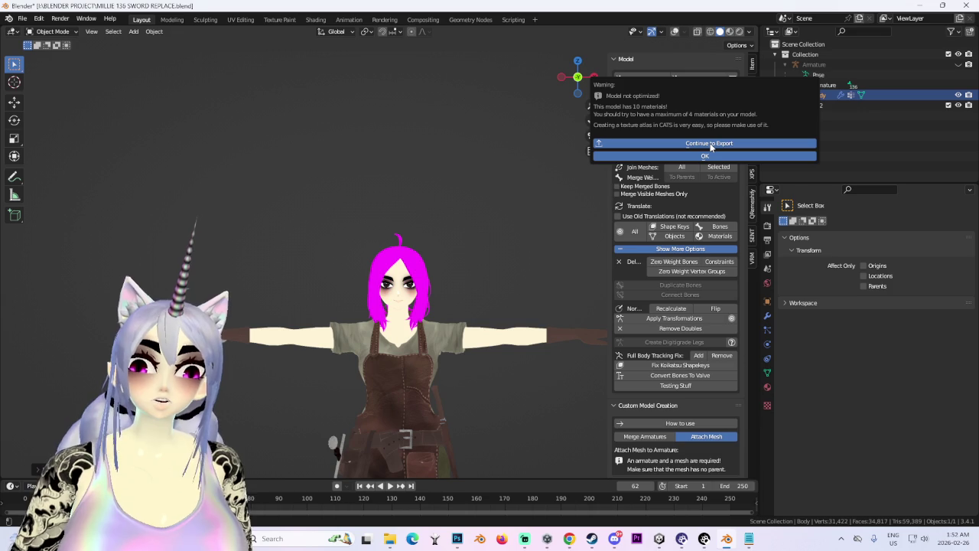
Step: Remove the duplicate MI_sword_3.001 material slot from the Body mesh
{"action": "left_click", "coordinate": [767, 387]}
{"action": "left_click", "coordinate": [830, 256]}
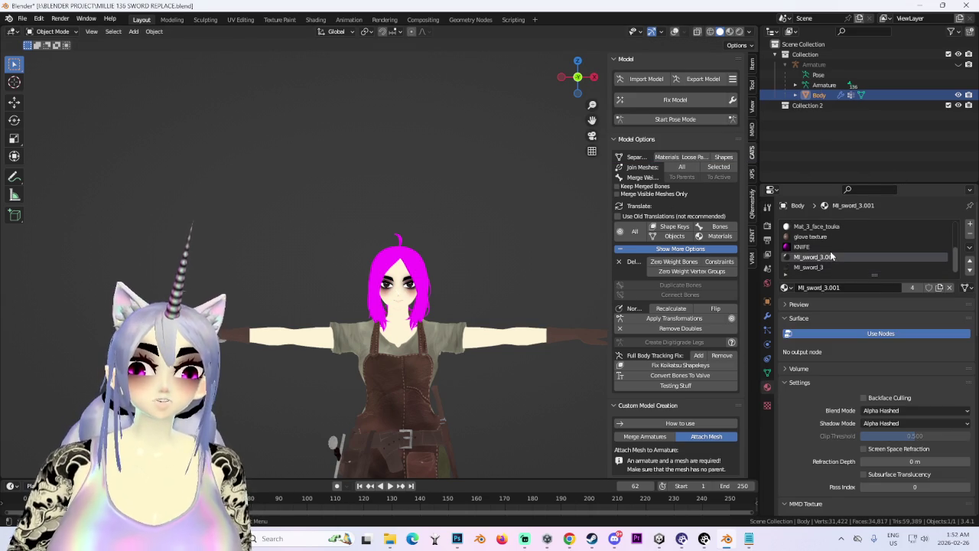
{"action": "left_click_drag", "start_coordinate": [346, 330], "coordinate": [422, 236]}
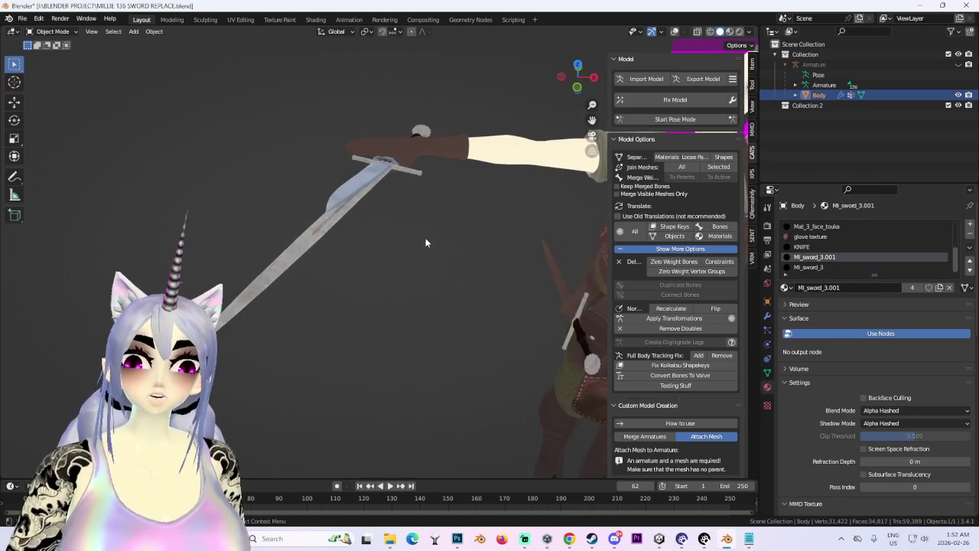
{"action": "scroll", "coordinate": [422, 236], "scroll_direction": "up", "scroll_amount": 5}
{"action": "left_click", "coordinate": [970, 233]}
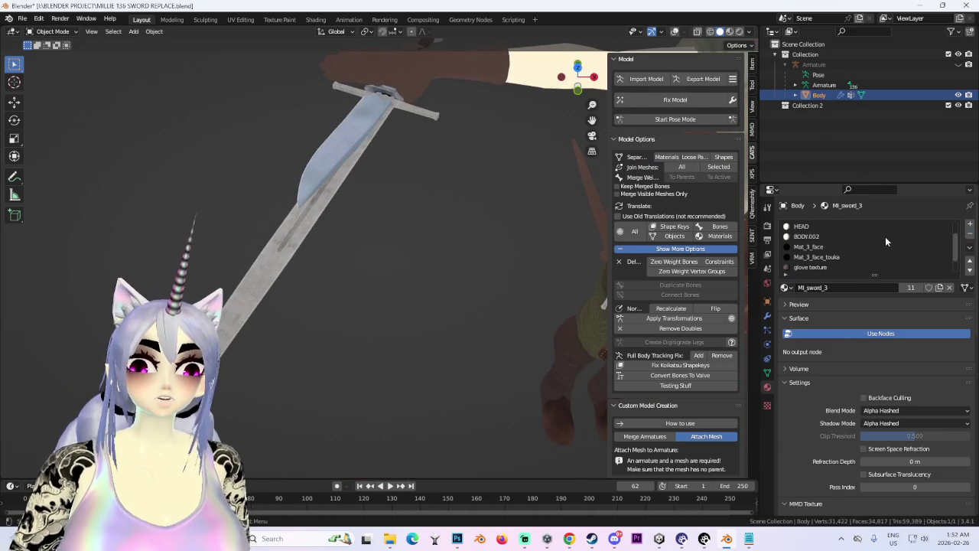
Step: Review the Body slots: Mat_3_face_touka, glove texture, MI_sword_3, BODY.002 and Hair
{"action": "left_click", "coordinate": [824, 258]}
{"action": "scroll", "coordinate": [902, 252], "scroll_direction": "up", "scroll_amount": 3}
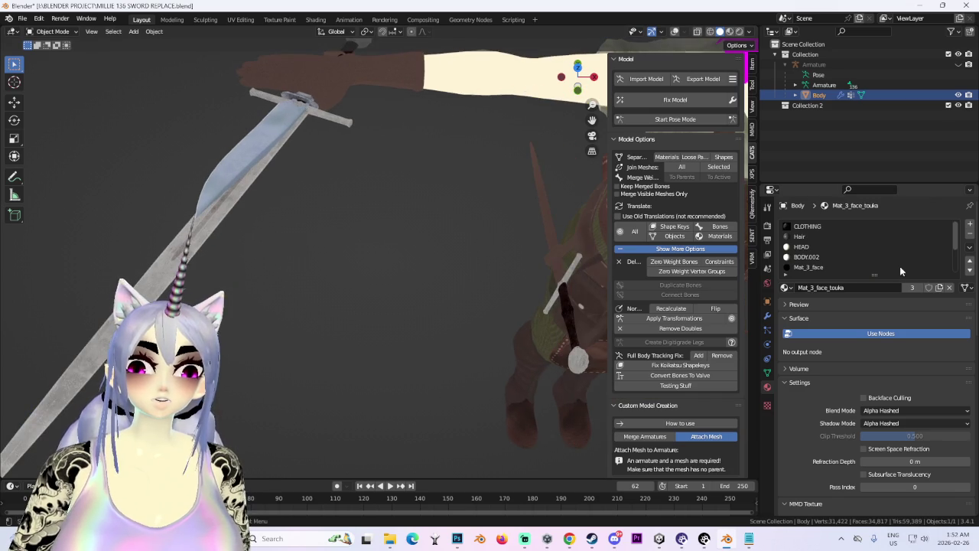
{"action": "scroll", "coordinate": [827, 242], "scroll_direction": "down", "scroll_amount": 2}
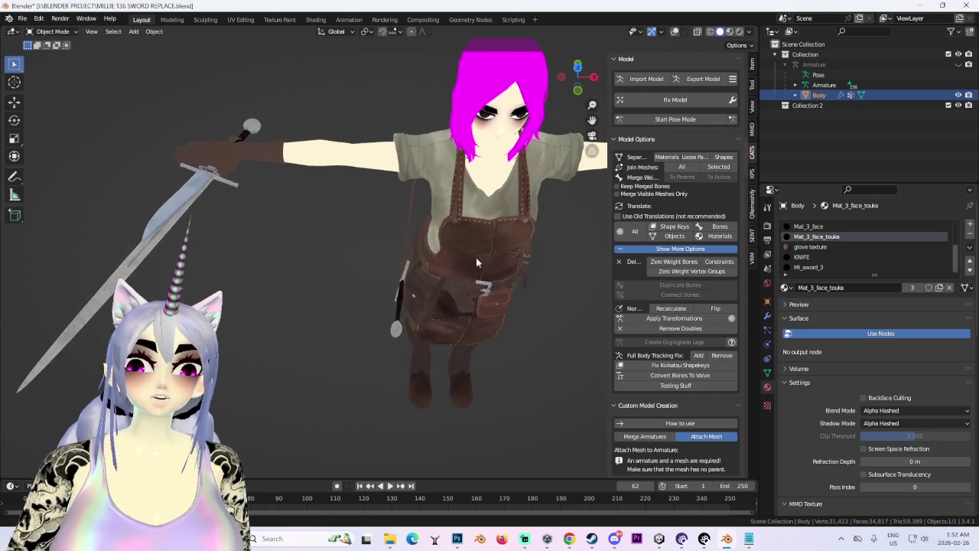
{"action": "scroll", "coordinate": [591, 270], "scroll_direction": "up", "scroll_amount": 5}
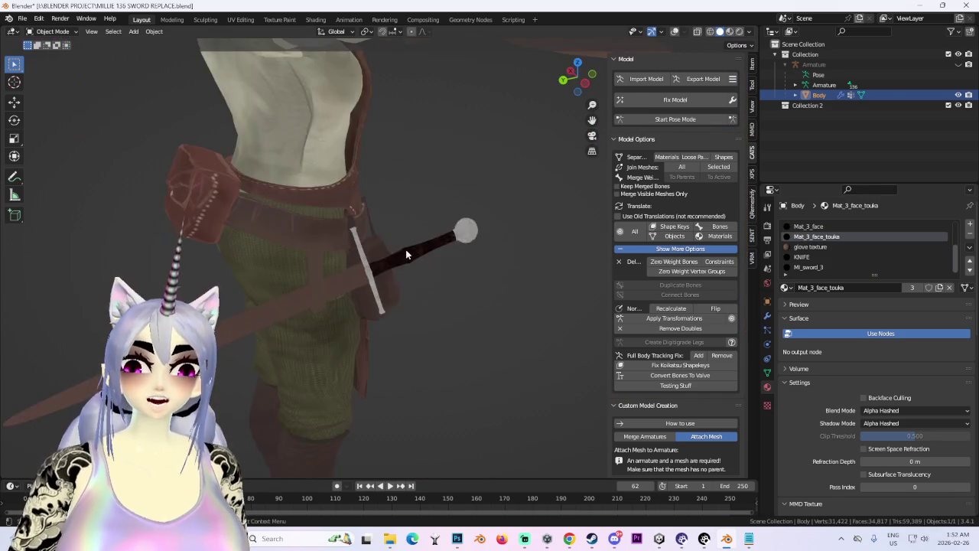
{"action": "scroll", "coordinate": [494, 234], "scroll_direction": "down", "scroll_amount": 5}
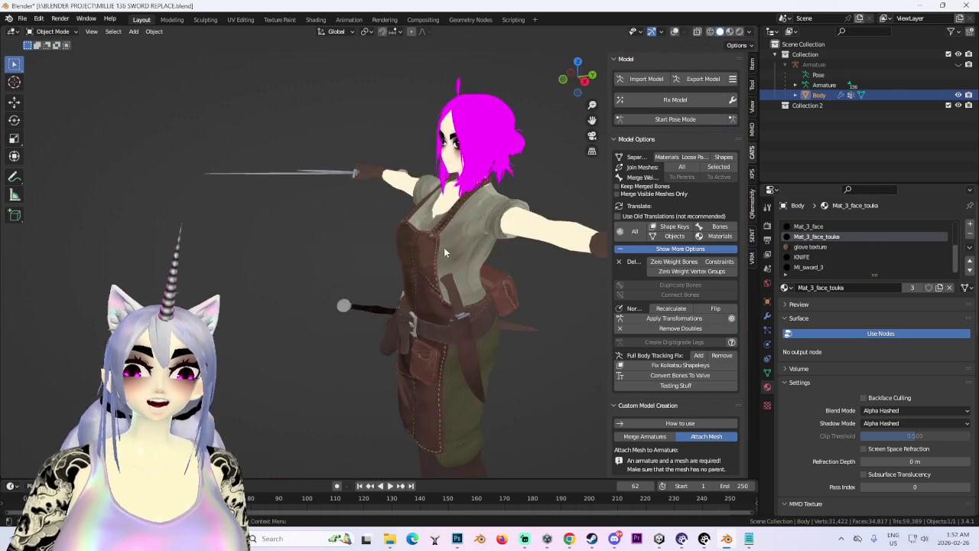
{"action": "scroll", "coordinate": [463, 271], "scroll_direction": "up", "scroll_amount": 2}
{"action": "left_click", "coordinate": [812, 247]}
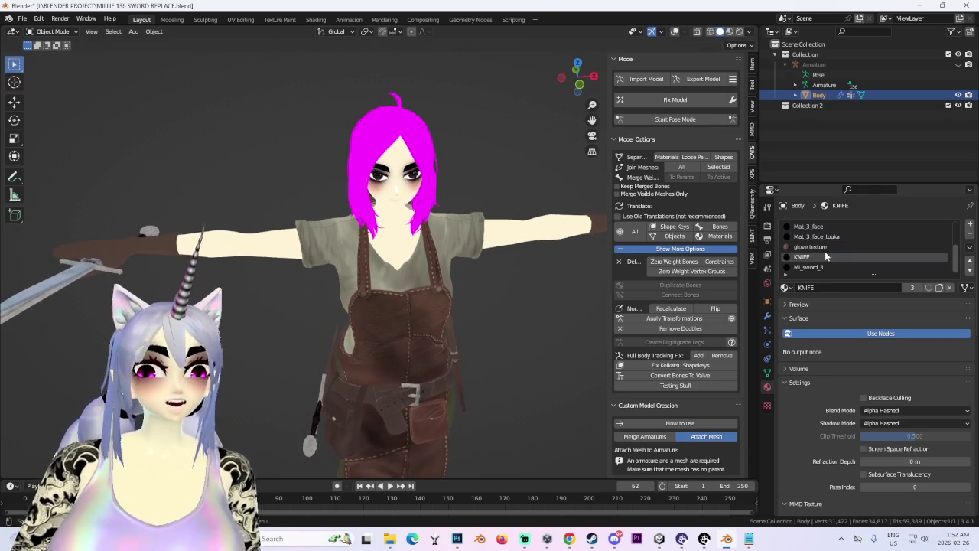
{"action": "left_click", "coordinate": [811, 267]}
{"action": "scroll", "coordinate": [498, 270], "scroll_direction": "up", "scroll_amount": 2}
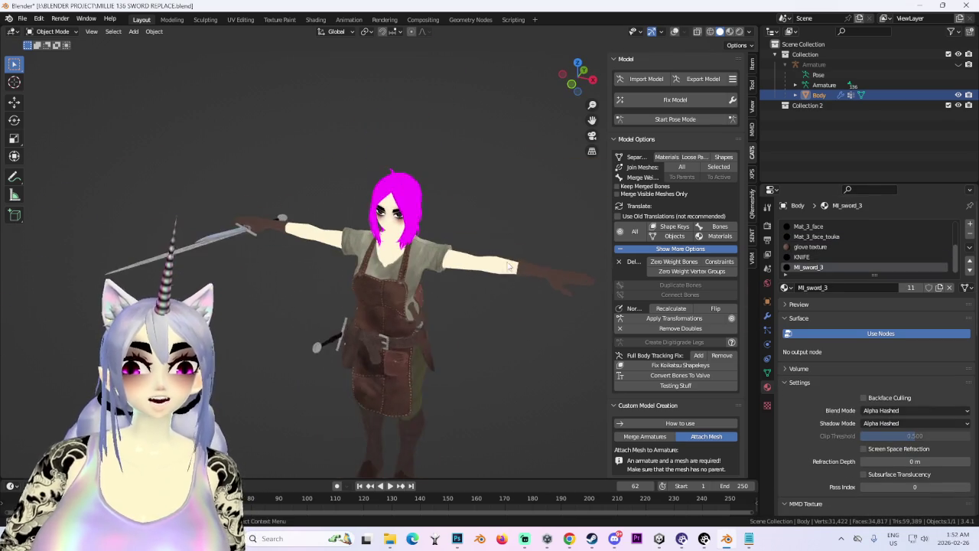
{"action": "scroll", "coordinate": [790, 251], "scroll_direction": "down", "scroll_amount": 2}
{"action": "scroll", "coordinate": [849, 224], "scroll_direction": "up", "scroll_amount": 2}
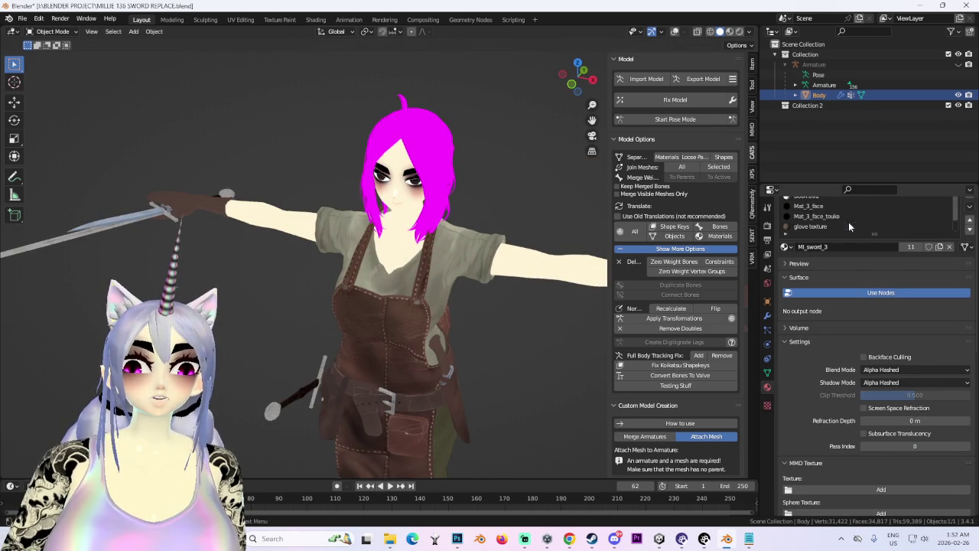
{"action": "left_click", "coordinate": [831, 218]}
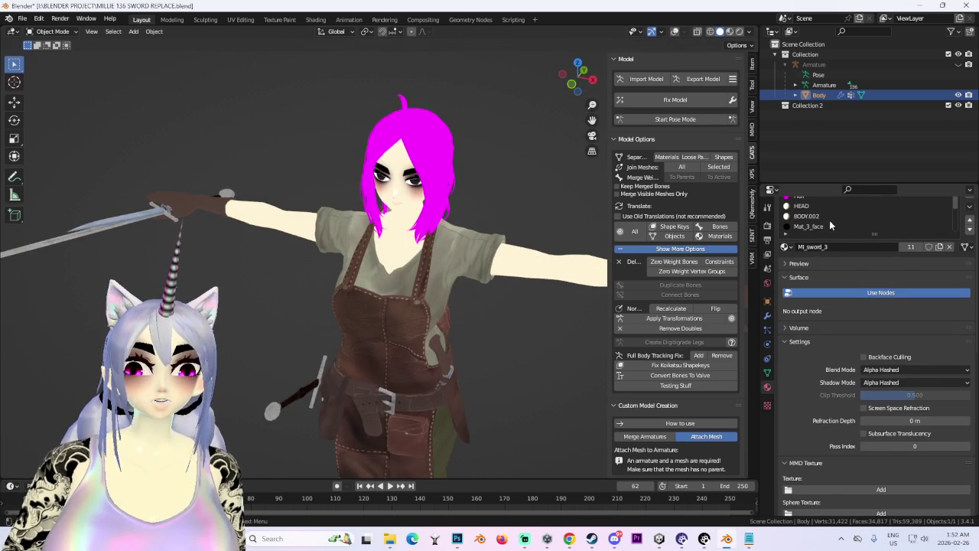
{"action": "left_click", "coordinate": [819, 198]}
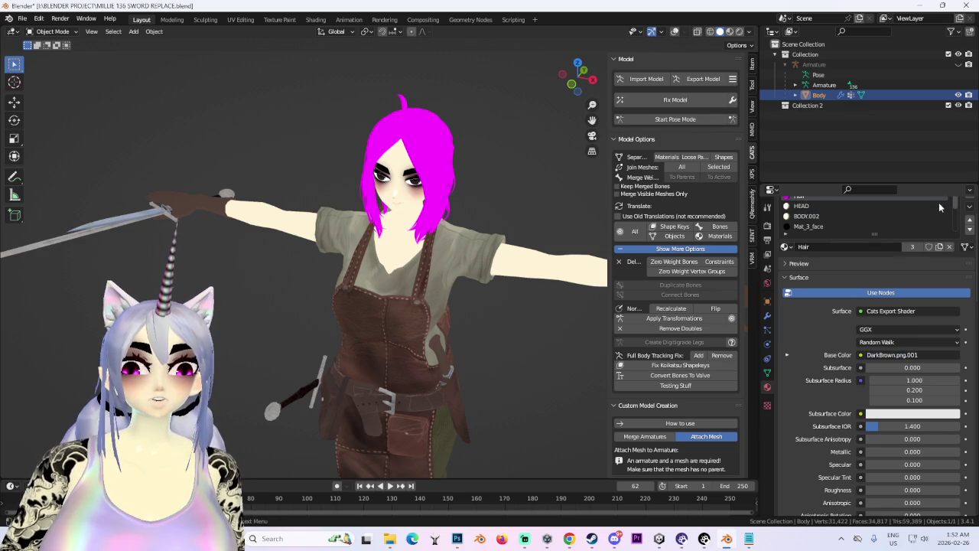
Step: Enlarge the material list, check Mat_3_face and BODY.002, then bring up the Cats FBX export window
{"action": "left_click_drag", "start_coordinate": [925, 184], "coordinate": [925, 101]}
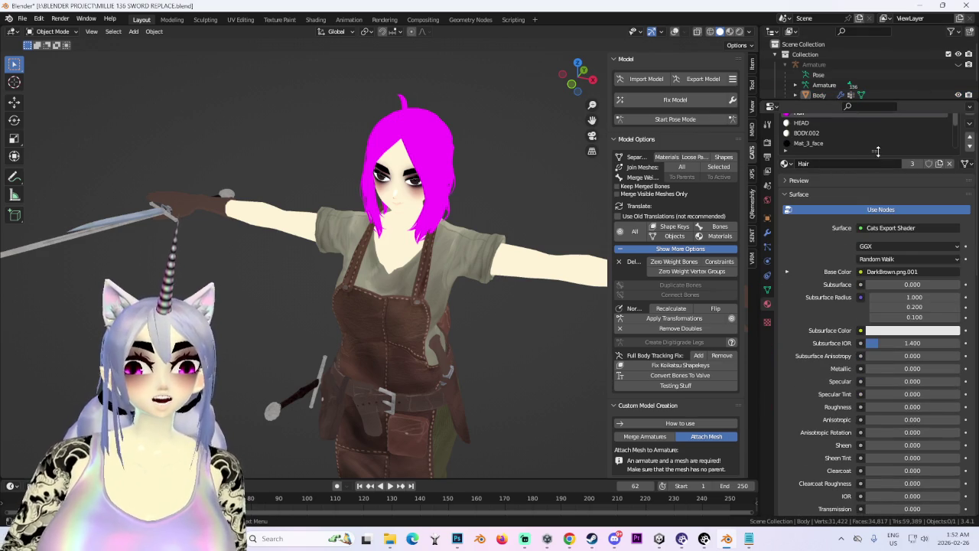
{"action": "left_click_drag", "start_coordinate": [875, 152], "coordinate": [857, 339]}
{"action": "scroll", "coordinate": [857, 306], "scroll_direction": "up", "scroll_amount": 2}
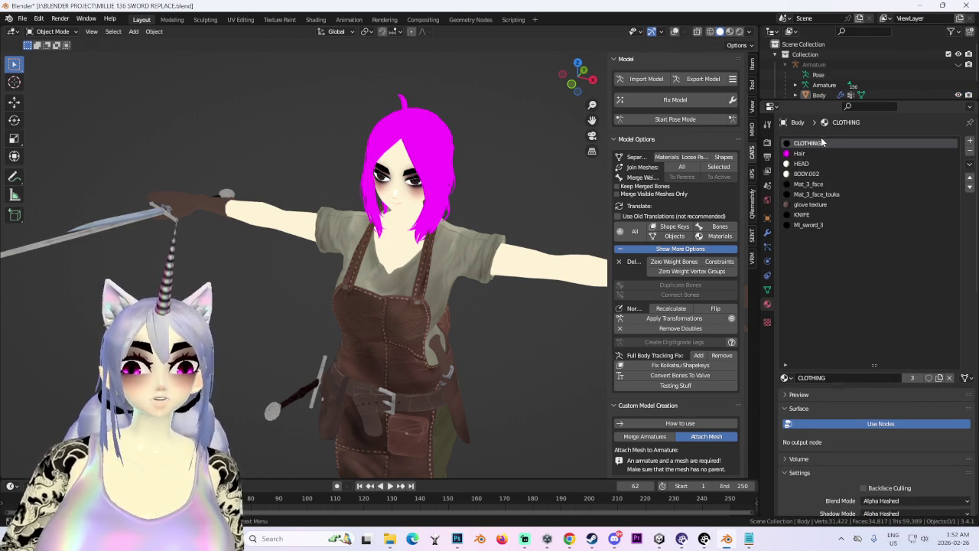
{"action": "left_click", "coordinate": [809, 185]}
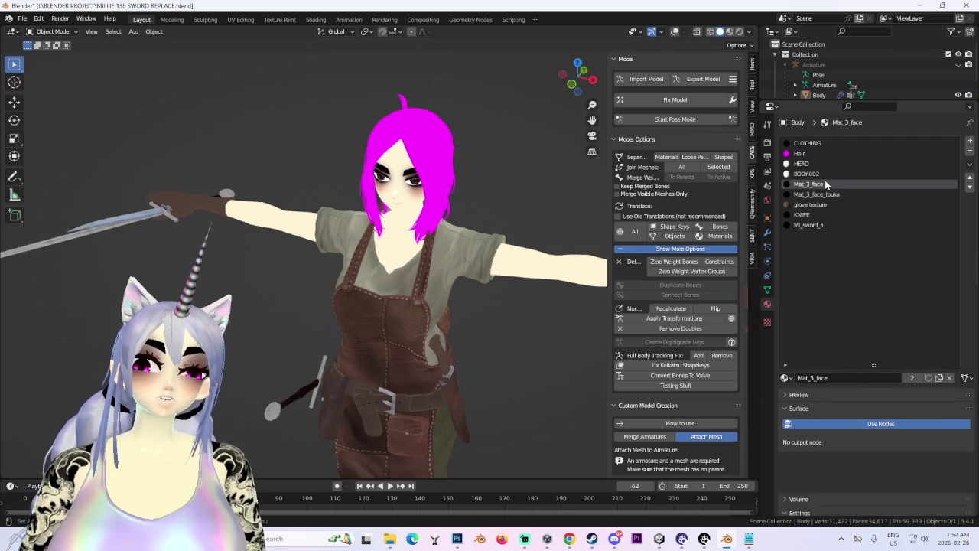
{"action": "left_click", "coordinate": [824, 173]}
{"action": "scroll", "coordinate": [461, 234], "scroll_direction": "up", "scroll_amount": 4}
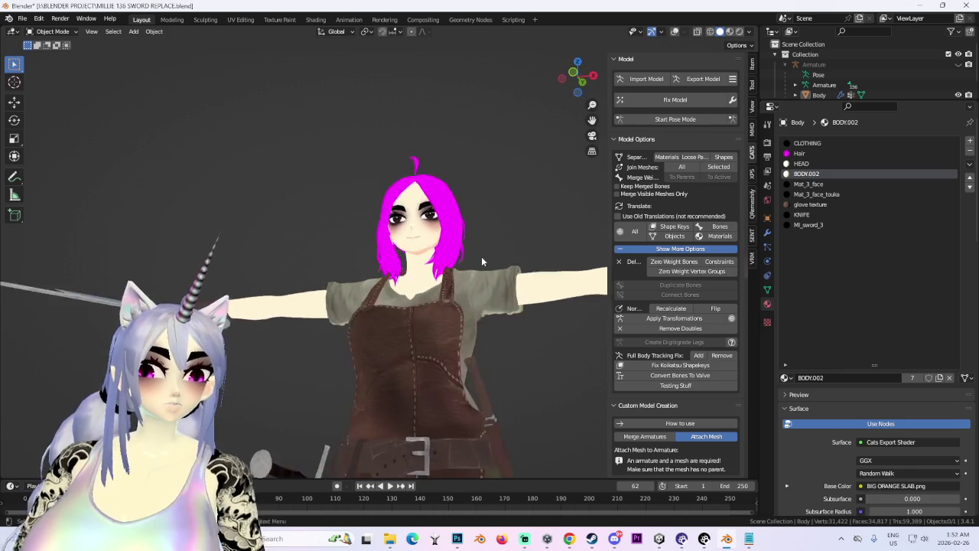
{"action": "scroll", "coordinate": [459, 283], "scroll_direction": "down", "scroll_amount": 4}
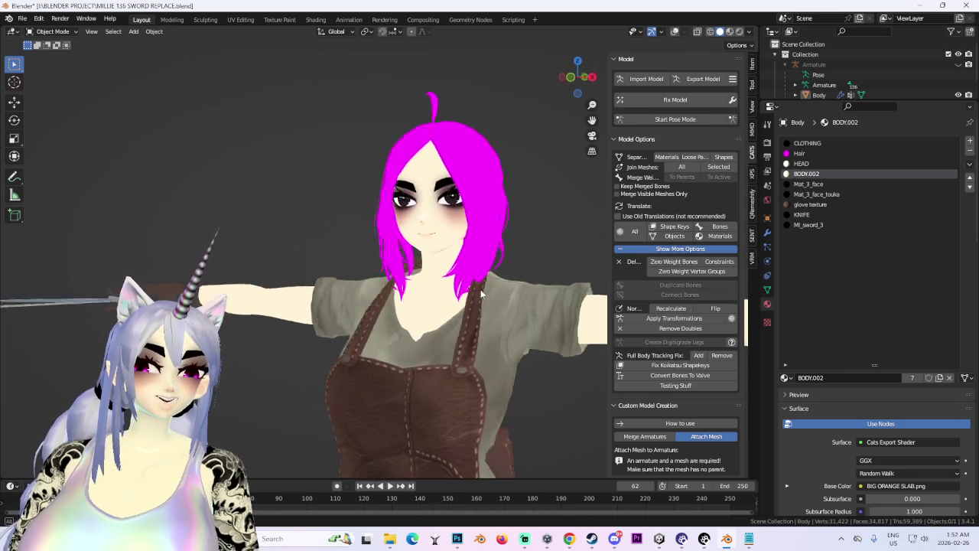
{"action": "scroll", "coordinate": [471, 290], "scroll_direction": "up", "scroll_amount": 4}
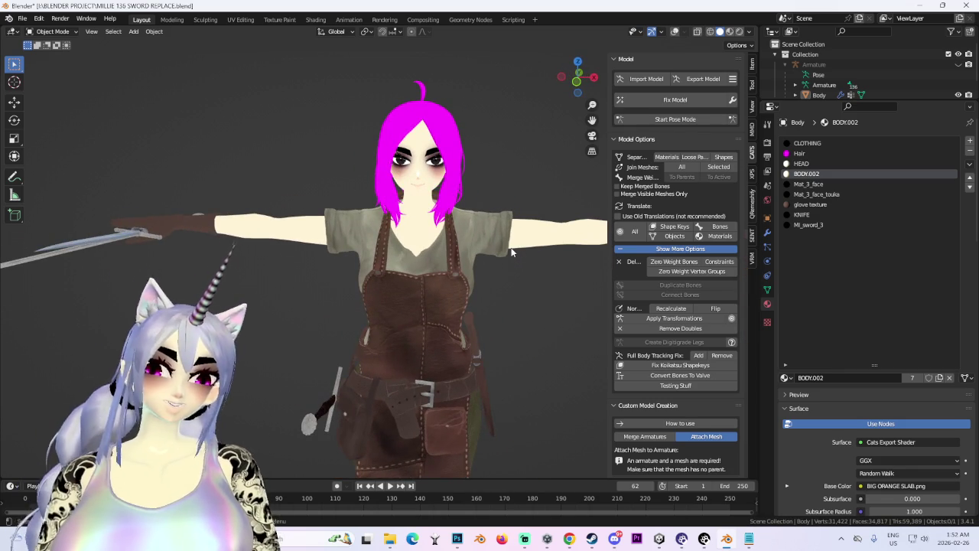
{"action": "left_click", "coordinate": [703, 79]}
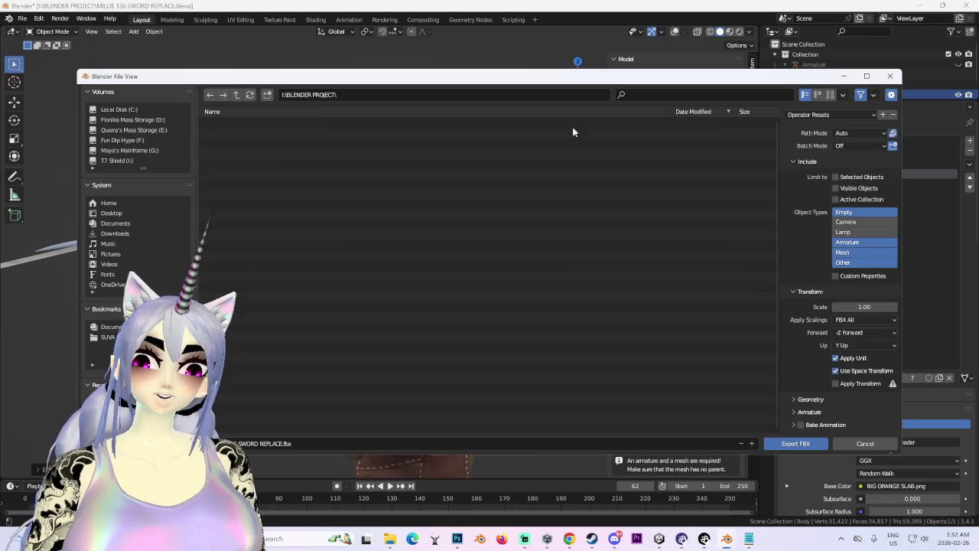
Step: Change the file name's version number to 137 and export the SWORD REPLACE FBX
{"action": "left_click", "coordinate": [238, 445]}
{"action": "left_click", "coordinate": [239, 445]}
{"action": "key", "text": "BackSpace"}
{"action": "type", "text": "7"}
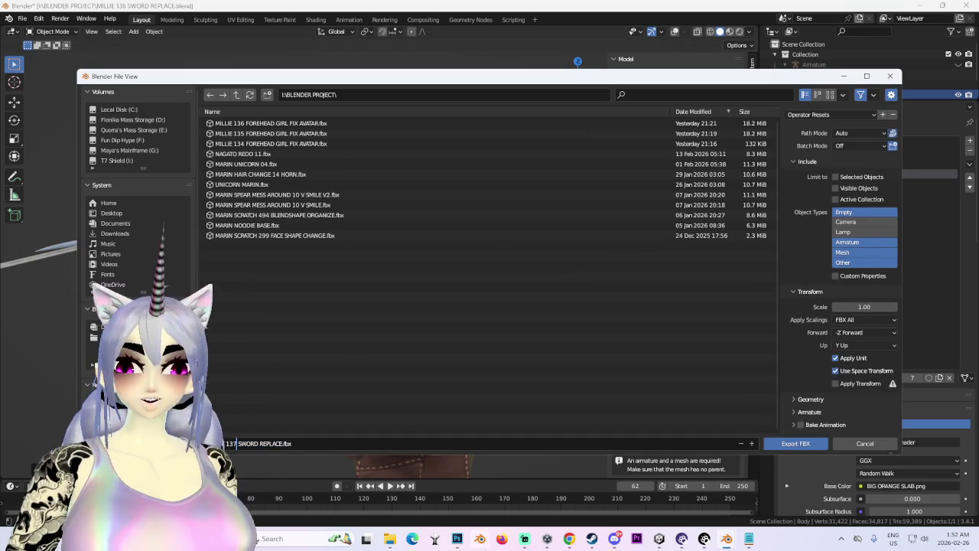
{"action": "left_click", "coordinate": [791, 444]}
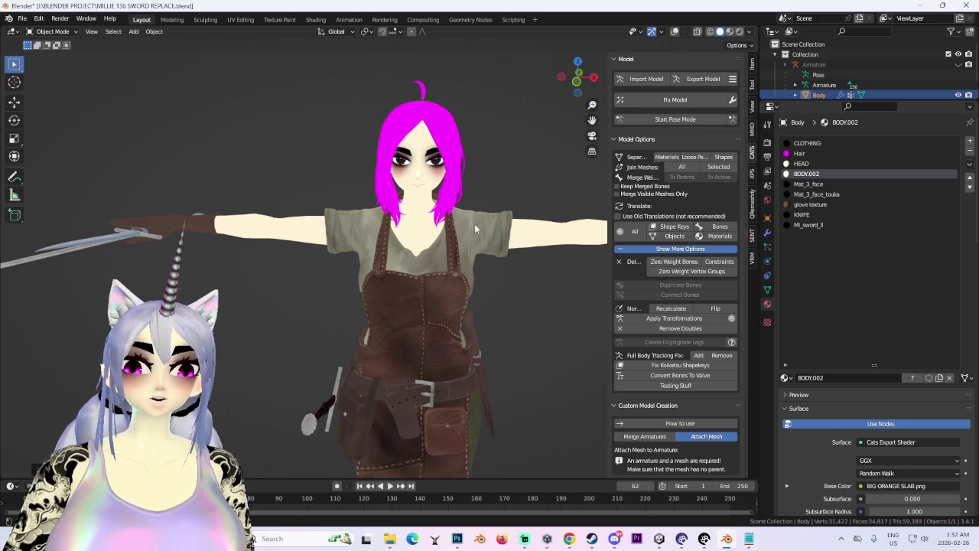
Step: Inspect the avatar from above and front, and enlarge the outliner to show Collection 2
{"action": "scroll", "coordinate": [474, 224], "scroll_direction": "down", "scroll_amount": 4}
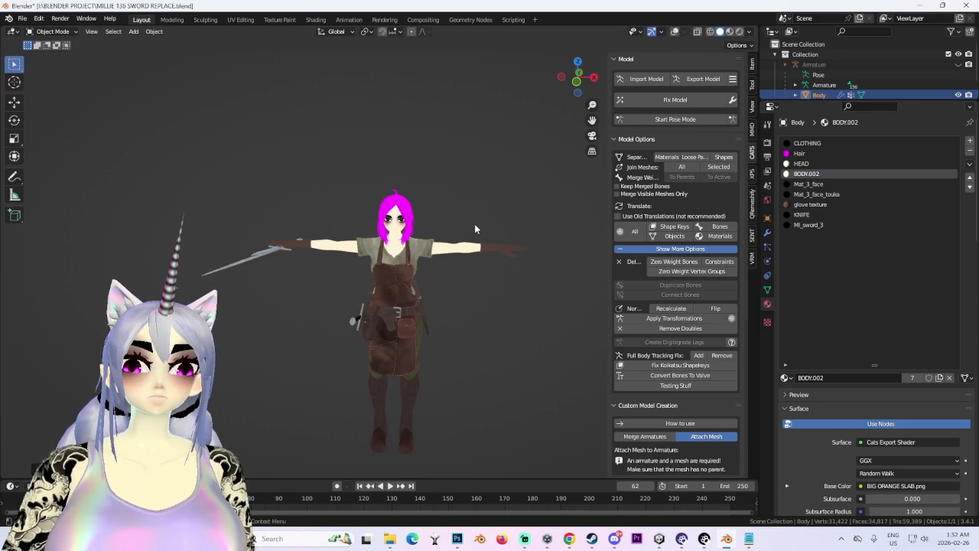
{"action": "scroll", "coordinate": [456, 292], "scroll_direction": "up", "scroll_amount": 4}
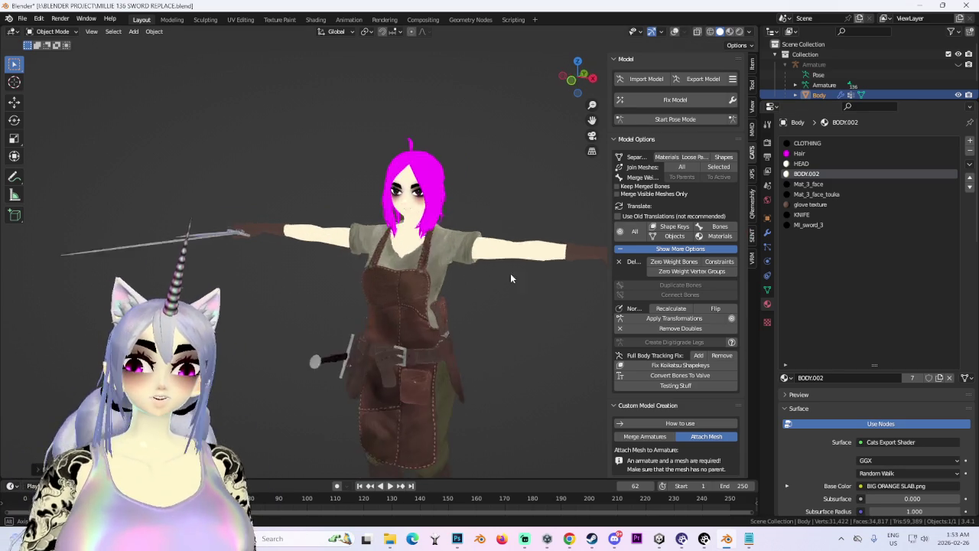
{"action": "mouse_move", "coordinate": [601, 105]}
{"action": "left_mouse_down"}
{"action": "mouse_move", "coordinate": [505, 153]}
{"action": "mouse_move", "coordinate": [358, 257]}
{"action": "mouse_move", "coordinate": [224, 242]}
{"action": "left_mouse_up"}
{"action": "left_click", "coordinate": [578, 76]}
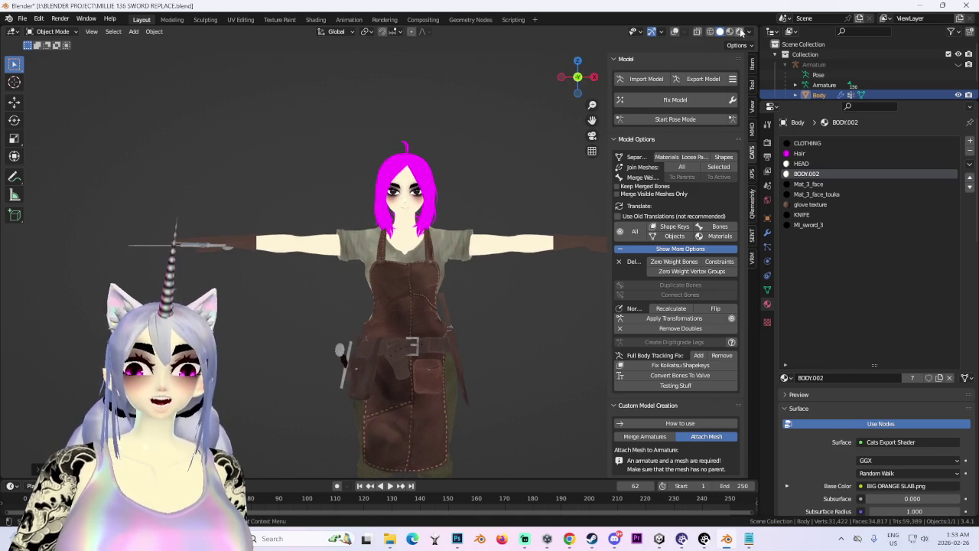
{"action": "left_click_drag", "start_coordinate": [897, 107], "coordinate": [898, 255]}
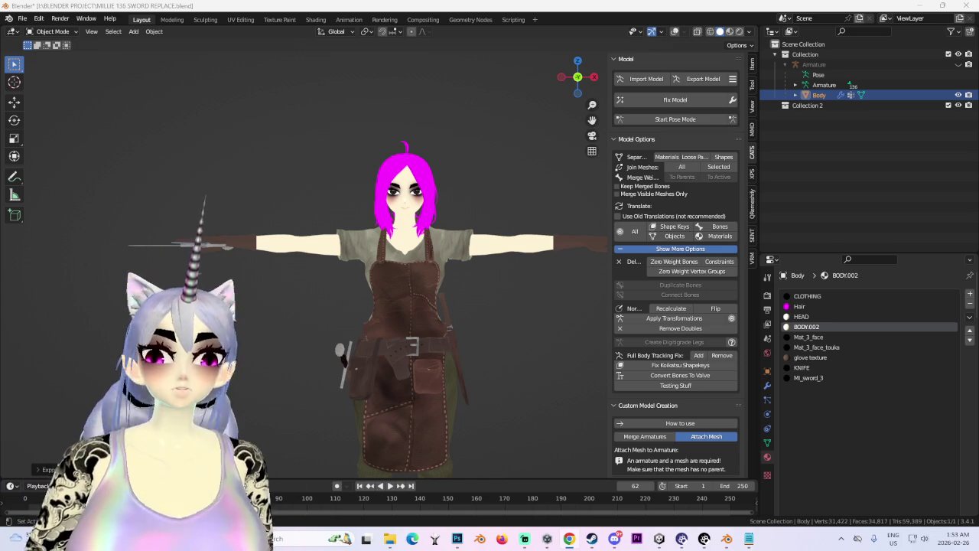
Step: Leave Blender and minimize Photoshop to get back to the Unity editor
{"action": "key", "text": "alt+Tab"}
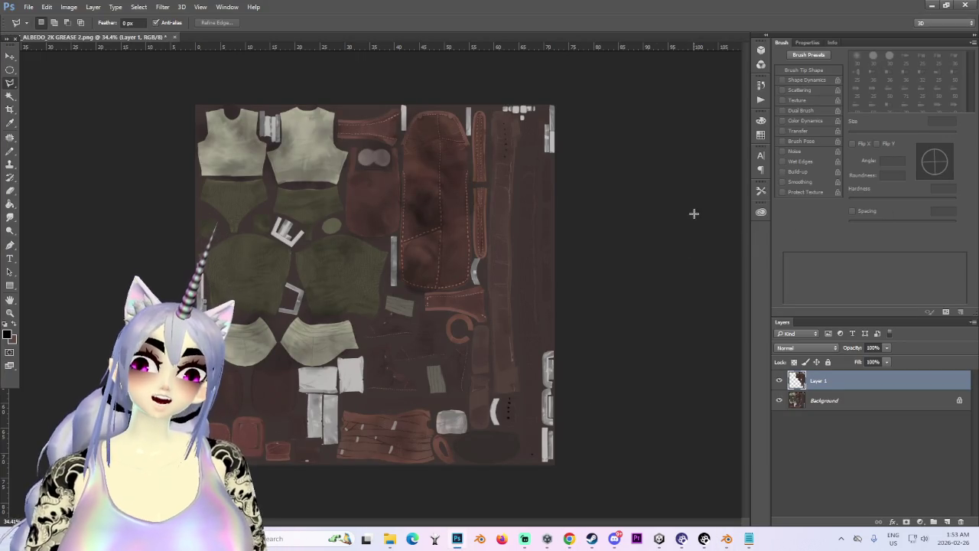
{"action": "mouse_move", "coordinate": [271, 27]}
{"action": "left_mouse_down"}
{"action": "mouse_move", "coordinate": [332, 26]}
{"action": "mouse_move", "coordinate": [361, 68]}
{"action": "left_mouse_up"}
{"action": "left_click", "coordinate": [874, 62]}
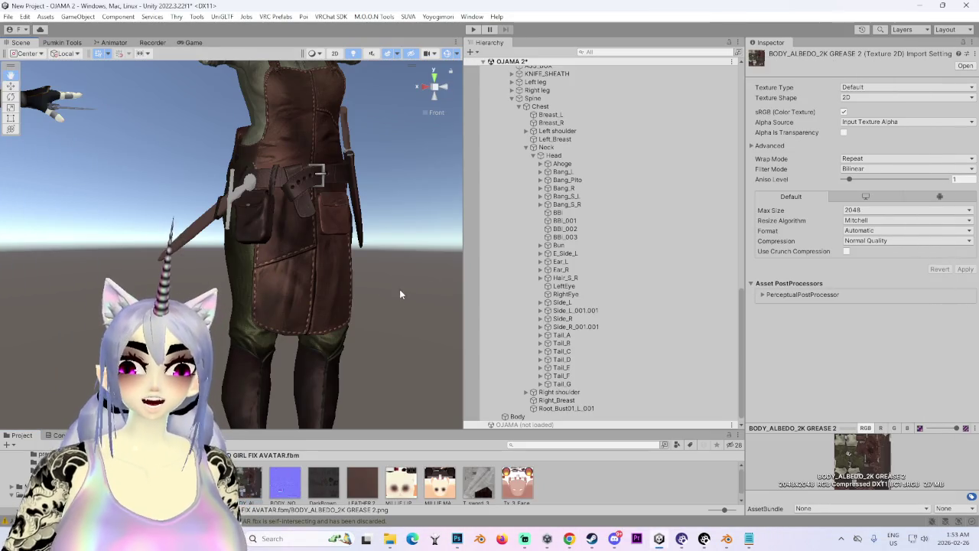
Step: Select the avatar root and ping its MILLIE 136 model asset from the Animator's Avatar field
{"action": "scroll", "coordinate": [313, 284], "scroll_direction": "down", "scroll_amount": 8}
{"action": "scroll", "coordinate": [268, 352], "scroll_direction": "up", "scroll_amount": 5}
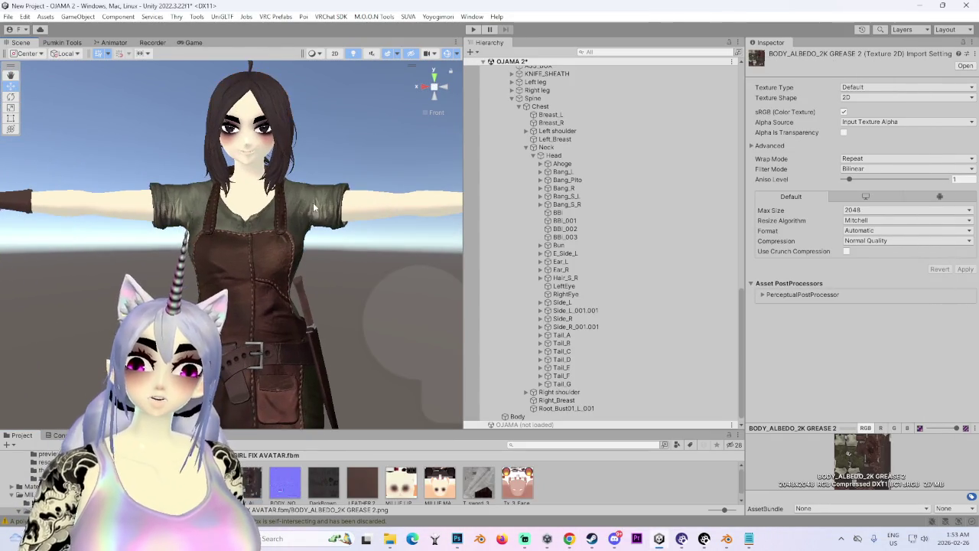
{"action": "left_click", "coordinate": [313, 202]}
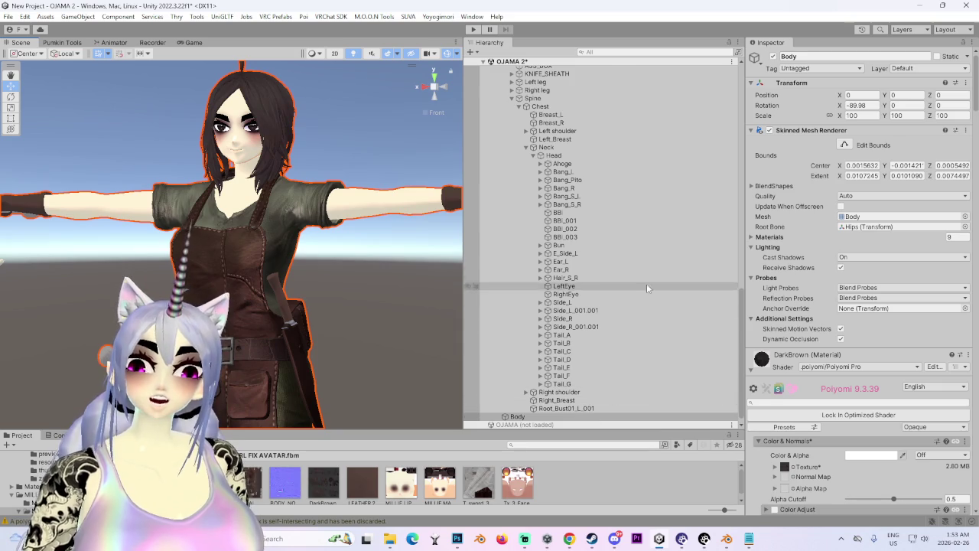
{"action": "scroll", "coordinate": [688, 305], "scroll_direction": "up", "scroll_amount": 5}
{"action": "left_click", "coordinate": [666, 163]}
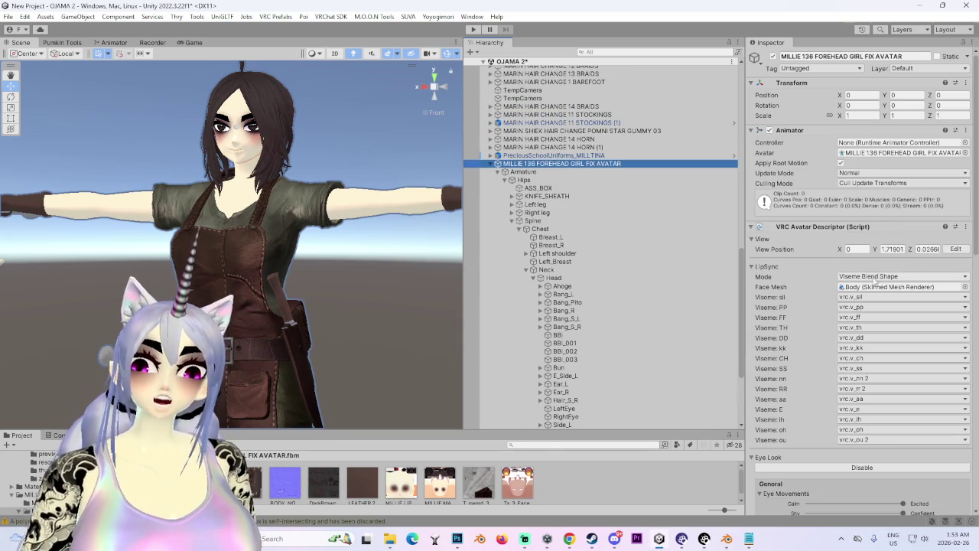
{"action": "left_click", "coordinate": [863, 153]}
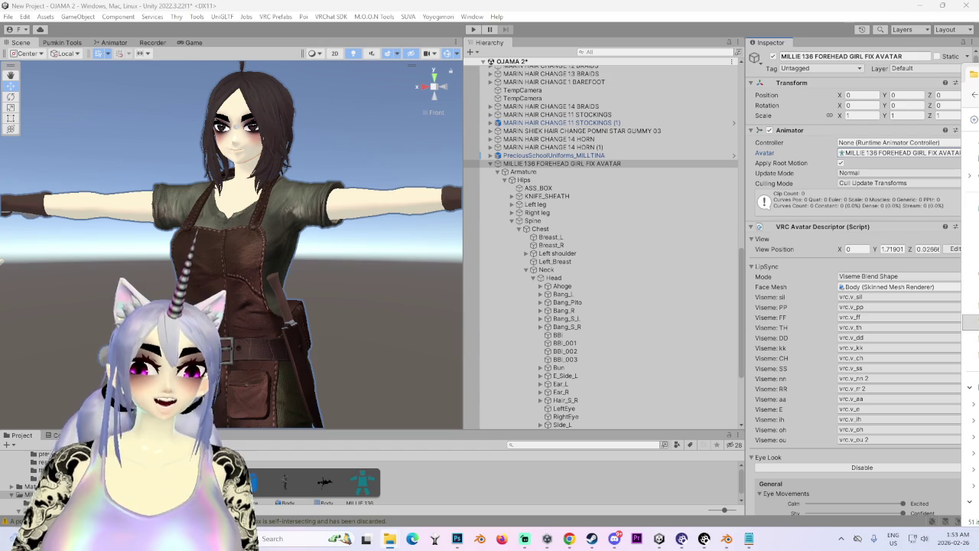
{"action": "left_click", "coordinate": [455, 492]}
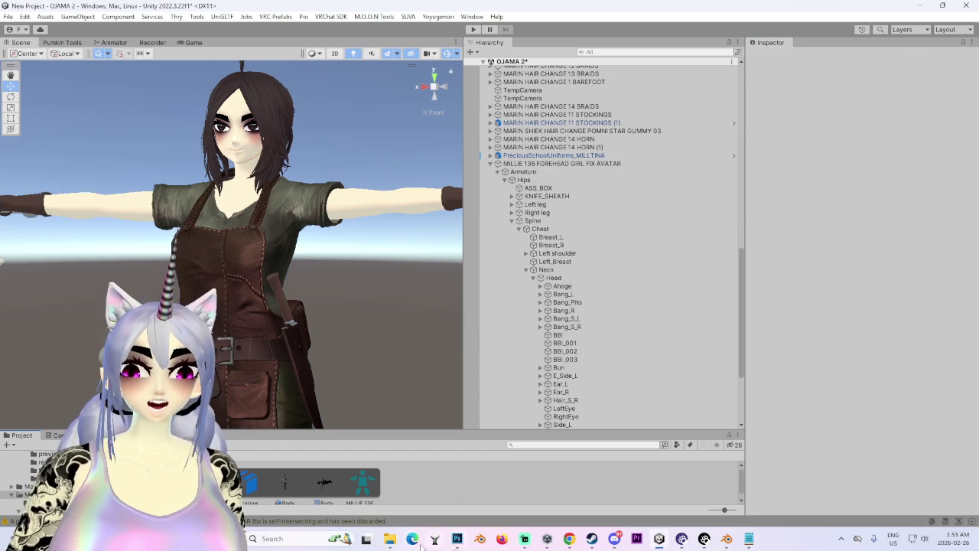
{"action": "mouse_move", "coordinate": [391, 540]}
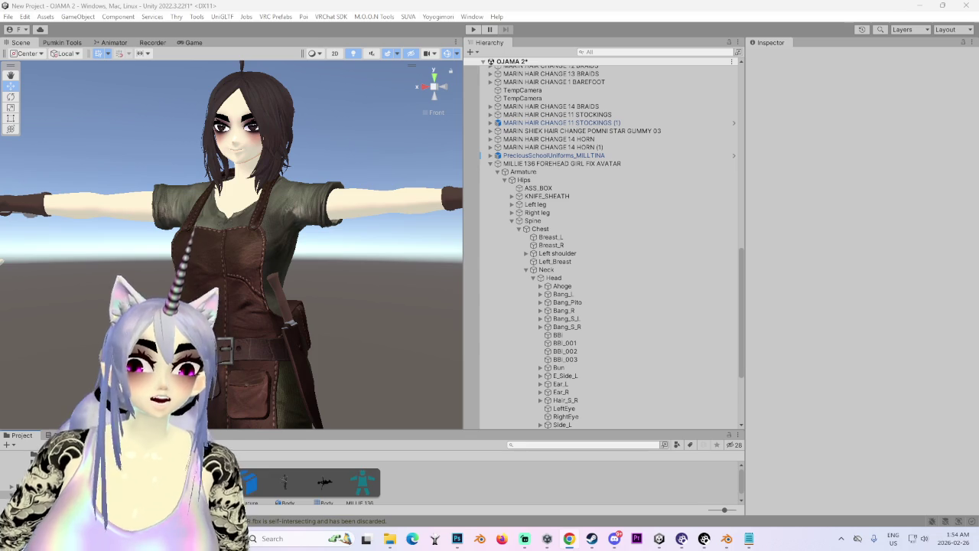
Step: Inspect the avatar from behind, the left side and the front, then close up on the belt
{"action": "mouse_move", "coordinate": [260, 244]}
{"action": "left_mouse_down"}
{"action": "mouse_move", "coordinate": [460, 266]}
{"action": "mouse_move", "coordinate": [313, 249]}
{"action": "mouse_move", "coordinate": [343, 260]}
{"action": "mouse_move", "coordinate": [308, 277]}
{"action": "mouse_move", "coordinate": [295, 264]}
{"action": "left_mouse_up"}
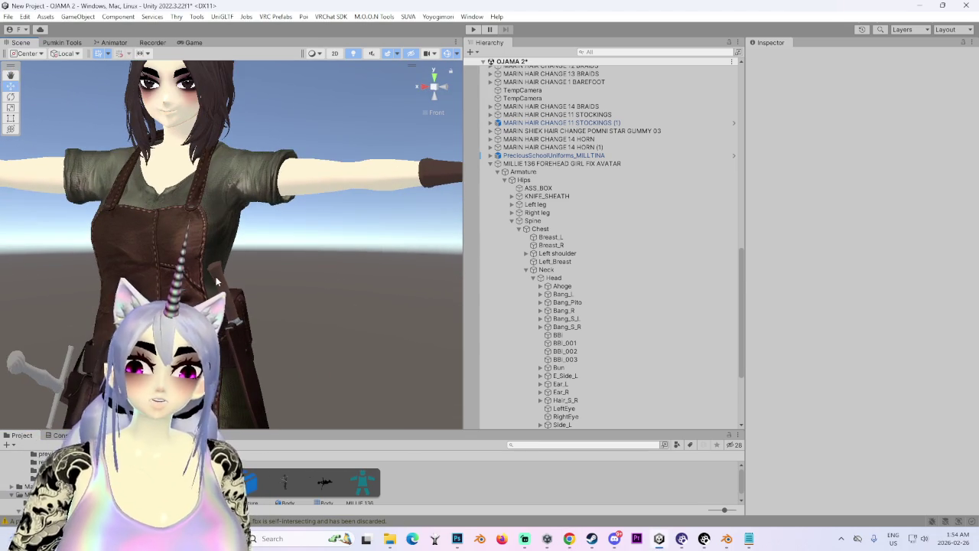
{"action": "left_click", "coordinate": [287, 262]}
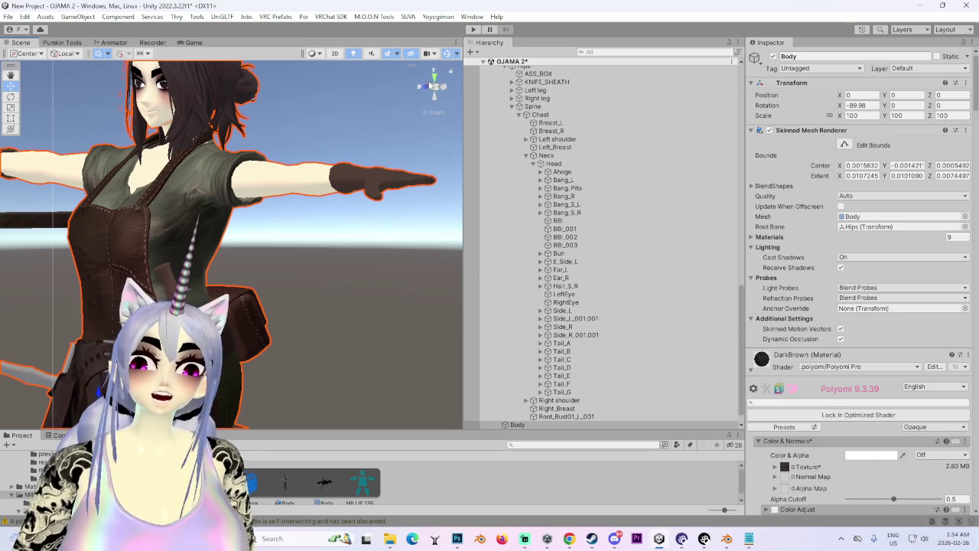
{"action": "left_click", "coordinate": [426, 91]}
{"action": "left_click", "coordinate": [425, 90]}
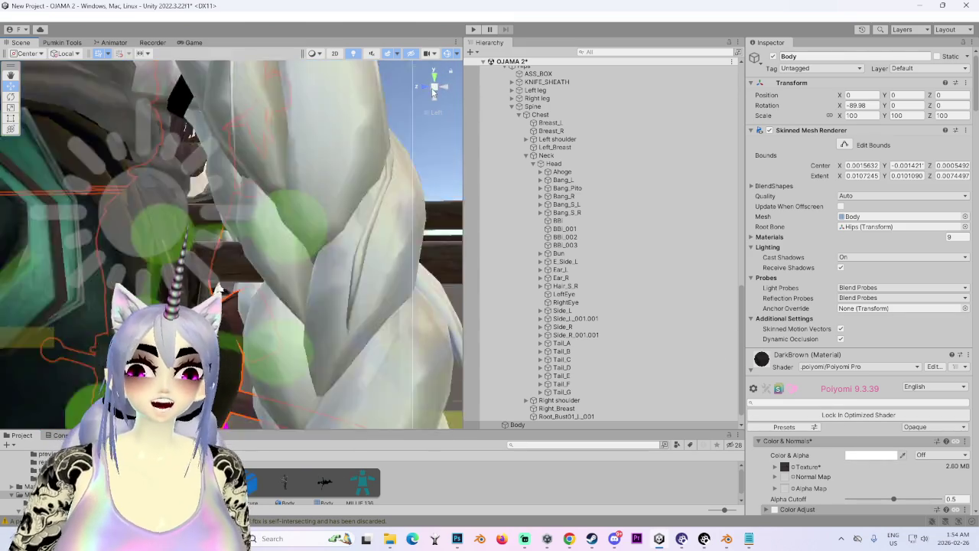
{"action": "left_click", "coordinate": [434, 91]}
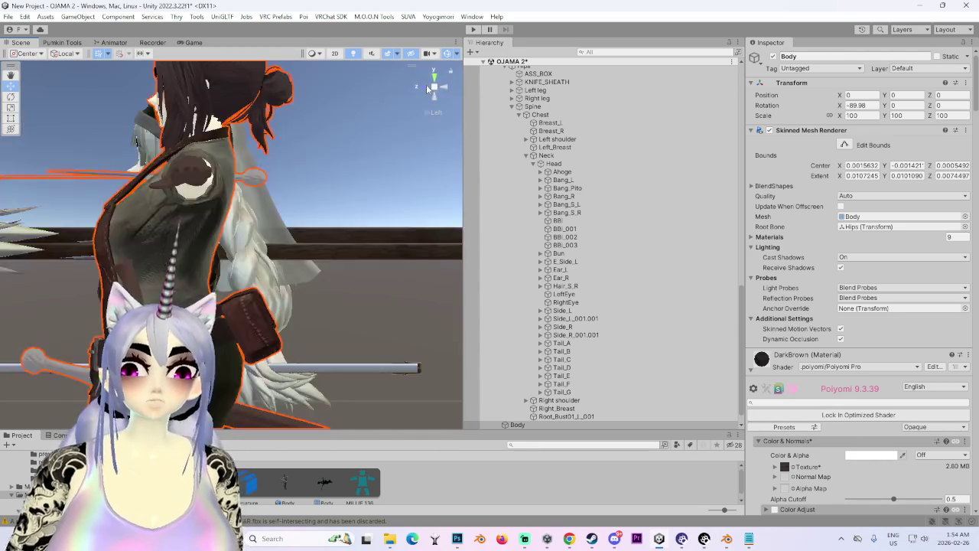
{"action": "left_click_drag", "start_coordinate": [411, 309], "coordinate": [444, 275]}
{"action": "scroll", "coordinate": [840, 394], "scroll_direction": "down", "scroll_amount": 3}
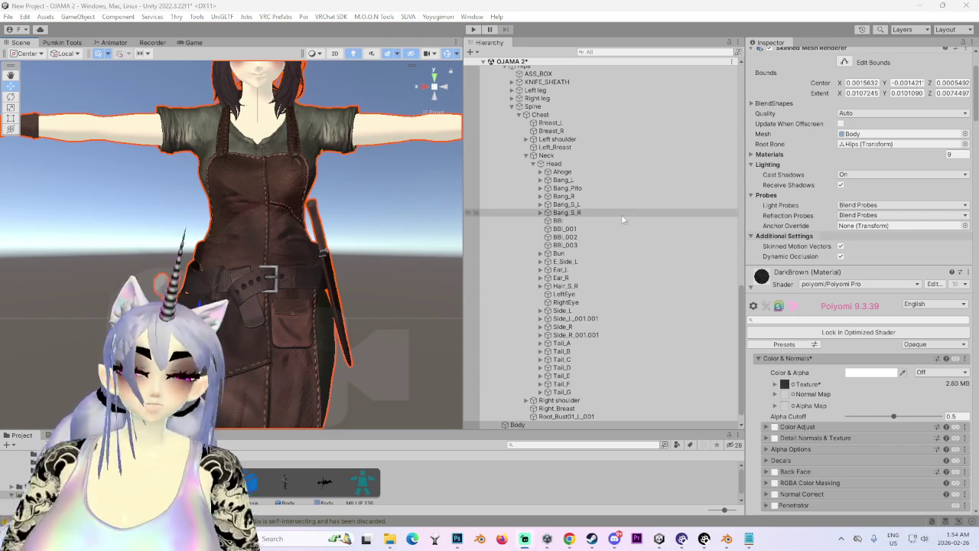
{"action": "scroll", "coordinate": [337, 261], "scroll_direction": "down", "scroll_amount": 2}
{"action": "mouse_move", "coordinate": [260, 273]}
{"action": "left_mouse_down"}
{"action": "mouse_move", "coordinate": [220, 278]}
{"action": "mouse_move", "coordinate": [245, 273]}
{"action": "left_mouse_up"}
Step: Ping the avatar's model folder and drag MILLIE 137 SWORD REPLACE.fbx into it
{"action": "left_click", "coordinate": [244, 272]}
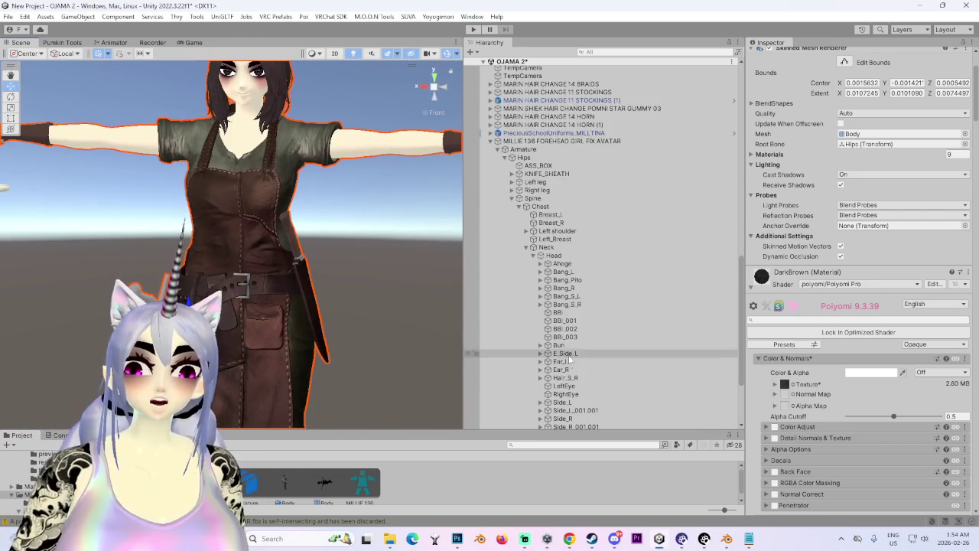
{"action": "scroll", "coordinate": [819, 369], "scroll_direction": "up", "scroll_amount": 3}
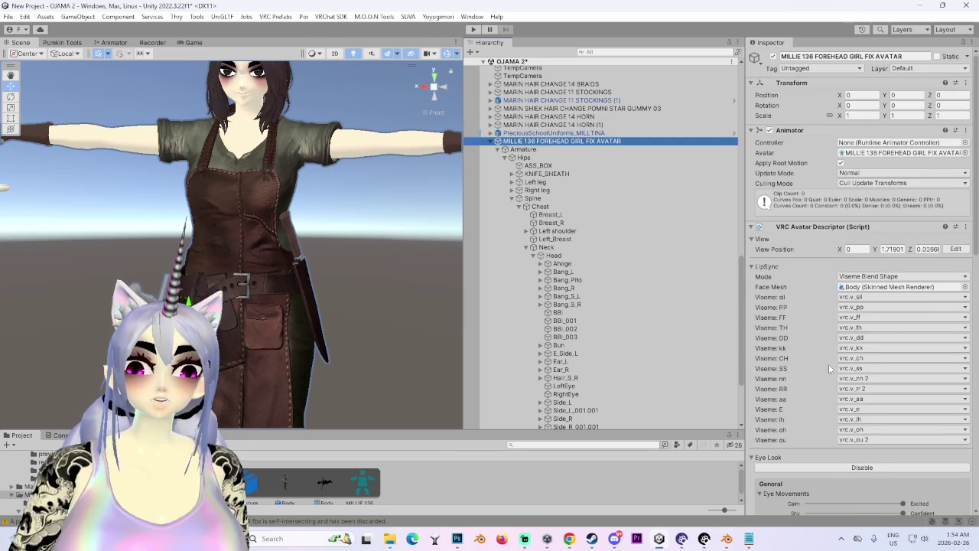
{"action": "left_click", "coordinate": [903, 152]}
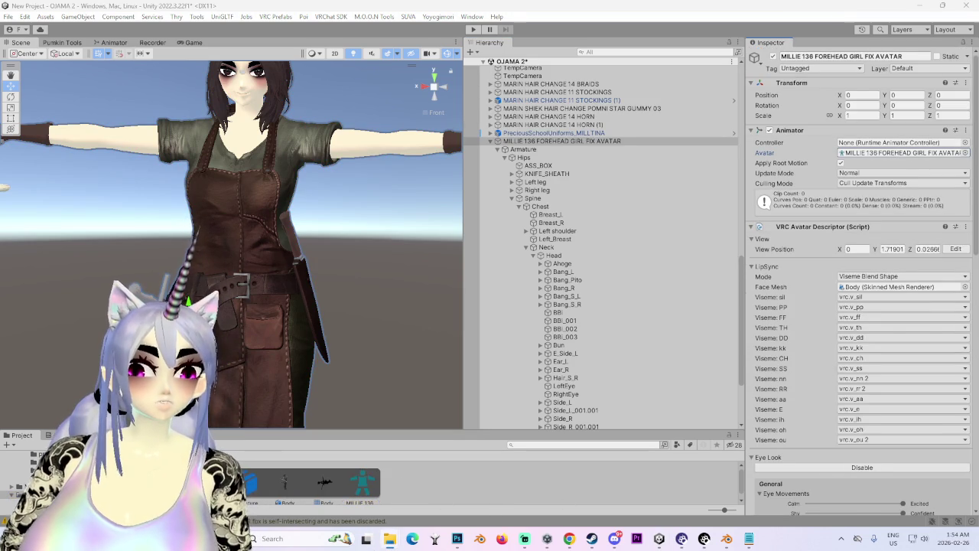
{"action": "left_click_drag", "start_coordinate": [453, 483], "coordinate": [435, 485]}
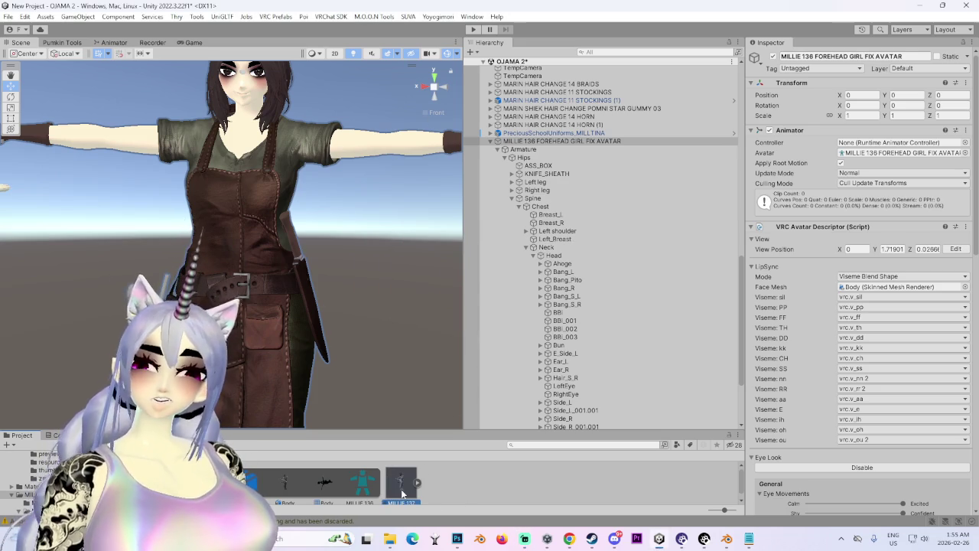
Step: Set MILLIE 137 SWORD REPLACE's material Location to Use External Materials (Legacy) and apply
{"action": "left_click", "coordinate": [401, 490]}
{"action": "left_click", "coordinate": [899, 105]}
{"action": "left_click", "coordinate": [882, 130]}
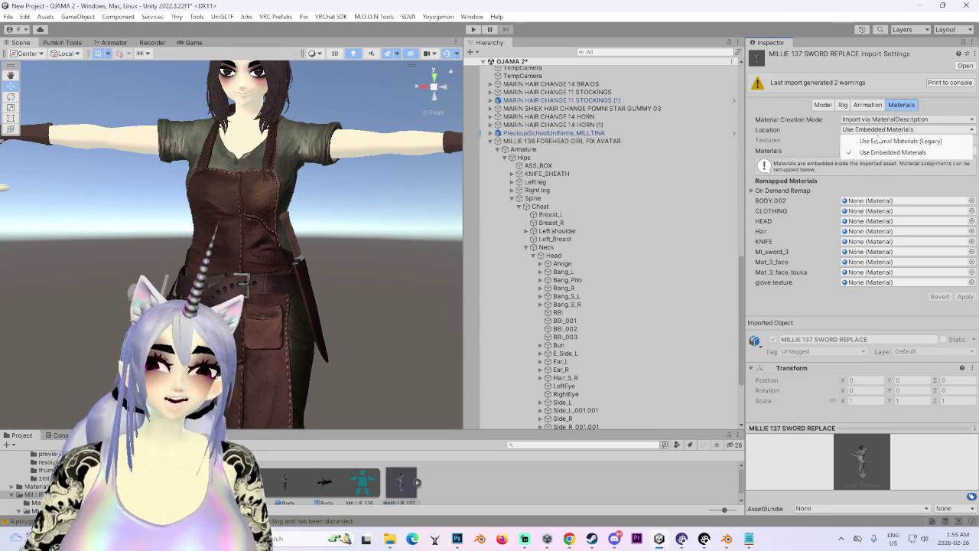
{"action": "left_click", "coordinate": [880, 142]}
{"action": "left_click", "coordinate": [965, 199]}
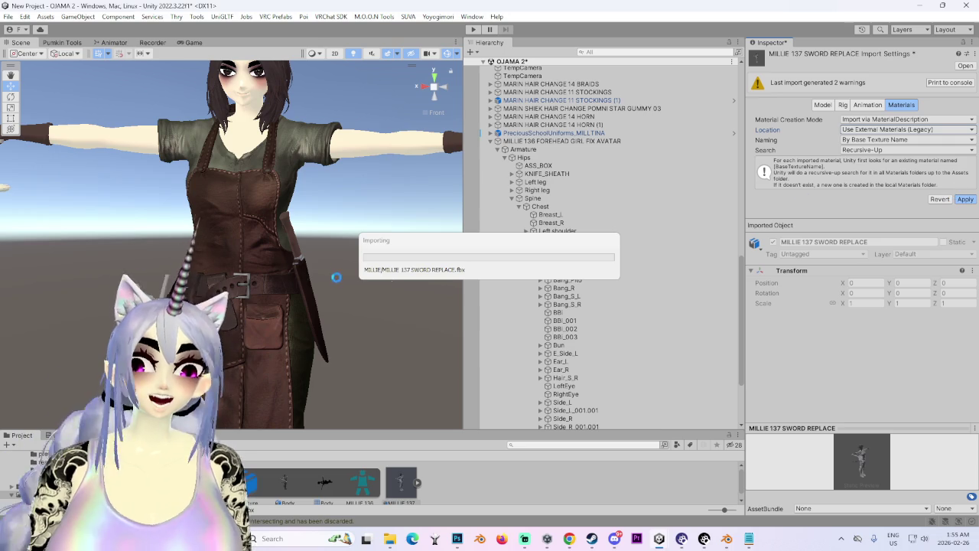
{"action": "mouse_move", "coordinate": [570, 536]}
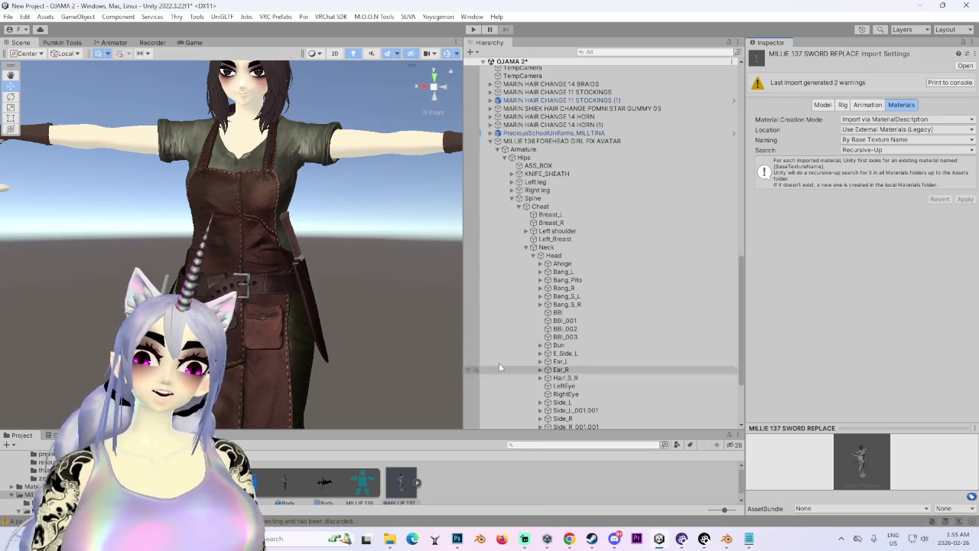
Step: Change MILLIE 137 SWORD REPLACE's Animation Type to Humanoid and apply it
{"action": "left_click", "coordinate": [843, 105]}
{"action": "left_click", "coordinate": [849, 119]}
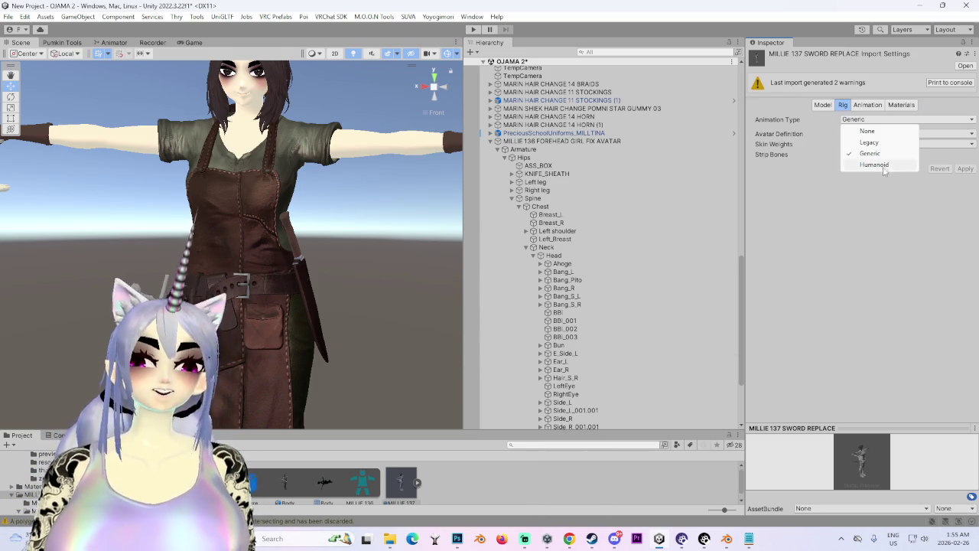
{"action": "left_click", "coordinate": [885, 171]}
{"action": "left_click", "coordinate": [966, 203]}
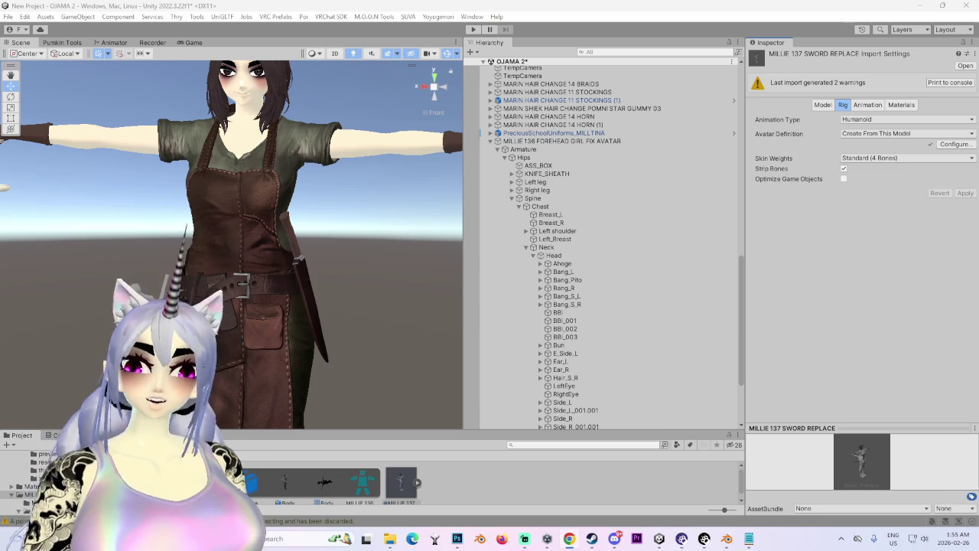
{"action": "left_click", "coordinate": [951, 147]}
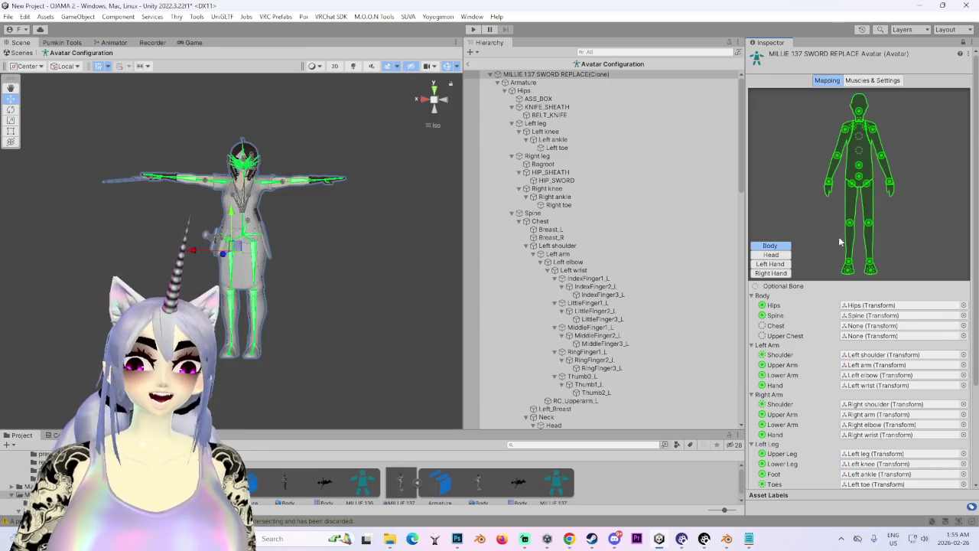
Step: Map the empty Chest slot to the Chest bone and clear the Bang_Pito jaw assignment
{"action": "left_click", "coordinate": [964, 325]}
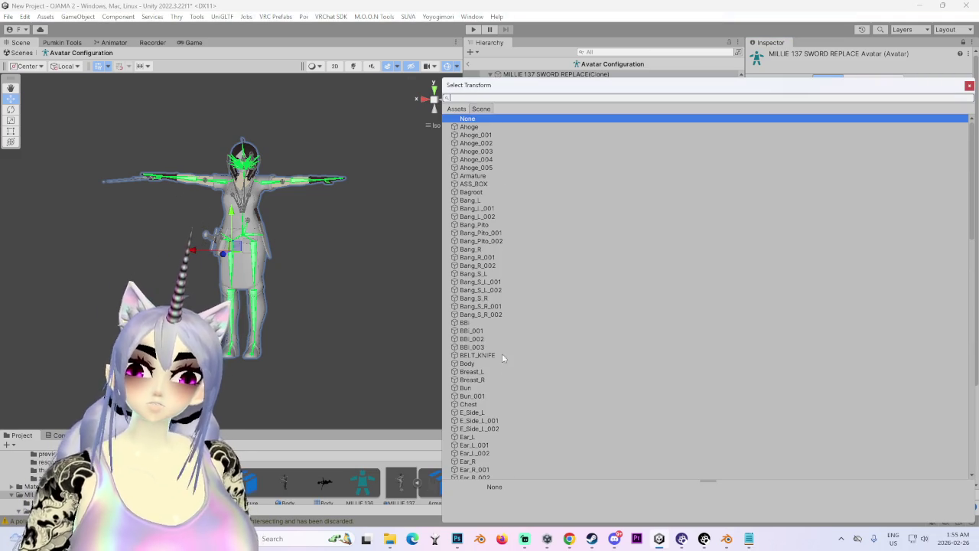
{"action": "left_click_drag", "start_coordinate": [495, 93], "coordinate": [374, 70]}
{"action": "scroll", "coordinate": [378, 397], "scroll_direction": "down", "scroll_amount": 5}
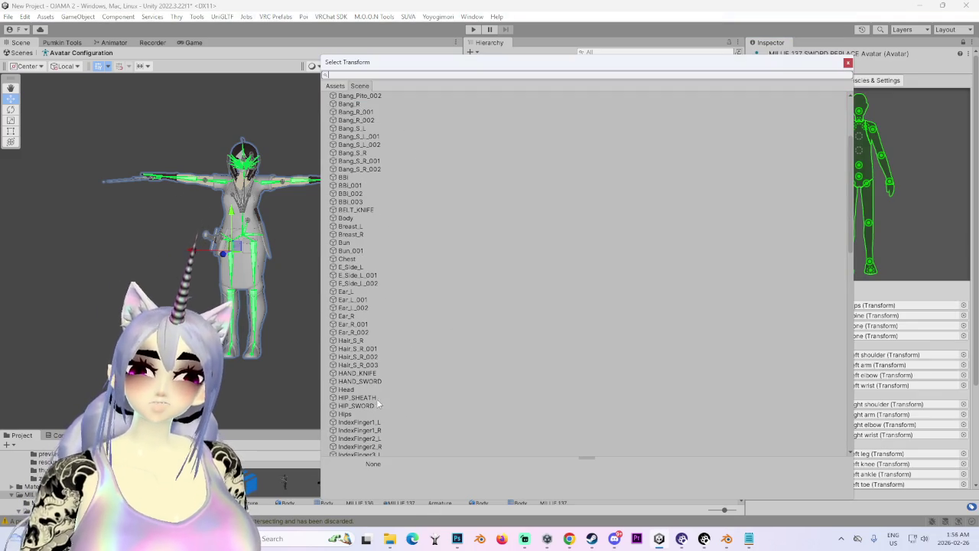
{"action": "double_click", "coordinate": [352, 260]}
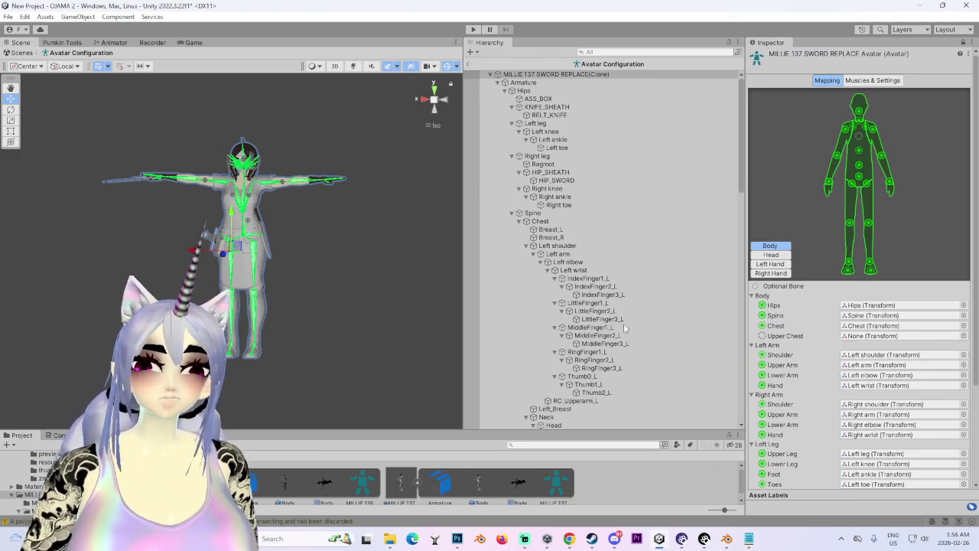
{"action": "left_click", "coordinate": [771, 255]}
{"action": "left_click", "coordinate": [889, 349]}
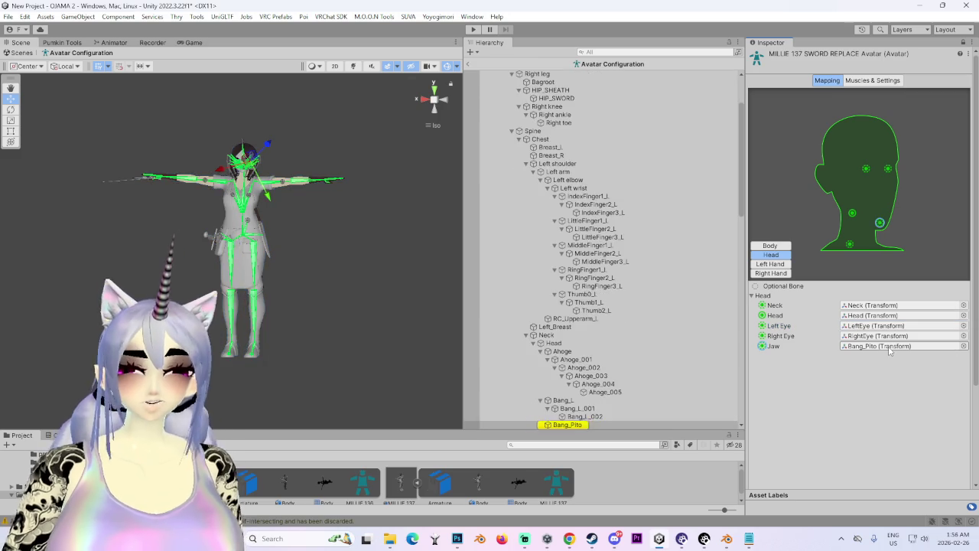
{"action": "key", "text": "Delete"}
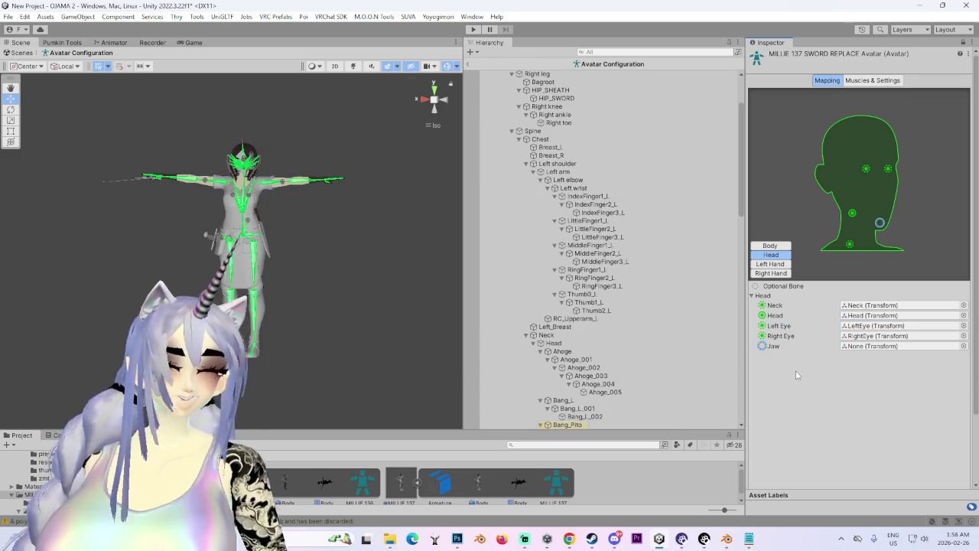
Step: Check the left and right hand mappings, then apply the bone mapping and finish
{"action": "left_click", "coordinate": [771, 264]}
{"action": "left_click", "coordinate": [770, 273]}
{"action": "scroll", "coordinate": [827, 368], "scroll_direction": "down", "scroll_amount": 2}
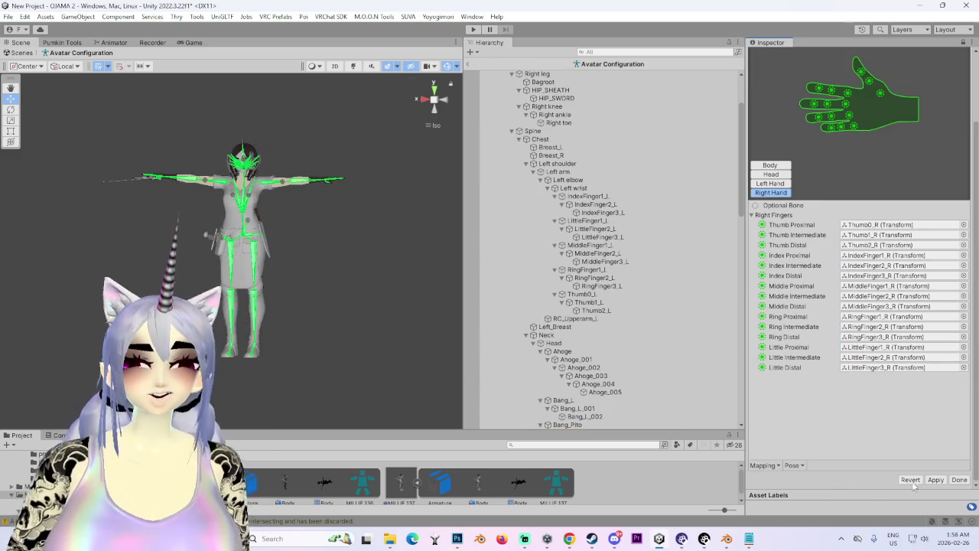
{"action": "left_click", "coordinate": [935, 479]}
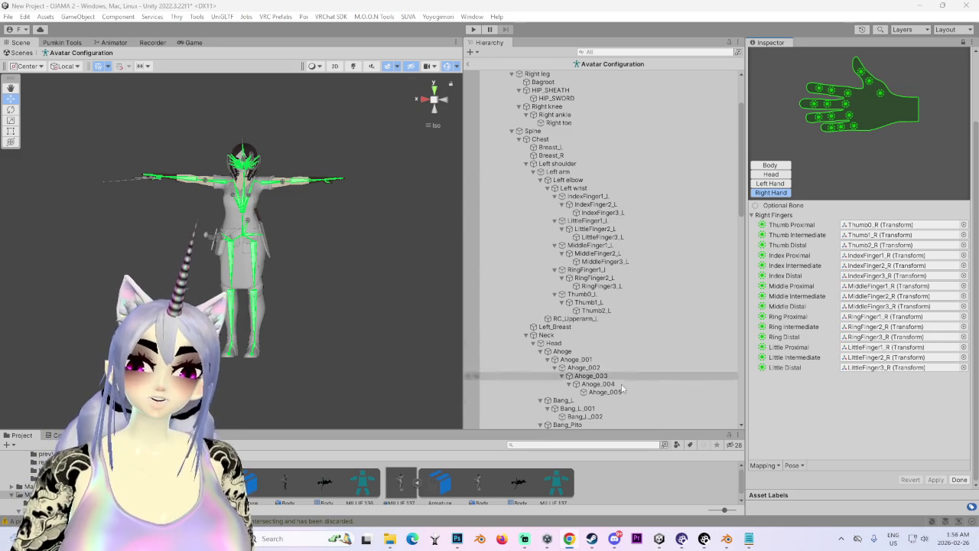
{"action": "scroll", "coordinate": [607, 349], "scroll_direction": "down", "scroll_amount": 5}
{"action": "left_click", "coordinate": [967, 482]}
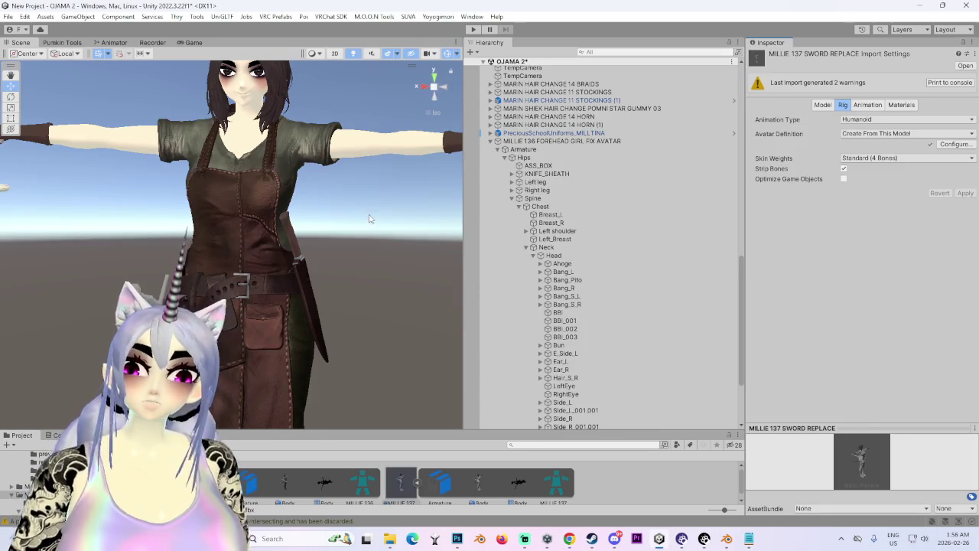
Step: Enable Legacy Blend Shape Normals on MILLIE 137 and reimport, then collapse MILLIE 136's hierarchy
{"action": "left_click", "coordinate": [828, 107]}
{"action": "scroll", "coordinate": [842, 272], "scroll_direction": "down", "scroll_amount": 1}
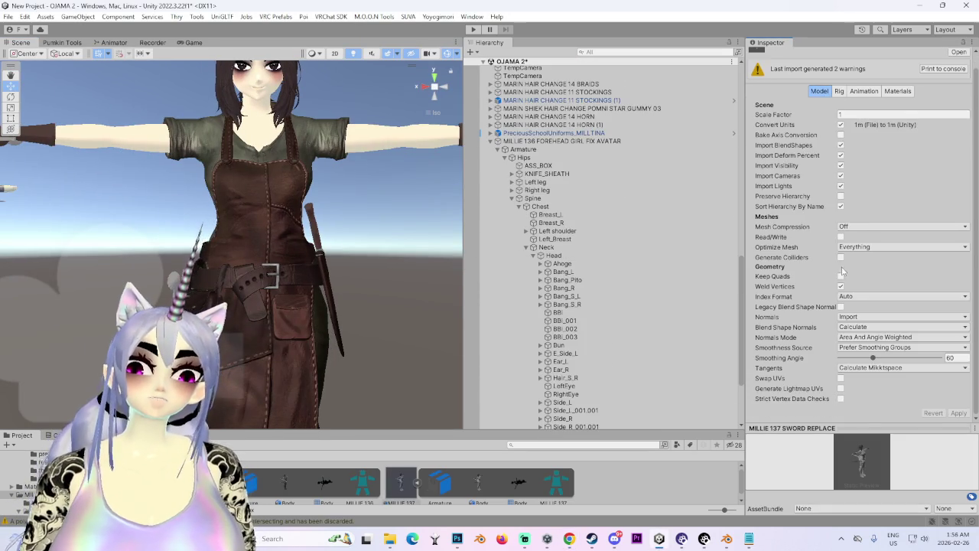
{"action": "left_click", "coordinate": [842, 306]}
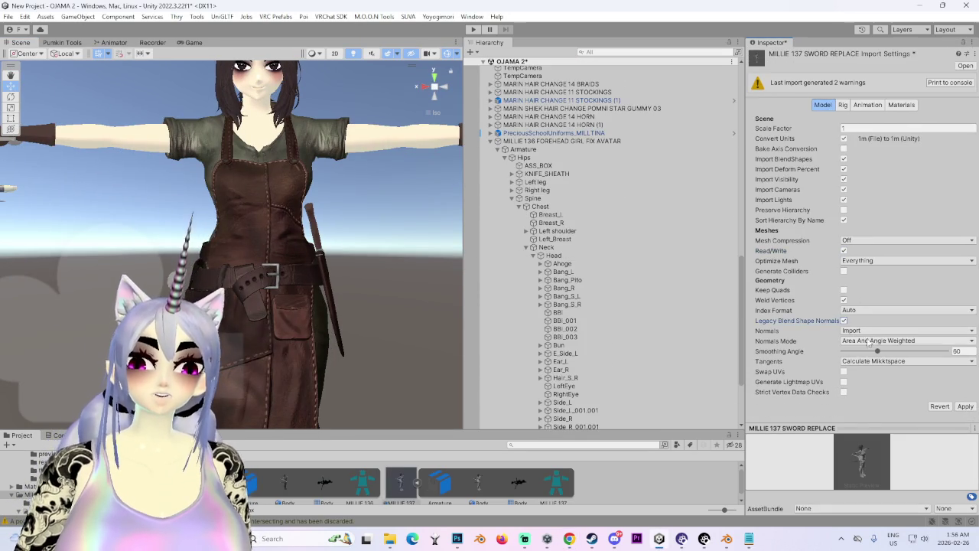
{"action": "left_click", "coordinate": [965, 407]}
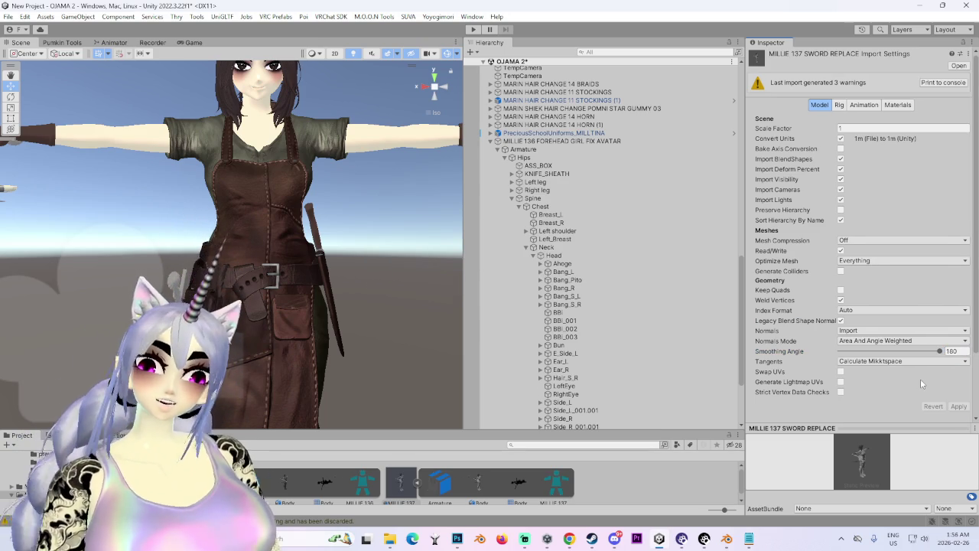
{"action": "left_click", "coordinate": [498, 140]}
{"action": "left_click", "coordinate": [563, 408]}
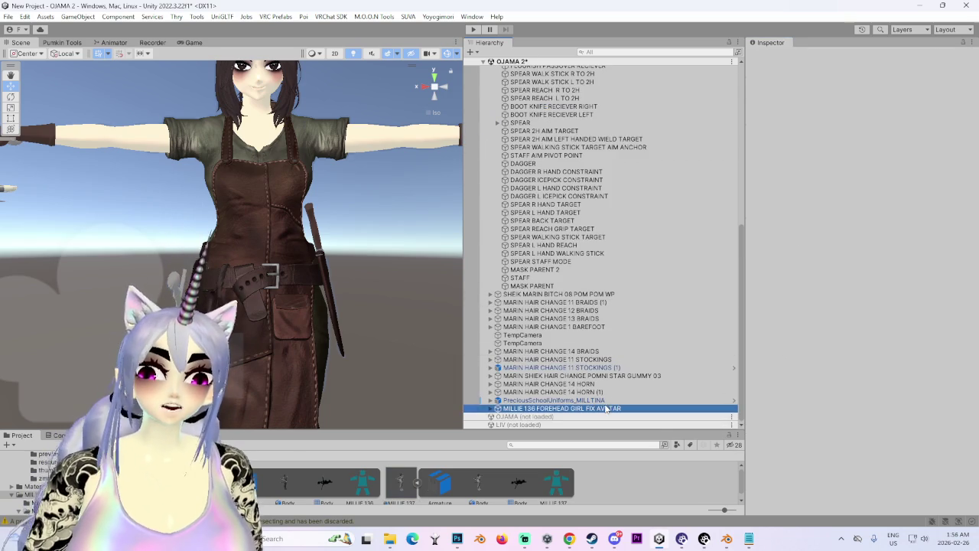
Step: Place the MILLIE 137 model in the scene and move it along X beside the first avatar
{"action": "left_click", "coordinate": [399, 483]}
{"action": "left_click_drag", "start_coordinate": [540, 35], "coordinate": [536, 419]}
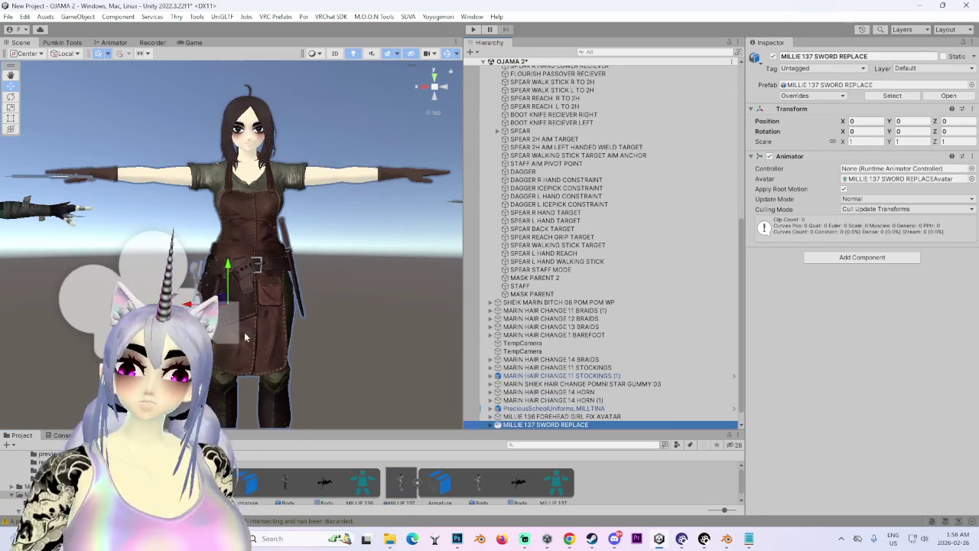
{"action": "left_click_drag", "start_coordinate": [195, 304], "coordinate": [122, 303]}
{"action": "scroll", "coordinate": [269, 254], "scroll_direction": "up", "scroll_amount": 3}
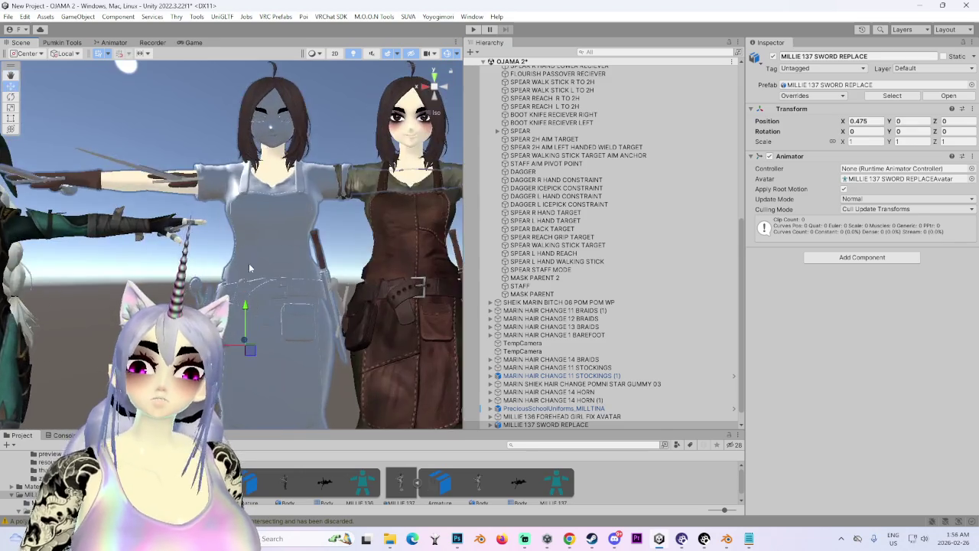
{"action": "scroll", "coordinate": [269, 254], "scroll_direction": "up", "scroll_amount": 3}
Step: Select the MILLIE 136 avatar root and bring up its model import settings
{"action": "left_click", "coordinate": [367, 291]}
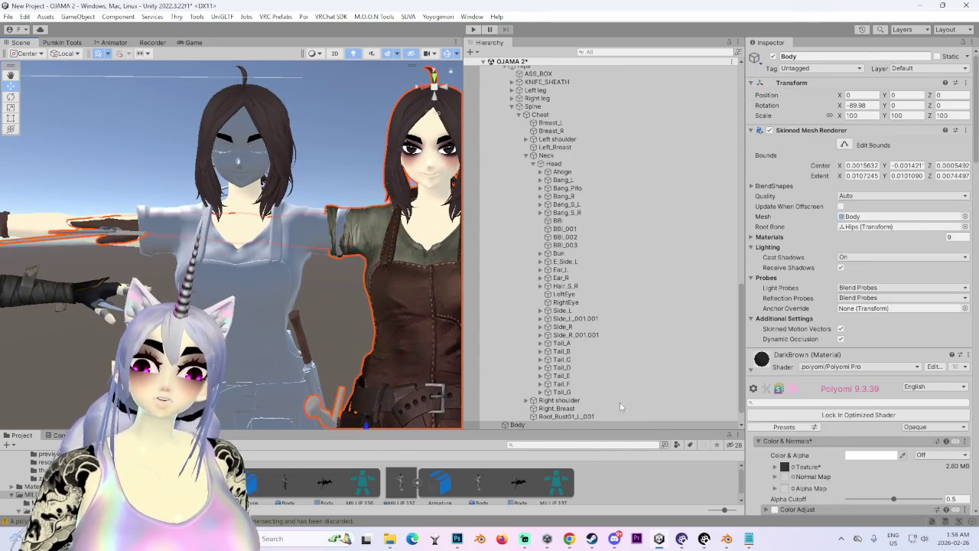
{"action": "scroll", "coordinate": [609, 346], "scroll_direction": "up", "scroll_amount": 5}
{"action": "left_click", "coordinate": [563, 171]}
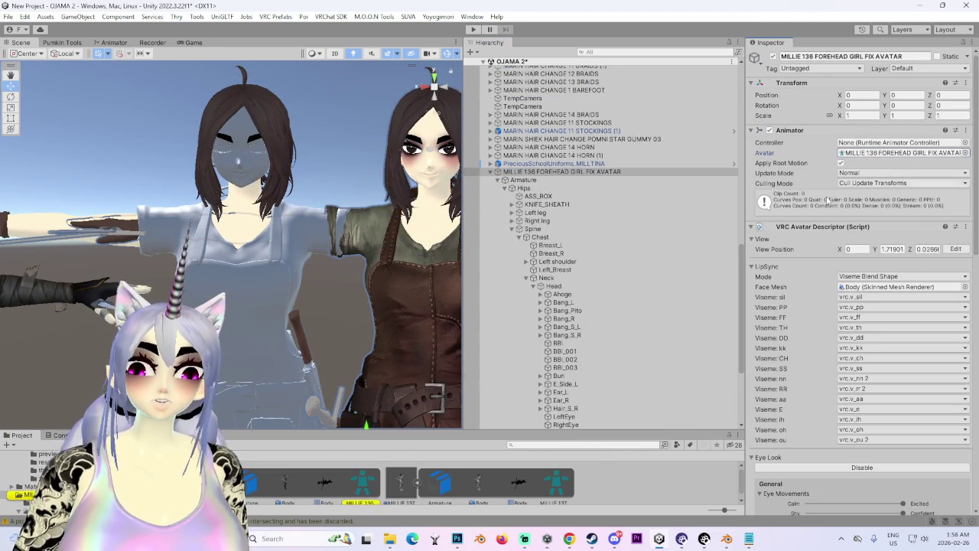
{"action": "double_click", "coordinate": [903, 152]}
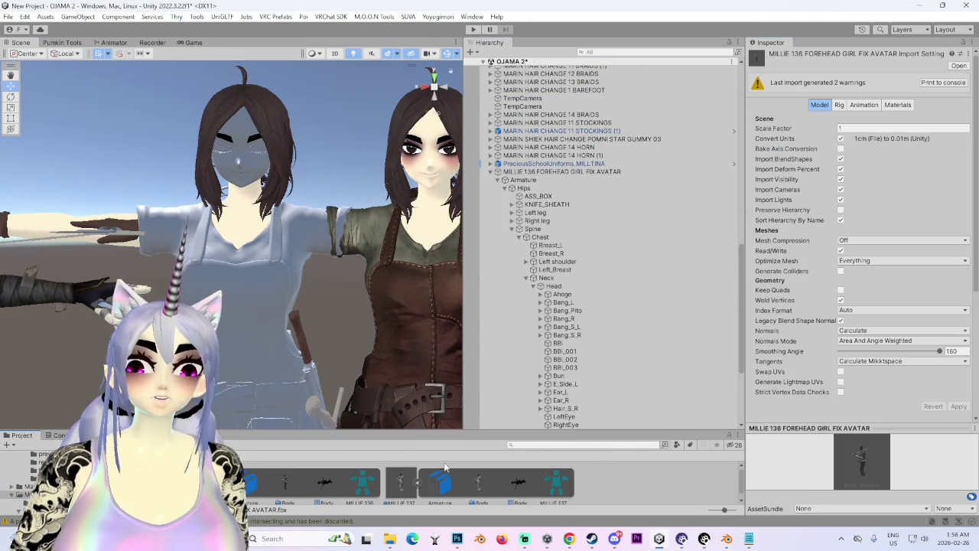
Step: Set MILLIE 137's Normals to Calculate, apply, and select the dark-haired avatar's body
{"action": "left_click", "coordinate": [384, 487]}
{"action": "left_click", "coordinate": [903, 330]}
{"action": "left_click", "coordinate": [857, 351]}
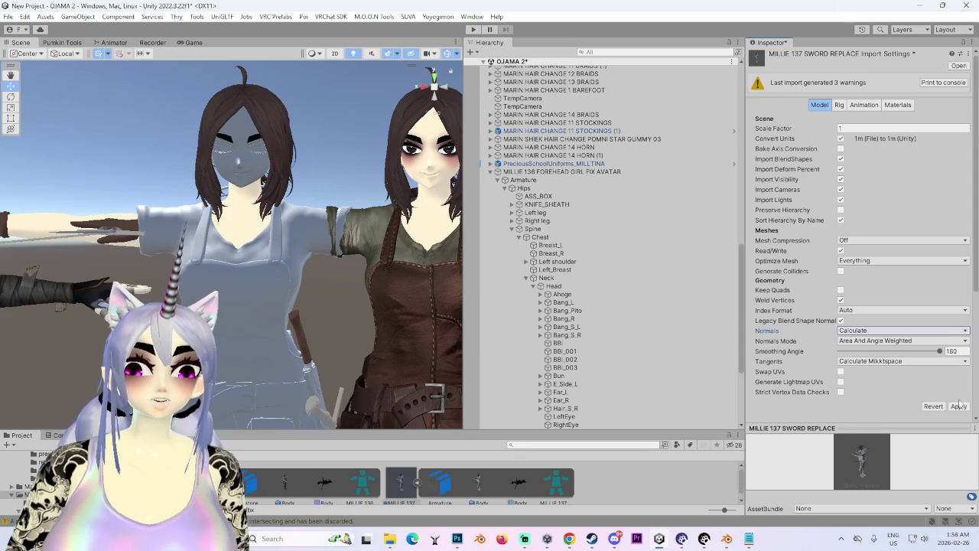
{"action": "left_click", "coordinate": [958, 405]}
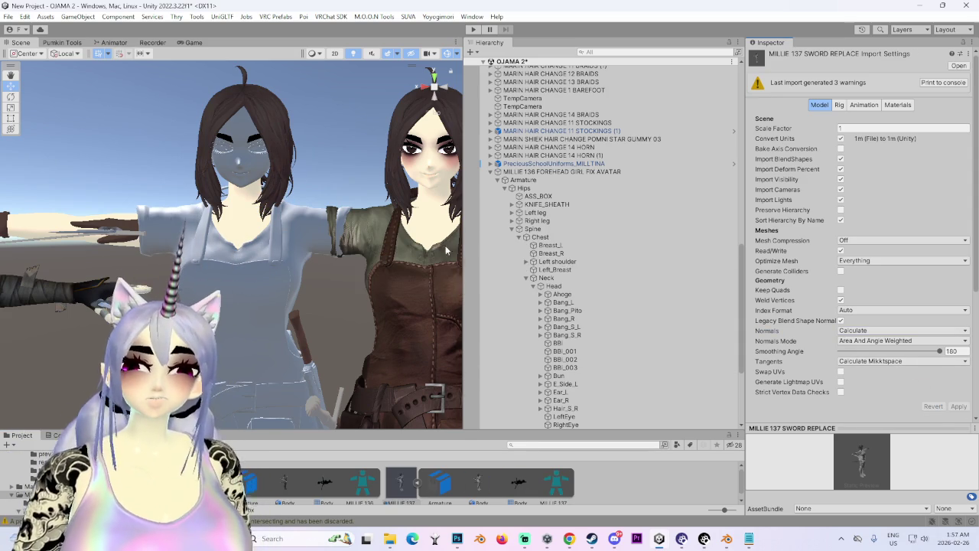
{"action": "left_click", "coordinate": [253, 282]}
{"action": "scroll", "coordinate": [825, 386], "scroll_direction": "down", "scroll_amount": 3}
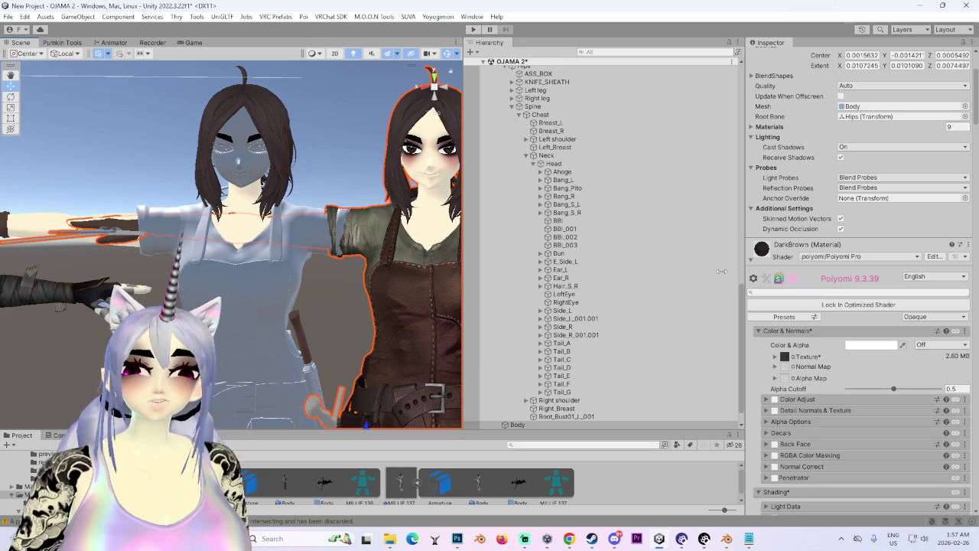
Step: Collapse the DarkBrown material editor to list all the Body's Poiyomi materials
{"action": "scroll", "coordinate": [566, 398], "scroll_direction": "down", "scroll_amount": 1}
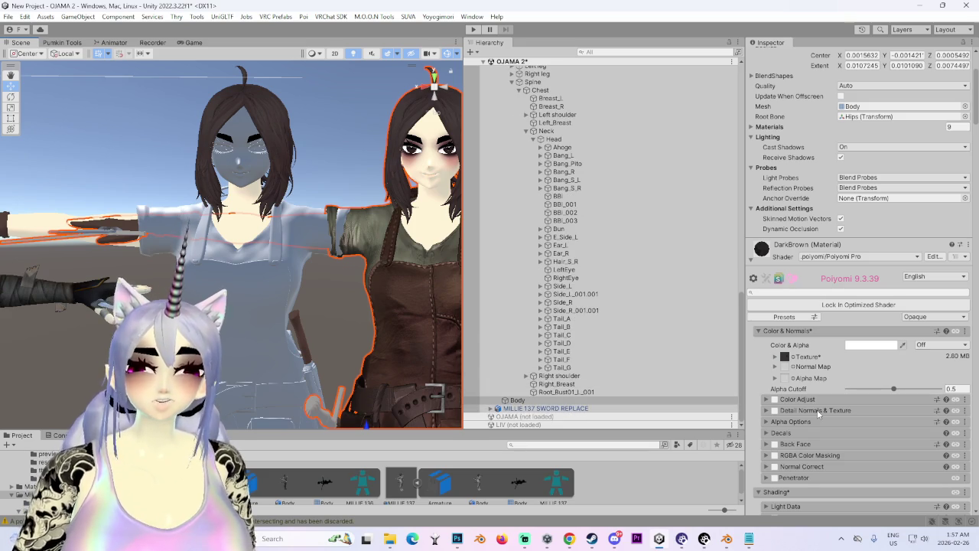
{"action": "left_click", "coordinate": [965, 257]}
{"action": "left_click", "coordinate": [852, 296]}
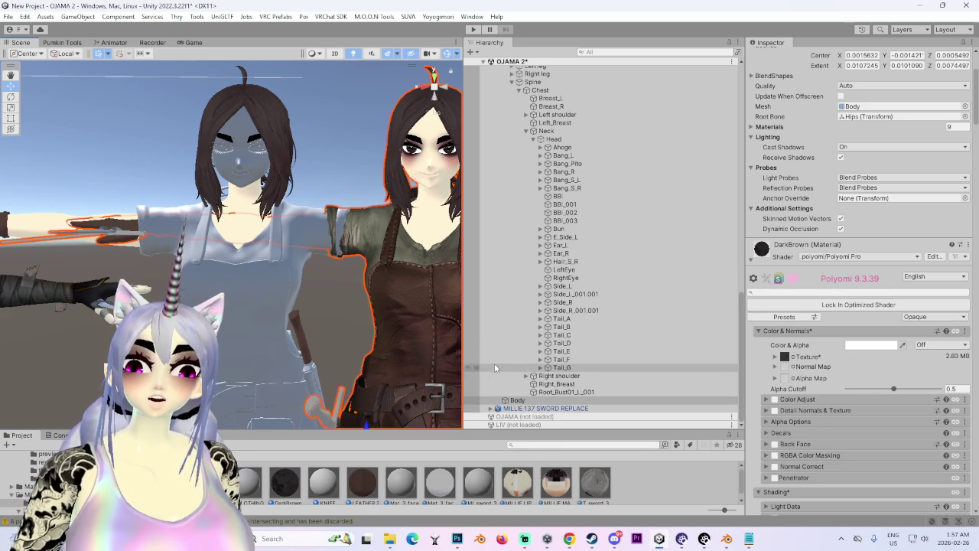
{"action": "scroll", "coordinate": [306, 298], "scroll_direction": "up", "scroll_amount": 5}
{"action": "mouse_move", "coordinate": [336, 298]}
{"action": "left_mouse_down"}
{"action": "mouse_move", "coordinate": [310, 299]}
{"action": "mouse_move", "coordinate": [304, 357]}
{"action": "mouse_move", "coordinate": [284, 271]}
{"action": "mouse_move", "coordinate": [277, 355]}
{"action": "mouse_move", "coordinate": [304, 328]}
{"action": "mouse_move", "coordinate": [207, 197]}
{"action": "left_mouse_up"}
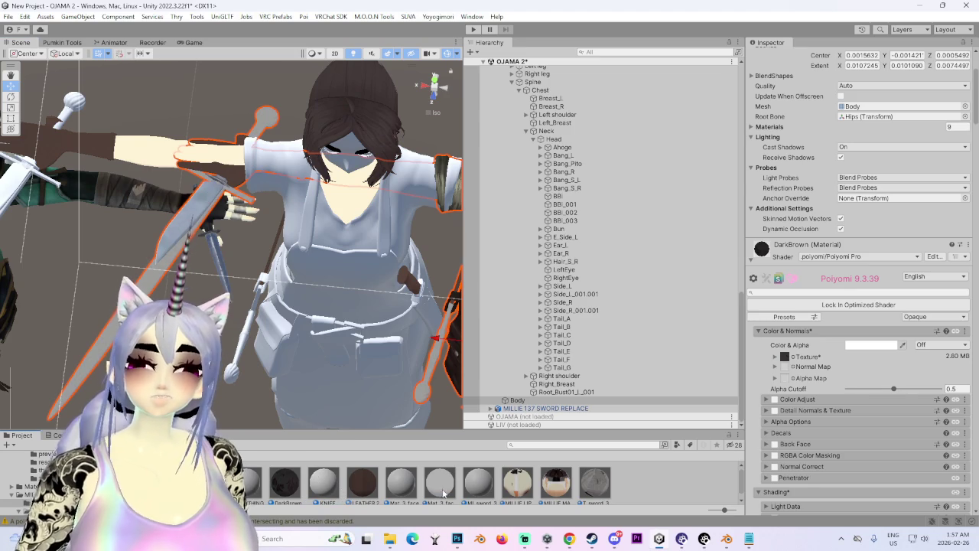
{"action": "left_click_drag", "start_coordinate": [399, 370], "coordinate": [452, 406]}
{"action": "left_click_drag", "start_coordinate": [596, 482], "coordinate": [757, 268]}
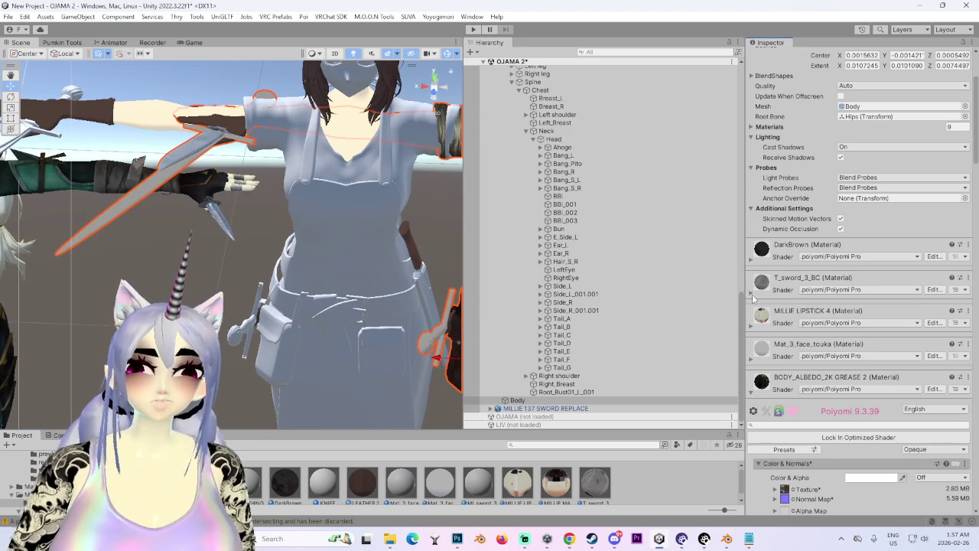
{"action": "mouse_move", "coordinate": [275, 258]}
{"action": "left_mouse_down"}
{"action": "mouse_move", "coordinate": [272, 322]}
{"action": "mouse_move", "coordinate": [383, 283]}
{"action": "mouse_move", "coordinate": [359, 261]}
{"action": "left_mouse_up"}
Step: Locate the T_sword_3_BC material in the project, then select the central pigtailed avatar's body
{"action": "left_click", "coordinate": [969, 278]}
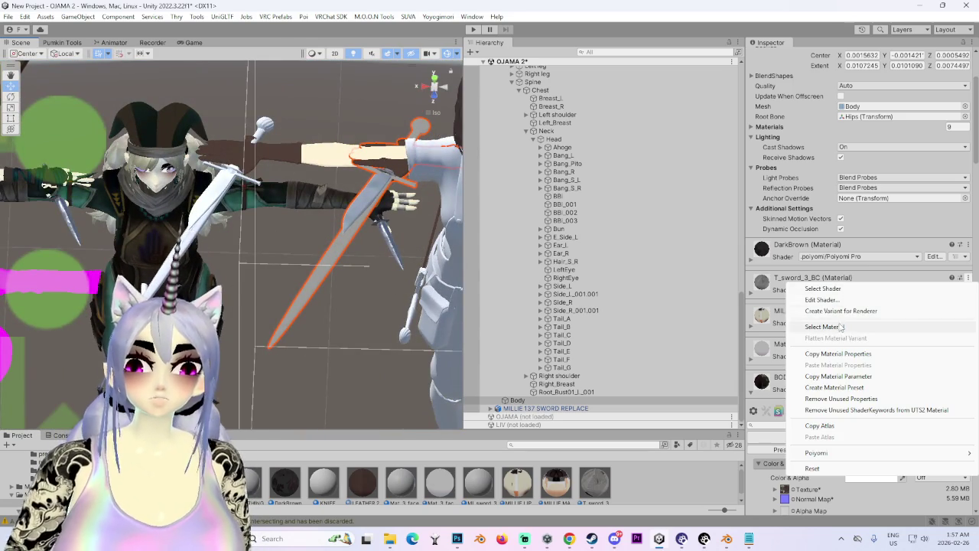
{"action": "left_click", "coordinate": [834, 323]}
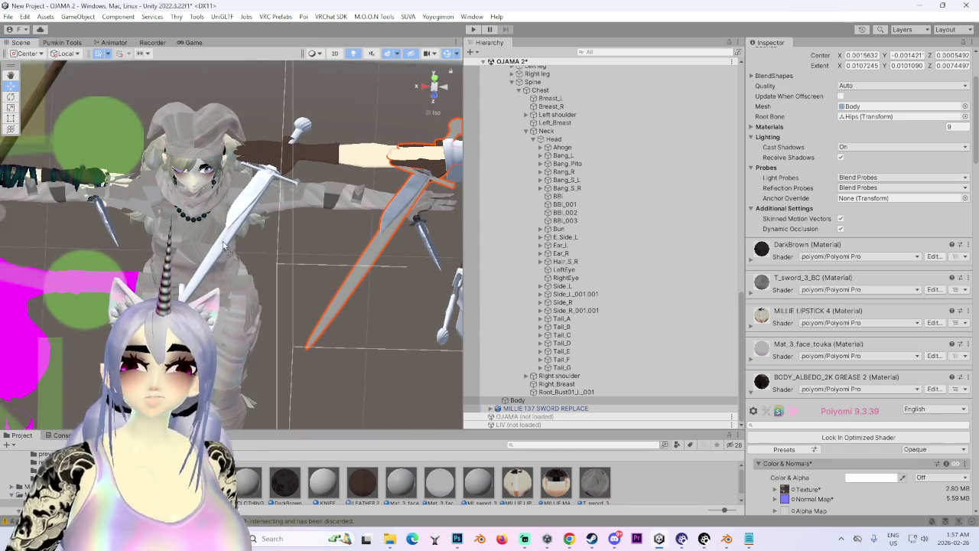
{"action": "left_click_drag", "start_coordinate": [222, 241], "coordinate": [306, 245]}
{"action": "left_click", "coordinate": [322, 252]}
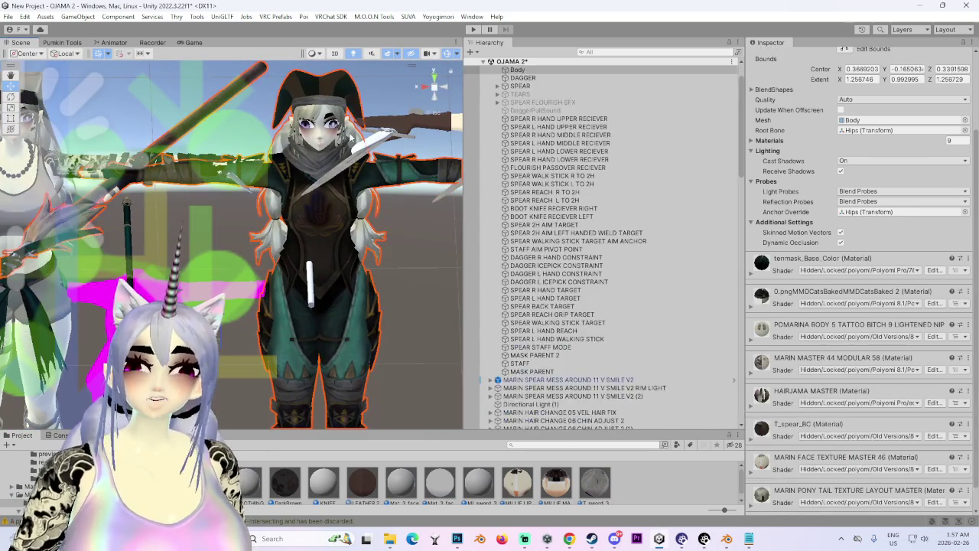
Step: Frame LINK MARIN DOUBLE PIGTAILS 01 and orbit in on its hands and blades
{"action": "left_click", "coordinate": [568, 94]}
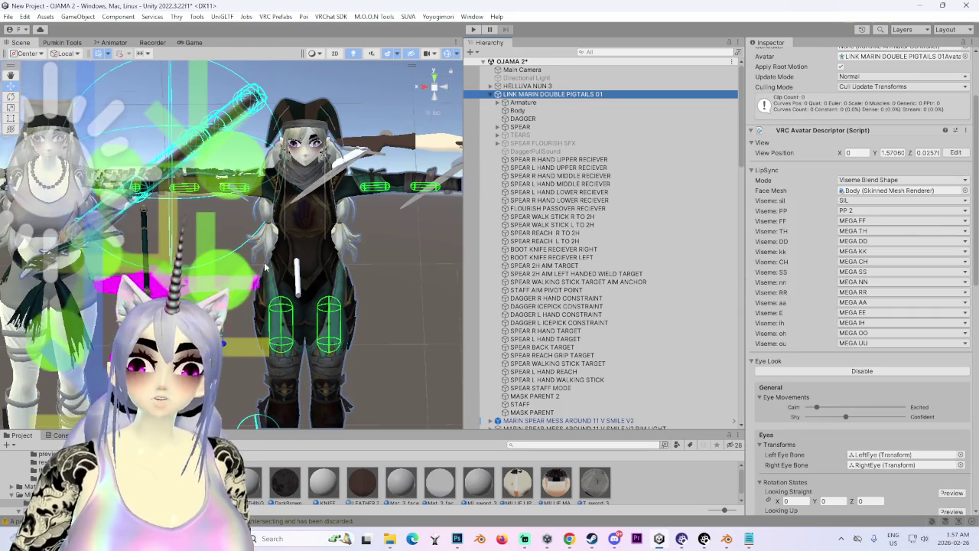
{"action": "key", "text": "f"}
{"action": "scroll", "coordinate": [91, 328], "scroll_direction": "up", "scroll_amount": 5}
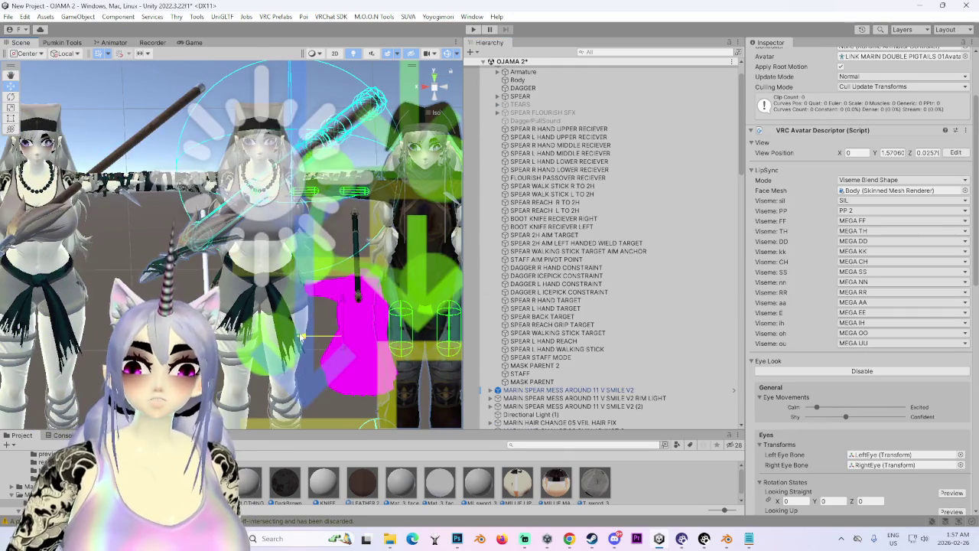
{"action": "left_click_drag", "start_coordinate": [177, 275], "coordinate": [326, 328]}
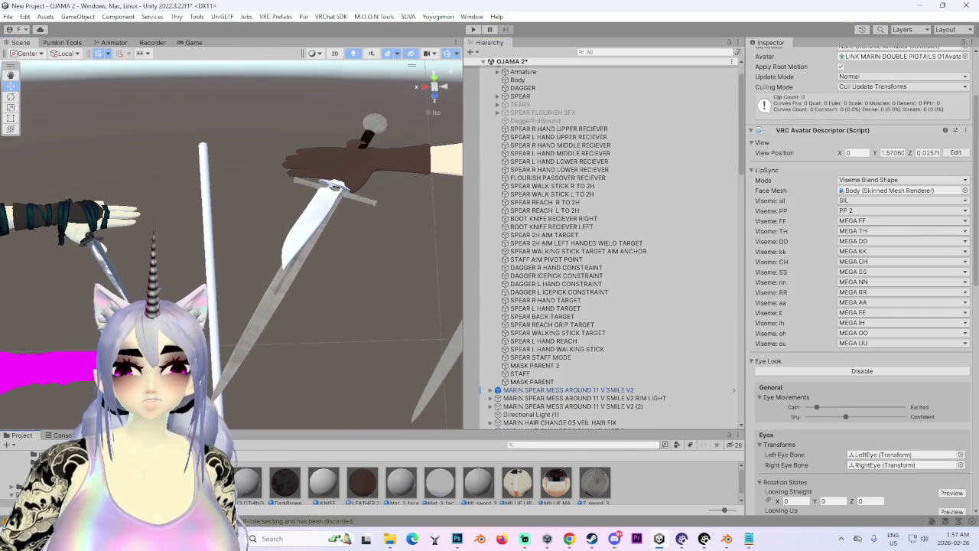
{"action": "mouse_move", "coordinate": [300, 223]}
{"action": "left_mouse_down"}
{"action": "mouse_move", "coordinate": [233, 284]}
{"action": "mouse_move", "coordinate": [343, 262]}
{"action": "mouse_move", "coordinate": [303, 272]}
{"action": "mouse_move", "coordinate": [138, 224]}
{"action": "left_mouse_up"}
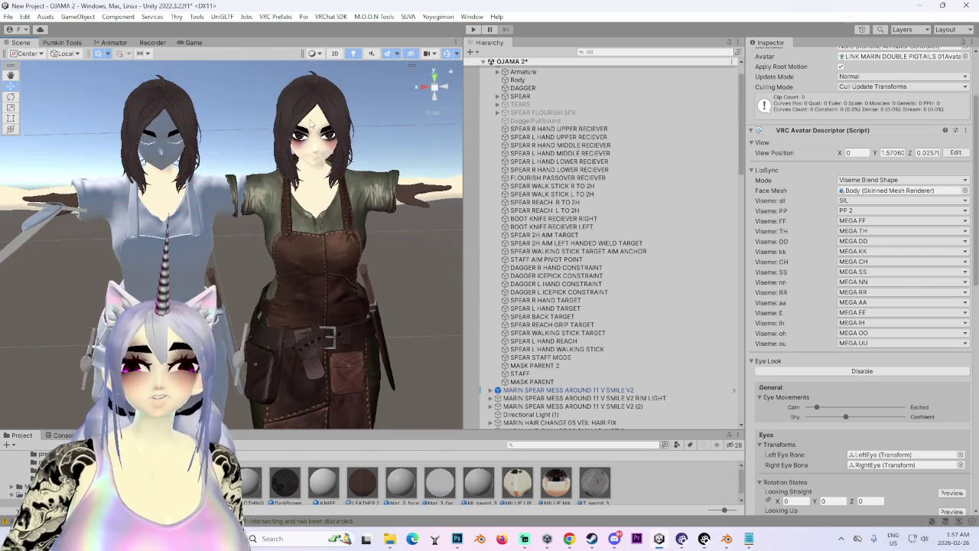
Step: Select the MILLIE 136 avatar root to show its avatar descriptor and viseme settings
{"action": "left_click", "coordinate": [302, 252]}
{"action": "left_click", "coordinate": [551, 141]}
{"action": "left_click_drag", "start_coordinate": [321, 329], "coordinate": [283, 349]}
{"action": "scroll", "coordinate": [581, 306], "scroll_direction": "down", "scroll_amount": 3}
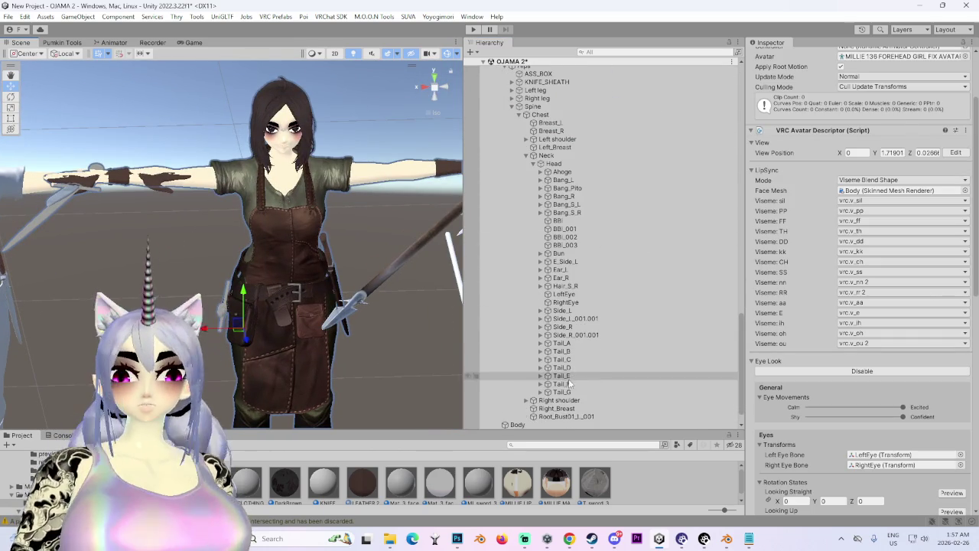
Step: Select the avatar's Body mesh and locate its BODY_ALBEDO_2K GREASE 2 material in the Project
{"action": "left_click", "coordinate": [520, 425]}
{"action": "scroll", "coordinate": [818, 390], "scroll_direction": "down", "scroll_amount": 3}
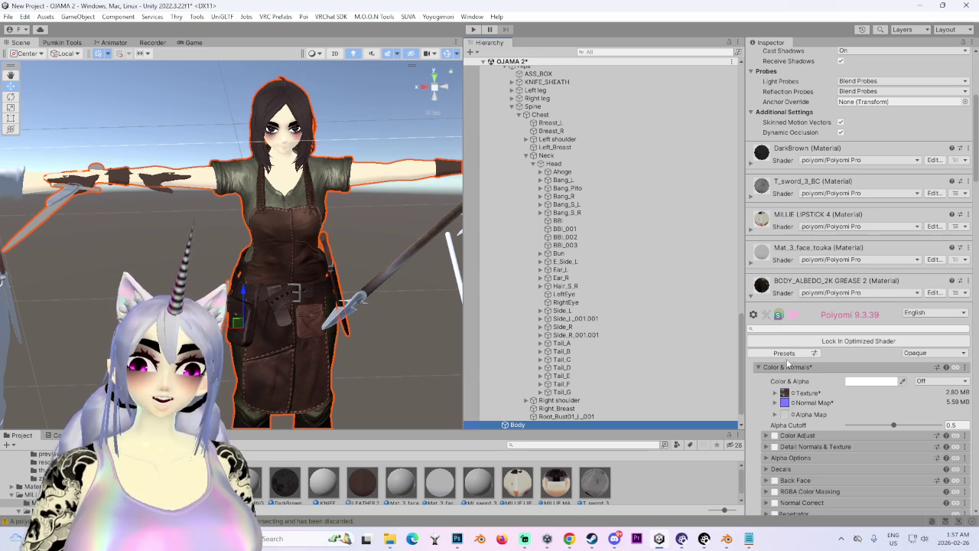
{"action": "right_click", "coordinate": [977, 283]}
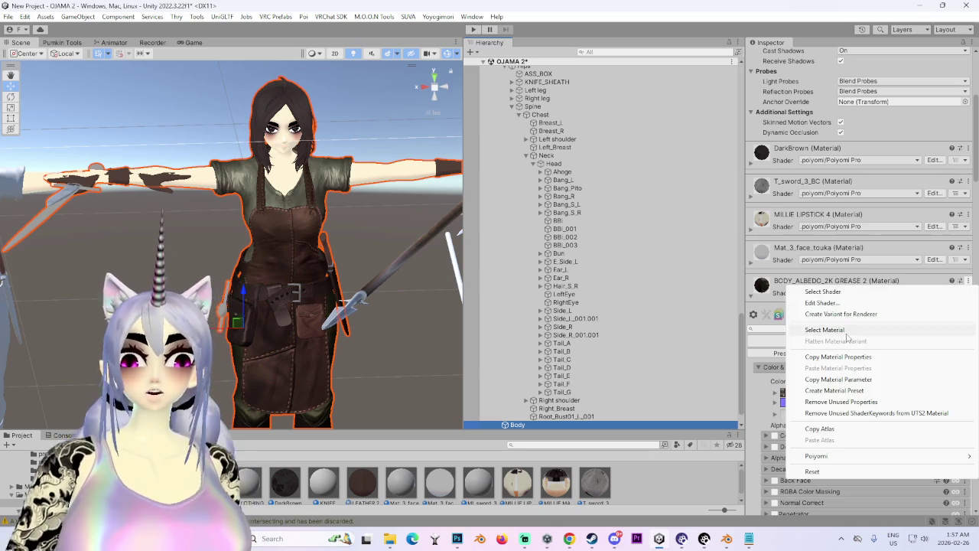
{"action": "left_click", "coordinate": [796, 332]}
Step: Orbit around the avatar to inspect the grey face from a side angle
{"action": "left_click_drag", "start_coordinate": [329, 268], "coordinate": [199, 267]}
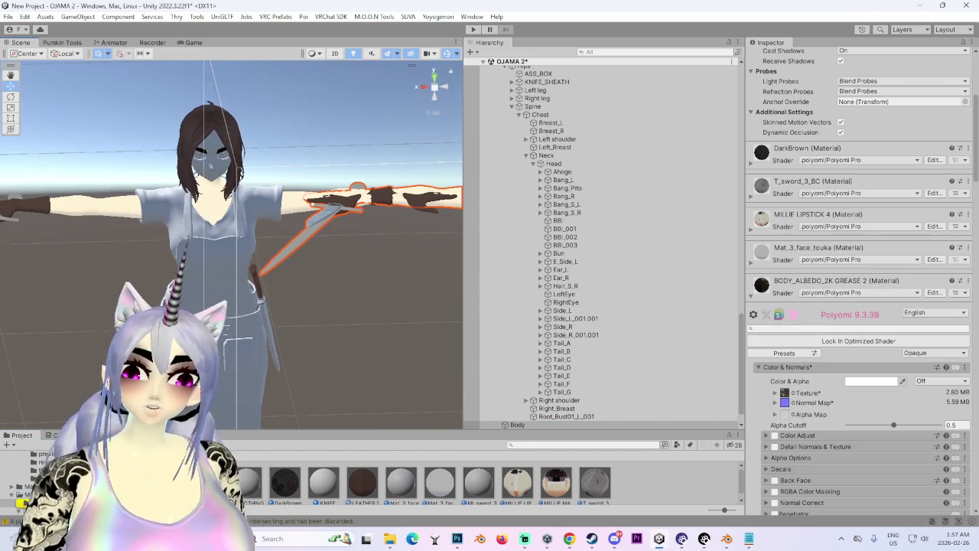
{"action": "scroll", "coordinate": [199, 267], "scroll_direction": "up", "scroll_amount": 5}
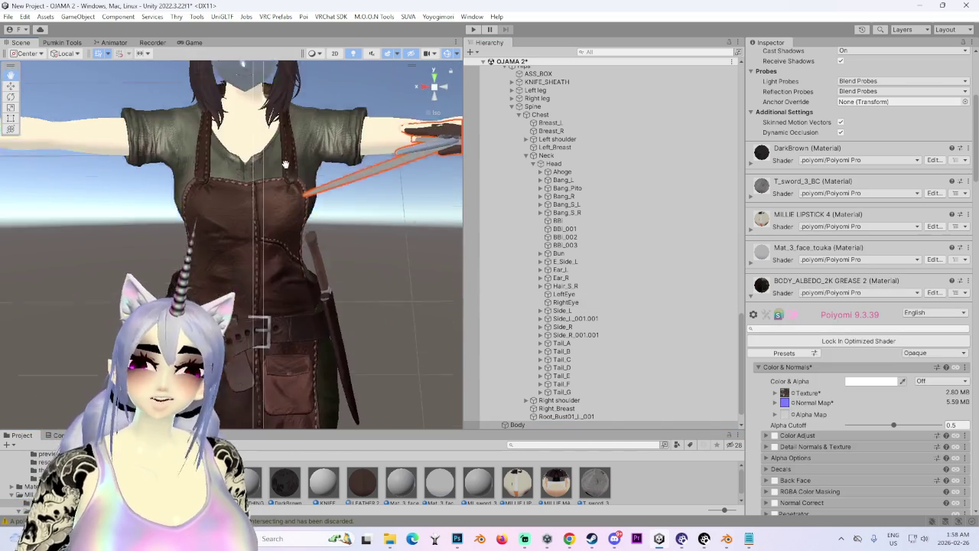
{"action": "mouse_move", "coordinate": [285, 163]}
{"action": "left_mouse_down"}
{"action": "mouse_move", "coordinate": [444, 322]}
{"action": "mouse_move", "coordinate": [397, 290]}
{"action": "mouse_move", "coordinate": [308, 304]}
{"action": "left_mouse_up"}
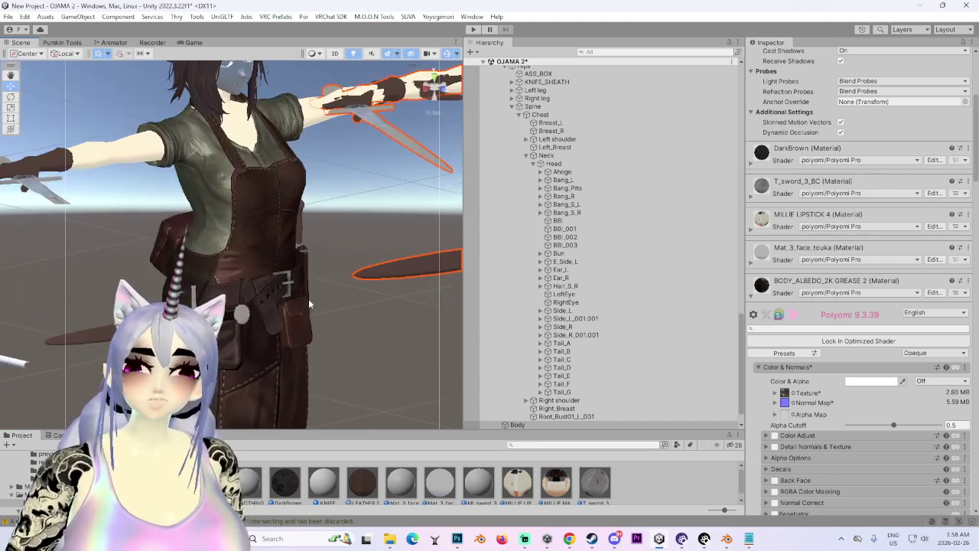
{"action": "scroll", "coordinate": [308, 305], "scroll_direction": "down", "scroll_amount": 3}
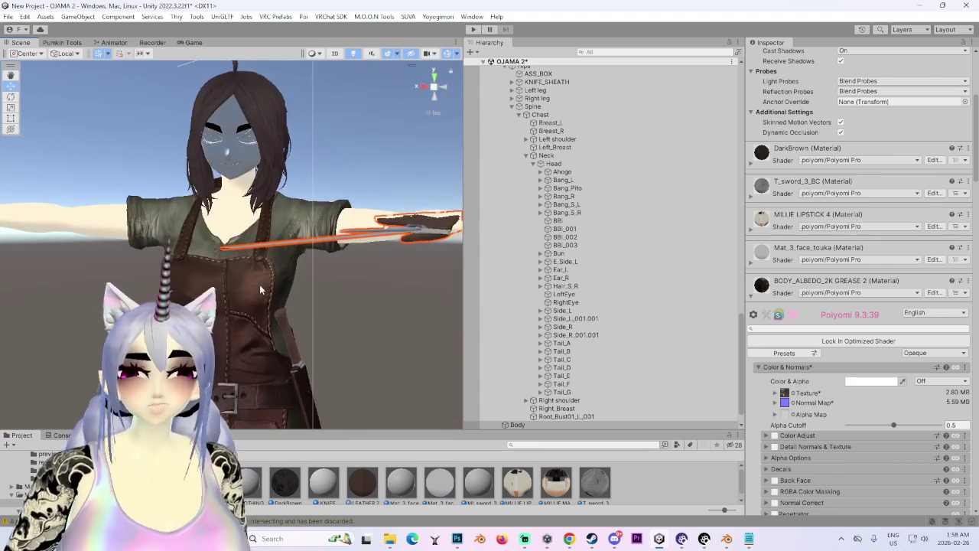
{"action": "scroll", "coordinate": [260, 285], "scroll_direction": "up", "scroll_amount": 3}
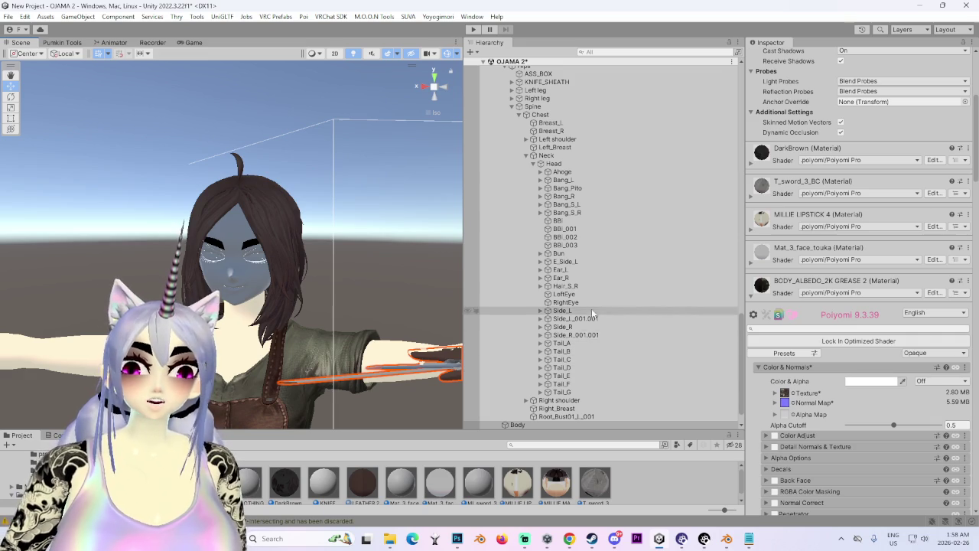
{"action": "scroll", "coordinate": [597, 311], "scroll_direction": "down", "scroll_amount": 1}
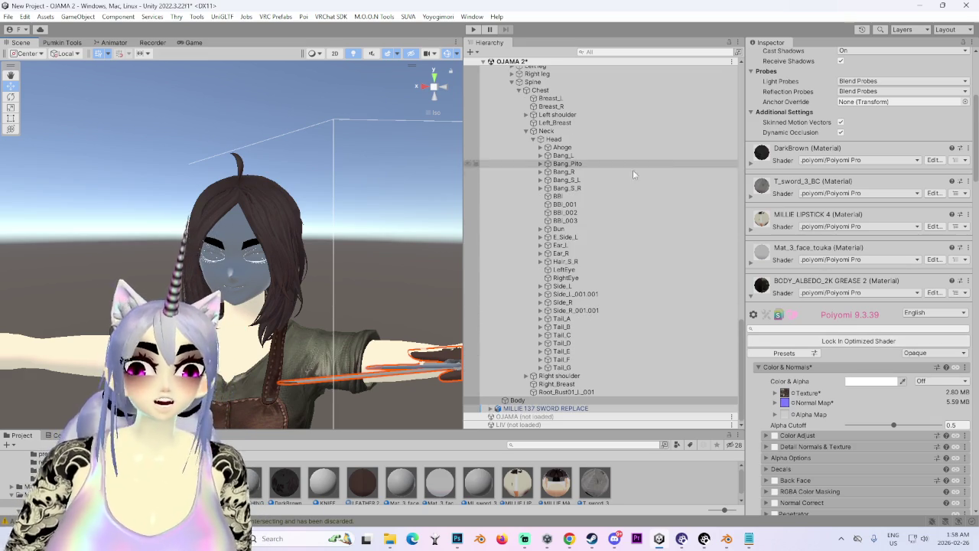
{"action": "mouse_move", "coordinate": [322, 277]}
{"action": "left_mouse_down"}
{"action": "mouse_move", "coordinate": [304, 276]}
{"action": "mouse_move", "coordinate": [349, 295]}
{"action": "mouse_move", "coordinate": [322, 283]}
{"action": "left_mouse_up"}
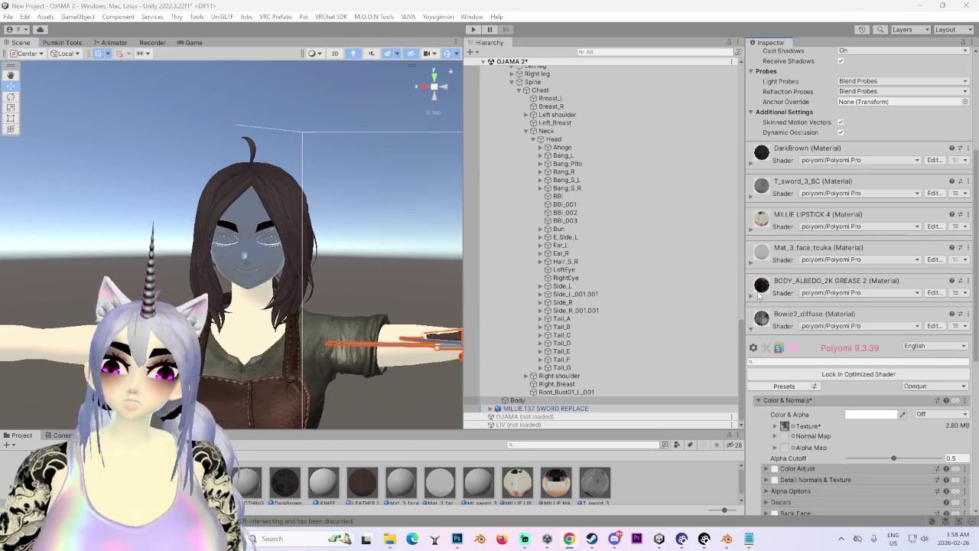
Step: Collapse Bowie2_diffuse and select the face's MILLIE MASTER 4 material from the Body's material list
{"action": "left_click", "coordinate": [752, 331]}
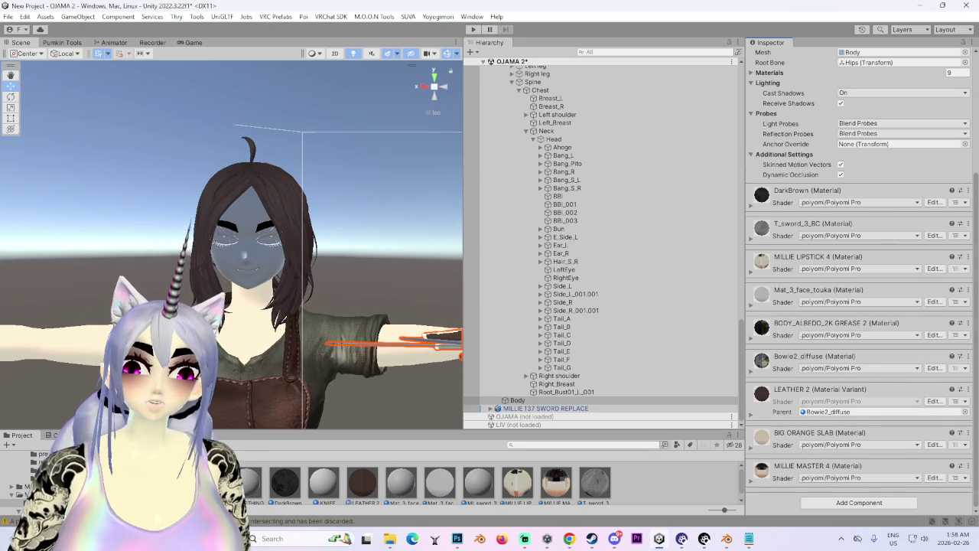
{"action": "left_click", "coordinate": [970, 466]}
{"action": "left_click", "coordinate": [825, 320]}
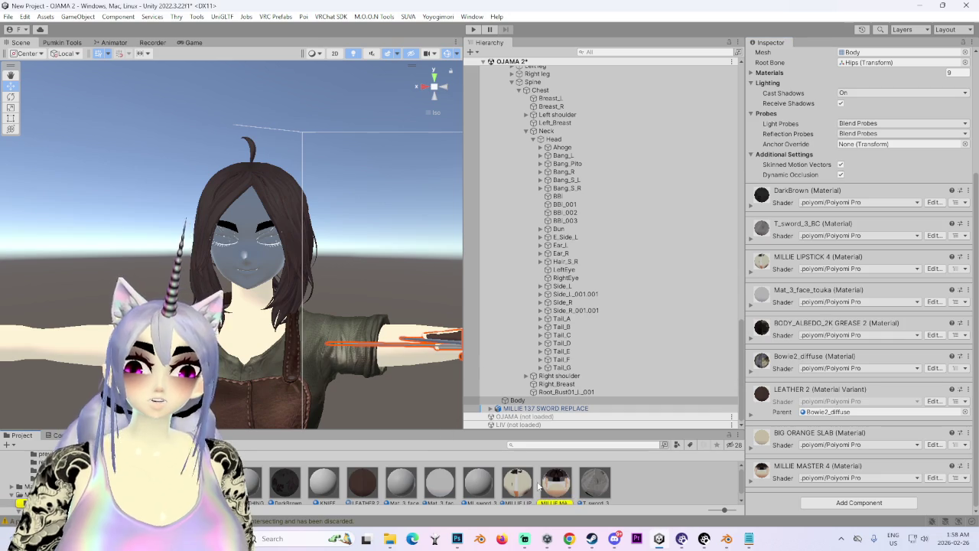
{"action": "scroll", "coordinate": [258, 280], "scroll_direction": "up", "scroll_amount": 5}
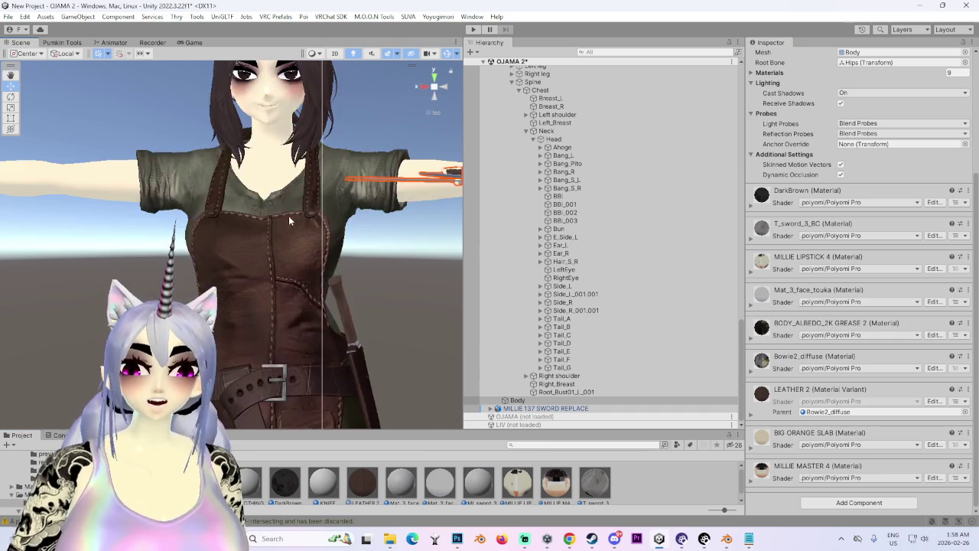
Step: Orbit in on the belt and select the hanging sword, MILLIE 137 SWORD REPLACE
{"action": "left_click_drag", "start_coordinate": [259, 280], "coordinate": [244, 156]}
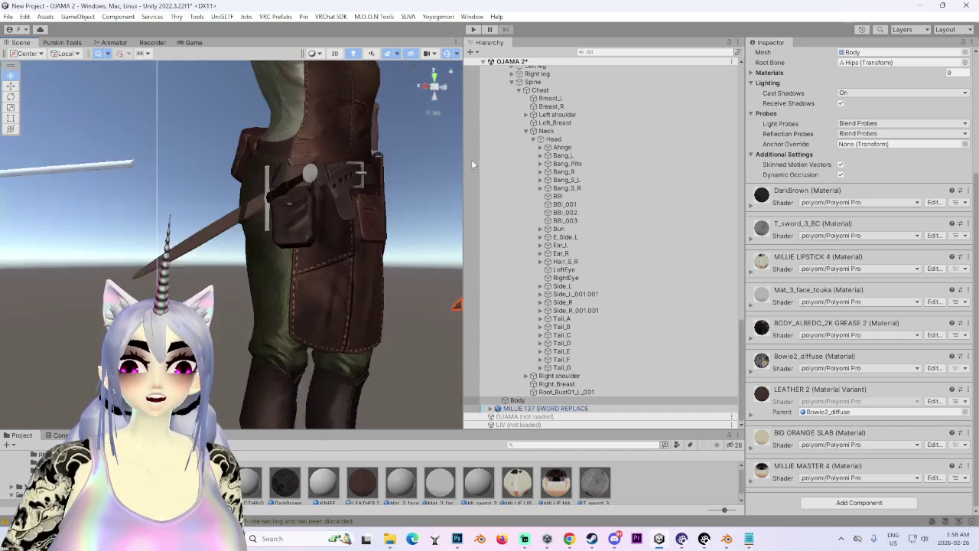
{"action": "mouse_move", "coordinate": [444, 176]}
{"action": "left_mouse_down"}
{"action": "mouse_move", "coordinate": [339, 250]}
{"action": "mouse_move", "coordinate": [189, 96]}
{"action": "mouse_move", "coordinate": [265, 169]}
{"action": "mouse_move", "coordinate": [366, 319]}
{"action": "mouse_move", "coordinate": [229, 230]}
{"action": "mouse_move", "coordinate": [395, 196]}
{"action": "mouse_move", "coordinate": [387, 263]}
{"action": "mouse_move", "coordinate": [261, 248]}
{"action": "mouse_move", "coordinate": [338, 206]}
{"action": "mouse_move", "coordinate": [223, 269]}
{"action": "mouse_move", "coordinate": [346, 260]}
{"action": "left_mouse_up"}
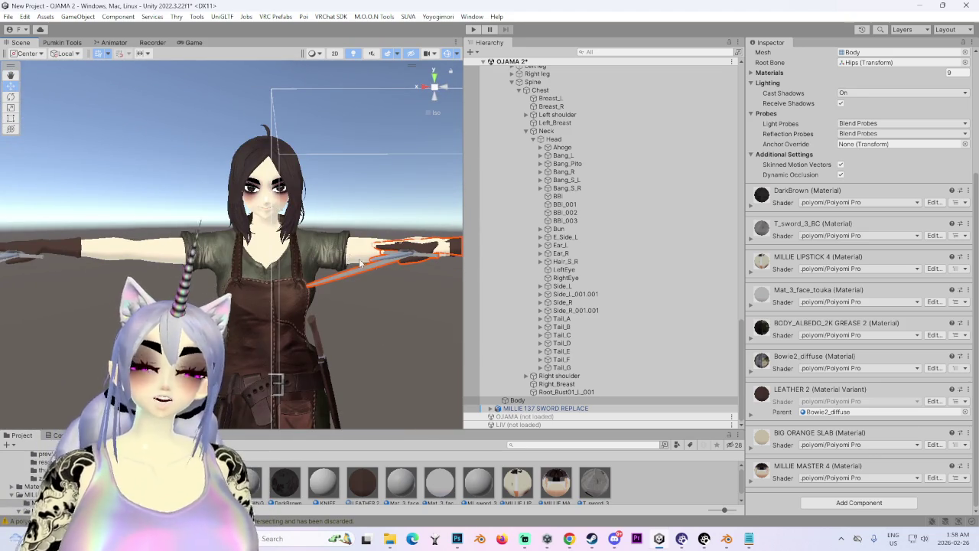
{"action": "left_click_drag", "start_coordinate": [362, 267], "coordinate": [398, 306]}
{"action": "mouse_move", "coordinate": [369, 420]}
{"action": "left_mouse_down"}
{"action": "mouse_move", "coordinate": [182, 290]}
{"action": "mouse_move", "coordinate": [305, 315]}
{"action": "left_mouse_up"}
{"action": "scroll", "coordinate": [359, 188], "scroll_direction": "up", "scroll_amount": 5}
{"action": "left_click_drag", "start_coordinate": [359, 188], "coordinate": [390, 340]}
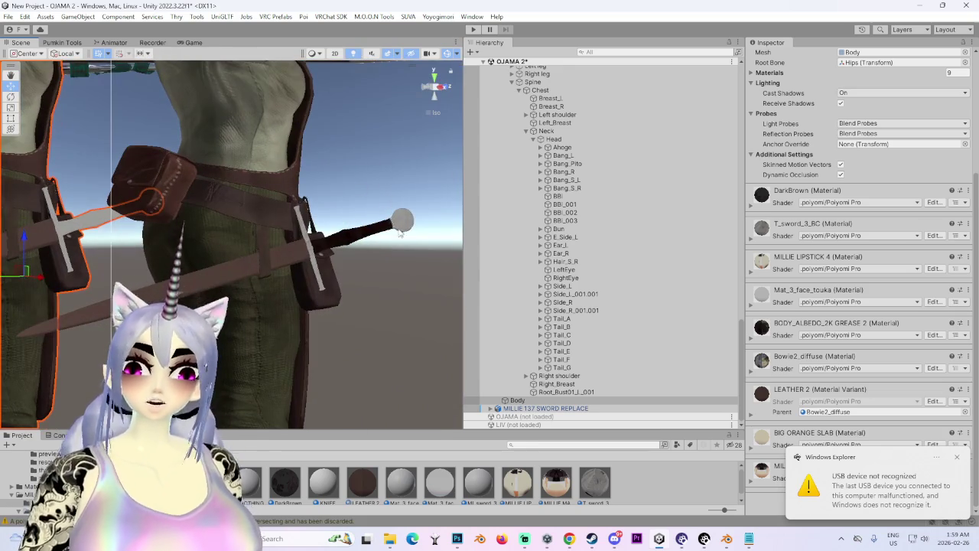
{"action": "left_click", "coordinate": [391, 341]}
{"action": "mouse_move", "coordinate": [359, 245]}
{"action": "left_mouse_down"}
{"action": "mouse_move", "coordinate": [382, 253]}
{"action": "mouse_move", "coordinate": [212, 245]}
{"action": "mouse_move", "coordinate": [342, 235]}
{"action": "mouse_move", "coordinate": [303, 238]}
{"action": "mouse_move", "coordinate": [329, 243]}
{"action": "left_mouse_up"}
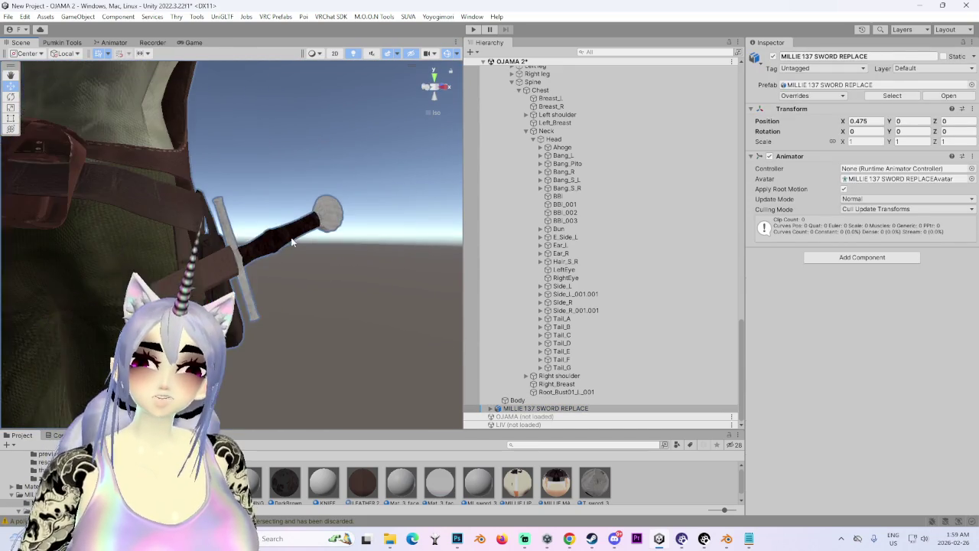
Step: Select the sword's Body mesh and show the T_sword_3_BC material's Rendering options
{"action": "left_click", "coordinate": [496, 411]}
{"action": "left_click", "coordinate": [518, 425]}
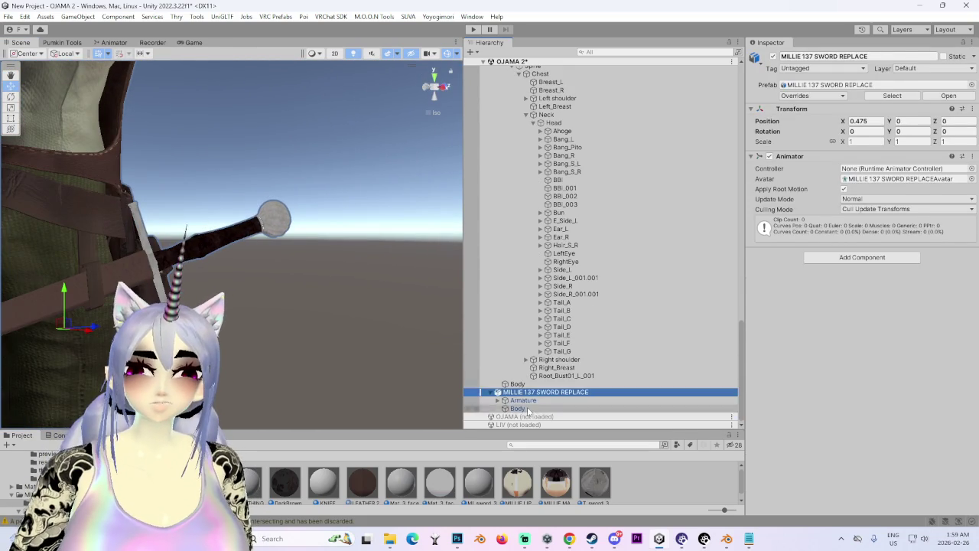
{"action": "scroll", "coordinate": [754, 297], "scroll_direction": "down", "scroll_amount": 5}
{"action": "left_click", "coordinate": [751, 295]}
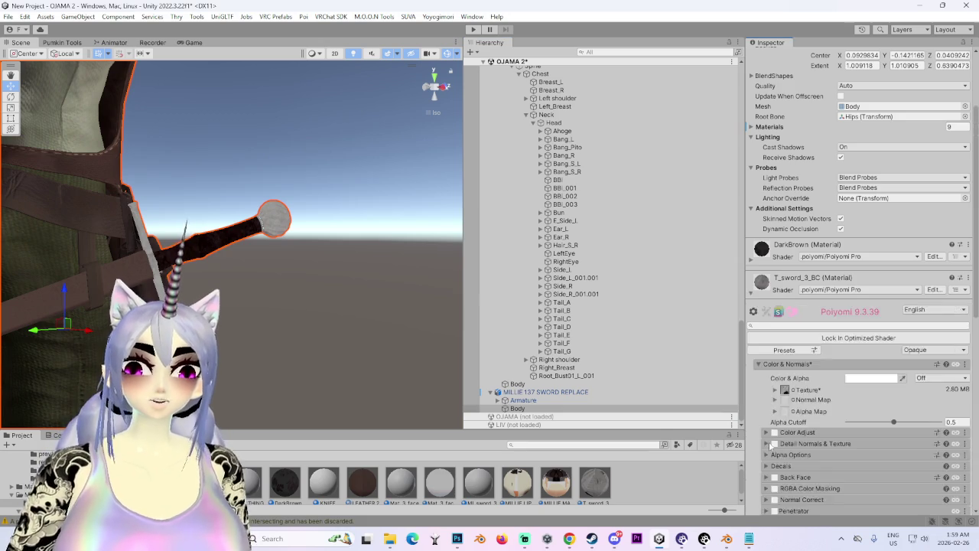
{"action": "scroll", "coordinate": [757, 321], "scroll_direction": "down", "scroll_amount": 5}
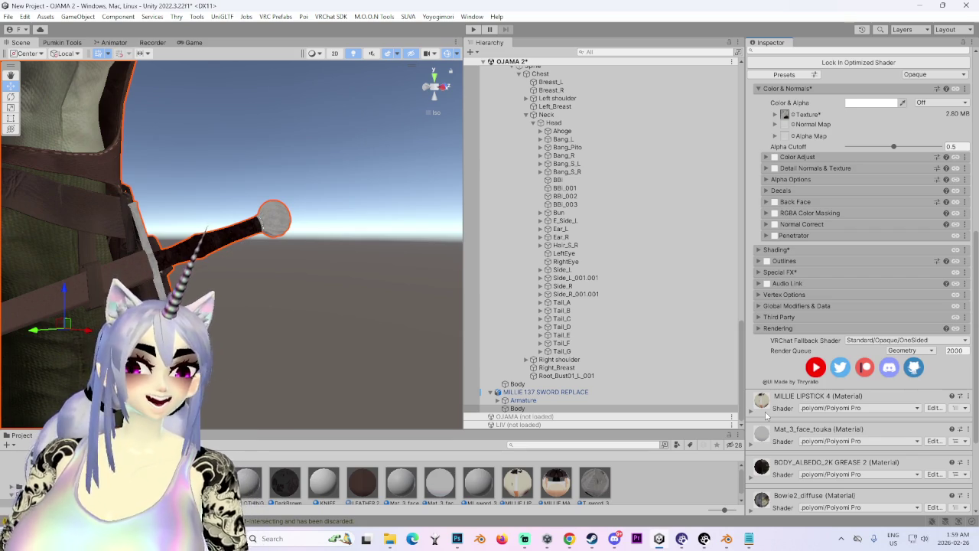
{"action": "scroll", "coordinate": [793, 335], "scroll_direction": "down", "scroll_amount": 4}
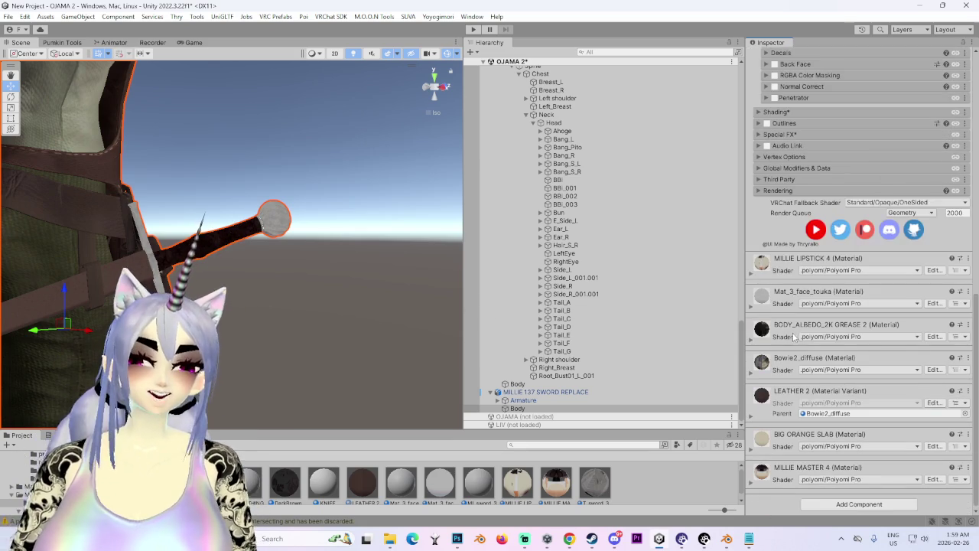
{"action": "left_click", "coordinate": [785, 191]}
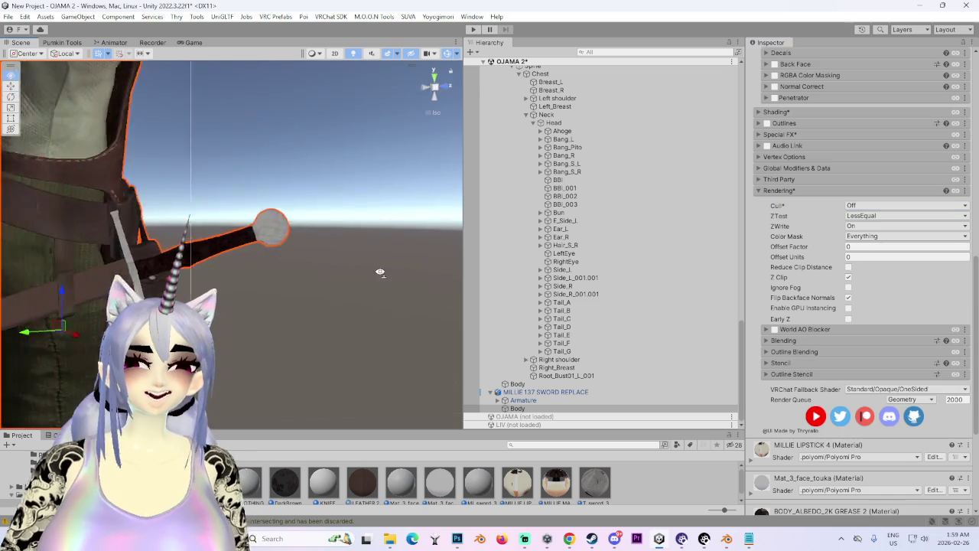
{"action": "scroll", "coordinate": [326, 269], "scroll_direction": "down", "scroll_amount": 3}
{"action": "scroll", "coordinate": [327, 269], "scroll_direction": "up", "scroll_amount": 3}
{"action": "scroll", "coordinate": [762, 399], "scroll_direction": "down", "scroll_amount": 3}
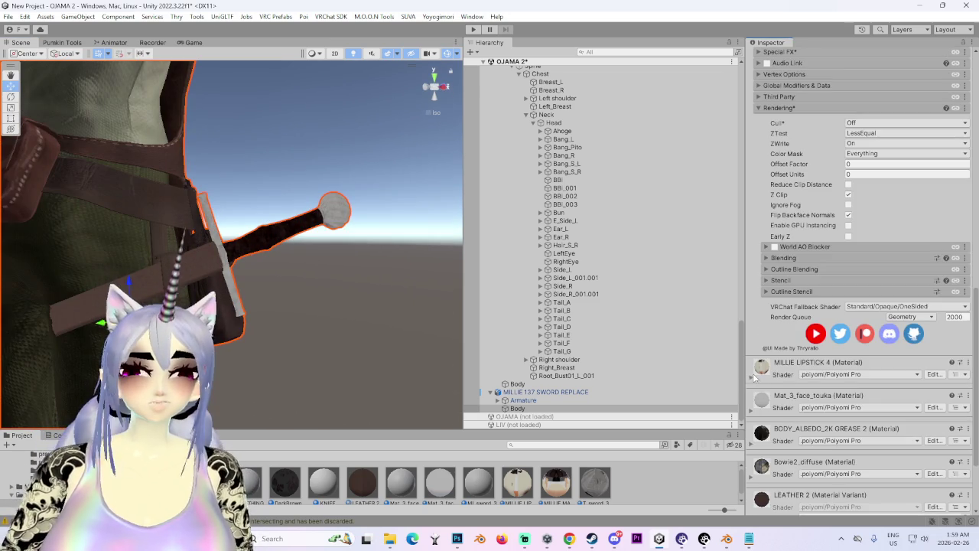
Step: Set Cull to Off on the MILLIE LIPSTICK 4 and Mat_3_face_touka materials
{"action": "left_click", "coordinate": [753, 376]}
{"action": "scroll", "coordinate": [769, 344], "scroll_direction": "down", "scroll_amount": 8}
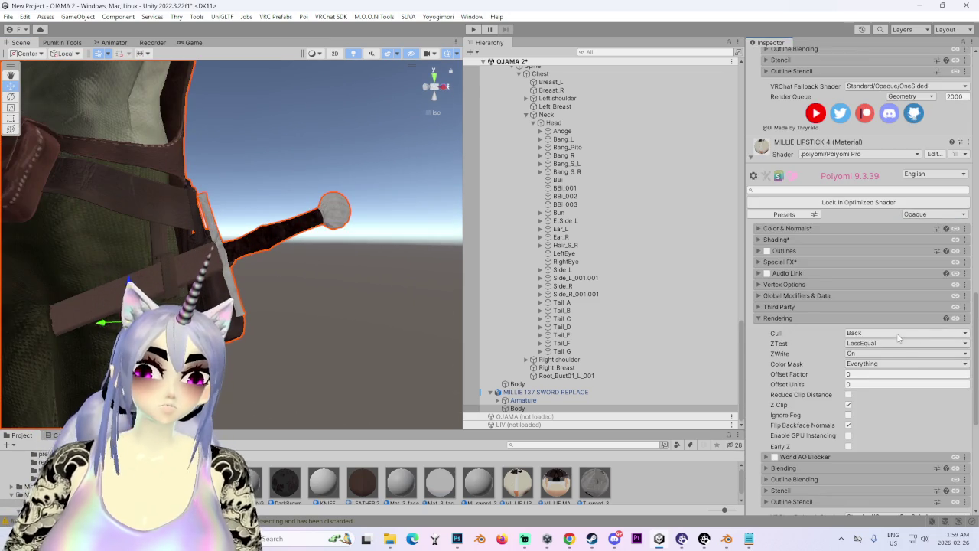
{"action": "left_click", "coordinate": [899, 334]}
{"action": "scroll", "coordinate": [772, 367], "scroll_direction": "down", "scroll_amount": 6}
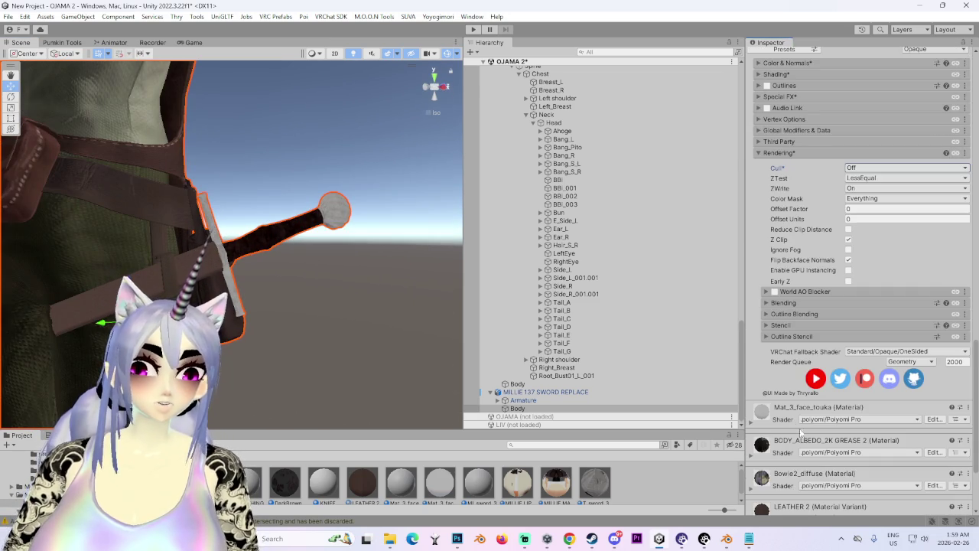
{"action": "left_click", "coordinate": [751, 426]}
{"action": "scroll", "coordinate": [788, 475], "scroll_direction": "down", "scroll_amount": 4}
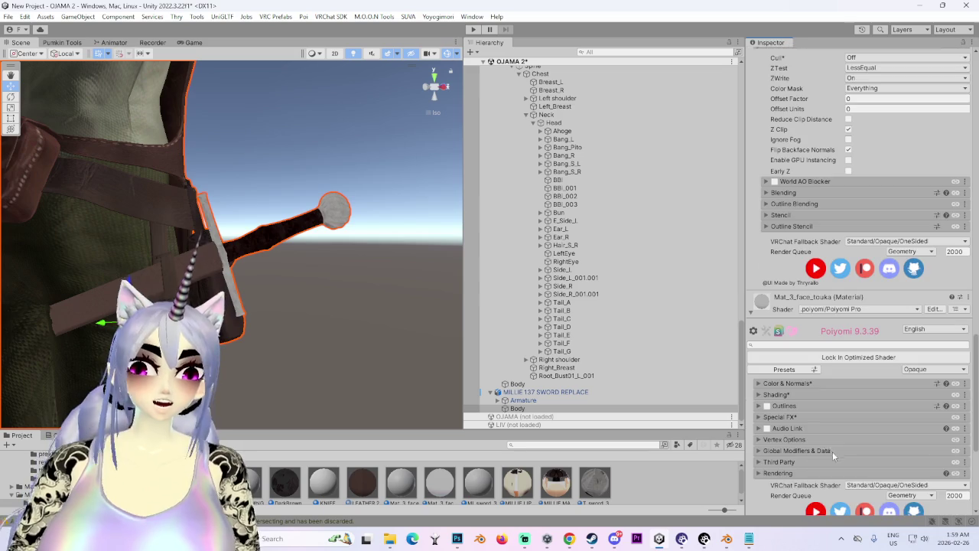
{"action": "scroll", "coordinate": [790, 477], "scroll_direction": "down", "scroll_amount": 3}
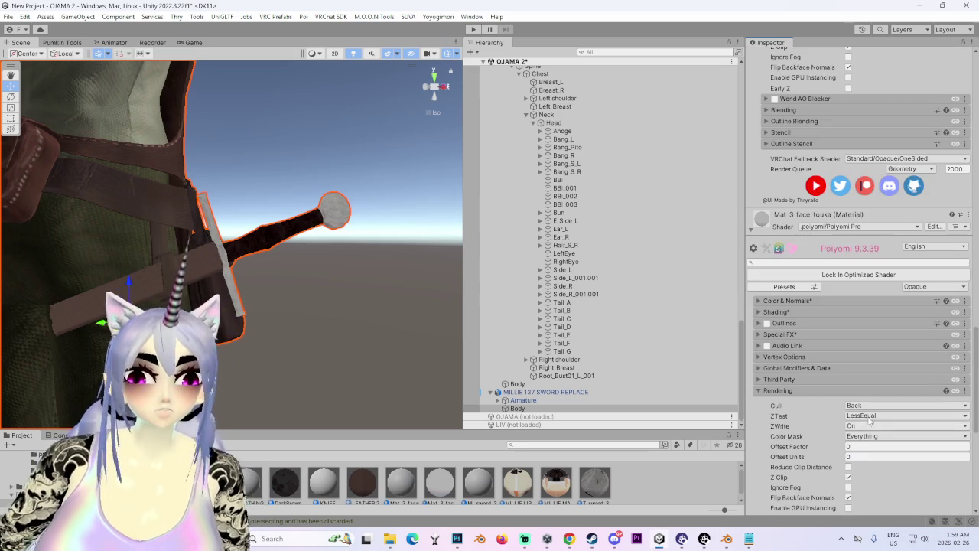
{"action": "left_click", "coordinate": [862, 407]}
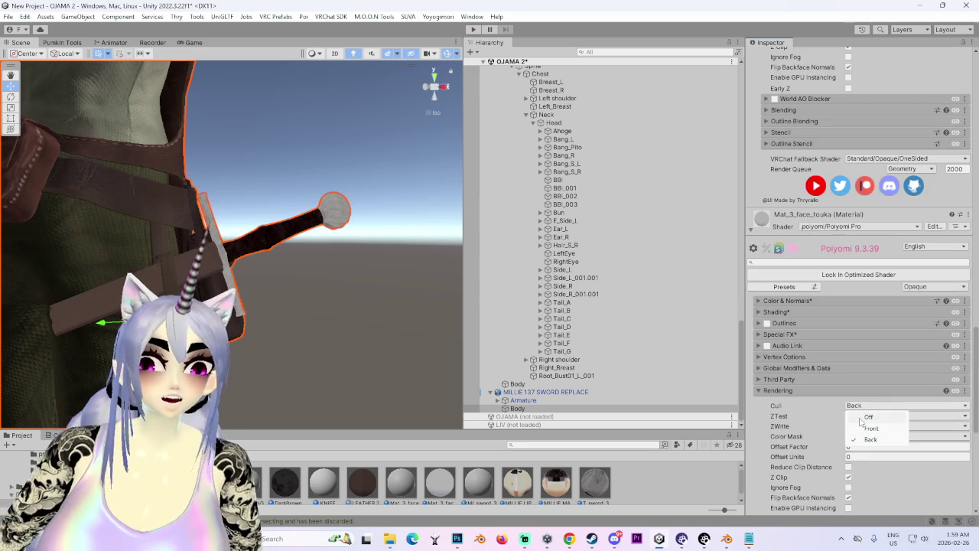
{"action": "scroll", "coordinate": [811, 425], "scroll_direction": "down", "scroll_amount": 7}
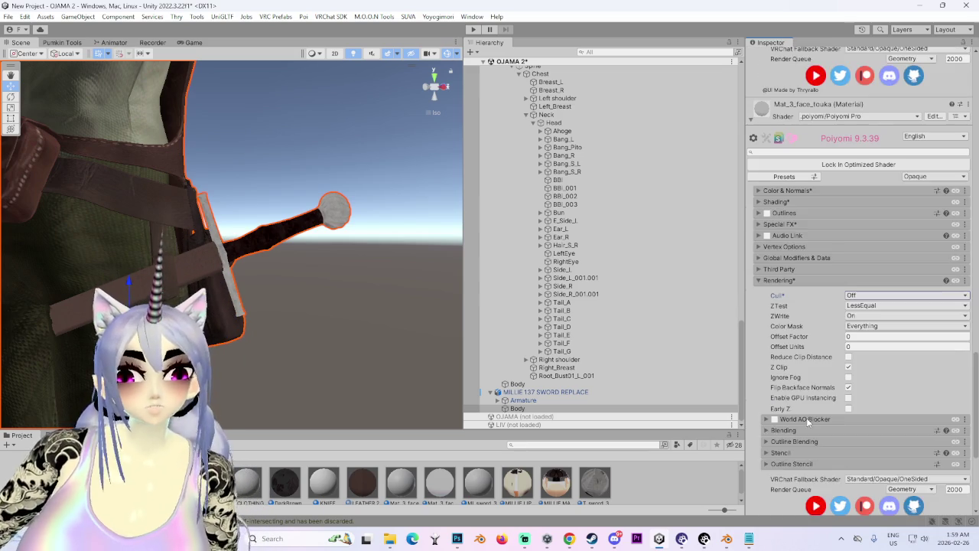
Step: Check the Rendering options of BODY_ALBEDO_2K GREASE 2 and Bowie2_diffuse, with Bowie2_diffuse showing Cull Back
{"action": "left_click", "coordinate": [753, 467]}
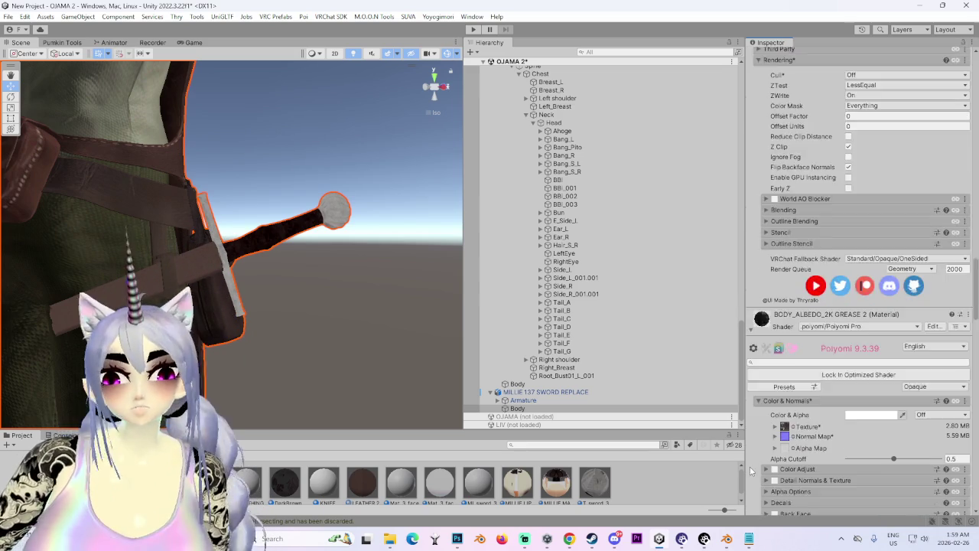
{"action": "scroll", "coordinate": [813, 457], "scroll_direction": "down", "scroll_amount": 13}
{"action": "scroll", "coordinate": [814, 459], "scroll_direction": "down", "scroll_amount": 20}
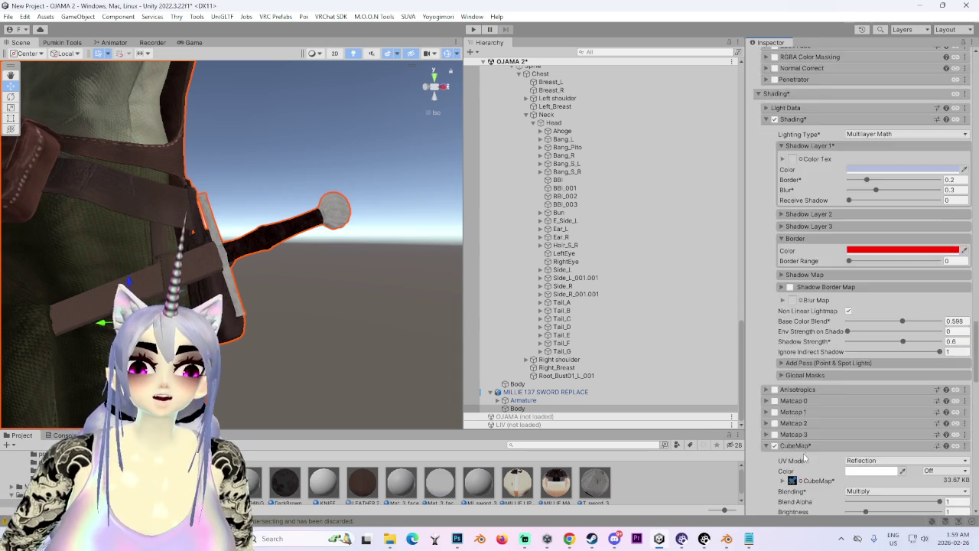
{"action": "scroll", "coordinate": [827, 432], "scroll_direction": "down", "scroll_amount": 5}
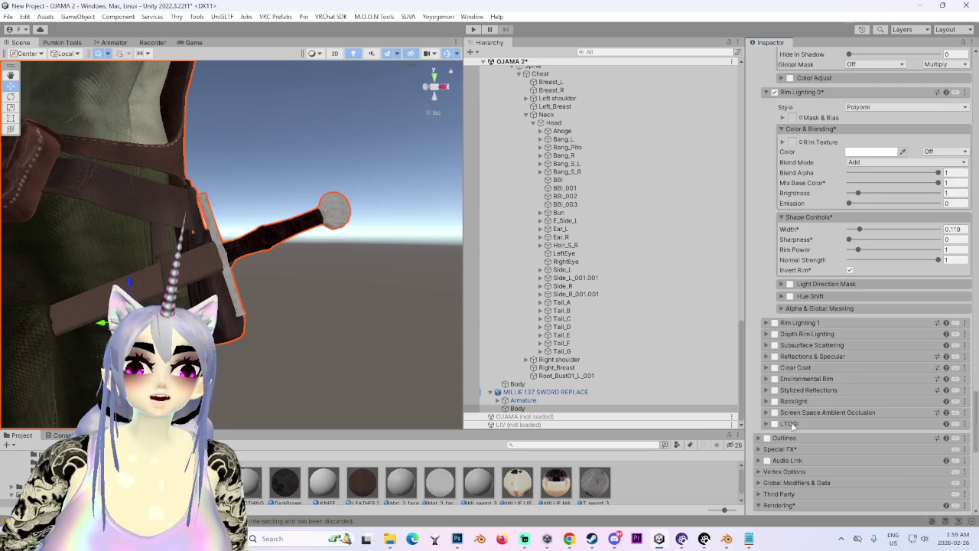
{"action": "left_click", "coordinate": [779, 396]}
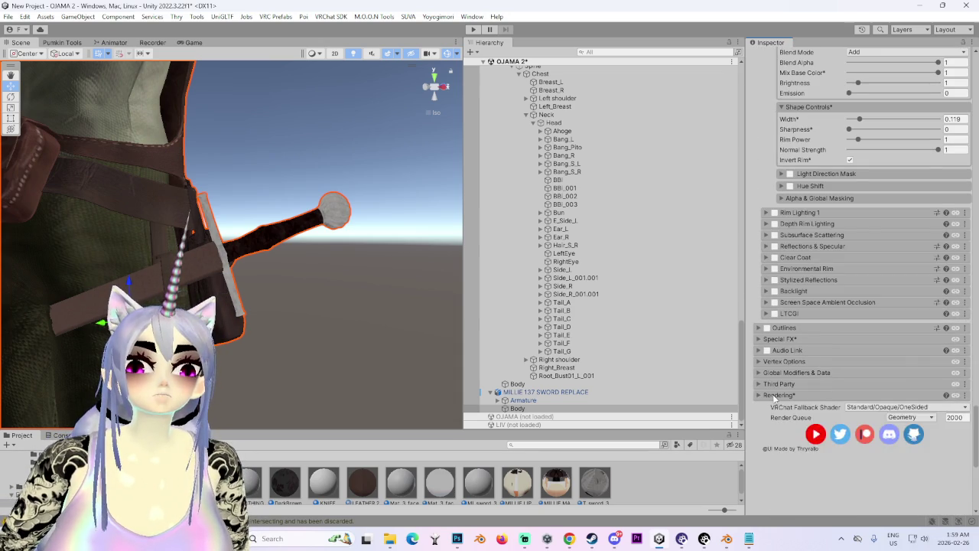
{"action": "scroll", "coordinate": [777, 410], "scroll_direction": "down", "scroll_amount": 4}
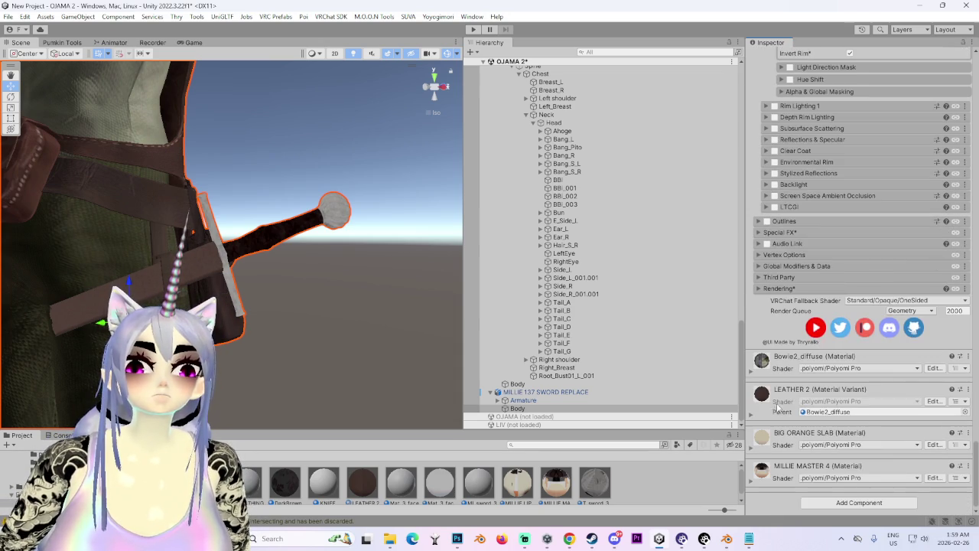
{"action": "left_click", "coordinate": [750, 370]}
{"action": "scroll", "coordinate": [792, 411], "scroll_direction": "down", "scroll_amount": 5}
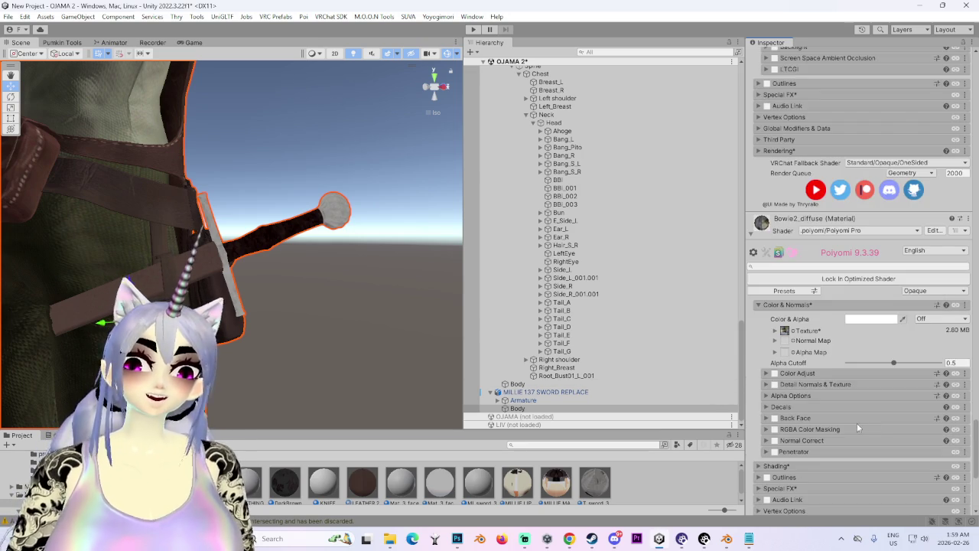
{"action": "scroll", "coordinate": [870, 425], "scroll_direction": "down", "scroll_amount": 8}
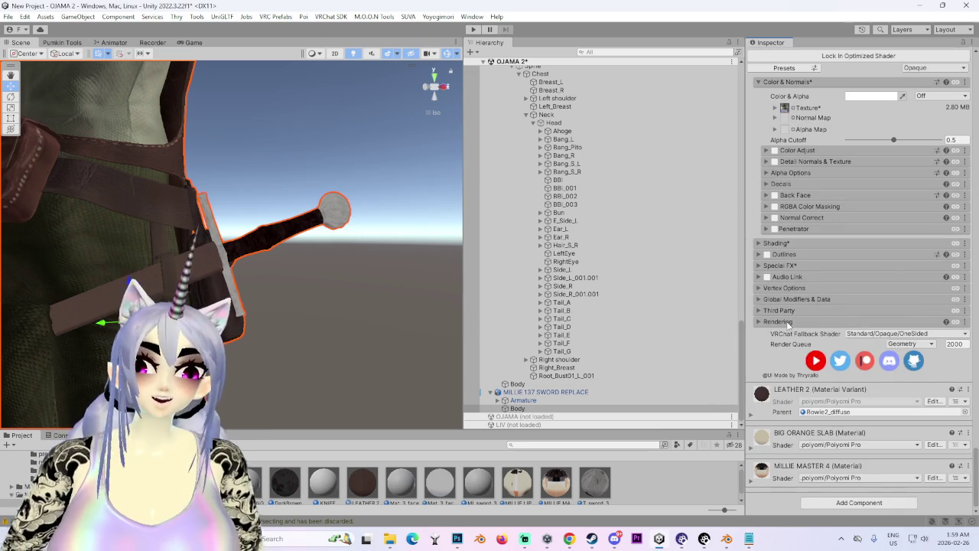
{"action": "left_click", "coordinate": [778, 321]}
{"action": "left_click", "coordinate": [865, 322]}
{"action": "left_click", "coordinate": [789, 322]}
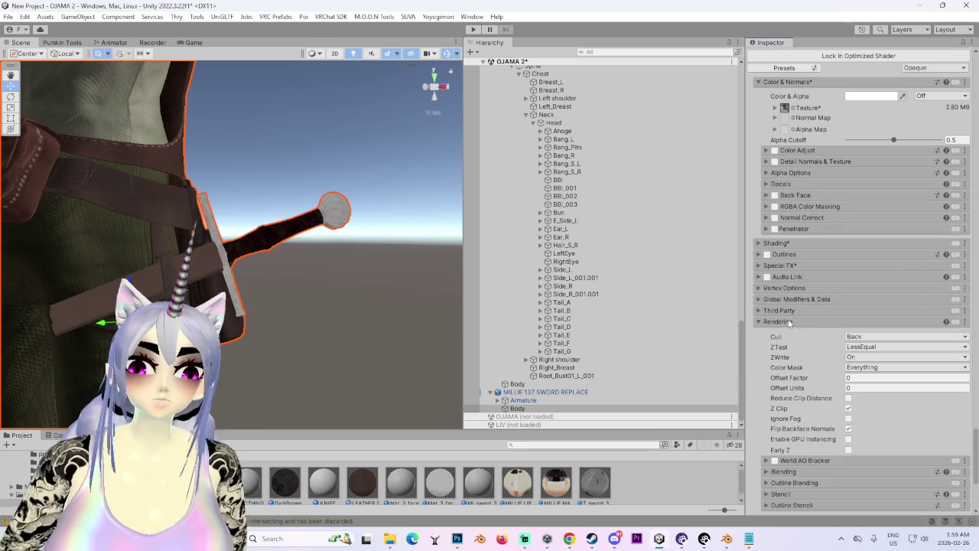
Step: Expand the LEATHER 2 material's settings on the Body
{"action": "mouse_move", "coordinate": [311, 218]}
{"action": "left_mouse_down"}
{"action": "mouse_move", "coordinate": [301, 271]}
{"action": "mouse_move", "coordinate": [237, 276]}
{"action": "left_mouse_up"}
{"action": "scroll", "coordinate": [845, 465], "scroll_direction": "down", "scroll_amount": 3}
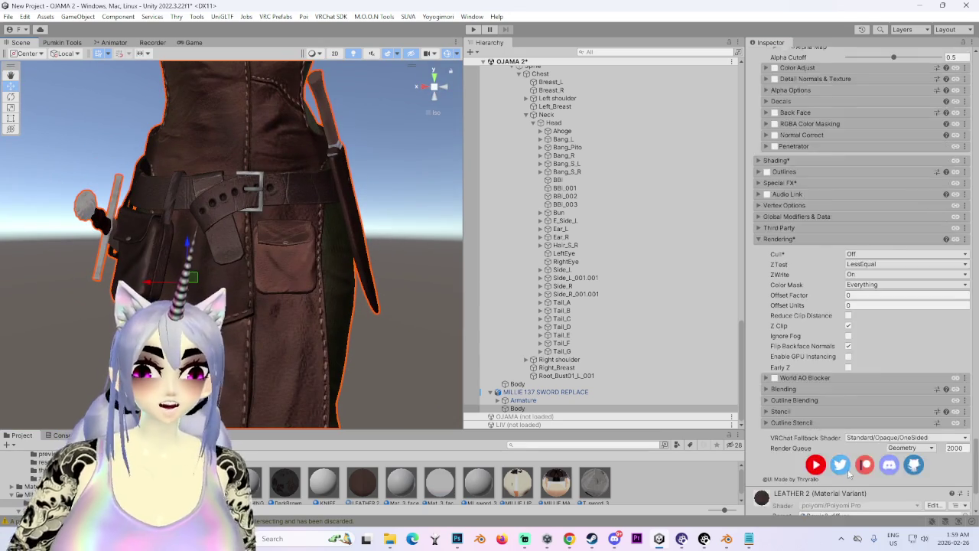
{"action": "scroll", "coordinate": [845, 464], "scroll_direction": "down", "scroll_amount": 3}
{"action": "left_click", "coordinate": [752, 434]}
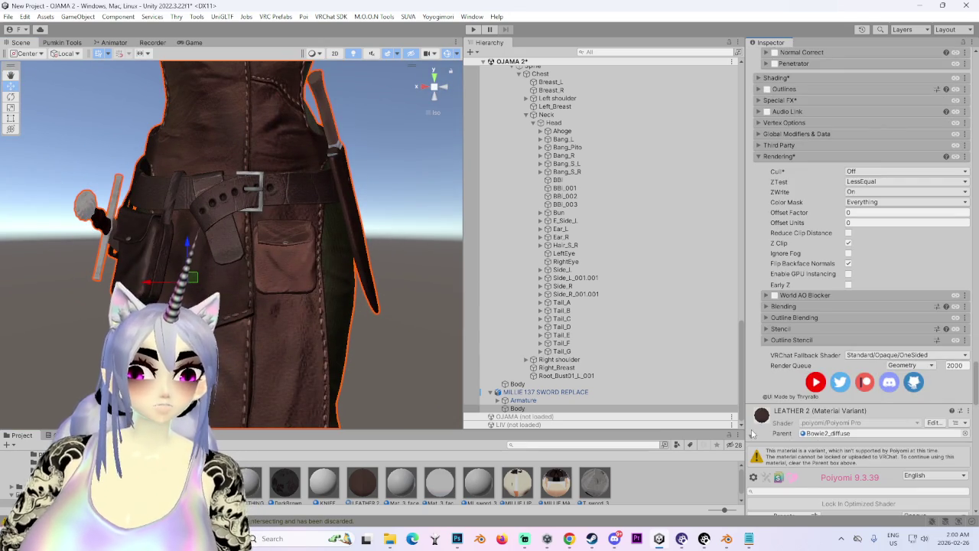
{"action": "scroll", "coordinate": [761, 349], "scroll_direction": "down", "scroll_amount": 3}
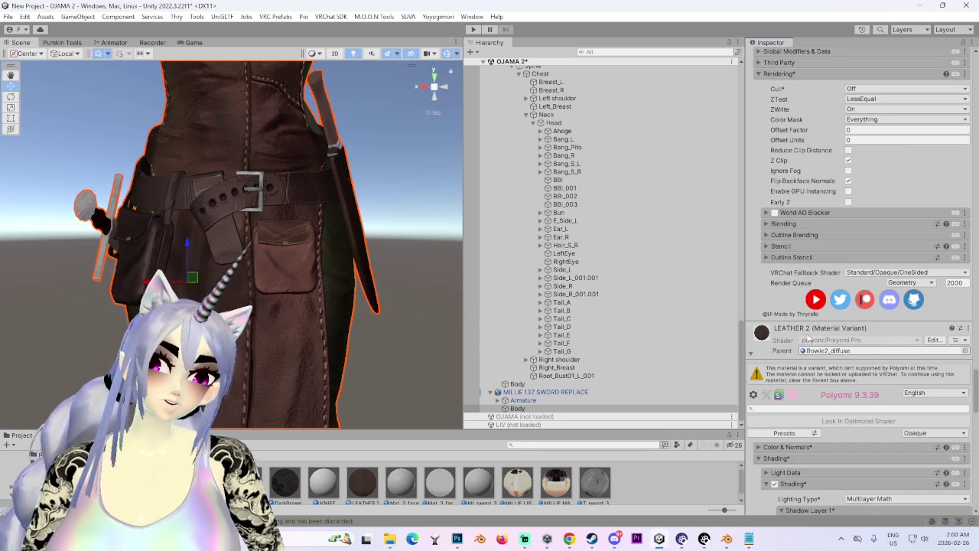
{"action": "scroll", "coordinate": [763, 326], "scroll_direction": "down", "scroll_amount": 3}
Step: Orbit around the coat, select an object near the sword, and return to Bowie2_diffuse's Poiyomi settings
{"action": "mouse_move", "coordinate": [350, 295]}
{"action": "left_mouse_down"}
{"action": "mouse_move", "coordinate": [304, 290]}
{"action": "mouse_move", "coordinate": [299, 252]}
{"action": "left_mouse_up"}
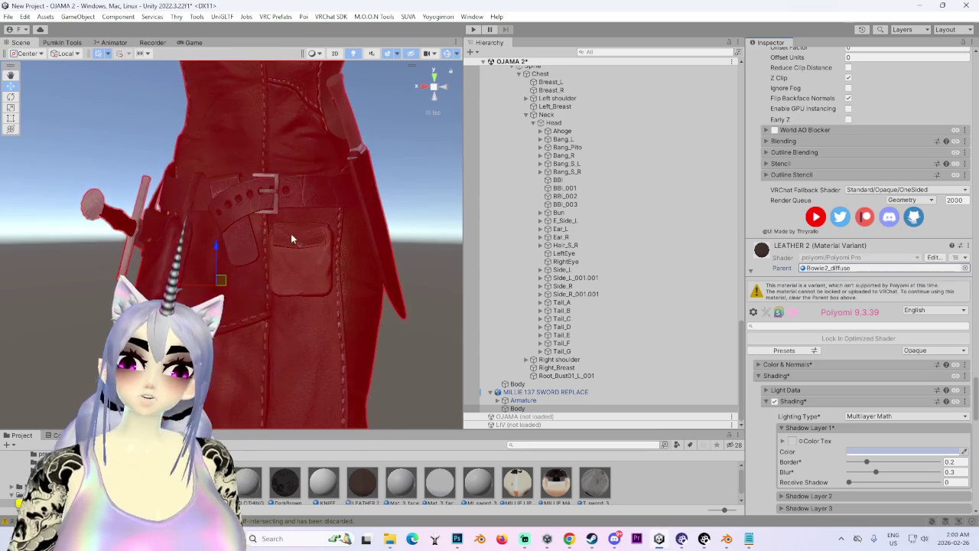
{"action": "scroll", "coordinate": [324, 279], "scroll_direction": "down", "scroll_amount": 2}
{"action": "scroll", "coordinate": [324, 279], "scroll_direction": "down", "scroll_amount": 3}
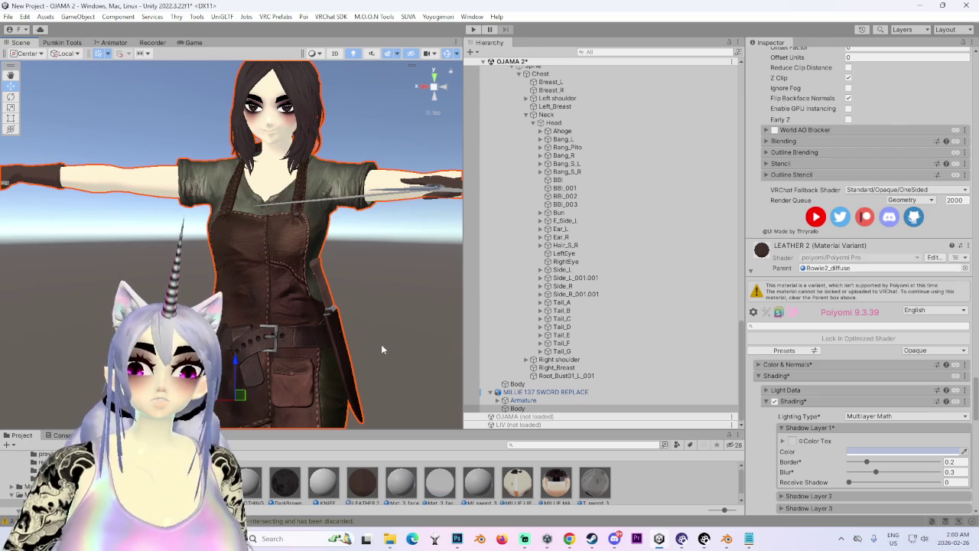
{"action": "scroll", "coordinate": [284, 312], "scroll_direction": "up", "scroll_amount": 3}
{"action": "scroll", "coordinate": [231, 308], "scroll_direction": "up", "scroll_amount": 5}
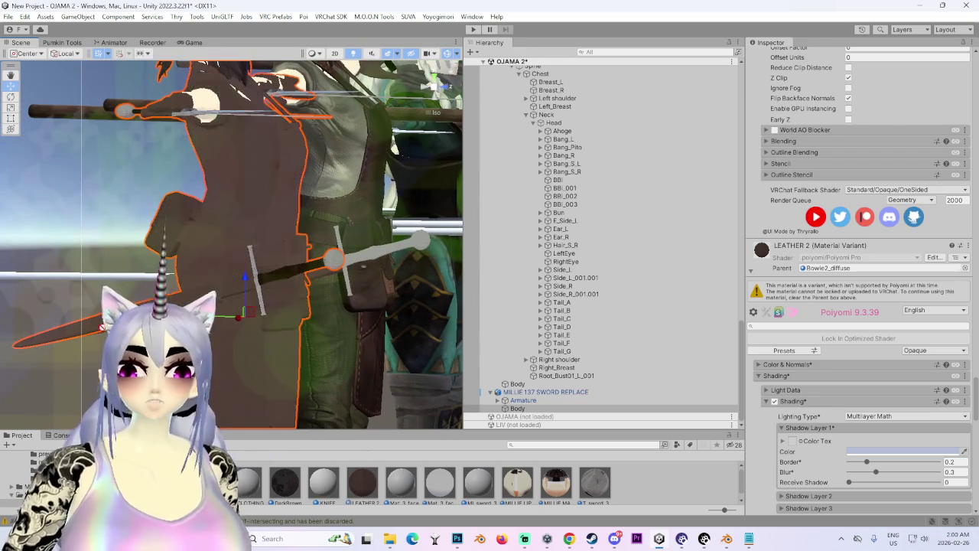
{"action": "left_click", "coordinate": [231, 308]}
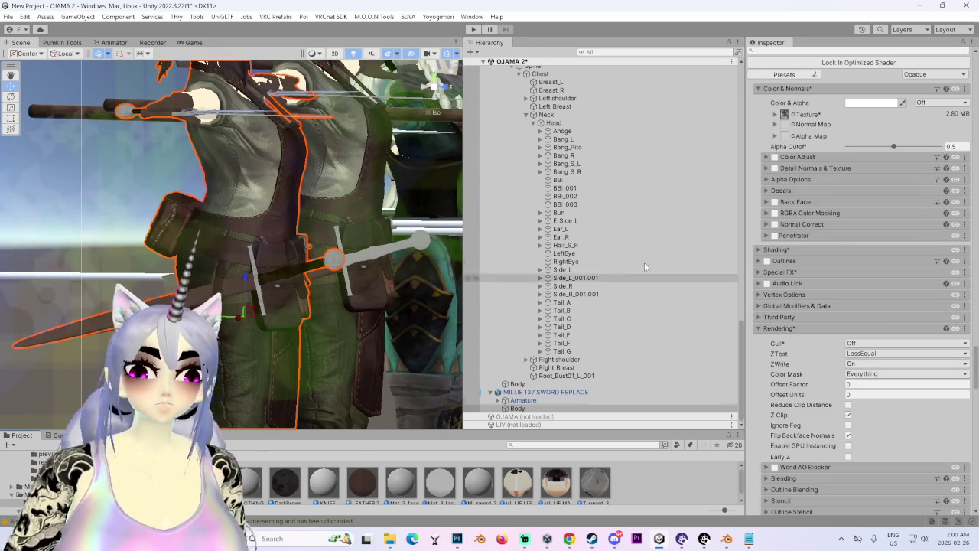
{"action": "scroll", "coordinate": [733, 259], "scroll_direction": "up", "scroll_amount": 3}
{"action": "scroll", "coordinate": [827, 248], "scroll_direction": "up", "scroll_amount": 2}
{"action": "scroll", "coordinate": [827, 247], "scroll_direction": "down", "scroll_amount": 10}
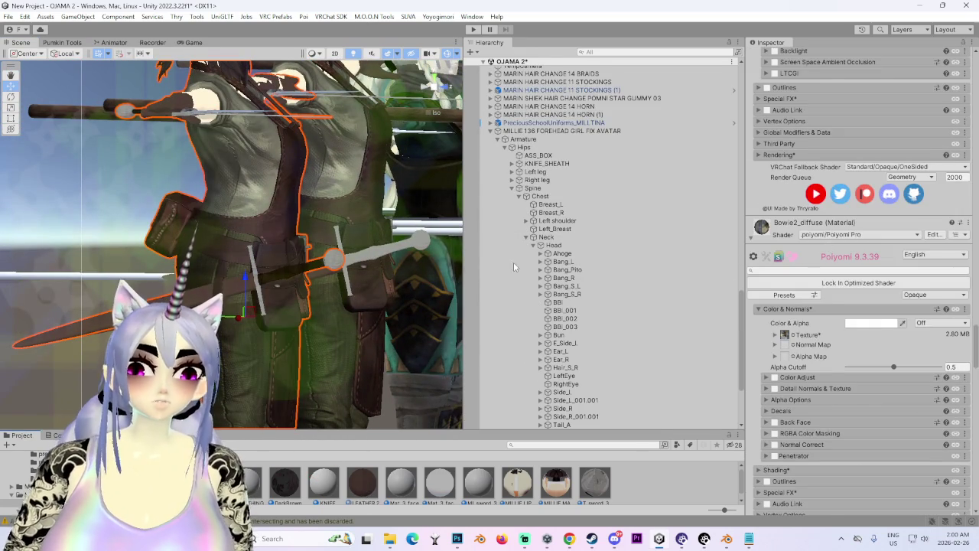
Step: Collapse LEATHER 2 and show its Outline Stencil settings
{"action": "scroll", "coordinate": [834, 291], "scroll_direction": "down", "scroll_amount": 3}
{"action": "scroll", "coordinate": [846, 349], "scroll_direction": "up", "scroll_amount": 6}
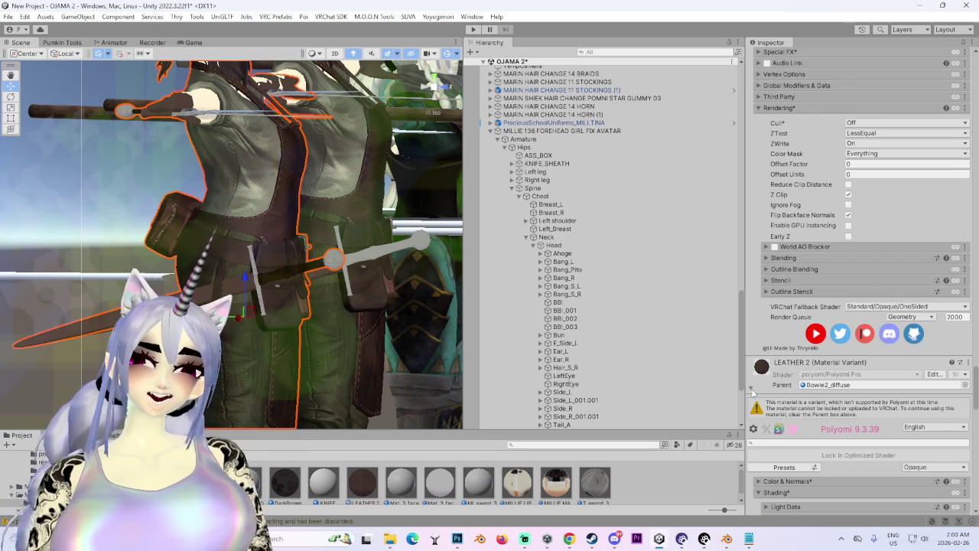
{"action": "left_click", "coordinate": [751, 389]}
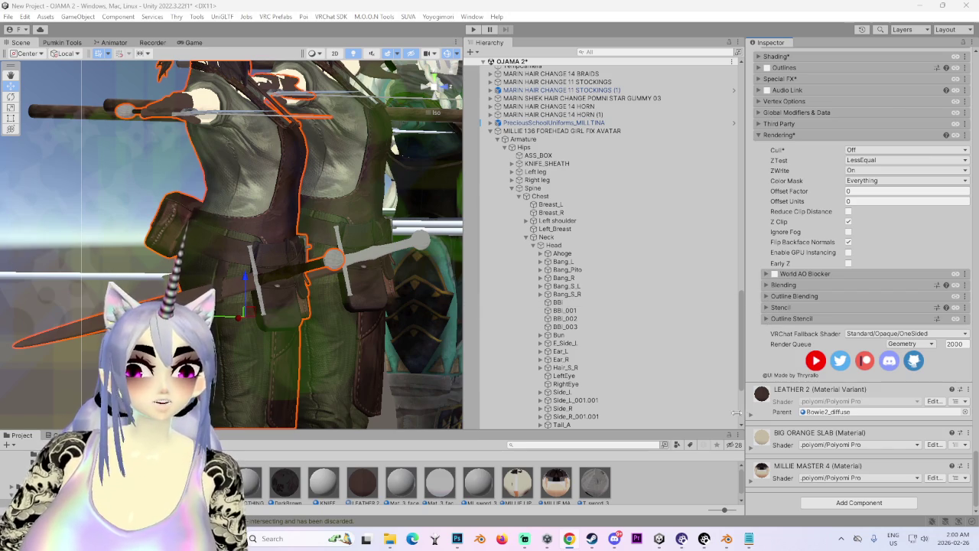
{"action": "scroll", "coordinate": [792, 347], "scroll_direction": "up", "scroll_amount": 3}
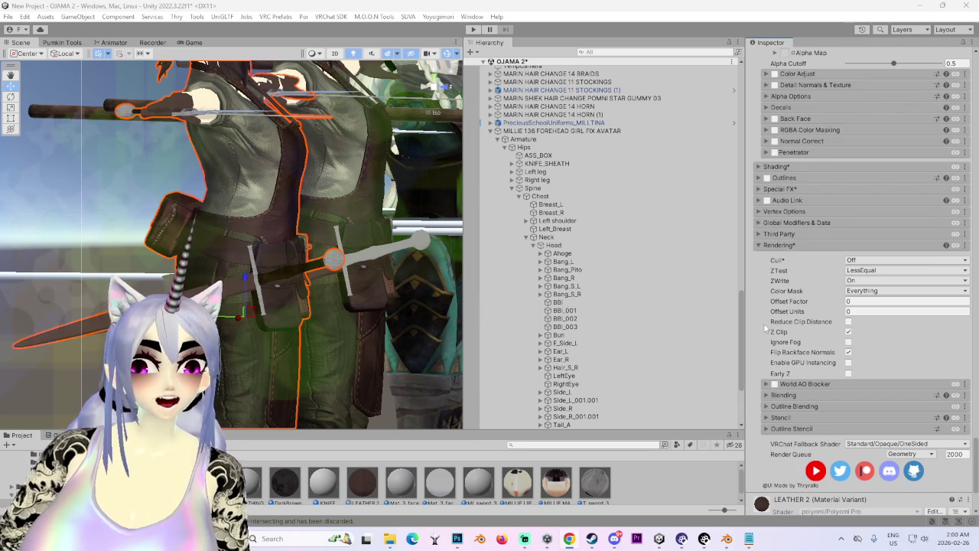
{"action": "left_click", "coordinate": [768, 429]}
{"action": "scroll", "coordinate": [767, 434], "scroll_direction": "down", "scroll_amount": 5}
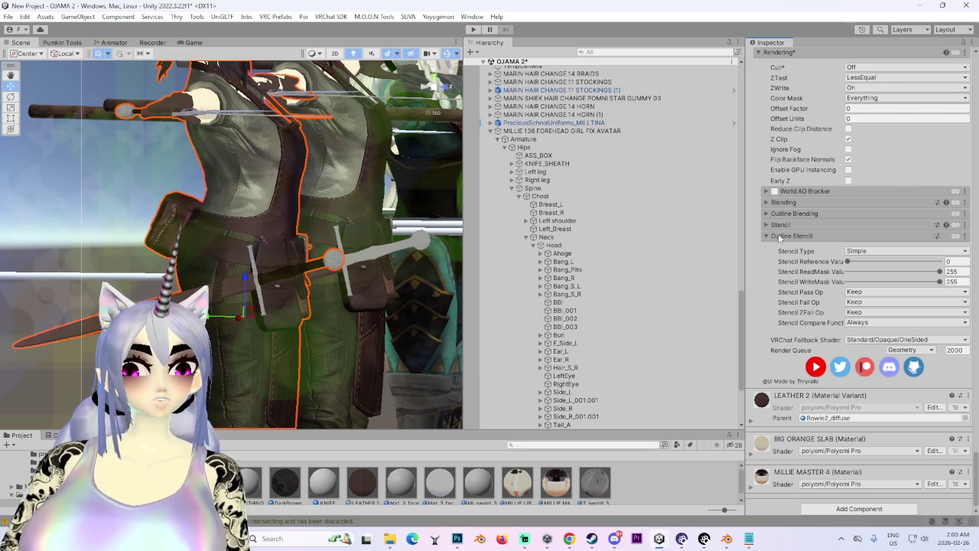
{"action": "scroll", "coordinate": [798, 421], "scroll_direction": "down", "scroll_amount": 1}
Step: Show the BIG ORANGE SLAB material's Third Party and Rendering settings
{"action": "left_click", "coordinate": [757, 452]}
{"action": "scroll", "coordinate": [758, 452], "scroll_direction": "down", "scroll_amount": 6}
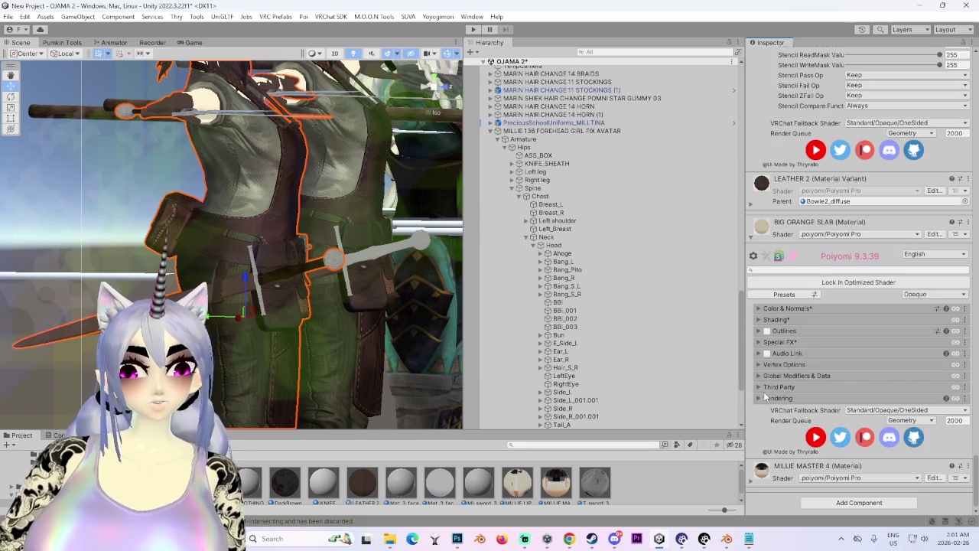
{"action": "left_click", "coordinate": [764, 389]}
{"action": "left_click", "coordinate": [773, 427]}
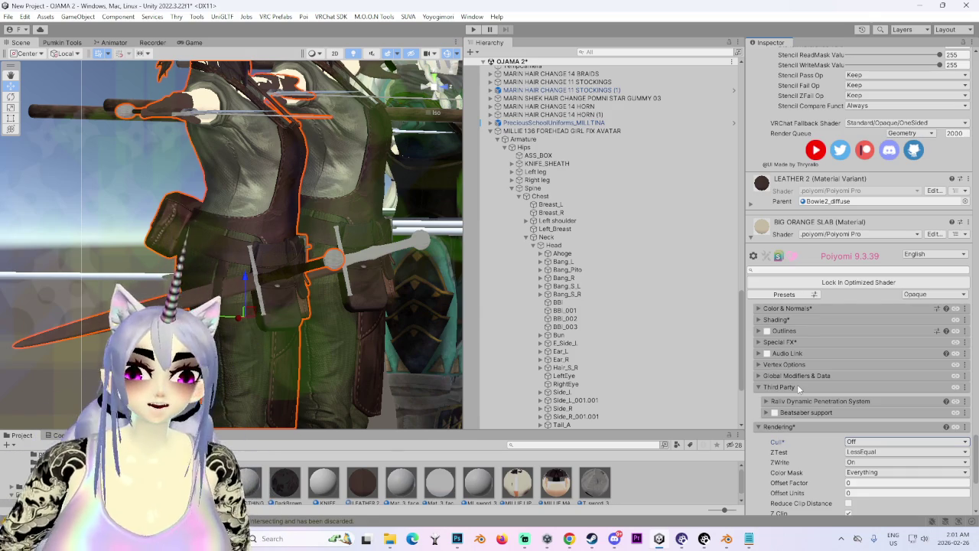
{"action": "scroll", "coordinate": [815, 430], "scroll_direction": "down", "scroll_amount": 6}
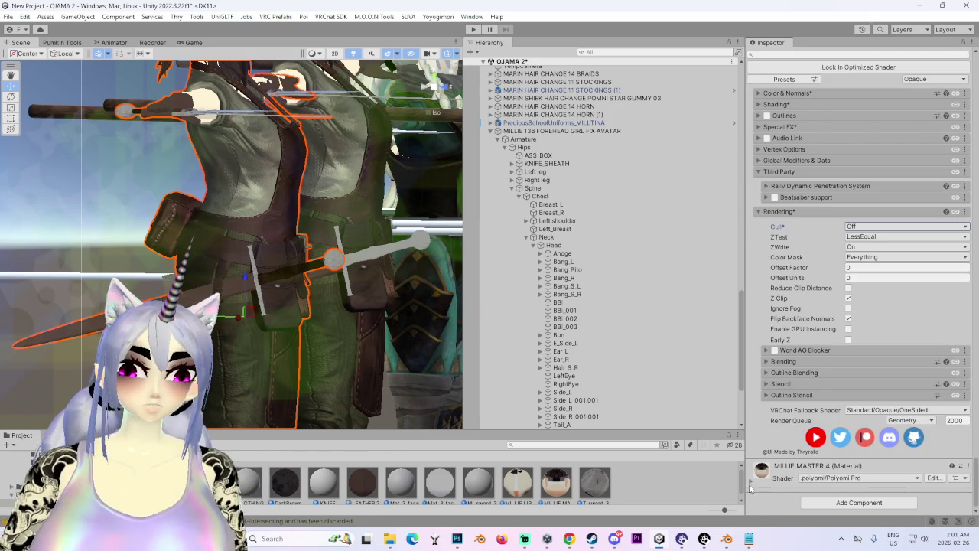
Step: Set MILLIE MASTER 4's Rendering Cull to Off for double-sided rendering
{"action": "left_click", "coordinate": [752, 487]}
{"action": "scroll", "coordinate": [796, 471], "scroll_direction": "down", "scroll_amount": 6}
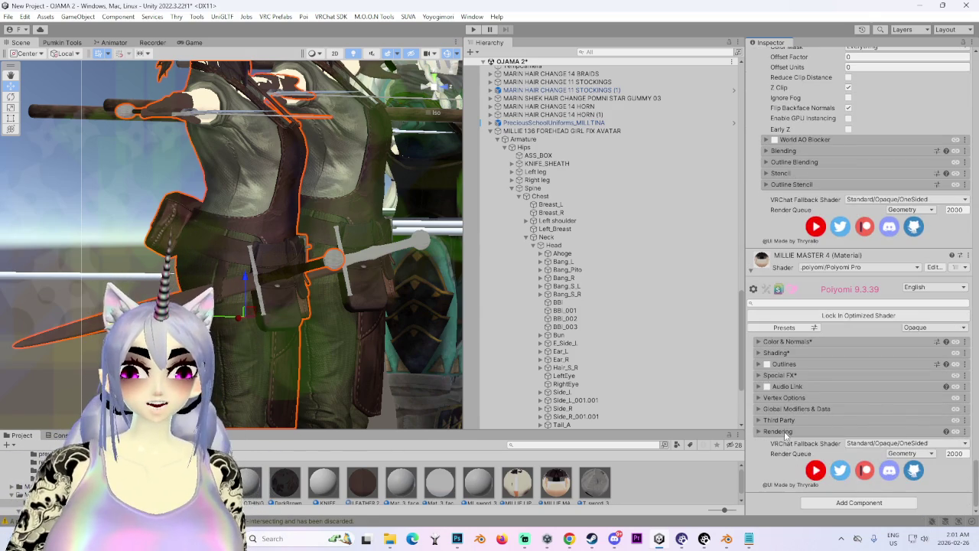
{"action": "left_click", "coordinate": [780, 431]}
{"action": "scroll", "coordinate": [842, 382], "scroll_direction": "down", "scroll_amount": 3}
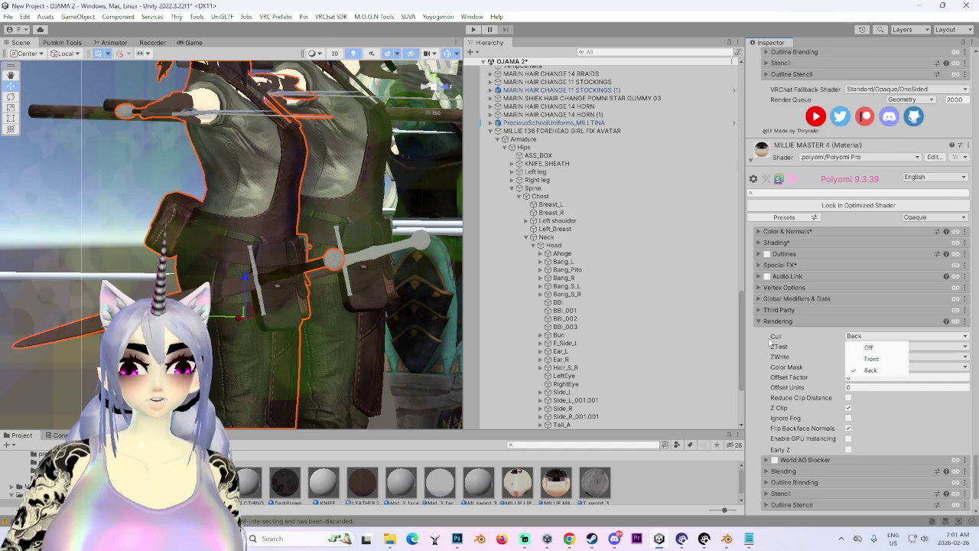
{"action": "scroll", "coordinate": [781, 348], "scroll_direction": "down", "scroll_amount": 2}
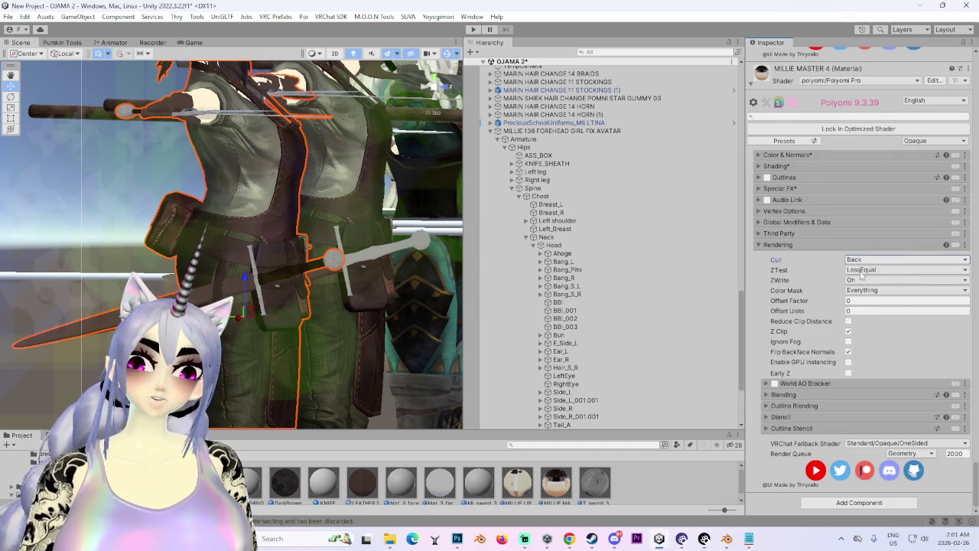
{"action": "scroll", "coordinate": [429, 263], "scroll_direction": "down", "scroll_amount": 5}
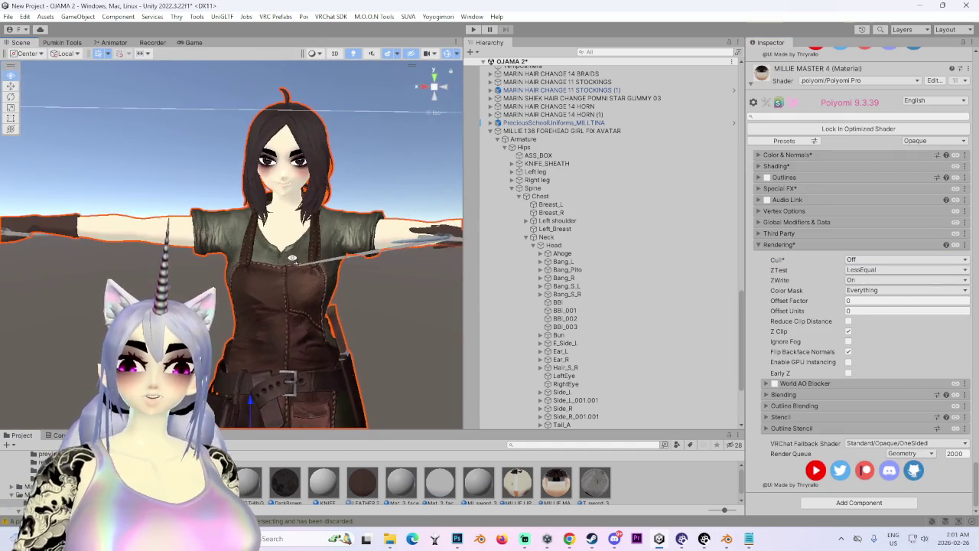
{"action": "scroll", "coordinate": [306, 229], "scroll_direction": "up", "scroll_amount": 2}
Step: Dismiss the USB notification and orbit the camera around the avatar
{"action": "left_click_drag", "start_coordinate": [337, 306], "coordinate": [361, 311]}
{"action": "scroll", "coordinate": [803, 296], "scroll_direction": "down", "scroll_amount": 5}
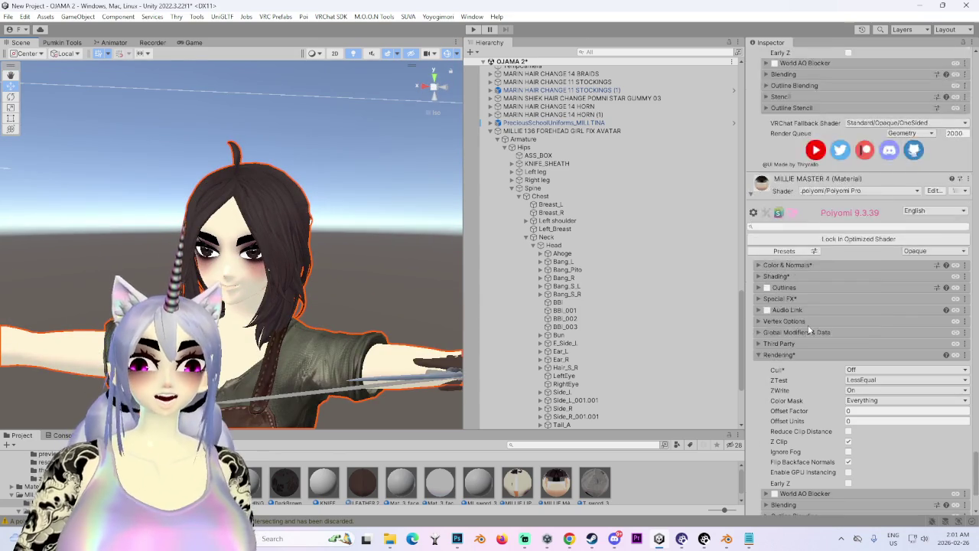
{"action": "scroll", "coordinate": [784, 316], "scroll_direction": "up", "scroll_amount": 6}
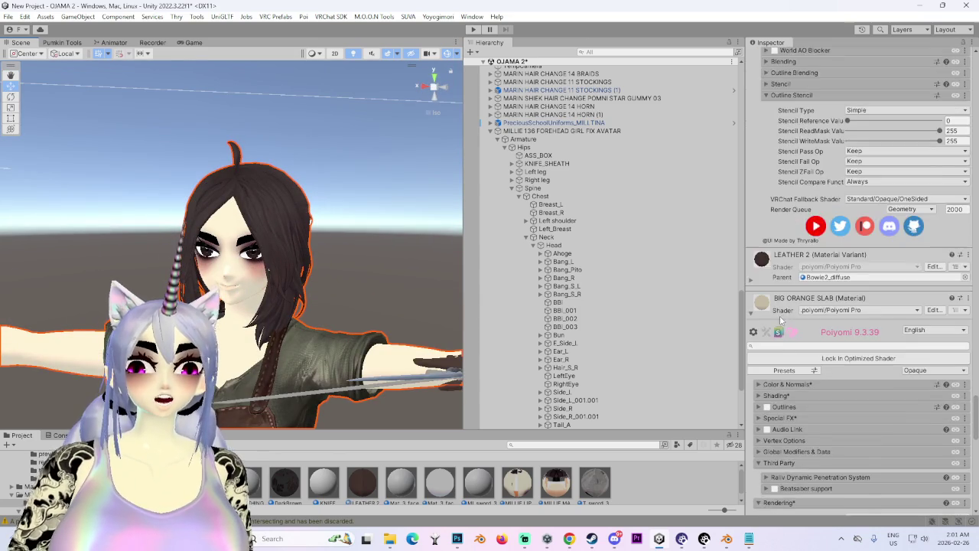
{"action": "left_click", "coordinate": [958, 457]}
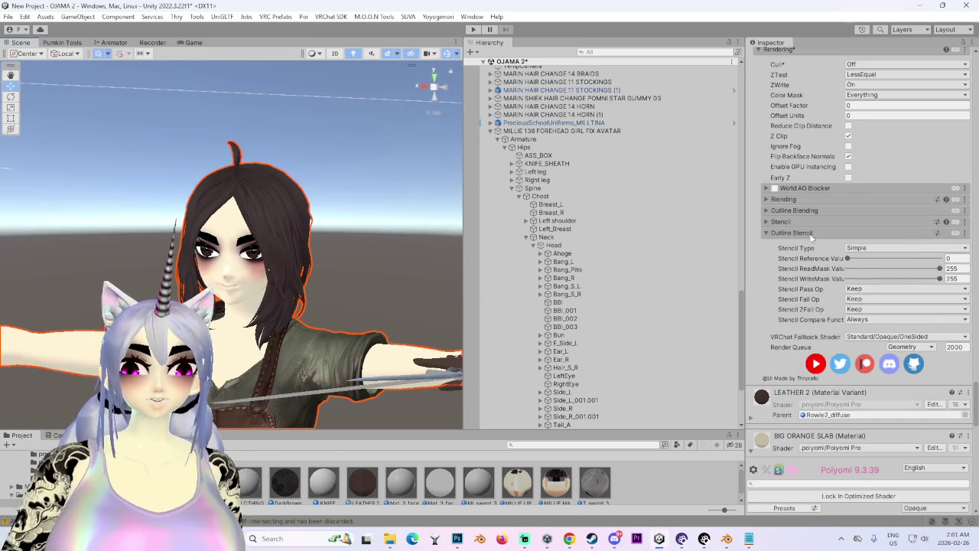
{"action": "scroll", "coordinate": [796, 245], "scroll_direction": "up", "scroll_amount": 3}
{"action": "scroll", "coordinate": [806, 278], "scroll_direction": "down", "scroll_amount": 10}
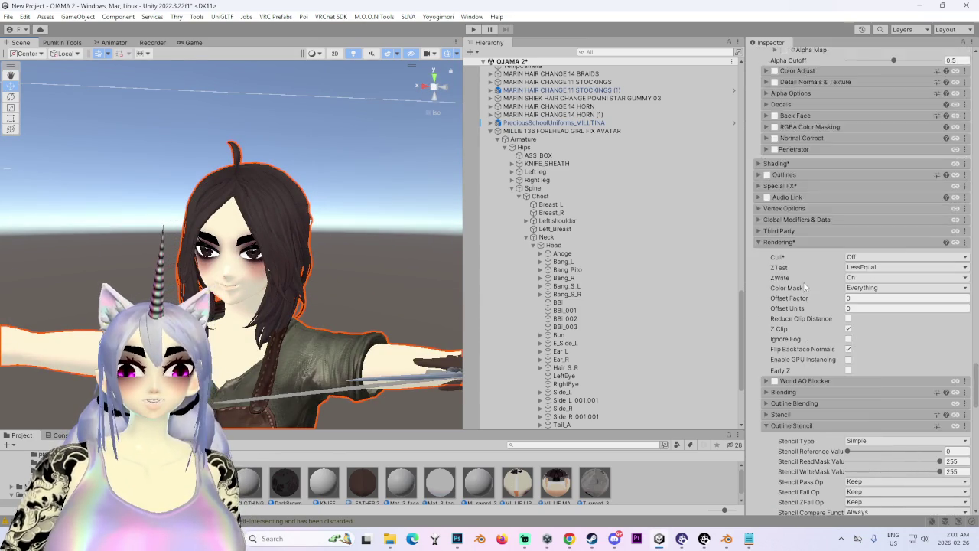
{"action": "scroll", "coordinate": [795, 290], "scroll_direction": "up", "scroll_amount": 15}
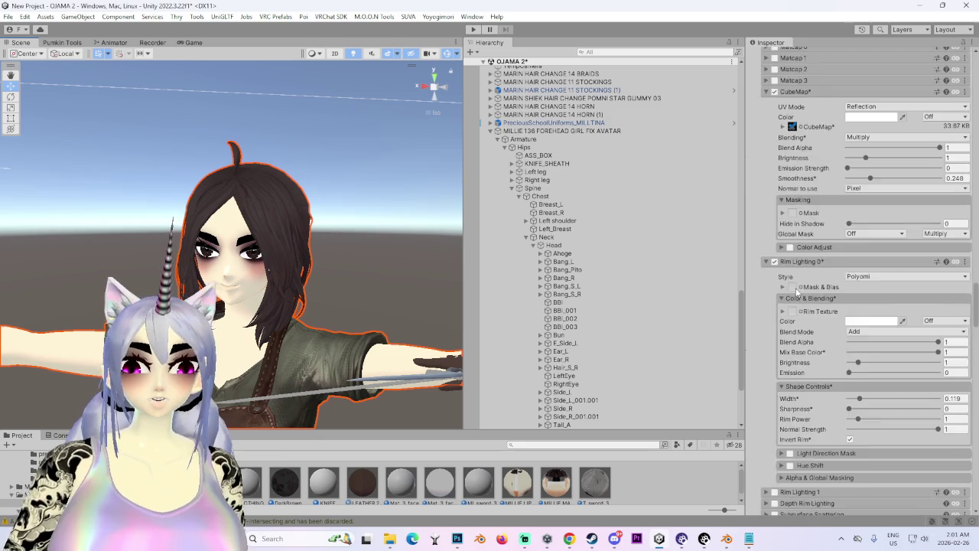
{"action": "scroll", "coordinate": [800, 305], "scroll_direction": "up", "scroll_amount": 12}
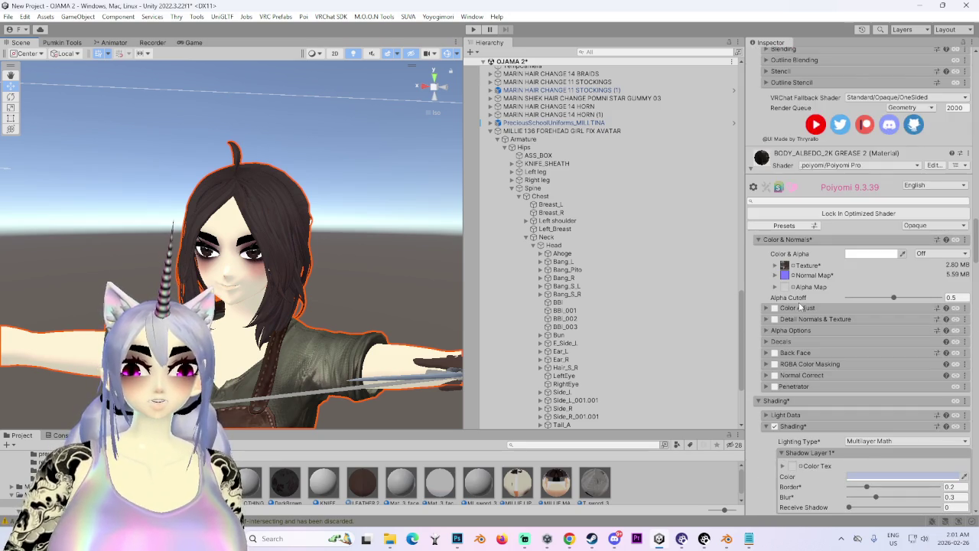
{"action": "scroll", "coordinate": [792, 268], "scroll_direction": "up", "scroll_amount": 3}
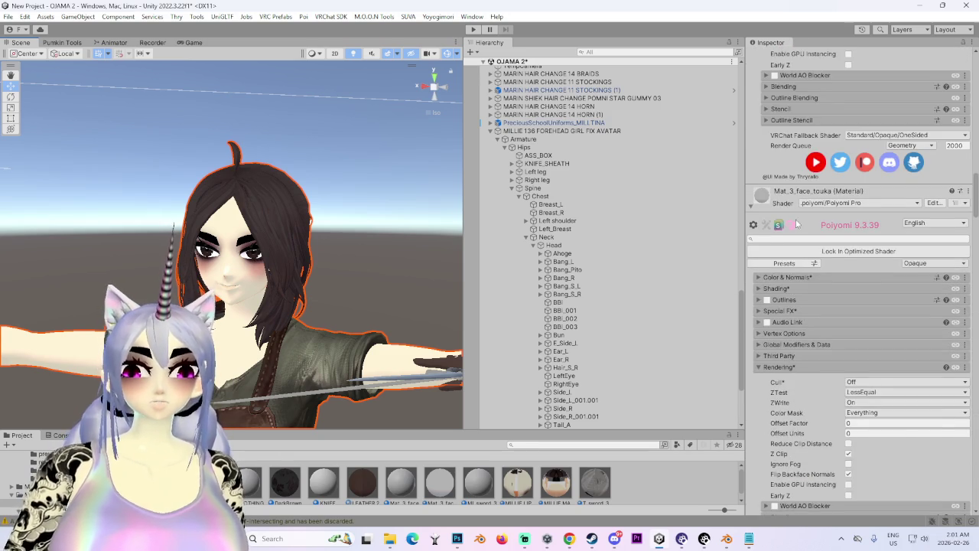
Step: Frame the avatar's torso, snap to a front view and swing round to the outstretched arm
{"action": "key", "text": "f"}
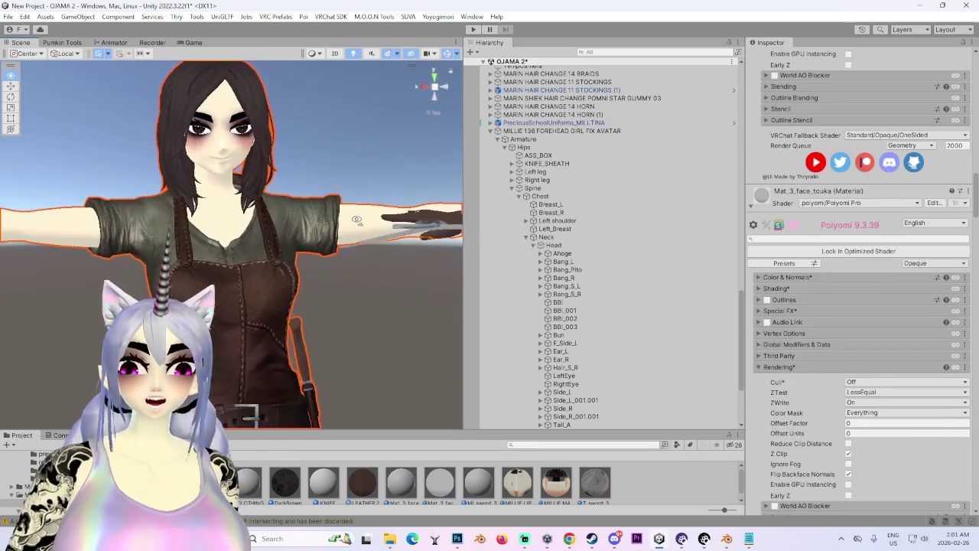
{"action": "scroll", "coordinate": [389, 334], "scroll_direction": "up", "scroll_amount": 10}
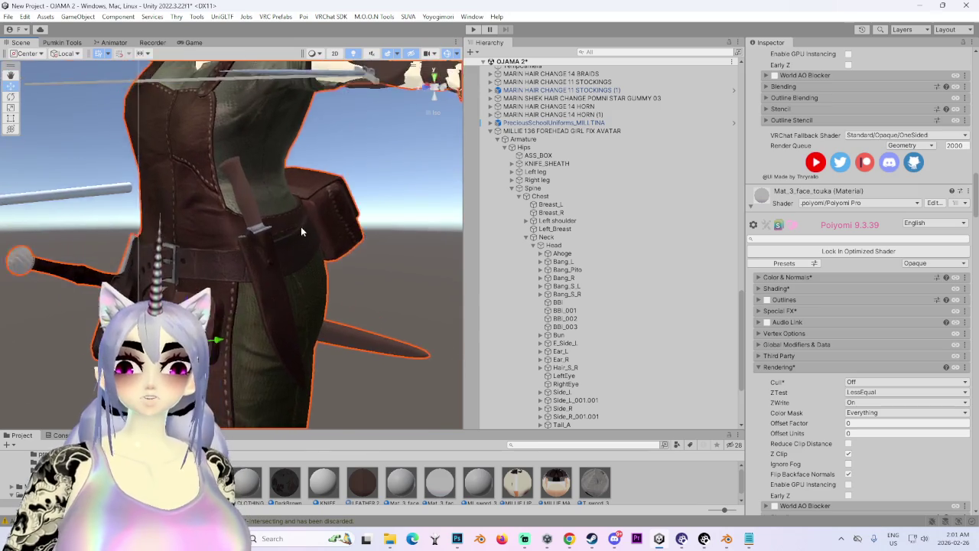
{"action": "left_click_drag", "start_coordinate": [380, 225], "coordinate": [356, 219]}
{"action": "left_click", "coordinate": [443, 90]}
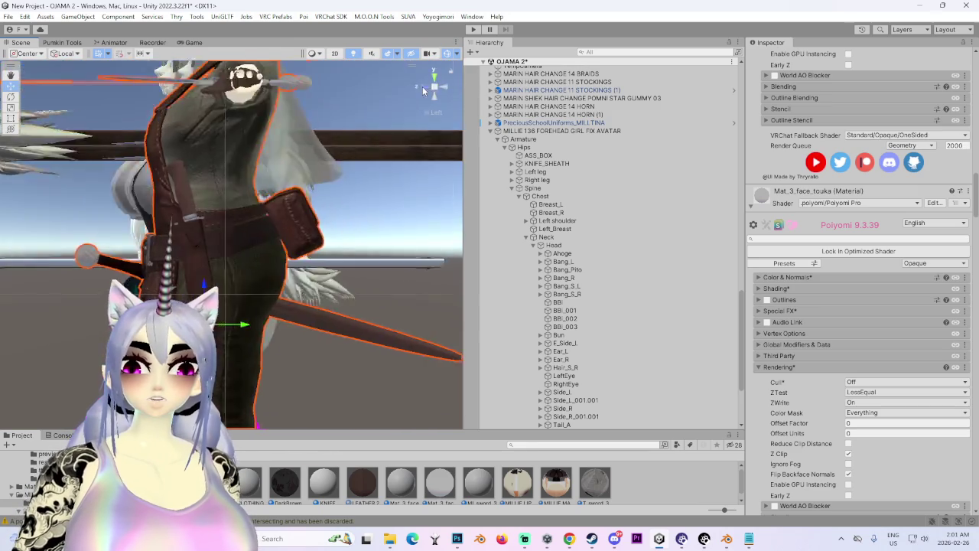
{"action": "left_click_drag", "start_coordinate": [392, 300], "coordinate": [190, 275]}
{"action": "scroll", "coordinate": [234, 247], "scroll_direction": "down", "scroll_amount": 5}
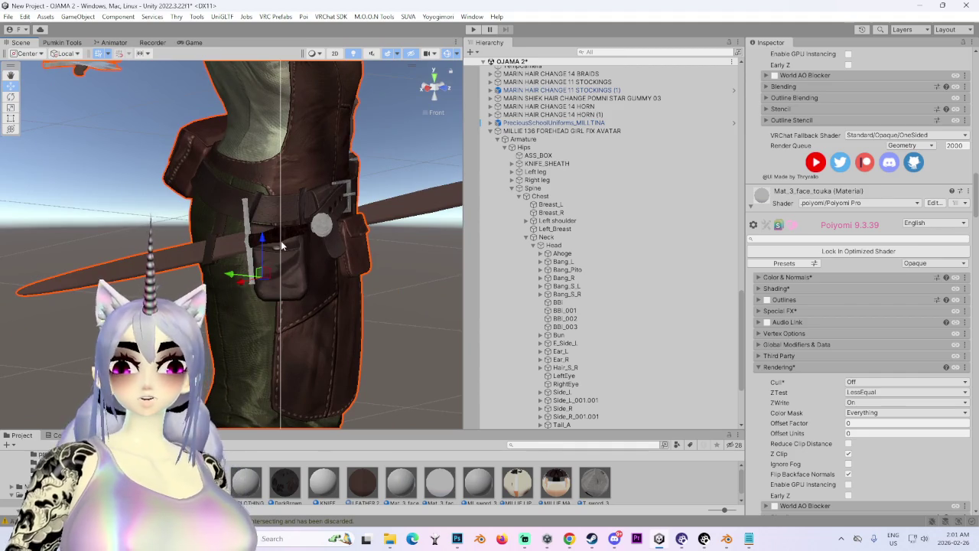
{"action": "left_click_drag", "start_coordinate": [278, 250], "coordinate": [214, 259]}
{"action": "scroll", "coordinate": [836, 337], "scroll_direction": "up", "scroll_amount": 10}
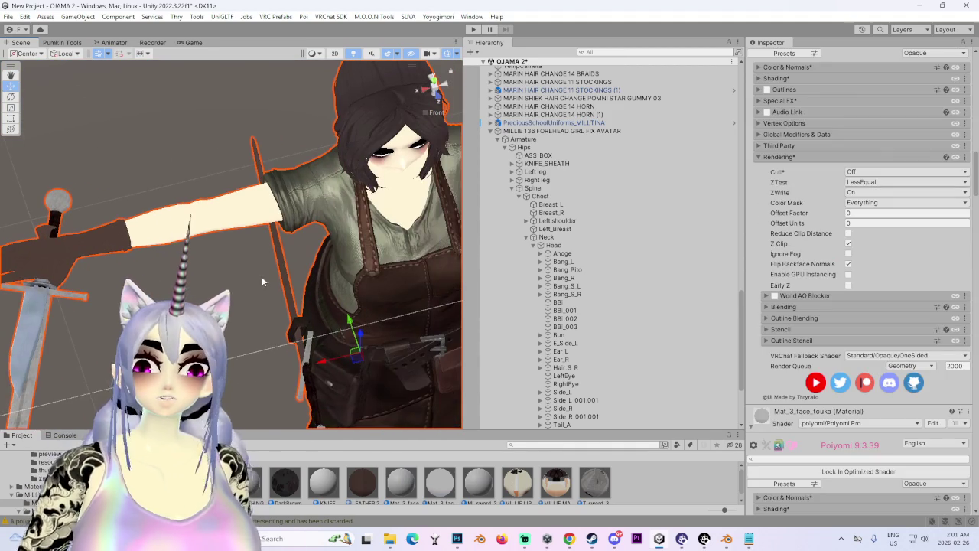
{"action": "scroll", "coordinate": [841, 281], "scroll_direction": "up", "scroll_amount": 13}
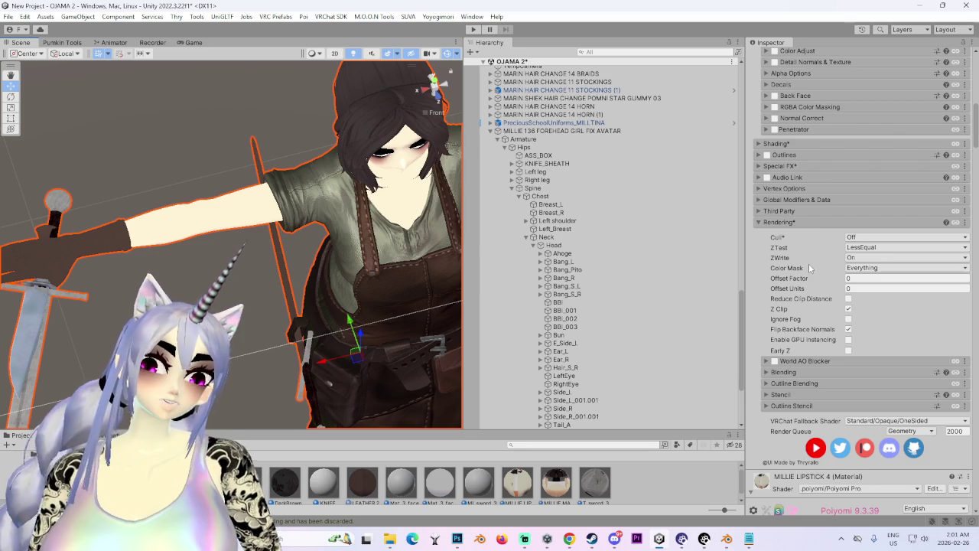
{"action": "scroll", "coordinate": [620, 231], "scroll_direction": "up", "scroll_amount": 2}
{"action": "scroll", "coordinate": [821, 313], "scroll_direction": "up", "scroll_amount": 3}
{"action": "scroll", "coordinate": [819, 310], "scroll_direction": "up", "scroll_amount": 3}
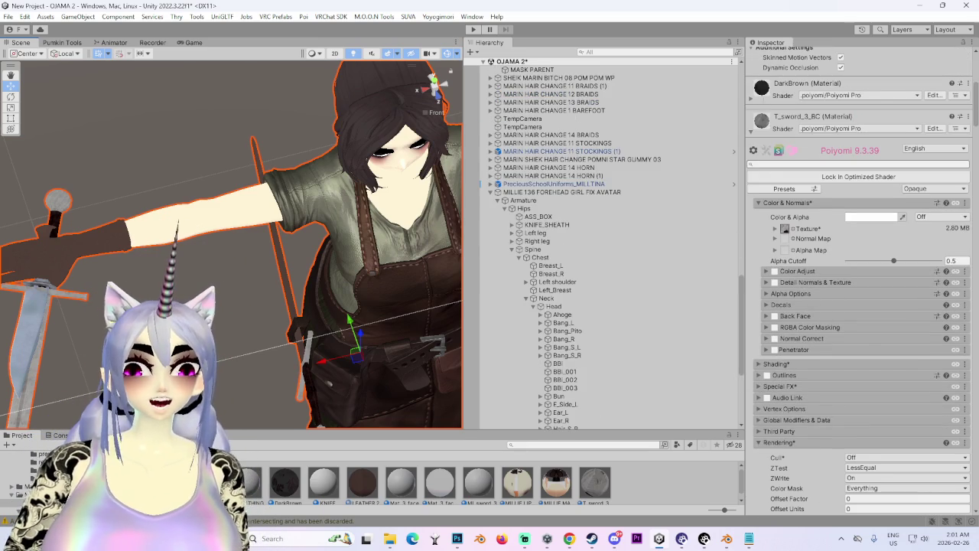
{"action": "left_click", "coordinate": [776, 363]}
{"action": "scroll", "coordinate": [881, 430], "scroll_direction": "down", "scroll_amount": 1}
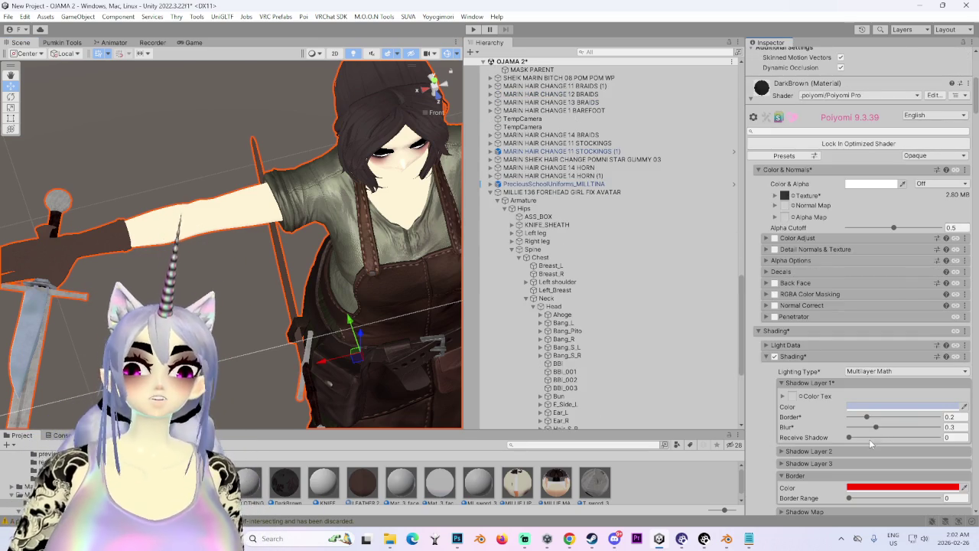
{"action": "scroll", "coordinate": [869, 439], "scroll_direction": "down", "scroll_amount": 9}
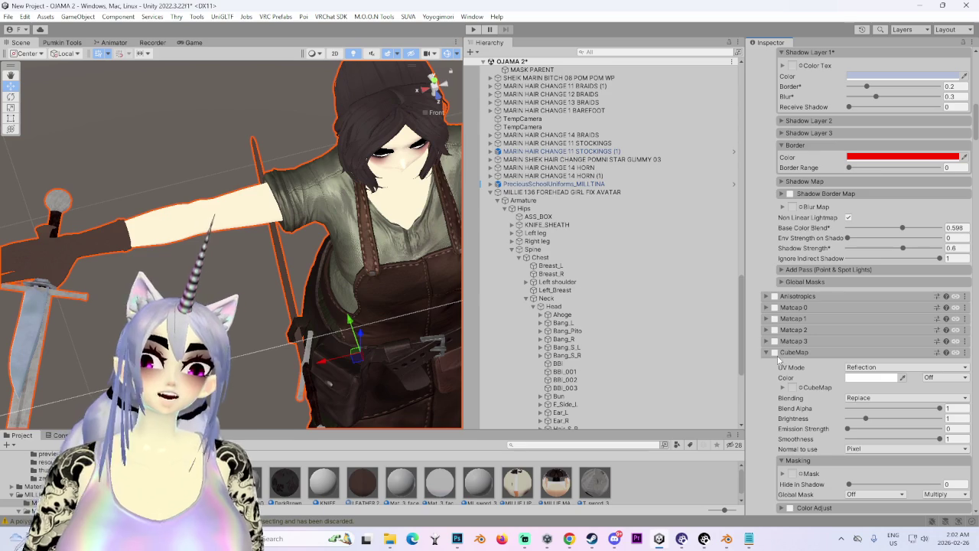
{"action": "left_click", "coordinate": [774, 352]}
{"action": "scroll", "coordinate": [337, 179], "scroll_direction": "up", "scroll_amount": 3}
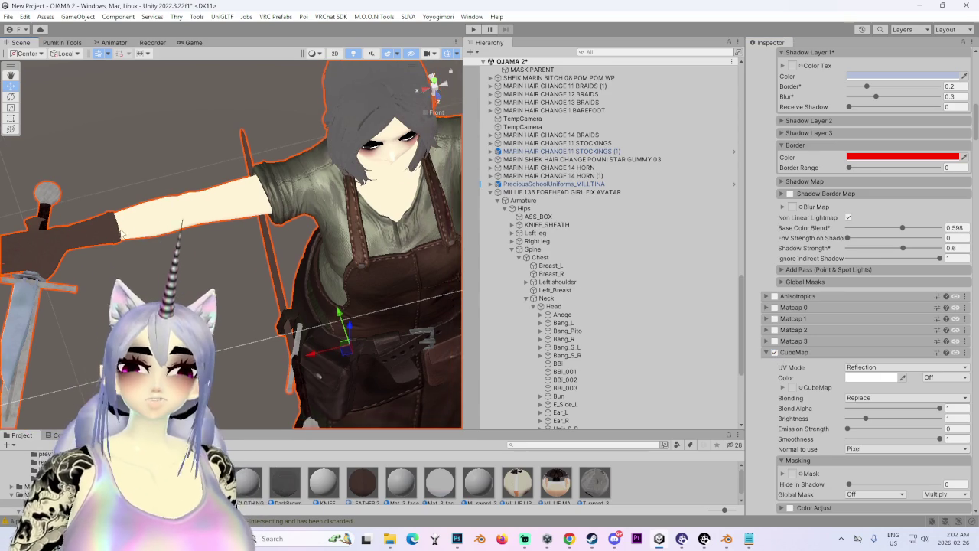
{"action": "scroll", "coordinate": [336, 180], "scroll_direction": "down", "scroll_amount": 4}
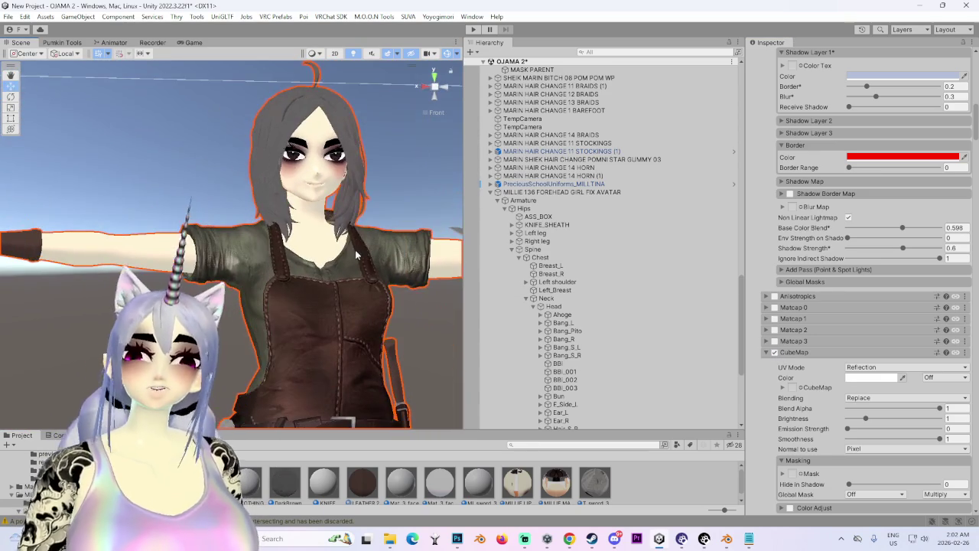
{"action": "scroll", "coordinate": [820, 302], "scroll_direction": "up", "scroll_amount": 12}
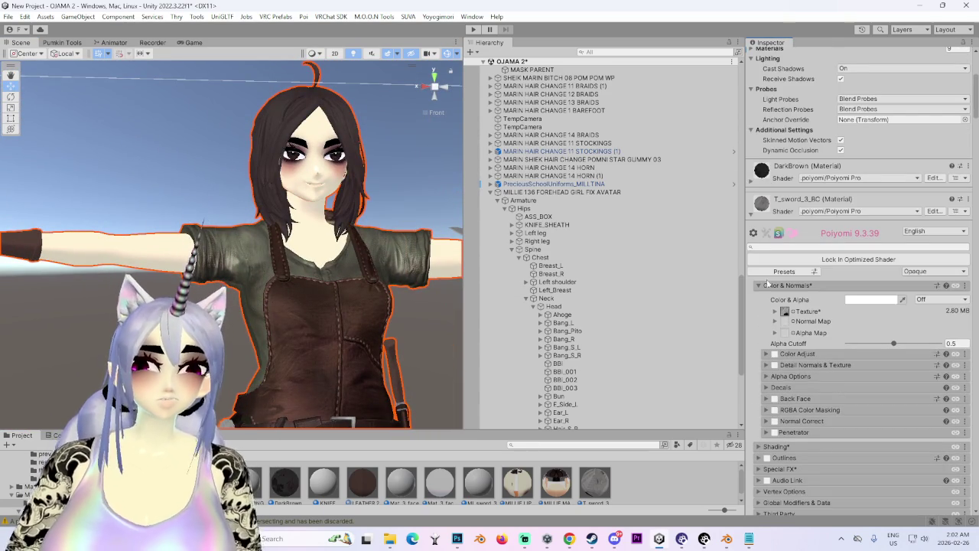
{"action": "scroll", "coordinate": [842, 321], "scroll_direction": "down", "scroll_amount": 3}
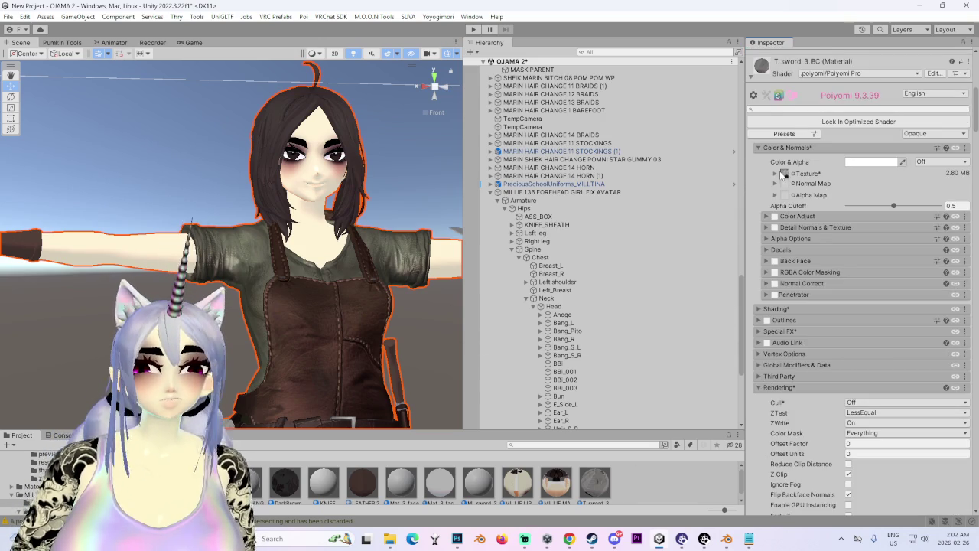
Step: Locate the sword material's T_sword_3_BC texture and show its import settings
{"action": "left_click", "coordinate": [806, 173]}
{"action": "left_click", "coordinate": [806, 174]}
{"action": "left_click", "coordinate": [479, 482]}
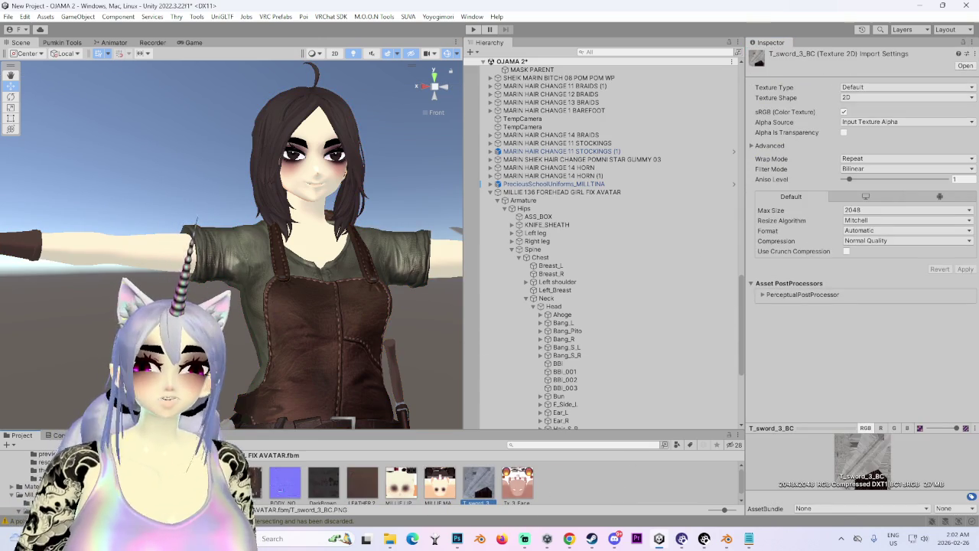
Step: Orbit to a head-on view and select the MILLIE 137 SWORD REPLACE avatar
{"action": "mouse_move", "coordinate": [230, 329]}
{"action": "left_mouse_down"}
{"action": "mouse_move", "coordinate": [314, 331]}
{"action": "mouse_move", "coordinate": [356, 289]}
{"action": "mouse_move", "coordinate": [336, 373]}
{"action": "mouse_move", "coordinate": [287, 388]}
{"action": "left_mouse_up"}
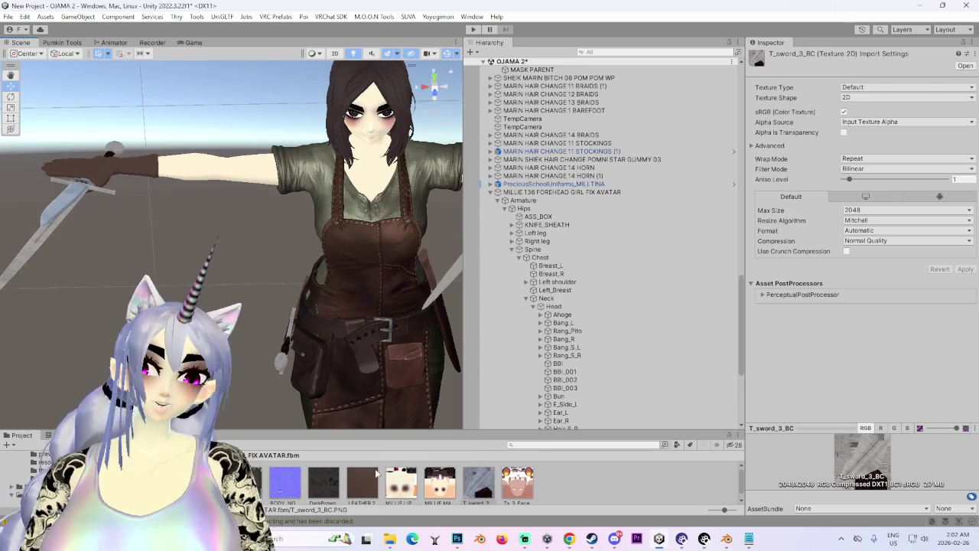
{"action": "mouse_move", "coordinate": [360, 306]}
{"action": "left_mouse_down"}
{"action": "mouse_move", "coordinate": [306, 289]}
{"action": "mouse_move", "coordinate": [329, 260]}
{"action": "left_mouse_up"}
{"action": "scroll", "coordinate": [535, 345], "scroll_direction": "down", "scroll_amount": 10}
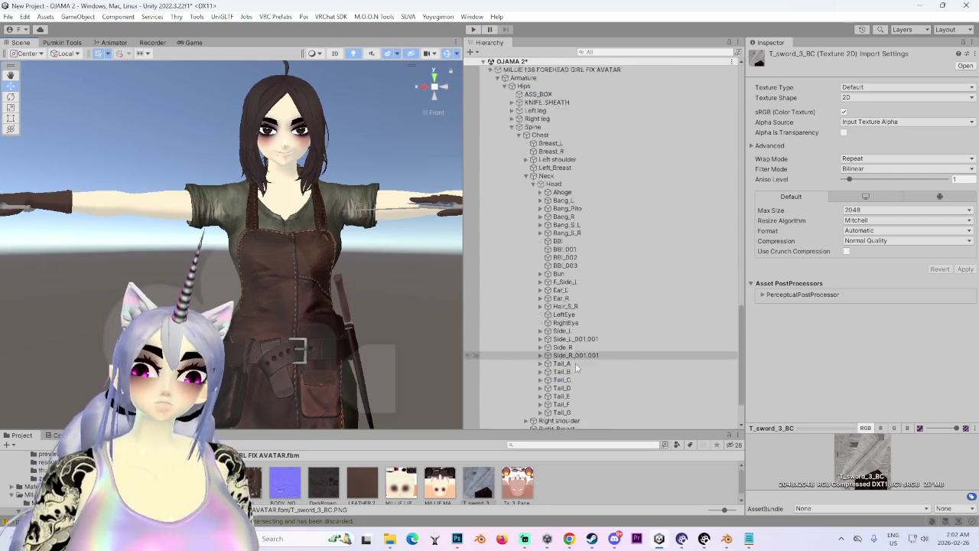
{"action": "left_click", "coordinate": [541, 394]}
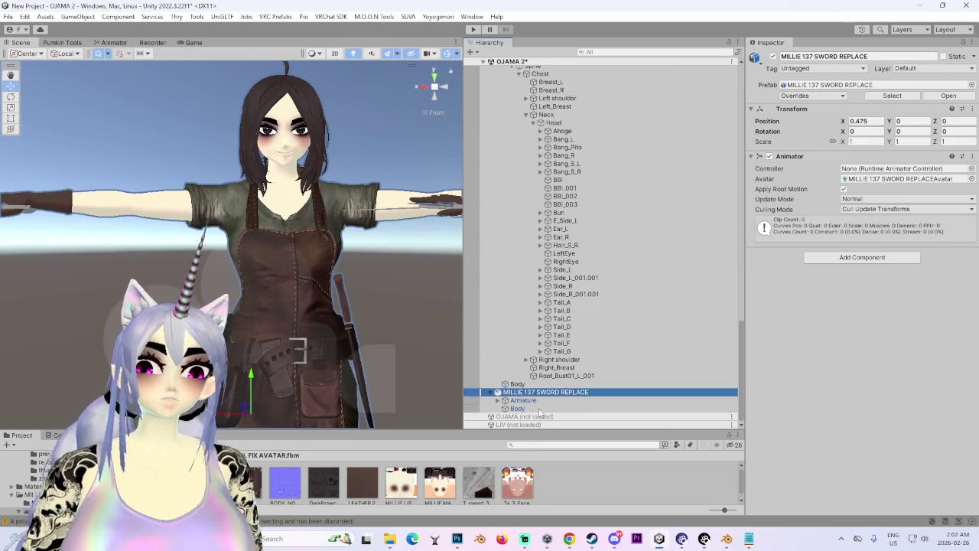
Step: Select the sword-replace avatar's Body mesh and scroll through its Poiyomi materials
{"action": "left_click", "coordinate": [527, 400]}
{"action": "left_click", "coordinate": [526, 409]}
{"action": "scroll", "coordinate": [803, 368], "scroll_direction": "down", "scroll_amount": 10}
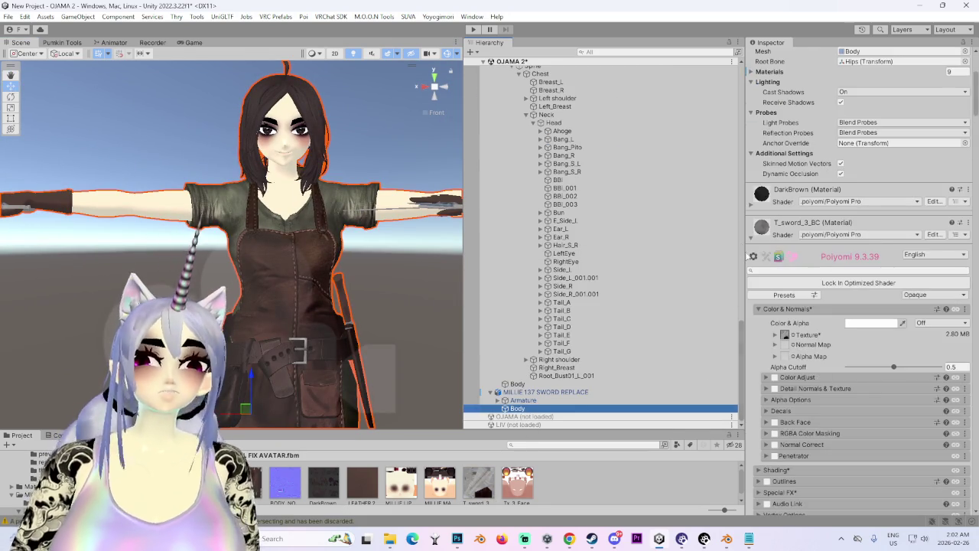
{"action": "scroll", "coordinate": [796, 368], "scroll_direction": "down", "scroll_amount": 9}
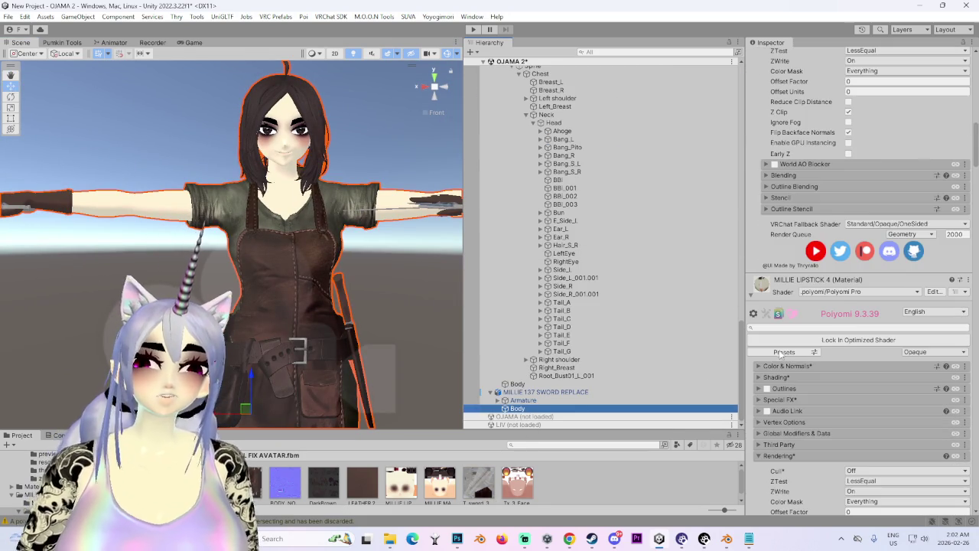
{"action": "scroll", "coordinate": [790, 351], "scroll_direction": "down", "scroll_amount": 1}
Step: Expand the MILLIE LIPSTICK 4 material's Color & Normals and Shading settings
{"action": "left_click", "coordinate": [795, 339]}
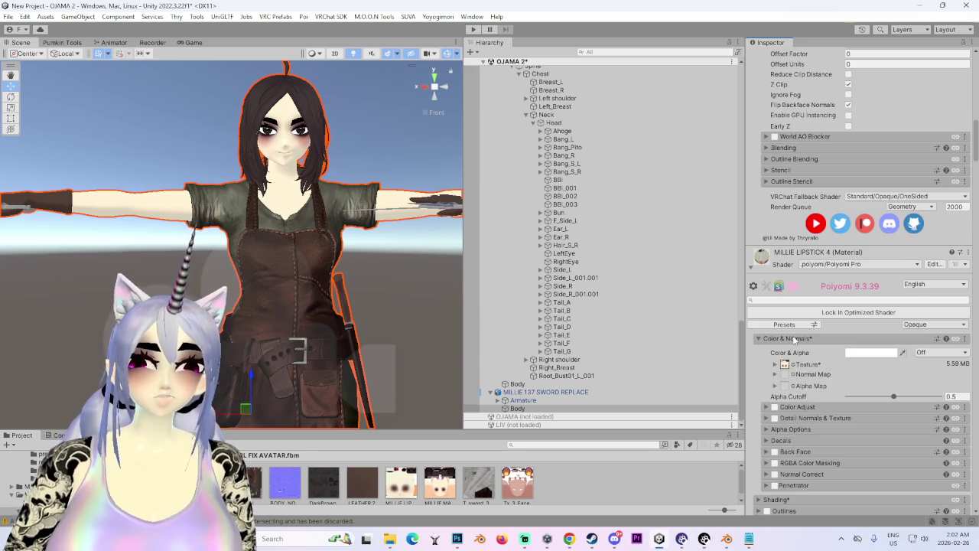
{"action": "scroll", "coordinate": [788, 367], "scroll_direction": "down", "scroll_amount": 1}
{"action": "scroll", "coordinate": [786, 413], "scroll_direction": "down", "scroll_amount": 2}
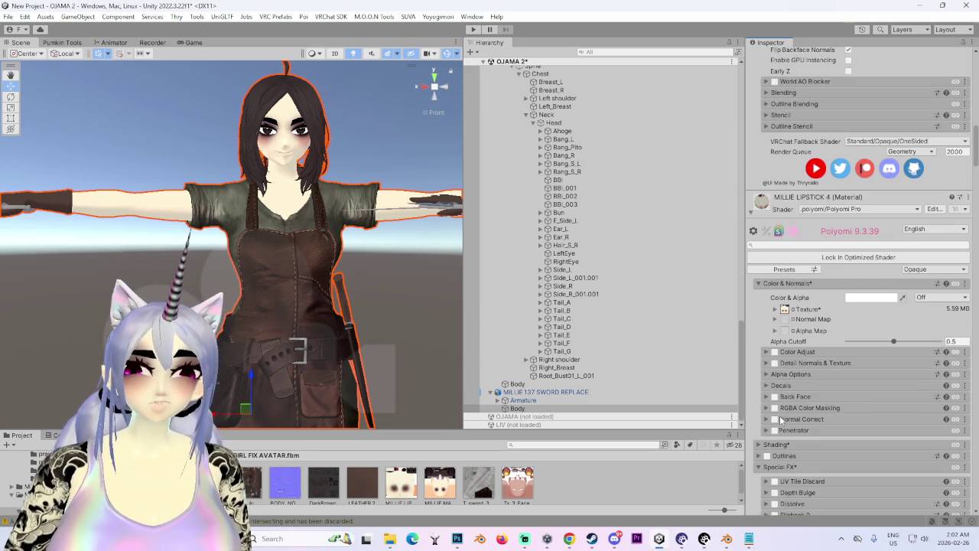
{"action": "left_click", "coordinate": [784, 418]}
{"action": "scroll", "coordinate": [784, 416], "scroll_direction": "down", "scroll_amount": 4}
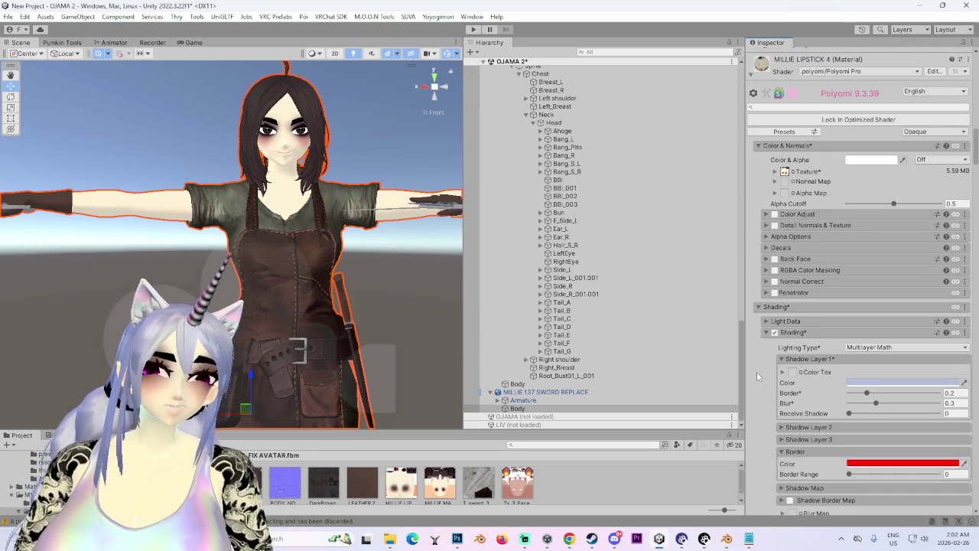
{"action": "scroll", "coordinate": [343, 213], "scroll_direction": "up", "scroll_amount": 2}
Step: Zoom in on the avatar's face, orbit back out, then bring up Photoshop's body albedo texture
{"action": "mouse_move", "coordinate": [340, 218]}
{"action": "left_mouse_down"}
{"action": "mouse_move", "coordinate": [323, 279]}
{"action": "mouse_move", "coordinate": [392, 265]}
{"action": "left_mouse_up"}
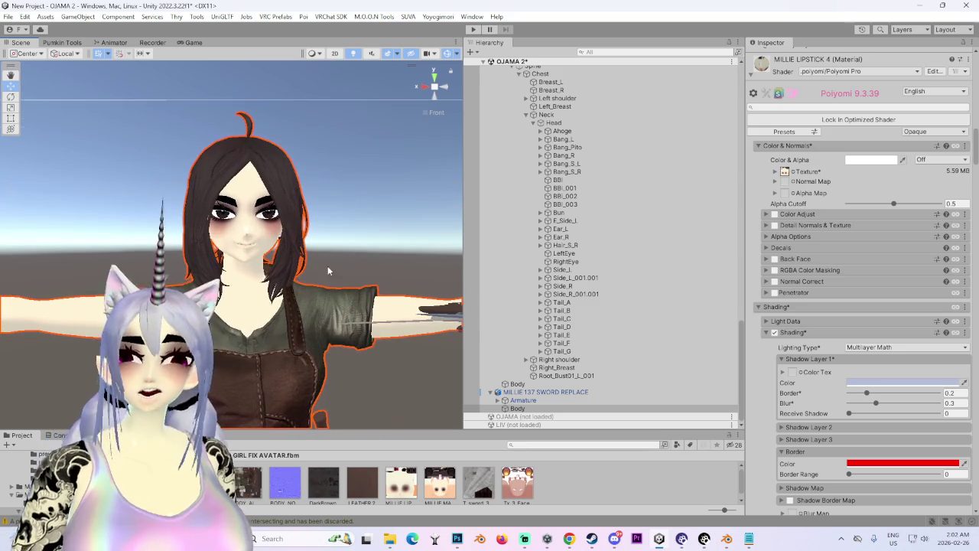
{"action": "scroll", "coordinate": [342, 256], "scroll_direction": "up", "scroll_amount": 3}
{"action": "scroll", "coordinate": [773, 353], "scroll_direction": "down", "scroll_amount": 10}
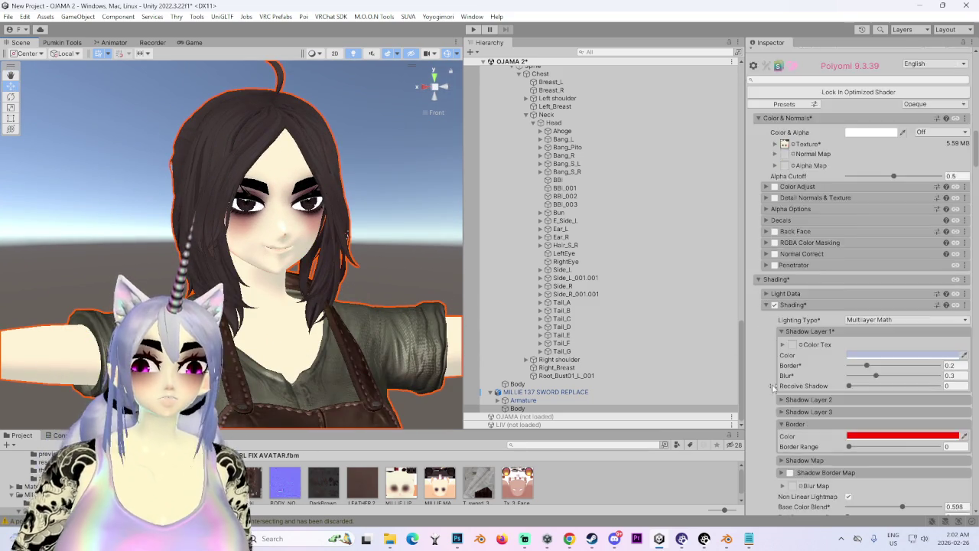
{"action": "scroll", "coordinate": [773, 390], "scroll_direction": "down", "scroll_amount": 10}
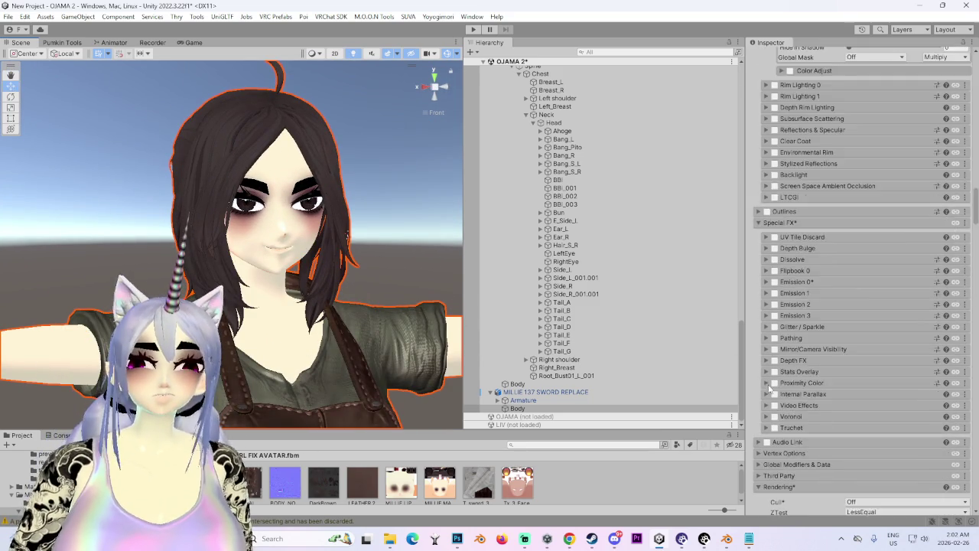
{"action": "scroll", "coordinate": [763, 380], "scroll_direction": "down", "scroll_amount": 10}
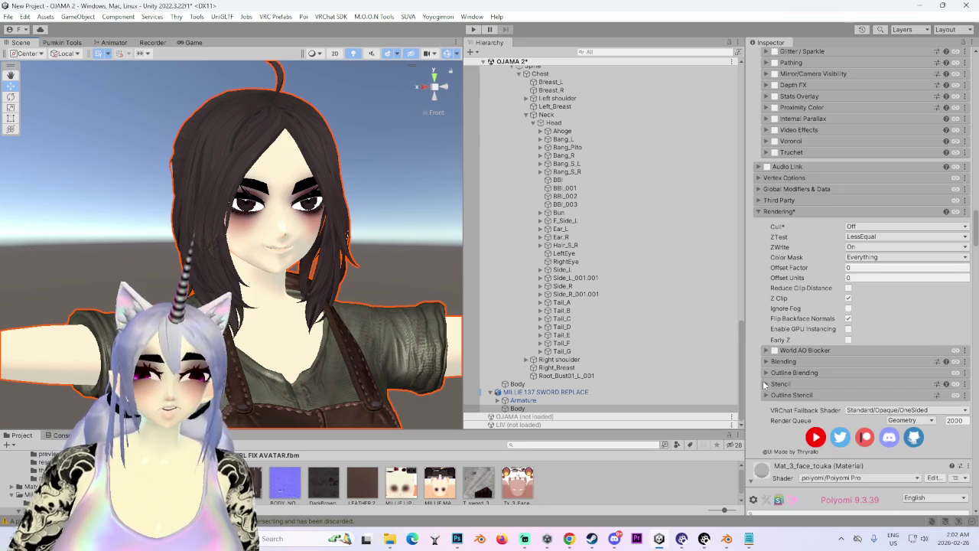
{"action": "left_click_drag", "start_coordinate": [452, 341], "coordinate": [289, 312]}
{"action": "scroll", "coordinate": [289, 310], "scroll_direction": "up", "scroll_amount": 3}
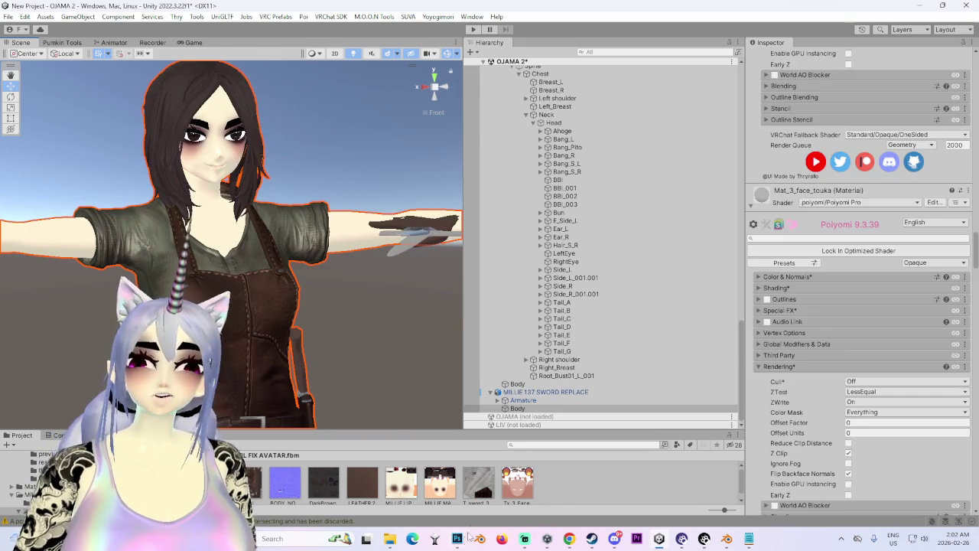
{"action": "left_click", "coordinate": [469, 536]}
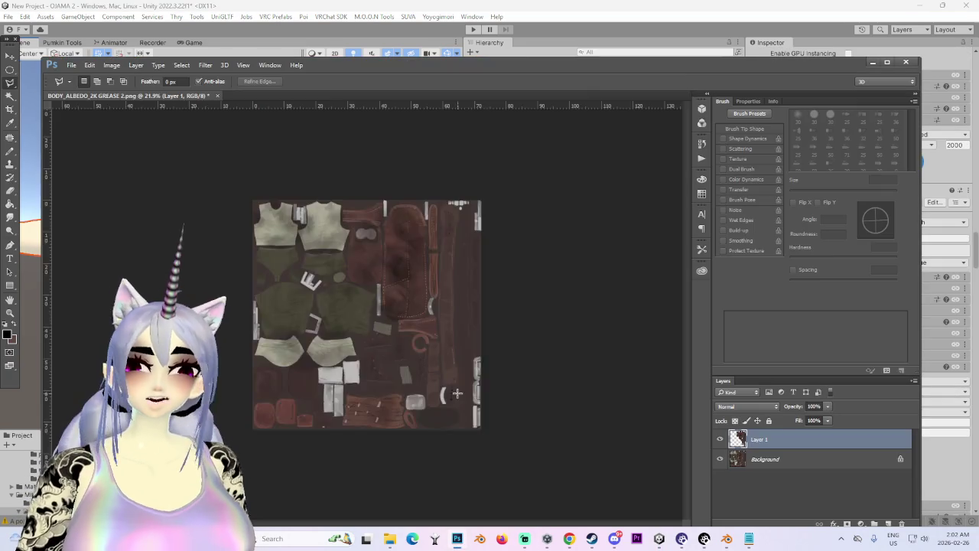
Step: Lasso-select the lower-middle texture pieces, toggling the Background layer to check Layer 1
{"action": "left_click", "coordinate": [719, 462]}
{"action": "scroll", "coordinate": [276, 356], "scroll_direction": "up", "scroll_amount": 5}
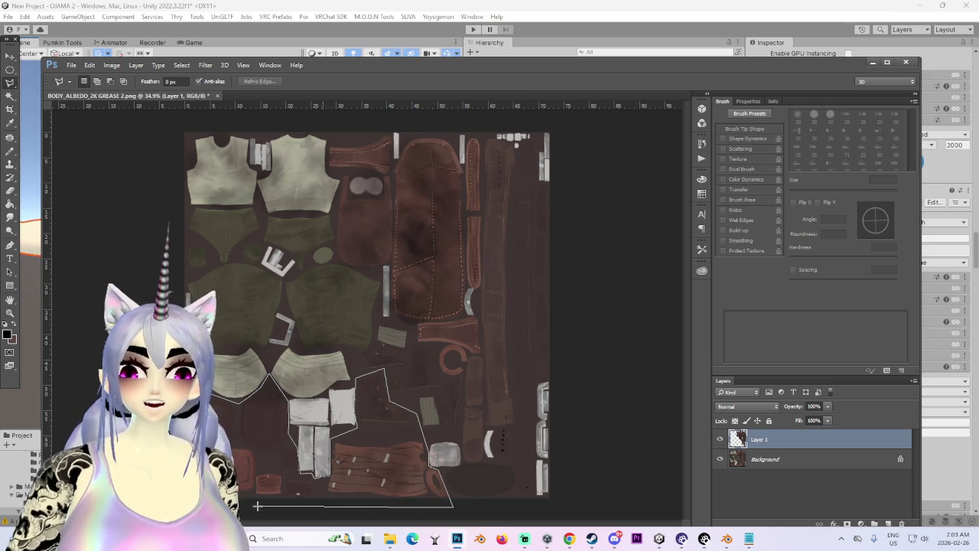
{"action": "key", "text": "Return"}
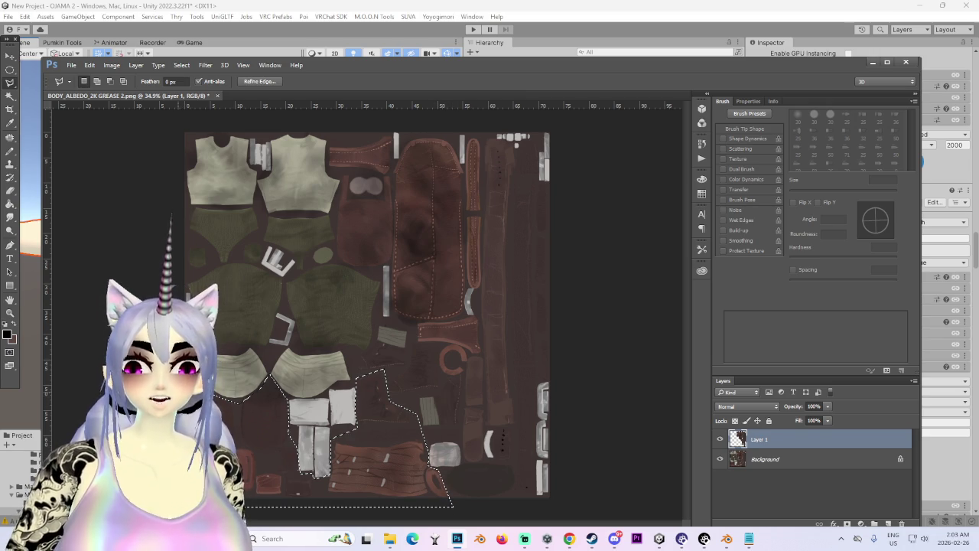
{"action": "left_click", "coordinate": [719, 440], "text": "alt"}
{"action": "left_click", "coordinate": [719, 439], "text": "alt"}
{"action": "scroll", "coordinate": [423, 433], "scroll_direction": "up", "scroll_amount": 1}
{"action": "scroll", "coordinate": [423, 433], "scroll_direction": "up", "scroll_amount": 2}
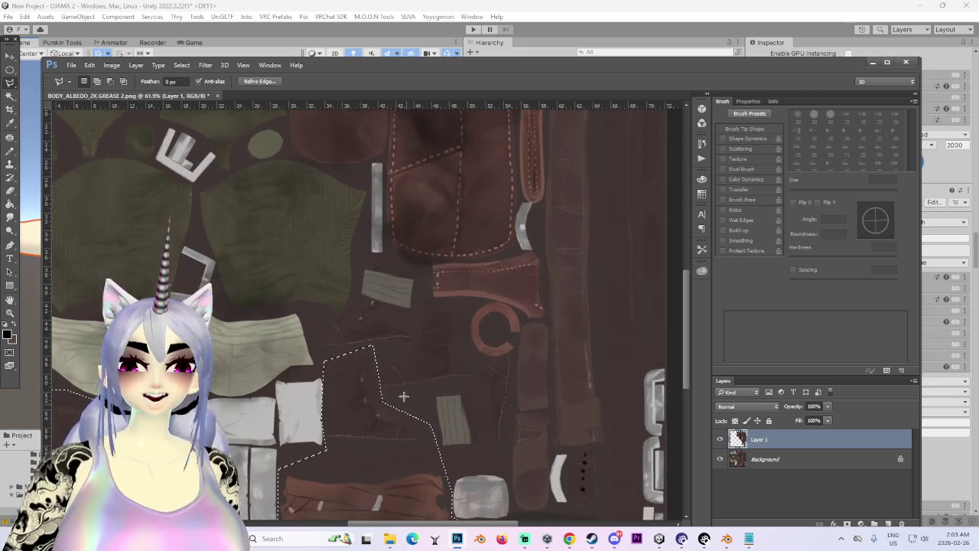
{"action": "left_click", "coordinate": [719, 459]}
{"action": "left_click", "coordinate": [719, 459]}
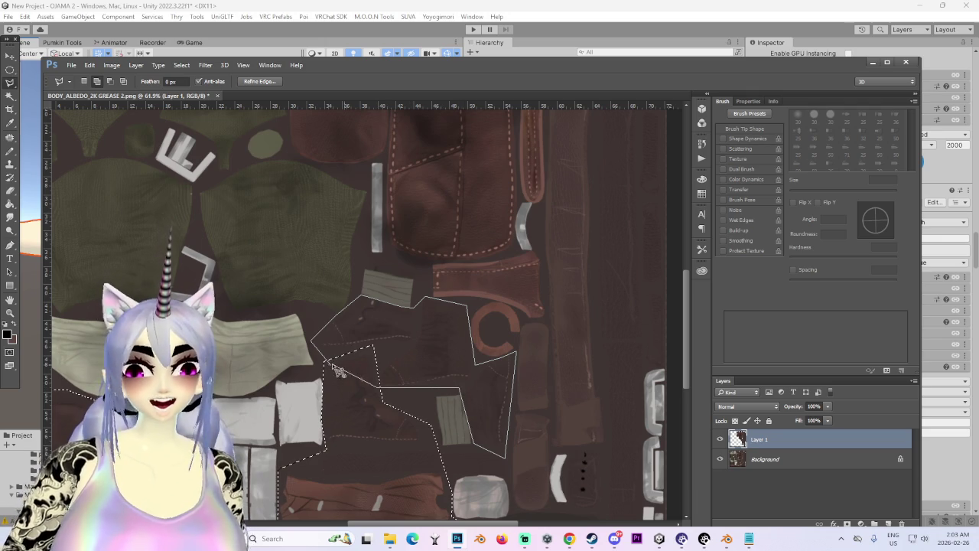
{"action": "scroll", "coordinate": [336, 372], "scroll_direction": "down", "scroll_amount": 2}
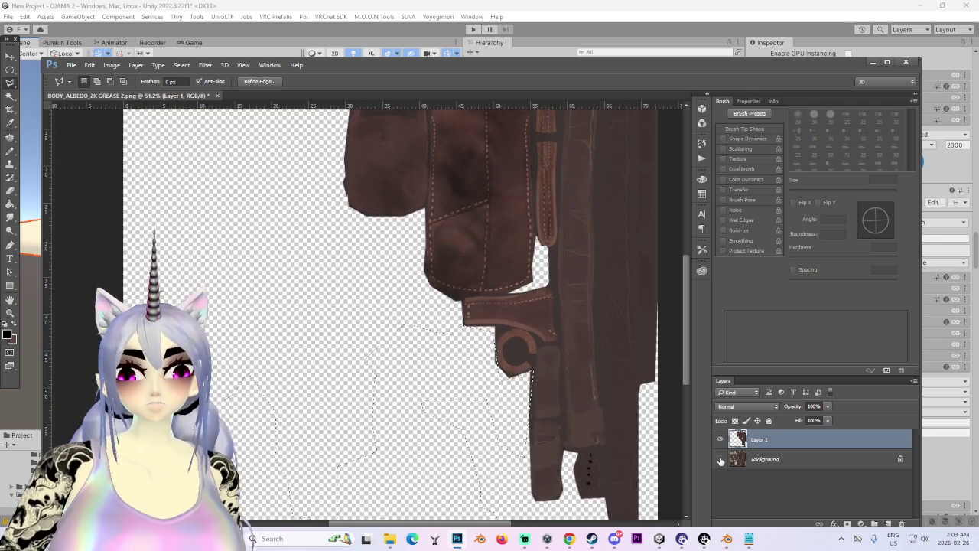
Step: Add the lower-right pieces to the lasso selection, toggling Background visibility to check
{"action": "scroll", "coordinate": [490, 441], "scroll_direction": "down", "scroll_amount": 2}
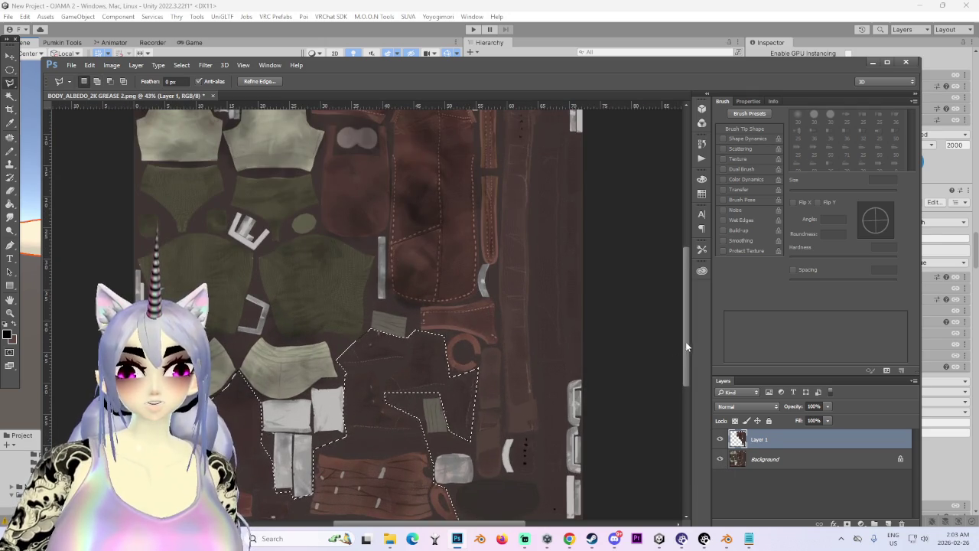
{"action": "scroll", "coordinate": [453, 422], "scroll_direction": "down", "scroll_amount": 2}
{"action": "scroll", "coordinate": [453, 423], "scroll_direction": "up", "scroll_amount": 3}
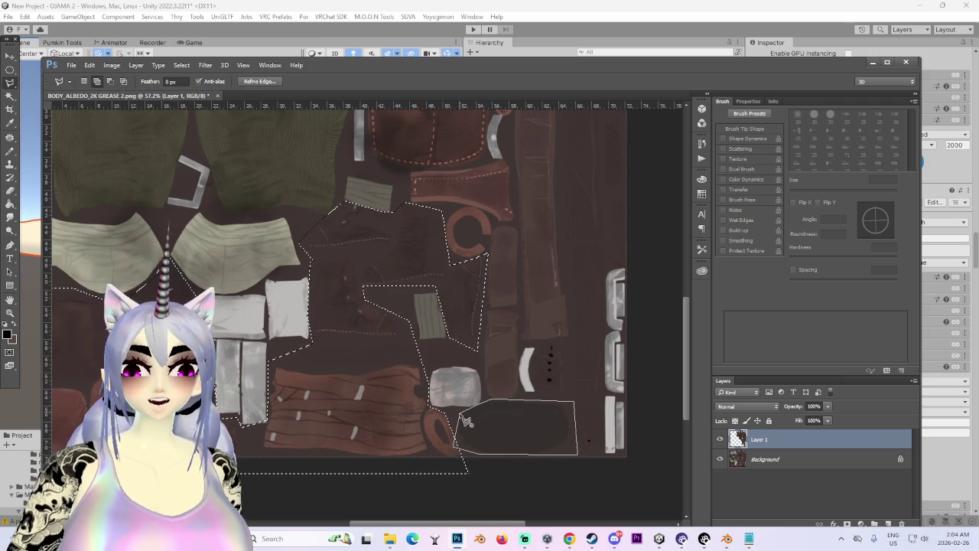
{"action": "scroll", "coordinate": [467, 421], "scroll_direction": "down", "scroll_amount": 2}
{"action": "left_click", "coordinate": [720, 459]}
{"action": "left_click", "coordinate": [720, 459]}
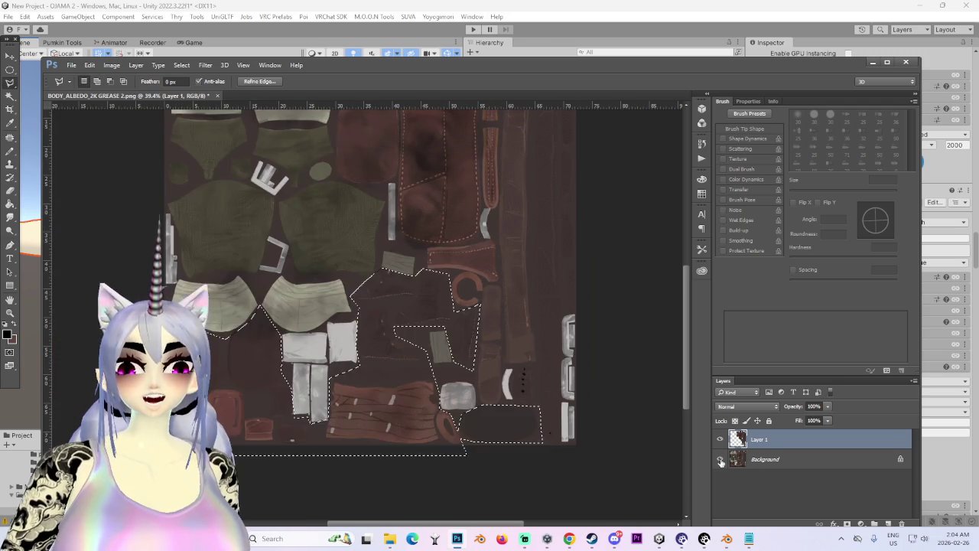
{"action": "left_click", "coordinate": [720, 459]}
{"action": "left_click", "coordinate": [720, 459]}
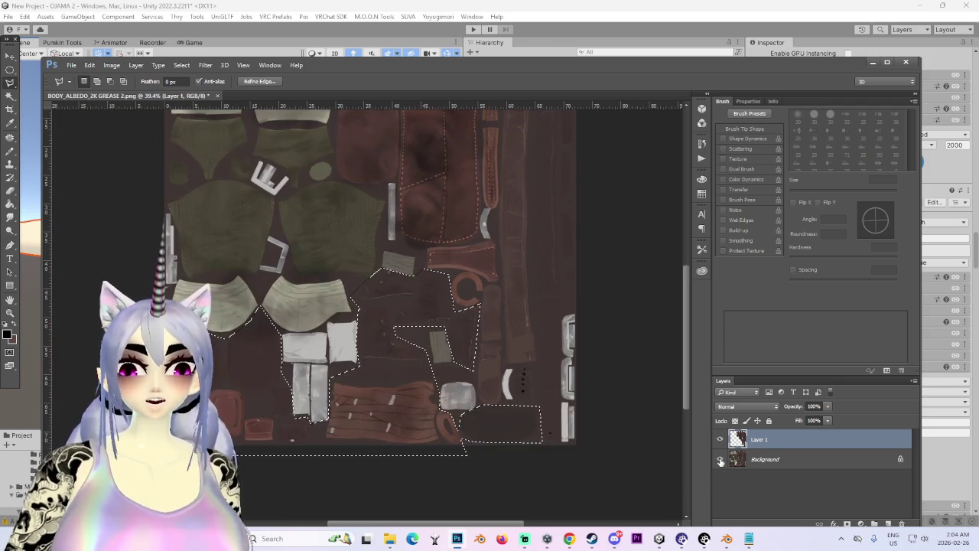
Step: Copy the selected area of the Background layer onto a new Layer 2
{"action": "scroll", "coordinate": [545, 437], "scroll_direction": "down", "scroll_amount": 1}
{"action": "scroll", "coordinate": [240, 237], "scroll_direction": "up", "scroll_amount": 2}
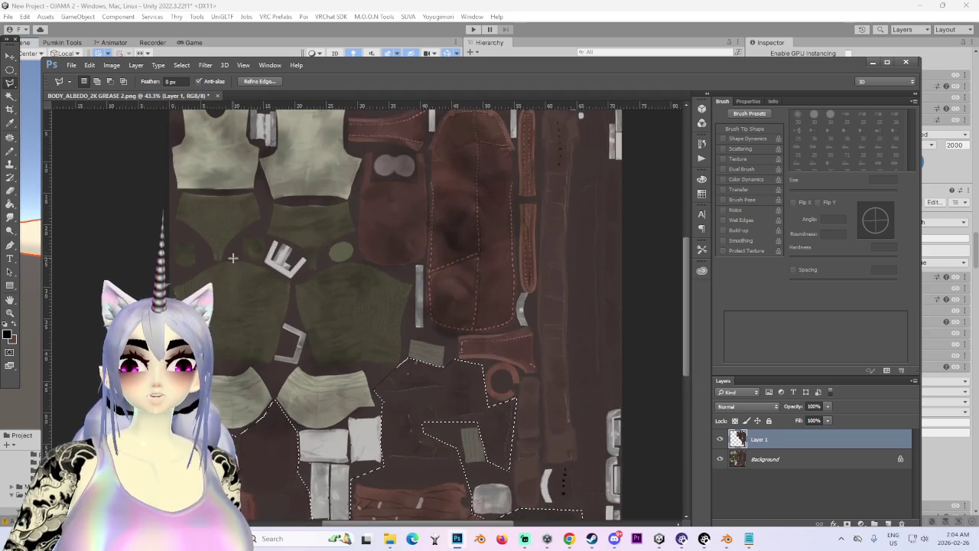
{"action": "scroll", "coordinate": [178, 138], "scroll_direction": "down", "scroll_amount": 2}
{"action": "scroll", "coordinate": [267, 220], "scroll_direction": "up", "scroll_amount": 2}
{"action": "scroll", "coordinate": [465, 391], "scroll_direction": "down", "scroll_amount": 3}
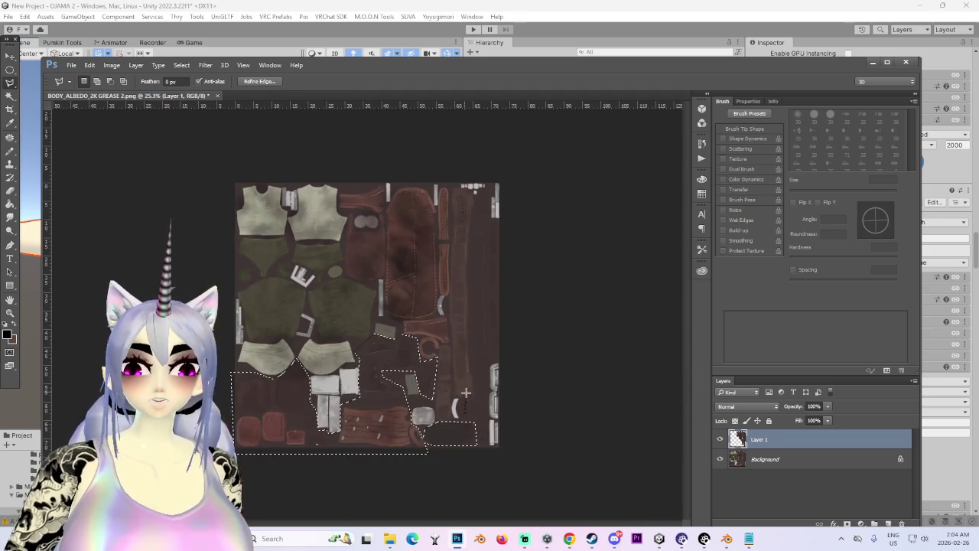
{"action": "left_click", "coordinate": [760, 467]}
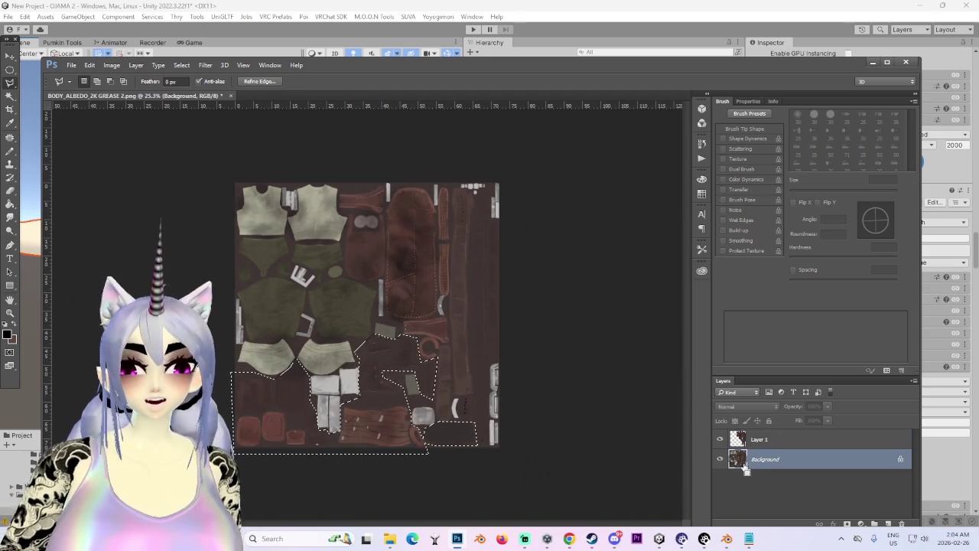
{"action": "key", "text": "ctrl+j"}
Step: Merge Layer 1 down into Layer 2 and reselect Layer 2's opaque pixels
{"action": "scroll", "coordinate": [395, 413], "scroll_direction": "up", "scroll_amount": 2}
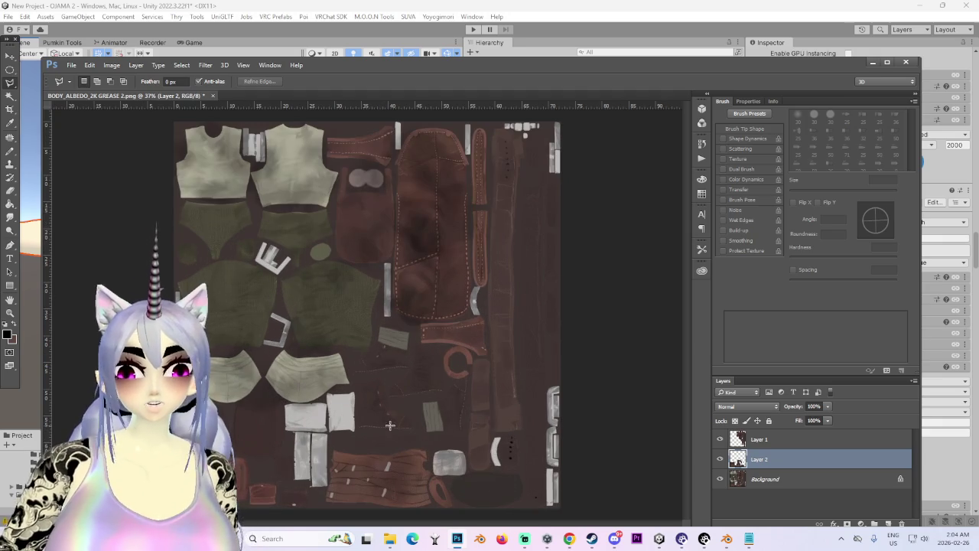
{"action": "scroll", "coordinate": [654, 357], "scroll_direction": "down", "scroll_amount": 2}
{"action": "left_click", "coordinate": [720, 479]}
{"action": "left_click", "coordinate": [720, 479]}
{"action": "left_click", "coordinate": [754, 442]}
{"action": "right_click", "coordinate": [756, 441]}
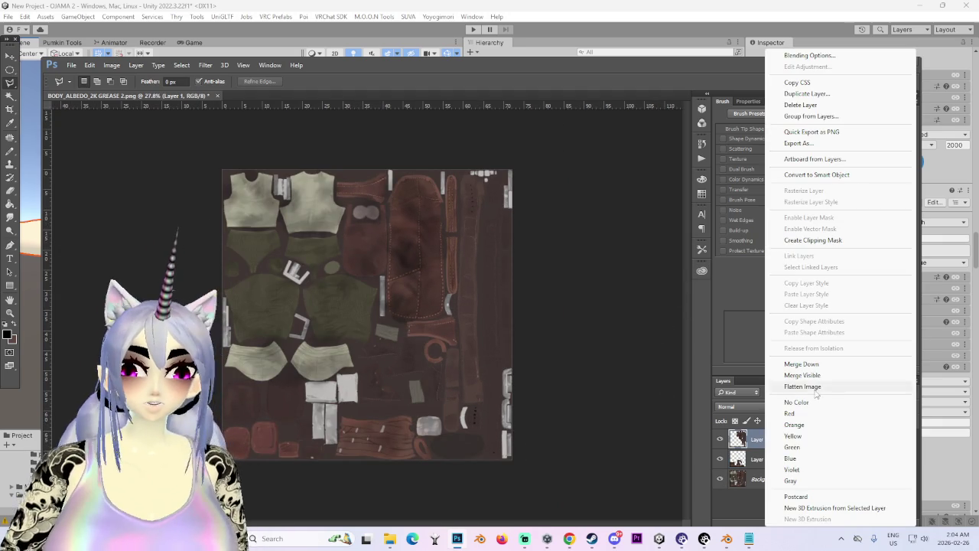
{"action": "left_click", "coordinate": [781, 365]}
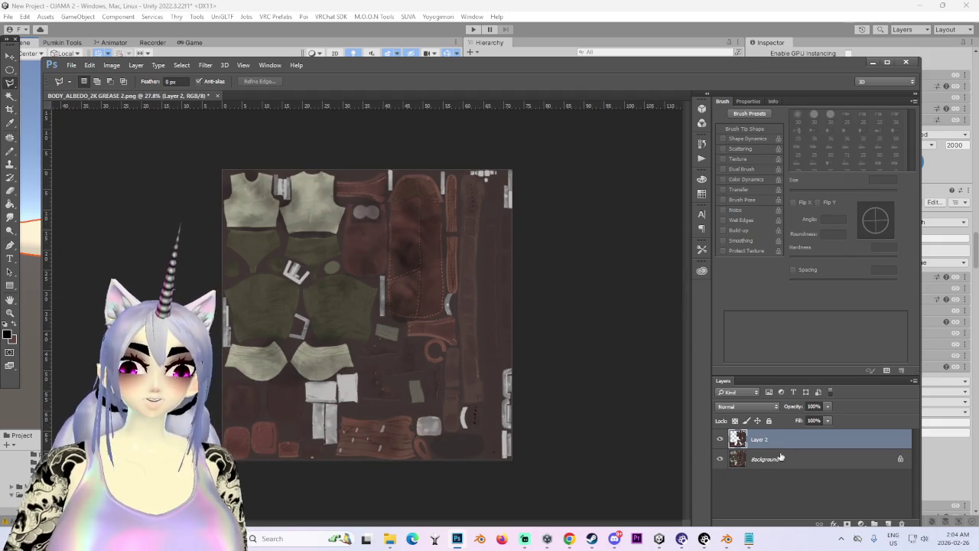
{"action": "left_click", "coordinate": [739, 439], "text": "ctrl"}
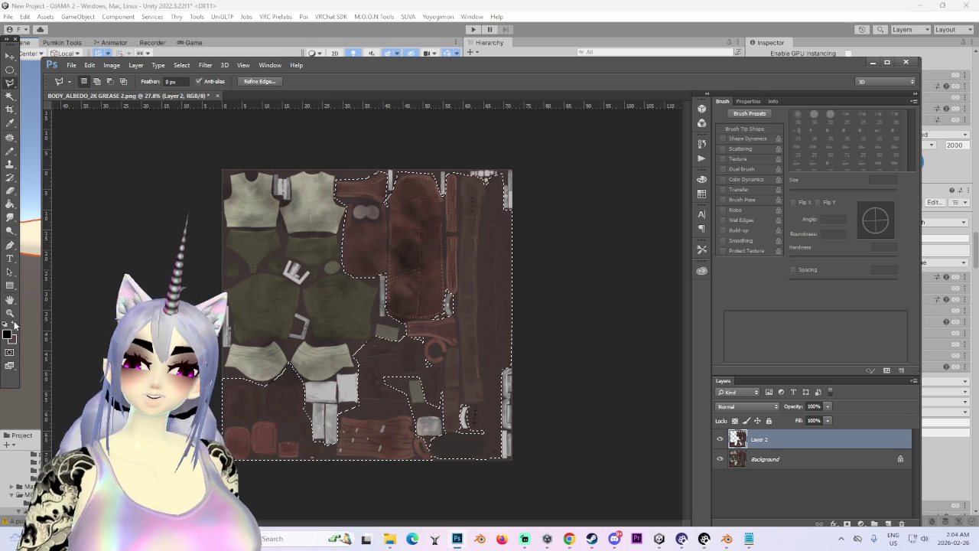
Step: Set the foreground painting colour to white (ffffff) for bucket filling
{"action": "left_click", "coordinate": [9, 333]}
{"action": "mouse_move", "coordinate": [617, 236]}
{"action": "left_mouse_down"}
{"action": "mouse_move", "coordinate": [490, 153]}
{"action": "mouse_move", "coordinate": [364, 102]}
{"action": "left_mouse_up"}
{"action": "left_click", "coordinate": [757, 146]}
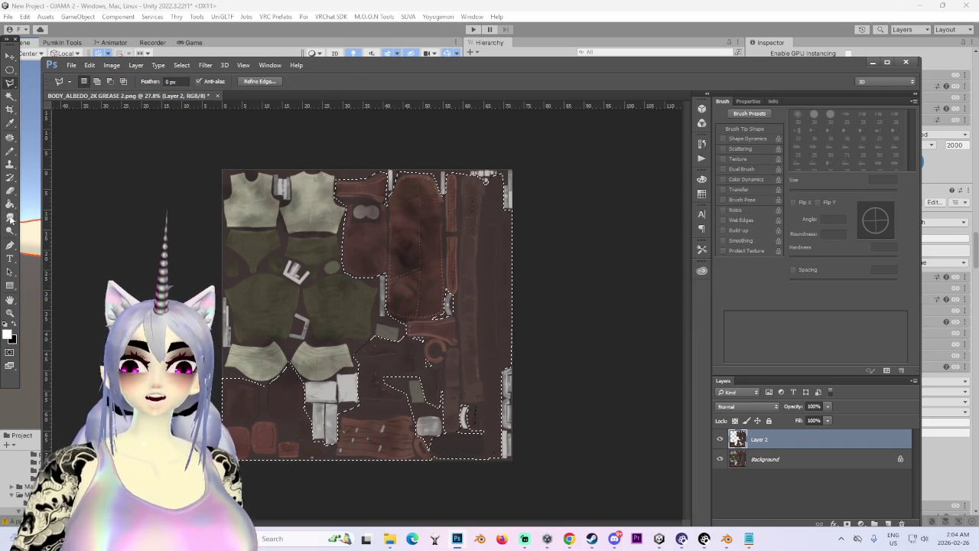
{"action": "left_click", "coordinate": [15, 205]}
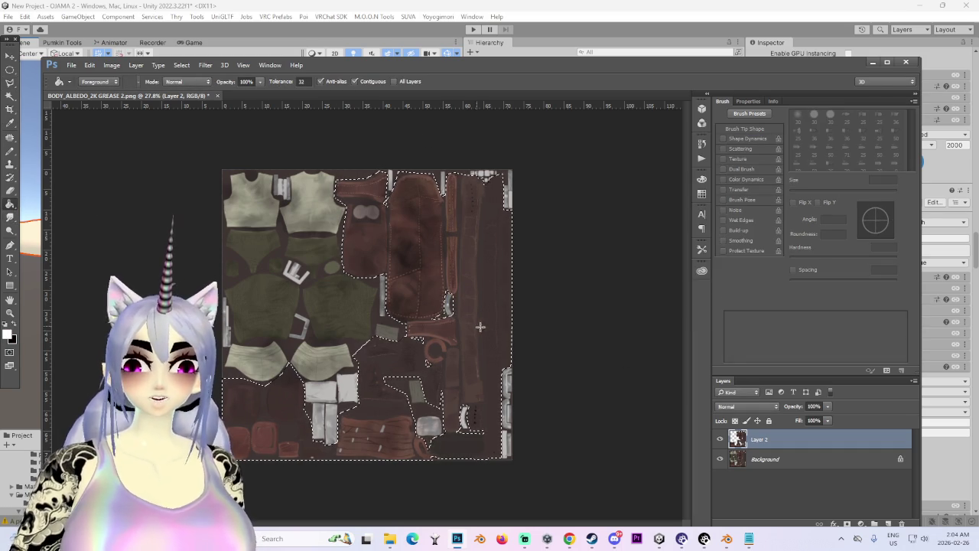
Step: Fill the selected leather pieces white on a new layer above Layer 2
{"action": "left_click", "coordinate": [450, 283]}
{"action": "scroll", "coordinate": [374, 316], "scroll_direction": "up", "scroll_amount": 2}
{"action": "key", "text": "ctrl+z"}
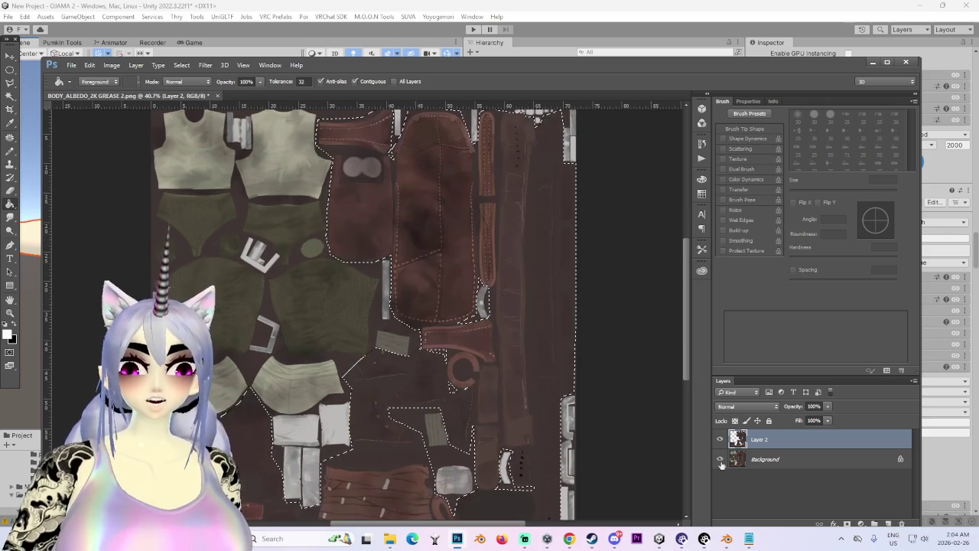
{"action": "left_click", "coordinate": [887, 523]}
{"action": "left_click", "coordinate": [411, 235]}
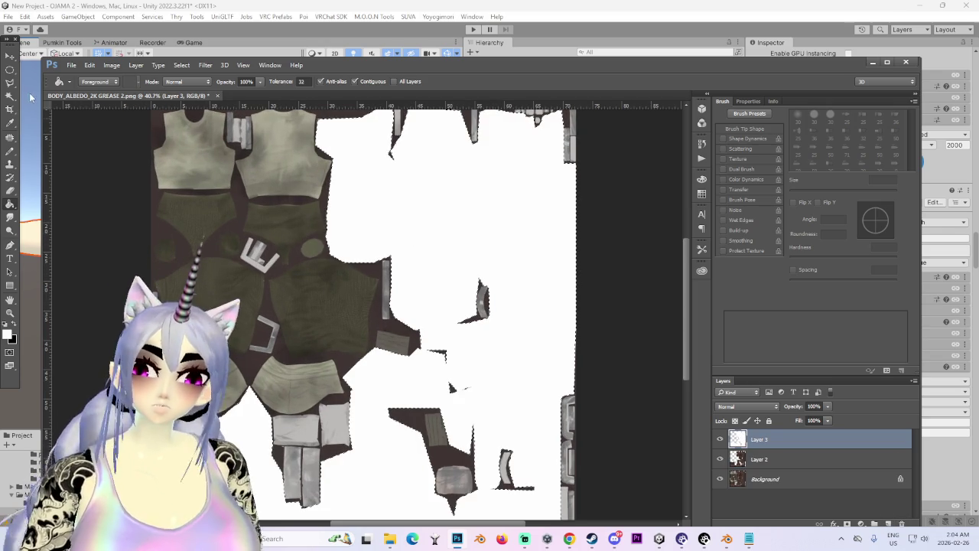
Step: Clear the selection and fill another new layer above Layer 2 entirely with black
{"action": "left_click", "coordinate": [9, 71]}
{"action": "left_click", "coordinate": [14, 325]}
{"action": "left_click", "coordinate": [260, 223]}
{"action": "left_click", "coordinate": [738, 459]}
{"action": "left_click", "coordinate": [888, 523]}
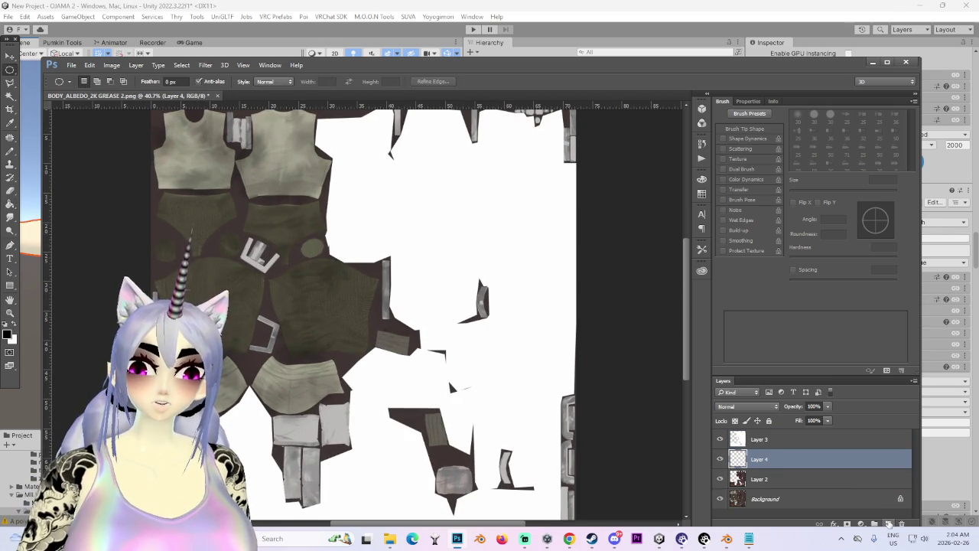
{"action": "left_click", "coordinate": [9, 203]}
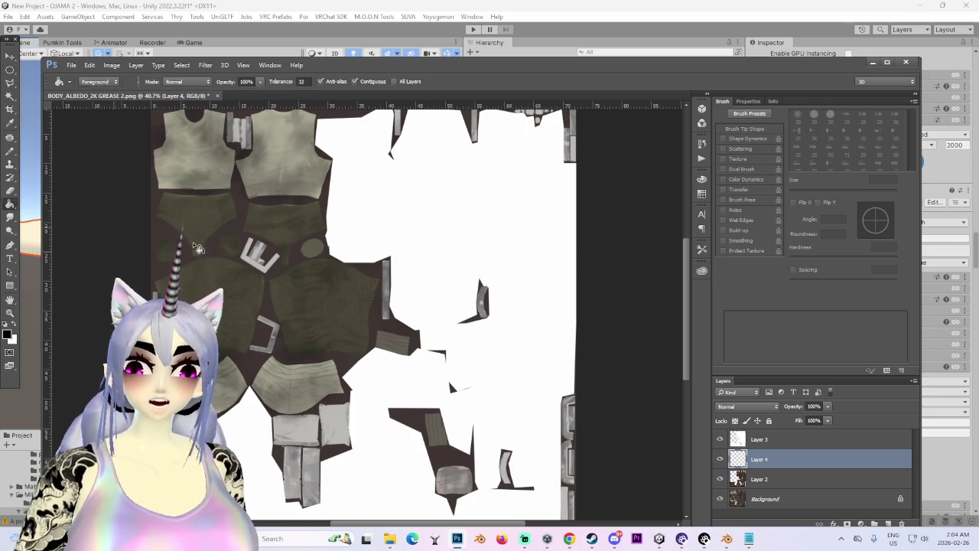
{"action": "left_click", "coordinate": [300, 265]}
Step: Begin saving the black-and-white mask image under a new name
{"action": "scroll", "coordinate": [301, 265], "scroll_direction": "down", "scroll_amount": 3}
{"action": "scroll", "coordinate": [320, 323], "scroll_direction": "up", "scroll_amount": 1}
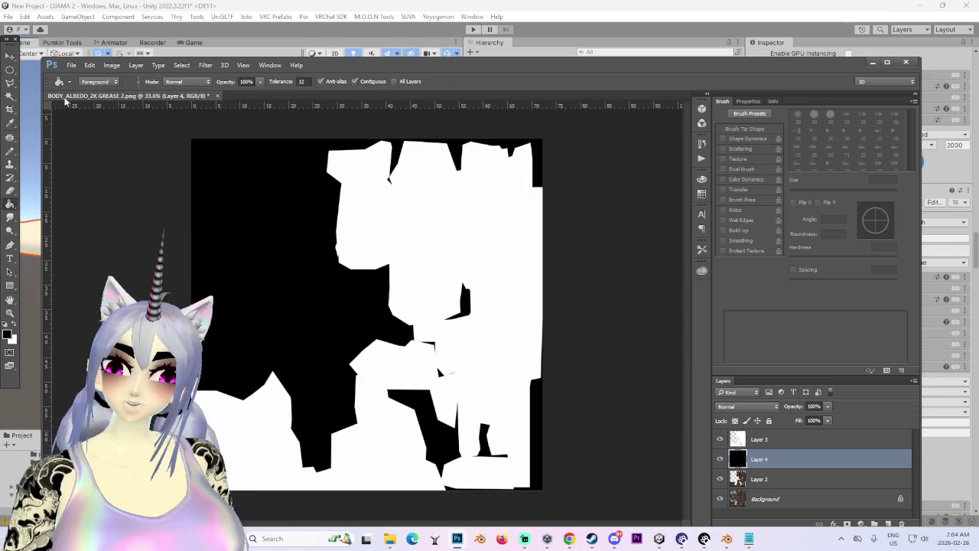
{"action": "left_click", "coordinate": [72, 65]}
{"action": "left_click", "coordinate": [113, 172]}
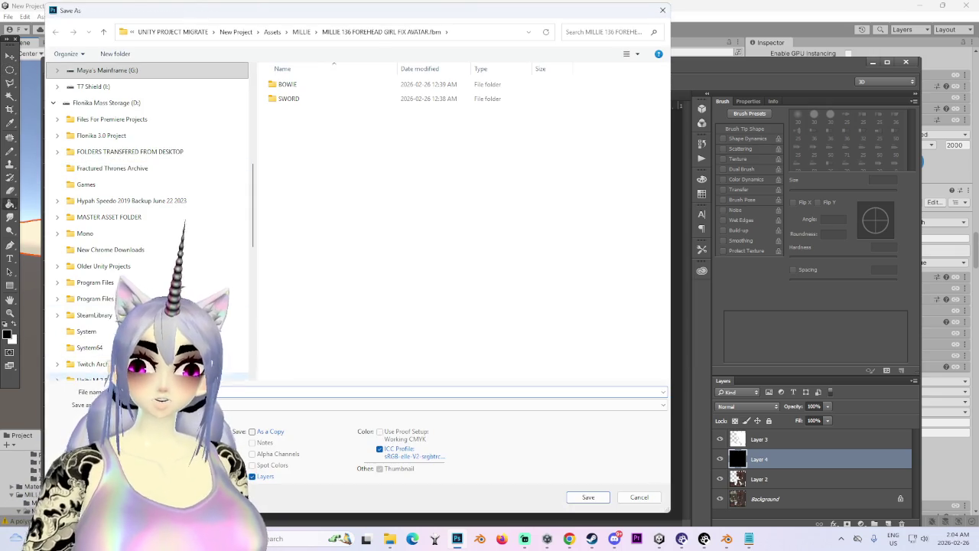
Step: Save the mask as a Quality 12 Maximum JPEG in the avatar's .fbm folder, then return to Unity
{"action": "left_click", "coordinate": [230, 404]}
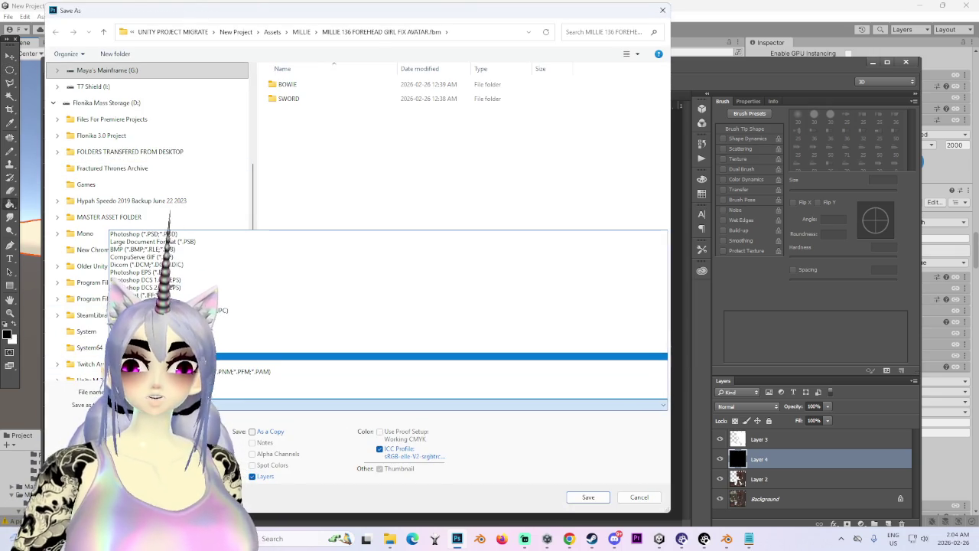
{"action": "scroll", "coordinate": [375, 321], "scroll_direction": "down", "scroll_amount": 1}
{"action": "left_click", "coordinate": [375, 300]}
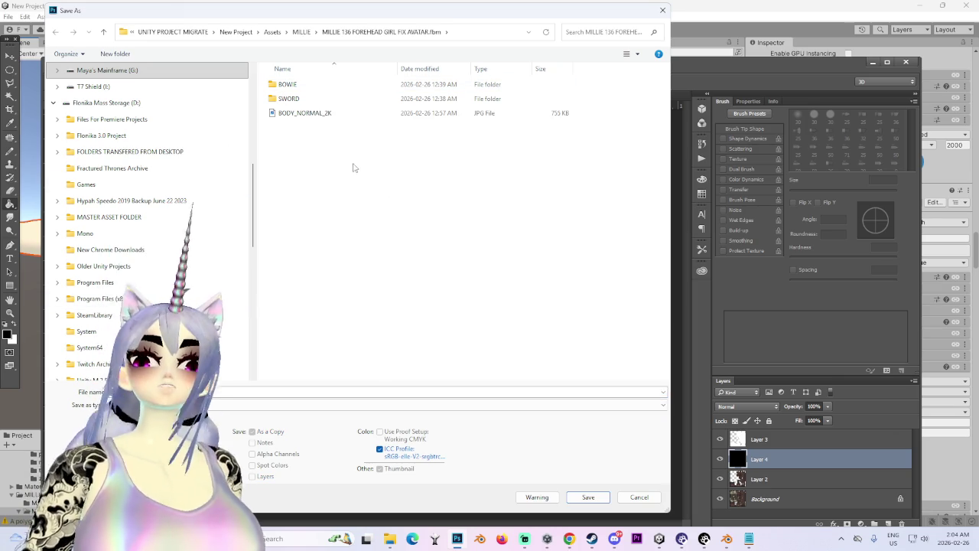
{"action": "left_click", "coordinate": [237, 391]}
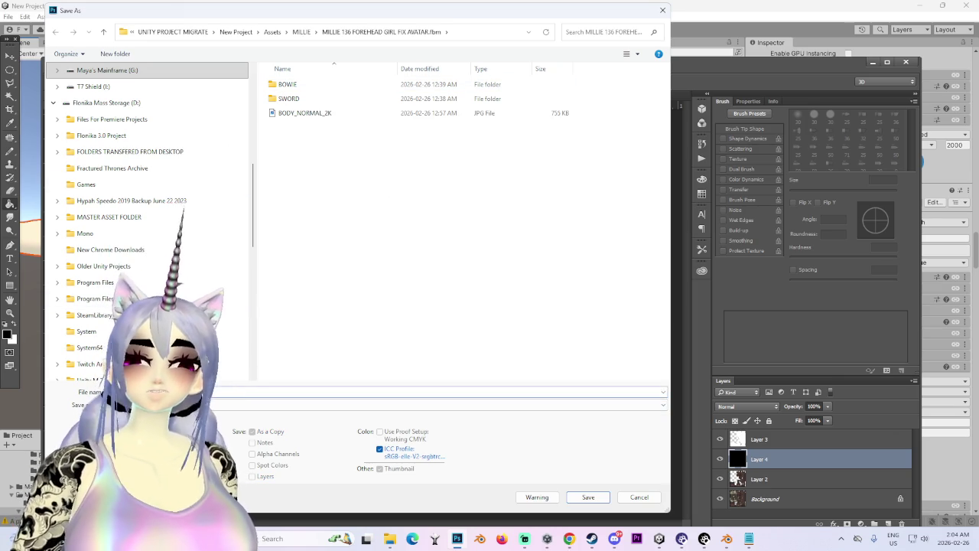
{"action": "left_click", "coordinate": [255, 390]}
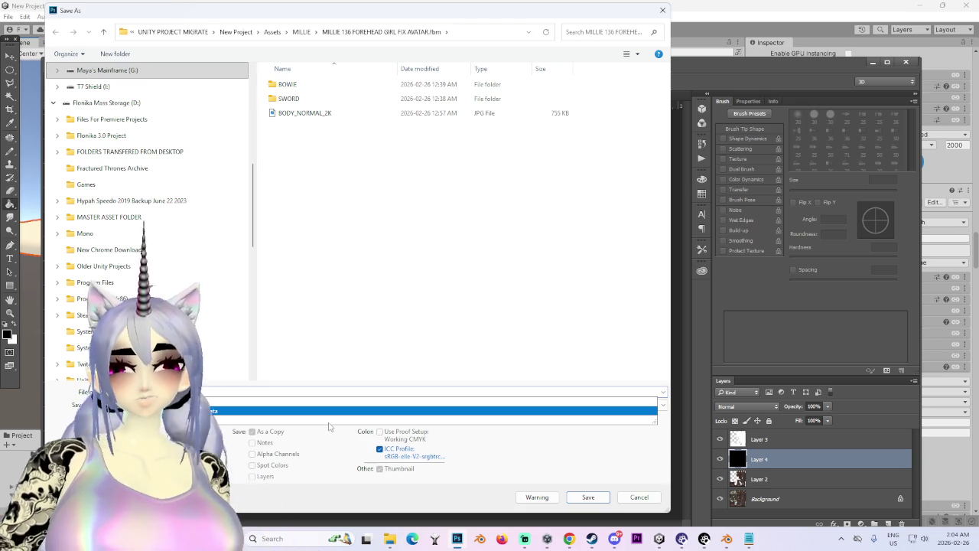
{"action": "key", "text": "Return"}
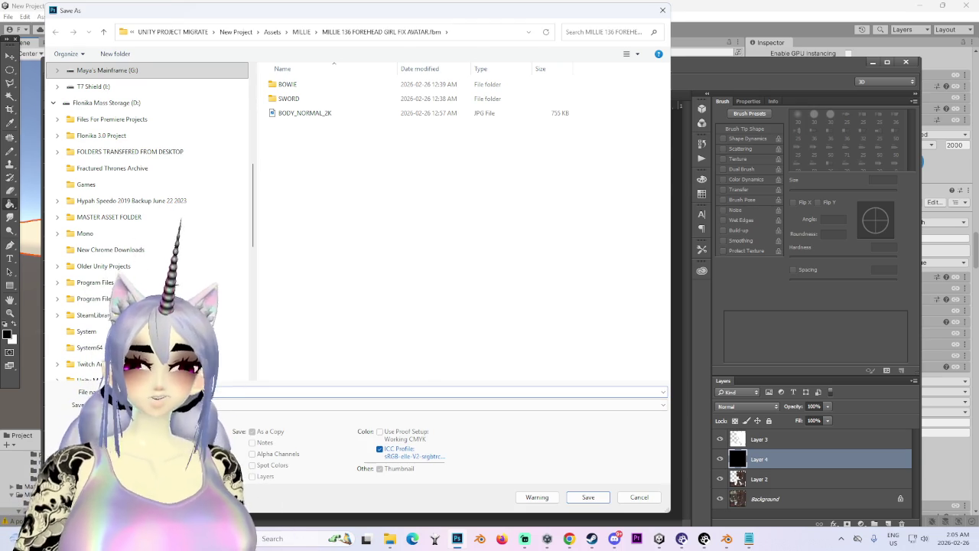
{"action": "key", "text": "Return"}
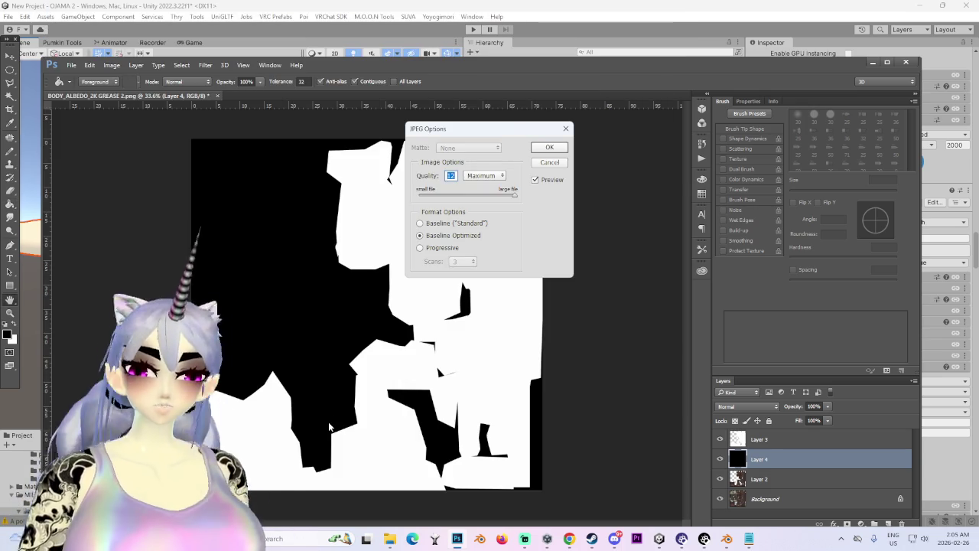
{"action": "left_click", "coordinate": [554, 148]}
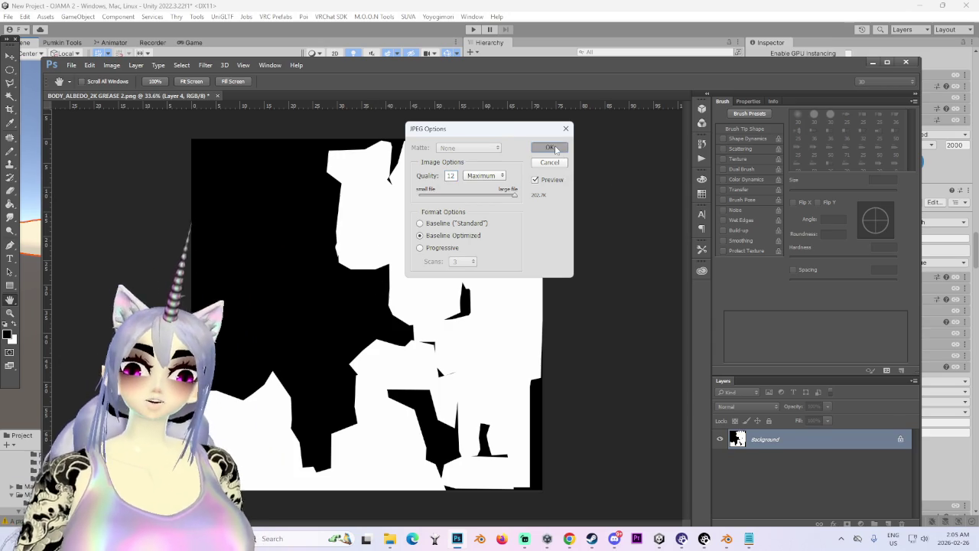
{"action": "key", "text": "alt+Tab"}
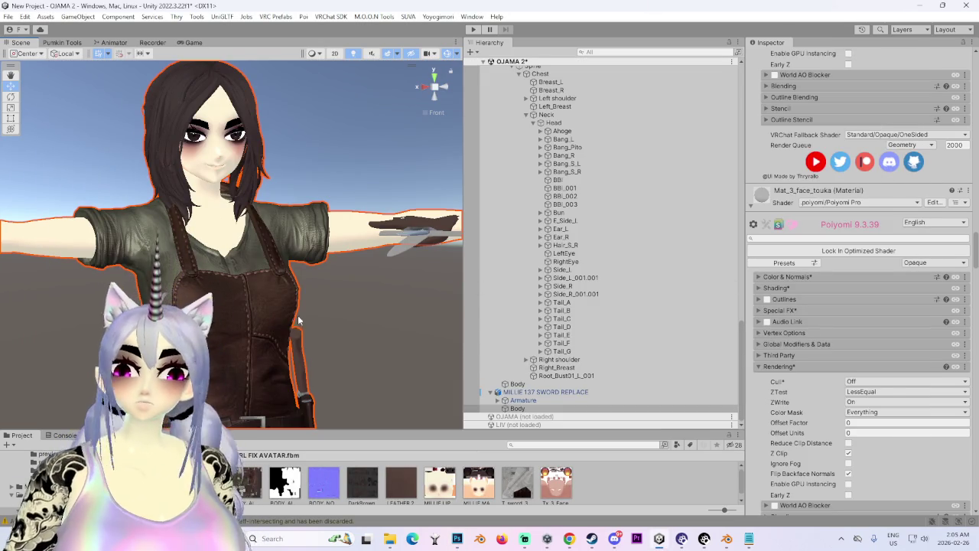
Step: Assign the new black-and-white mask texture to the body material's CubeMap Mask slot
{"action": "scroll", "coordinate": [865, 384], "scroll_direction": "down", "scroll_amount": 15}
{"action": "scroll", "coordinate": [849, 394], "scroll_direction": "down", "scroll_amount": 8}
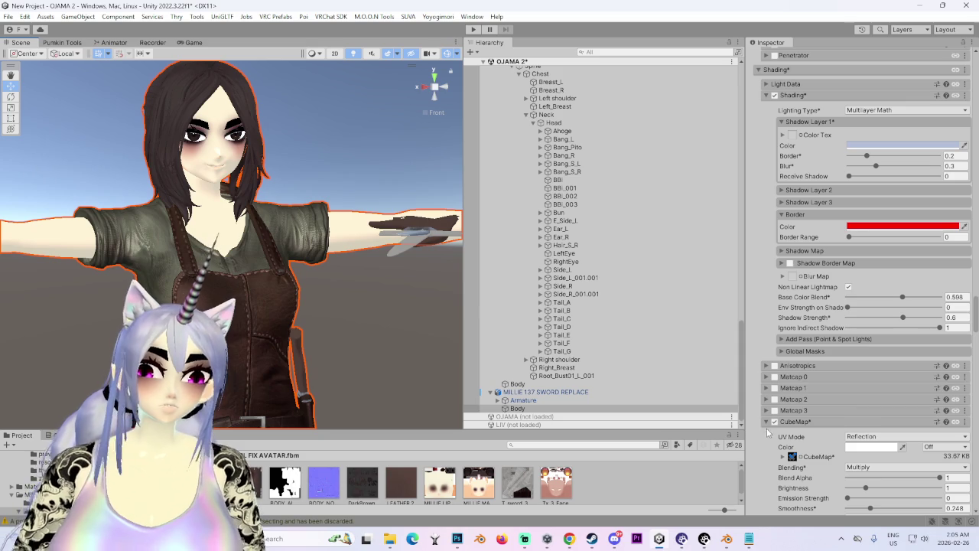
{"action": "scroll", "coordinate": [849, 390], "scroll_direction": "down", "scroll_amount": 3}
{"action": "left_click", "coordinate": [783, 374]}
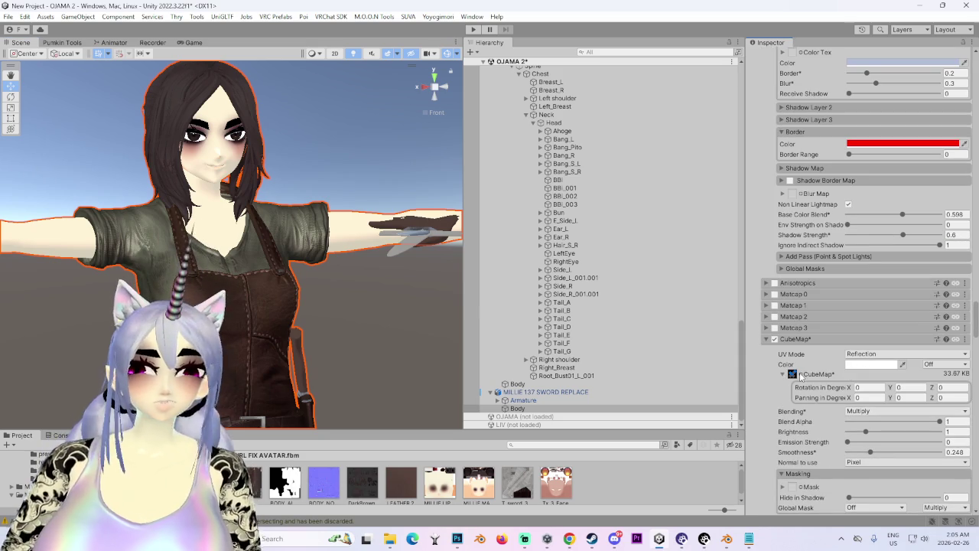
{"action": "left_click", "coordinate": [792, 374]}
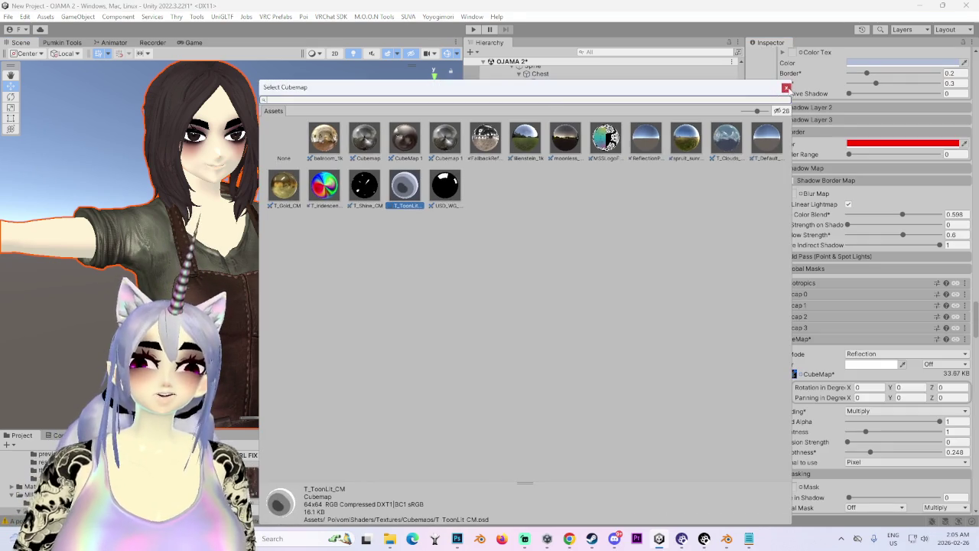
{"action": "left_click", "coordinate": [832, 428]}
{"action": "left_click_drag", "start_coordinate": [801, 496], "coordinate": [794, 488]}
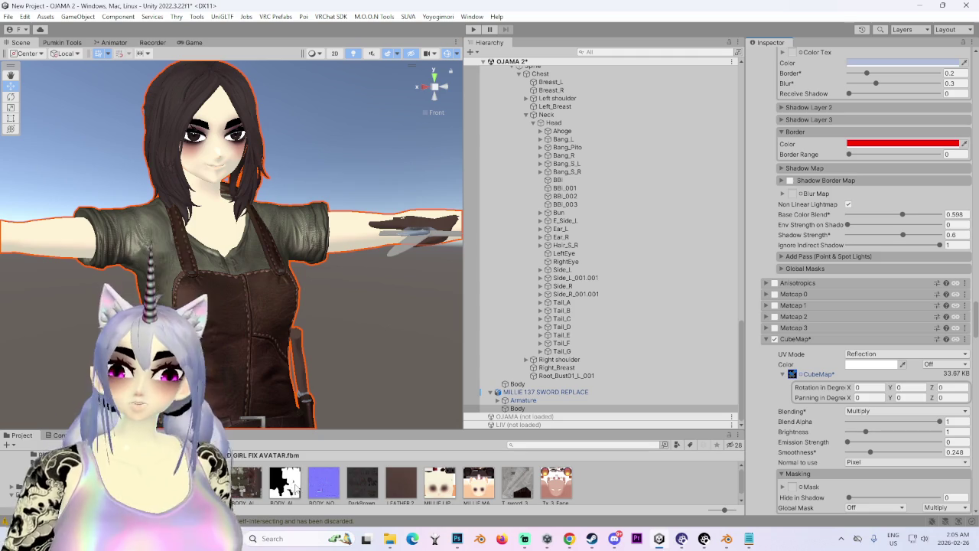
{"action": "mouse_move", "coordinate": [377, 371]}
{"action": "left_mouse_down"}
{"action": "mouse_move", "coordinate": [374, 276]}
{"action": "mouse_move", "coordinate": [233, 222]}
{"action": "mouse_move", "coordinate": [293, 342]}
{"action": "mouse_move", "coordinate": [299, 282]}
{"action": "mouse_move", "coordinate": [322, 254]}
{"action": "mouse_move", "coordinate": [352, 282]}
{"action": "mouse_move", "coordinate": [316, 285]}
{"action": "left_mouse_up"}
{"action": "scroll", "coordinate": [891, 353], "scroll_direction": "down", "scroll_amount": 5}
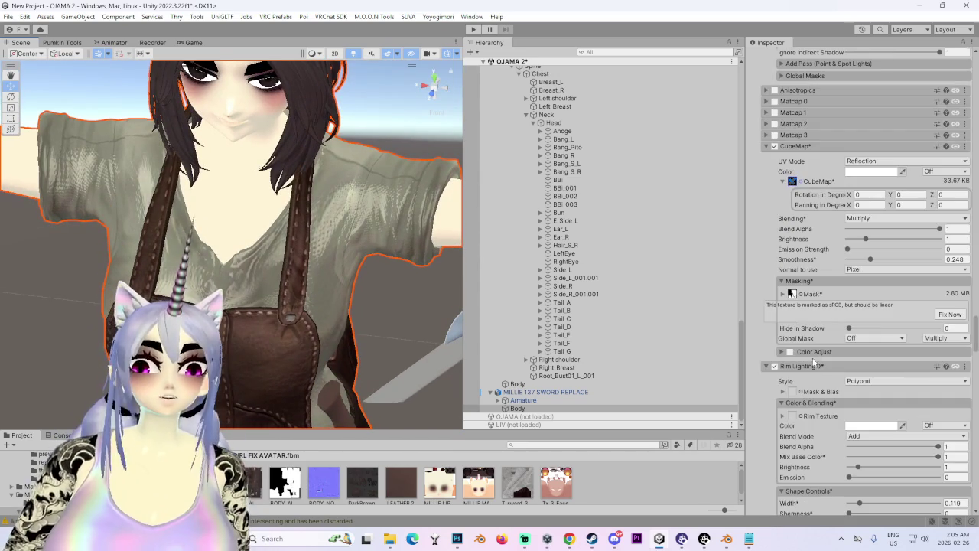
Step: Mark the mask texture as linear data via Fix Now and view the avatar from the side
{"action": "left_click", "coordinate": [951, 314]}
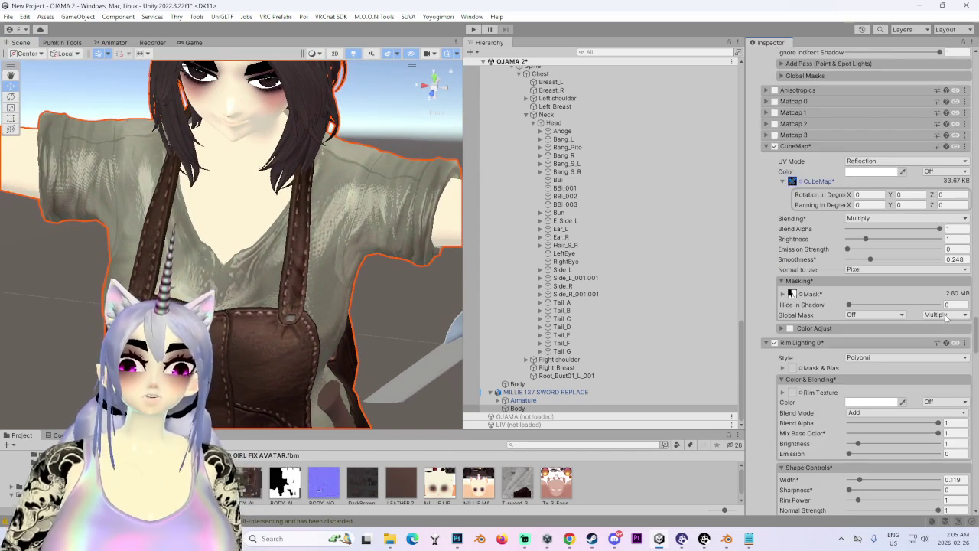
{"action": "scroll", "coordinate": [843, 350], "scroll_direction": "up", "scroll_amount": 2}
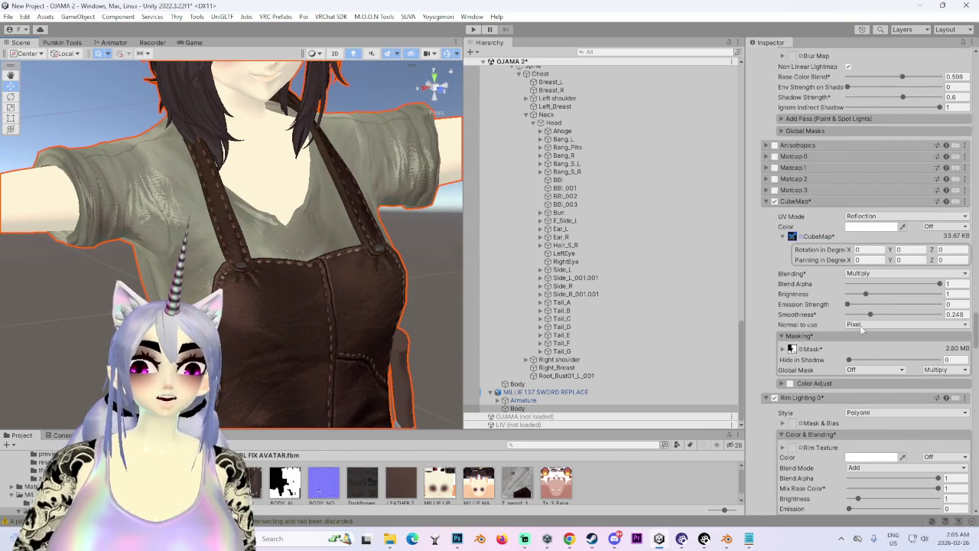
{"action": "scroll", "coordinate": [771, 371], "scroll_direction": "down", "scroll_amount": 5}
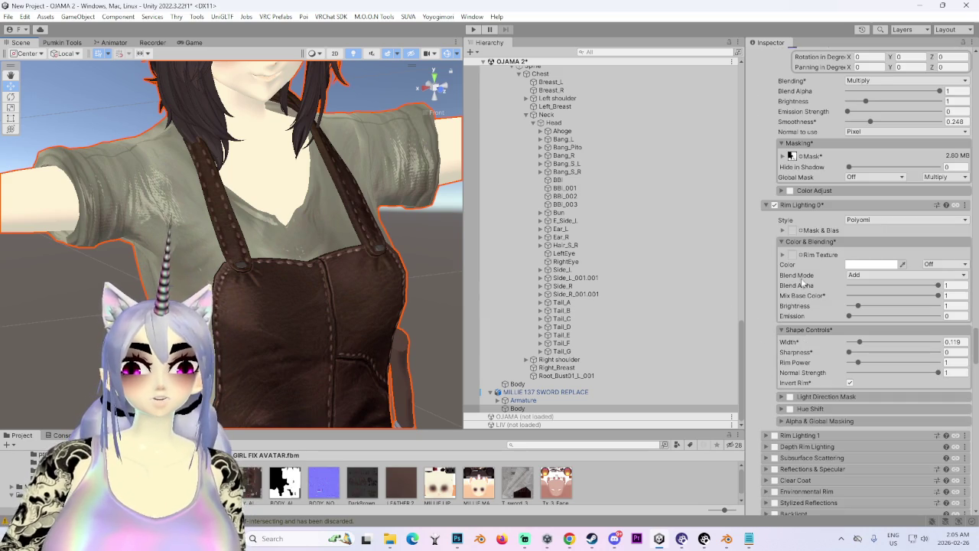
{"action": "left_click_drag", "start_coordinate": [306, 367], "coordinate": [305, 326]}
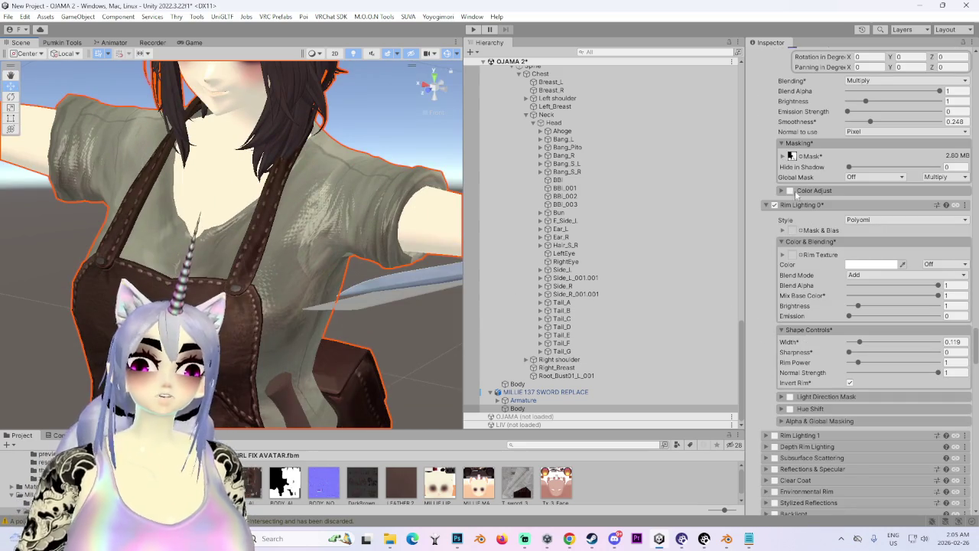
Step: Expand the CubeMap mask settings and inspect the face, chest and arm in the Scene view
{"action": "left_click", "coordinate": [792, 156]}
{"action": "mouse_move", "coordinate": [367, 256]}
{"action": "left_mouse_down"}
{"action": "mouse_move", "coordinate": [268, 191]}
{"action": "mouse_move", "coordinate": [185, 226]}
{"action": "mouse_move", "coordinate": [287, 213]}
{"action": "left_mouse_up"}
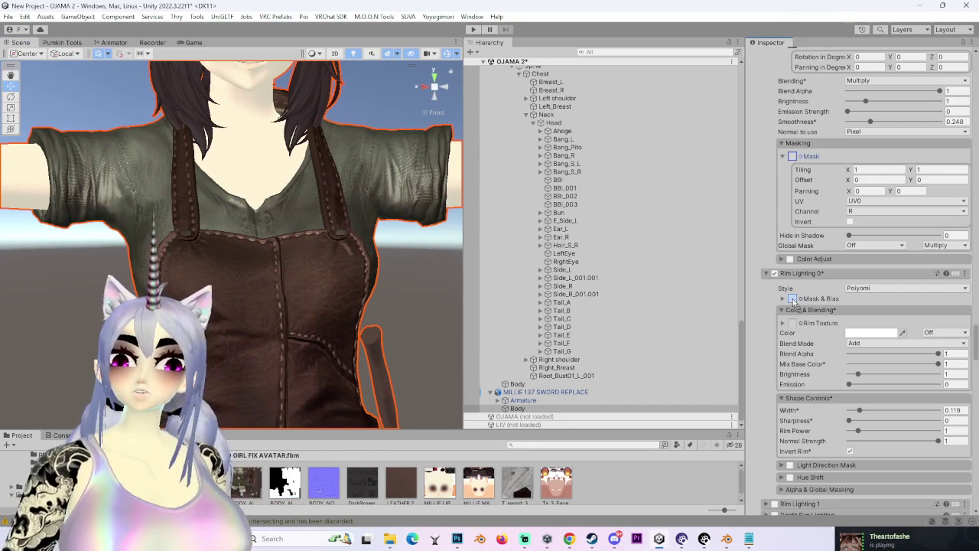
{"action": "mouse_move", "coordinate": [260, 229]}
{"action": "left_mouse_down"}
{"action": "mouse_move", "coordinate": [306, 404]}
{"action": "mouse_move", "coordinate": [424, 275]}
{"action": "mouse_move", "coordinate": [355, 307]}
{"action": "left_mouse_up"}
{"action": "scroll", "coordinate": [378, 309], "scroll_direction": "down", "scroll_amount": 5}
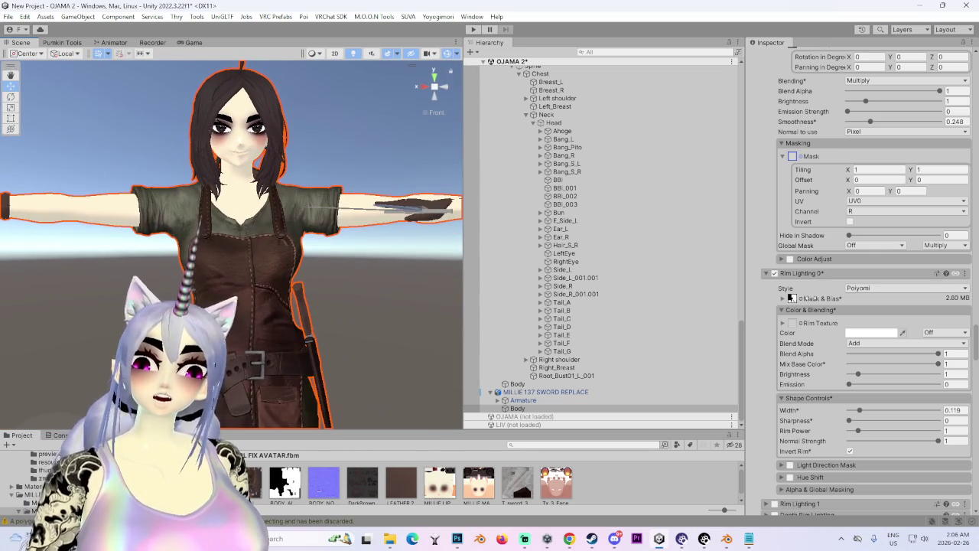
{"action": "scroll", "coordinate": [808, 298], "scroll_direction": "up", "scroll_amount": 3}
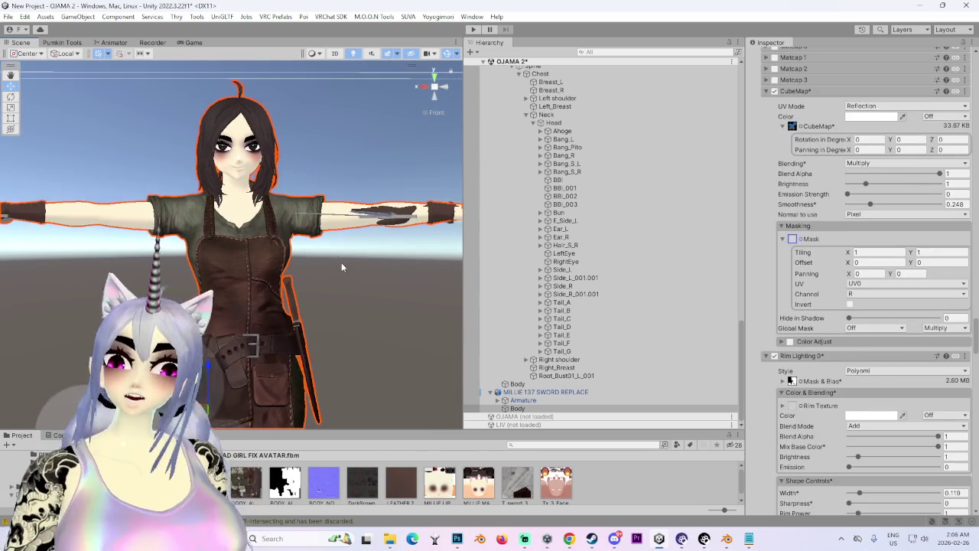
{"action": "mouse_move", "coordinate": [355, 284]}
{"action": "left_mouse_down"}
{"action": "mouse_move", "coordinate": [318, 252]}
{"action": "mouse_move", "coordinate": [273, 242]}
{"action": "mouse_move", "coordinate": [246, 288]}
{"action": "mouse_move", "coordinate": [289, 281]}
{"action": "left_mouse_up"}
Step: Copy the body material's Rim Lighting settings for reuse
{"action": "scroll", "coordinate": [756, 330], "scroll_direction": "up", "scroll_amount": 2}
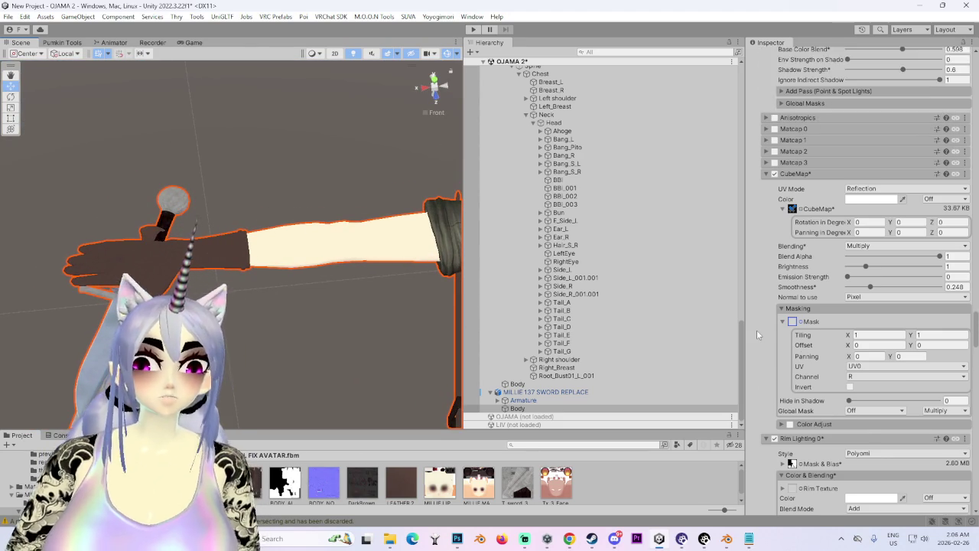
{"action": "left_click", "coordinate": [968, 385]}
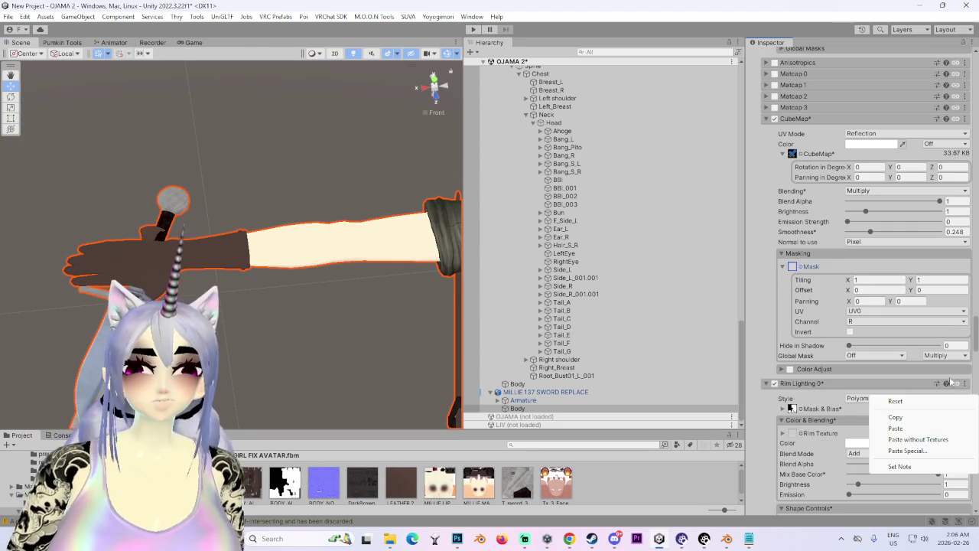
{"action": "left_click", "coordinate": [910, 417]}
Step: Scroll to the LEATHER 2 material and expand its Poiyomi settings
{"action": "scroll", "coordinate": [813, 395], "scroll_direction": "up", "scroll_amount": 20}
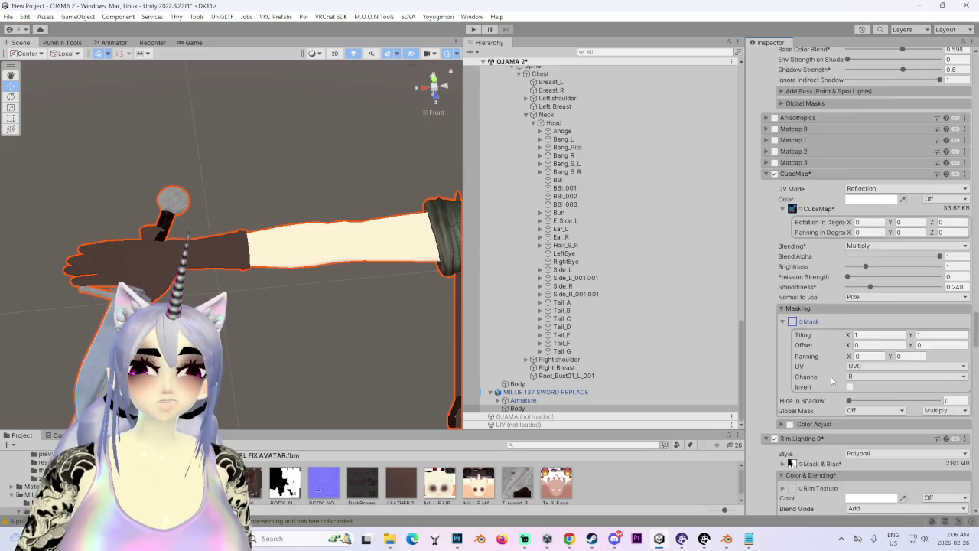
{"action": "scroll", "coordinate": [804, 409], "scroll_direction": "up", "scroll_amount": 12}
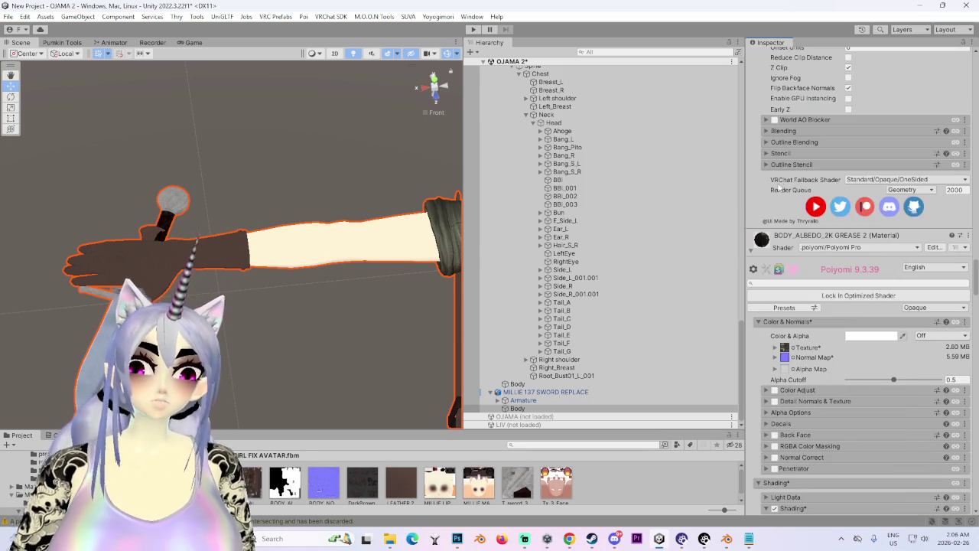
{"action": "scroll", "coordinate": [769, 427], "scroll_direction": "down", "scroll_amount": 15}
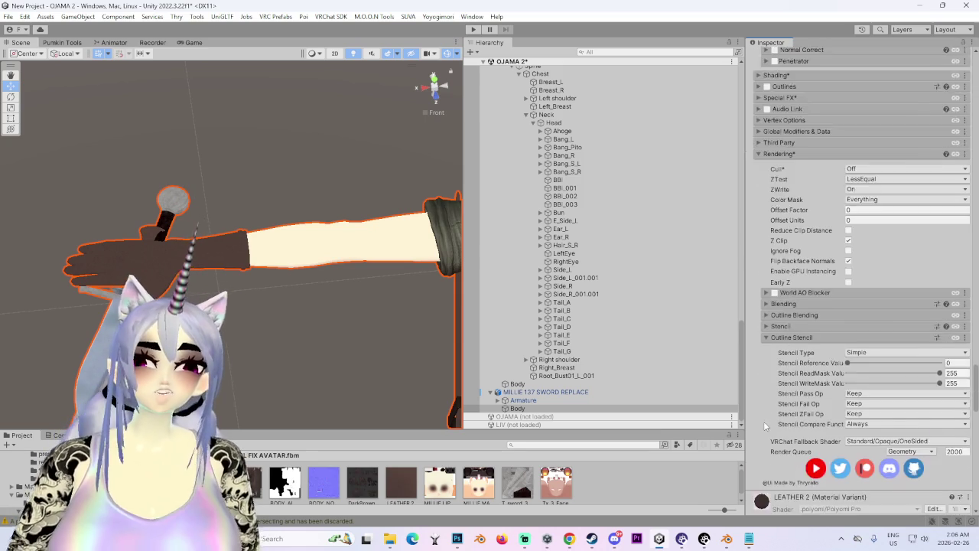
{"action": "scroll", "coordinate": [764, 421], "scroll_direction": "down", "scroll_amount": 5}
{"action": "left_click", "coordinate": [750, 163]}
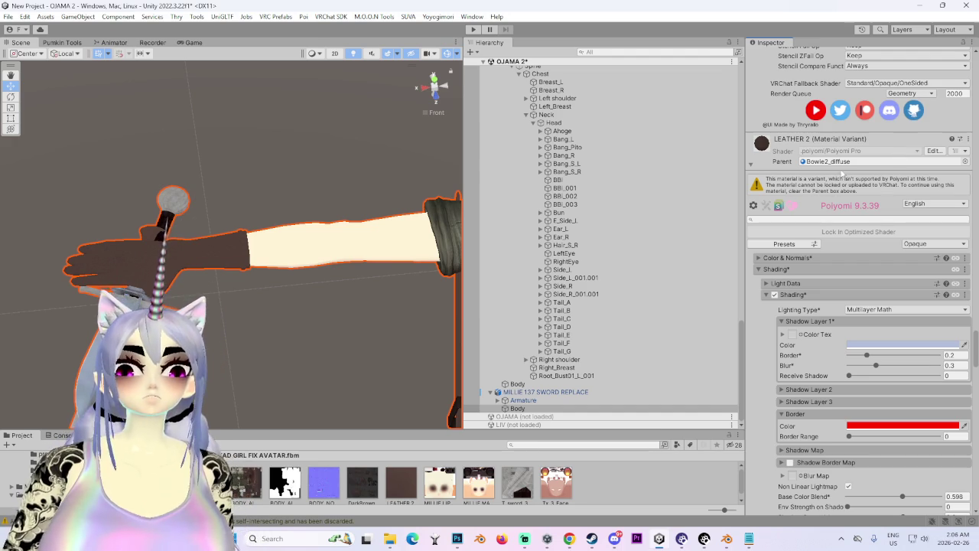
Step: Flatten LEATHER 2 and clear its Bowie2_diffuse parent so it becomes a standalone material
{"action": "left_click", "coordinate": [968, 140]}
{"action": "left_click", "coordinate": [837, 199]}
{"action": "left_click", "coordinate": [365, 489]}
{"action": "scroll", "coordinate": [890, 200], "scroll_direction": "up", "scroll_amount": 15}
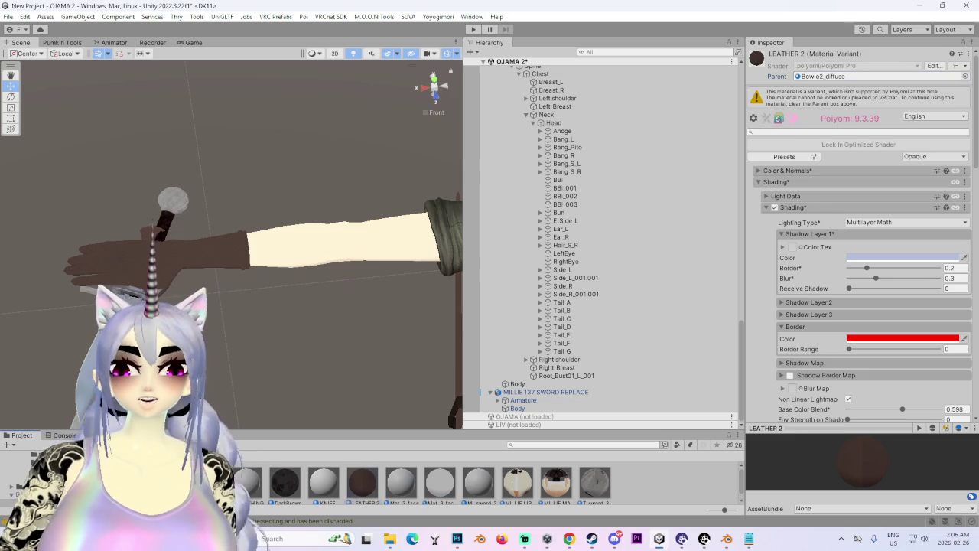
{"action": "double_click", "coordinate": [827, 75]}
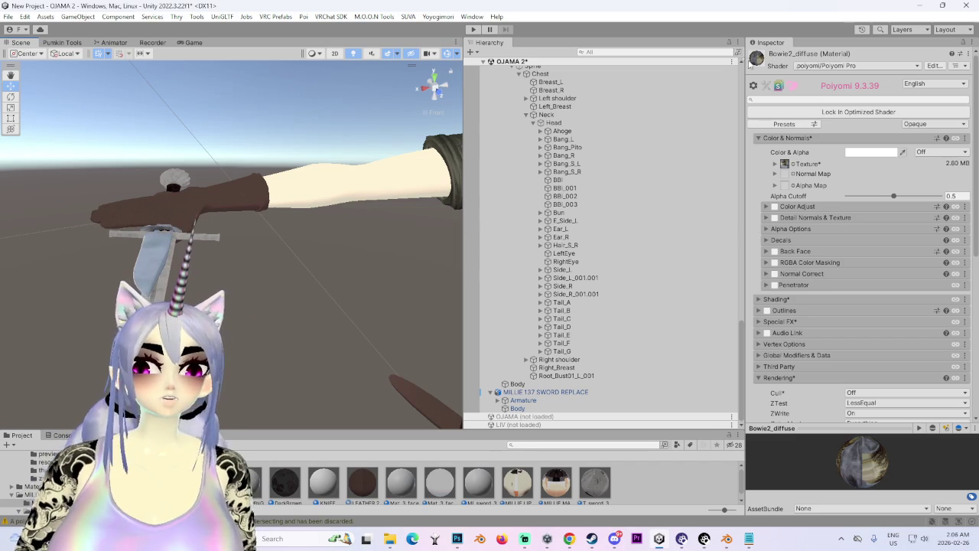
{"action": "left_click", "coordinate": [364, 479]}
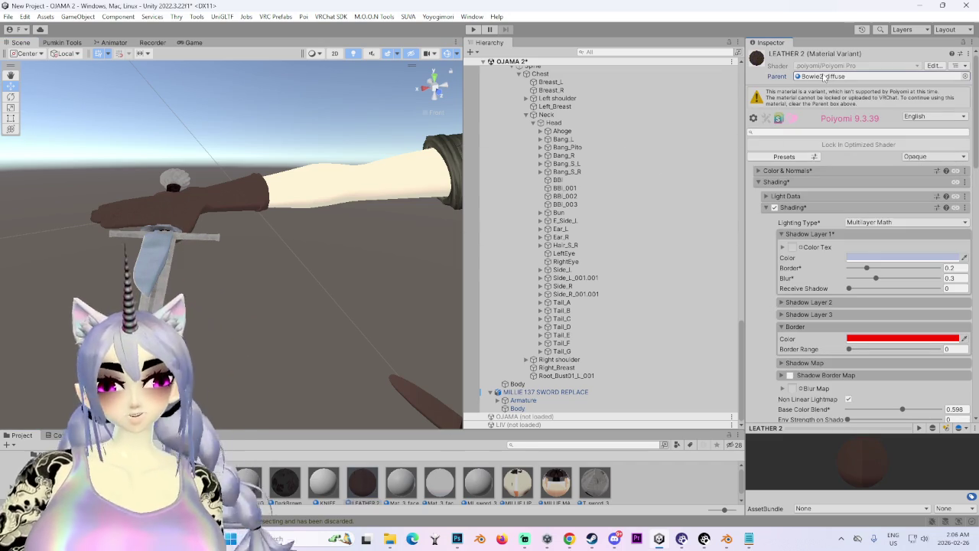
{"action": "key", "text": "Delete"}
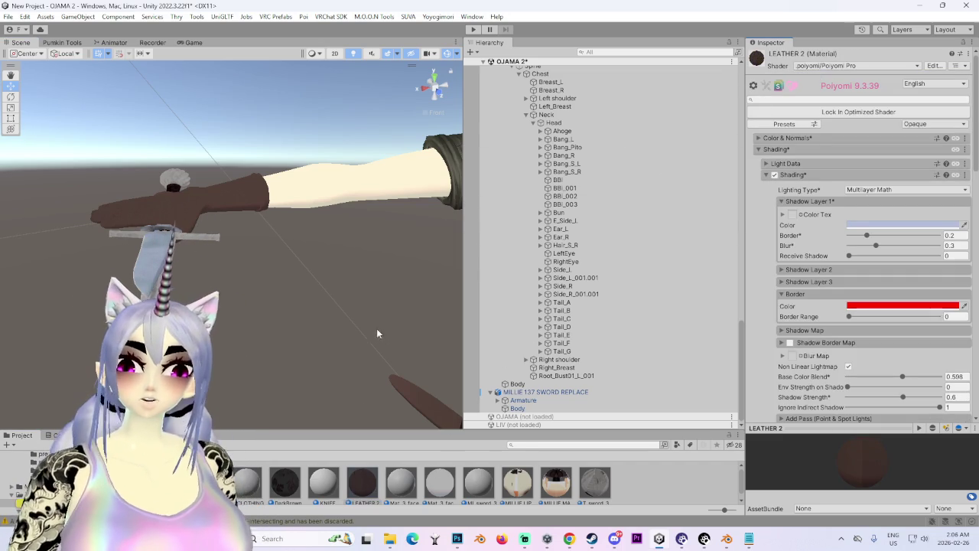
{"action": "scroll", "coordinate": [422, 361], "scroll_direction": "down", "scroll_amount": 5}
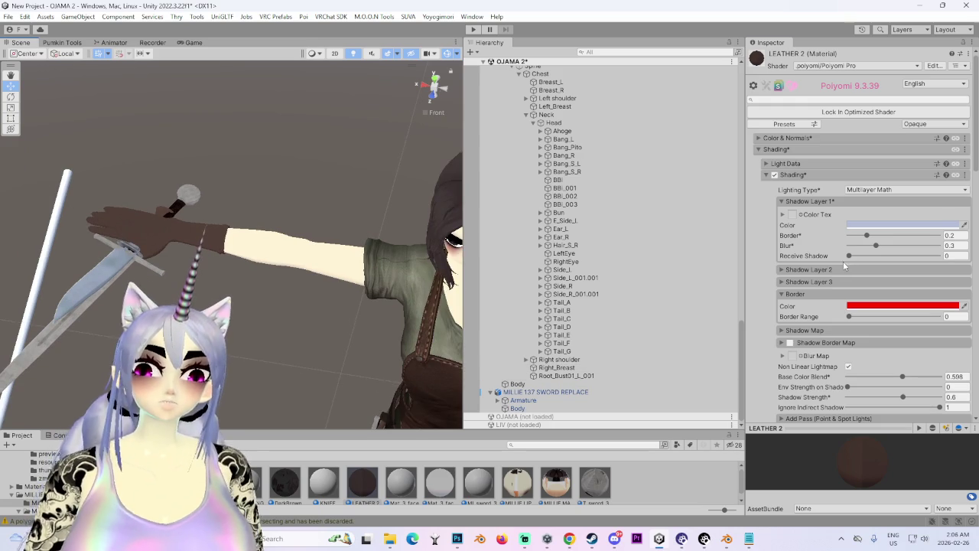
Step: Enable Rim Lighting 0 on LEATHER 2 and paste in the copied rim settings (Width 0.119, Invert Rim)
{"action": "scroll", "coordinate": [280, 366], "scroll_direction": "down", "scroll_amount": 2}
{"action": "scroll", "coordinate": [808, 343], "scroll_direction": "down", "scroll_amount": 15}
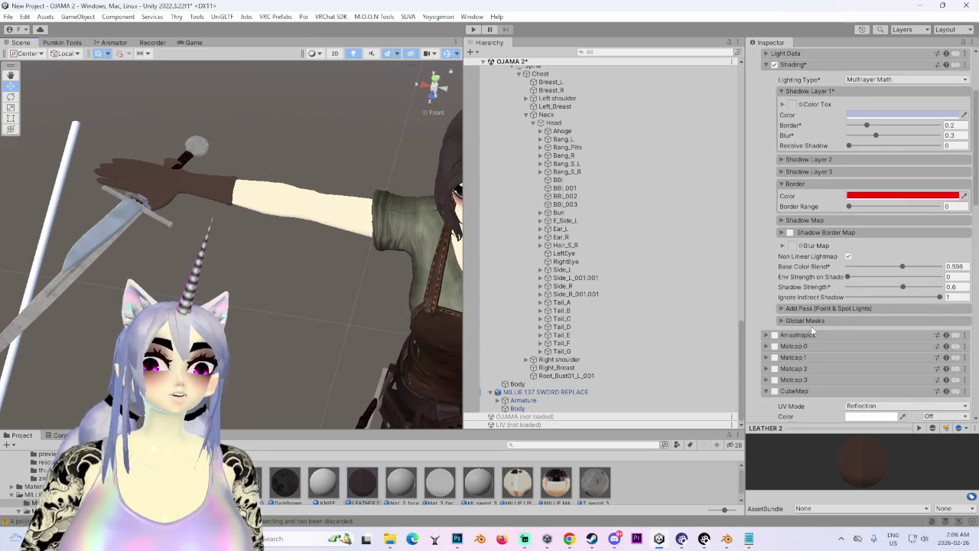
{"action": "scroll", "coordinate": [806, 342], "scroll_direction": "down", "scroll_amount": 8}
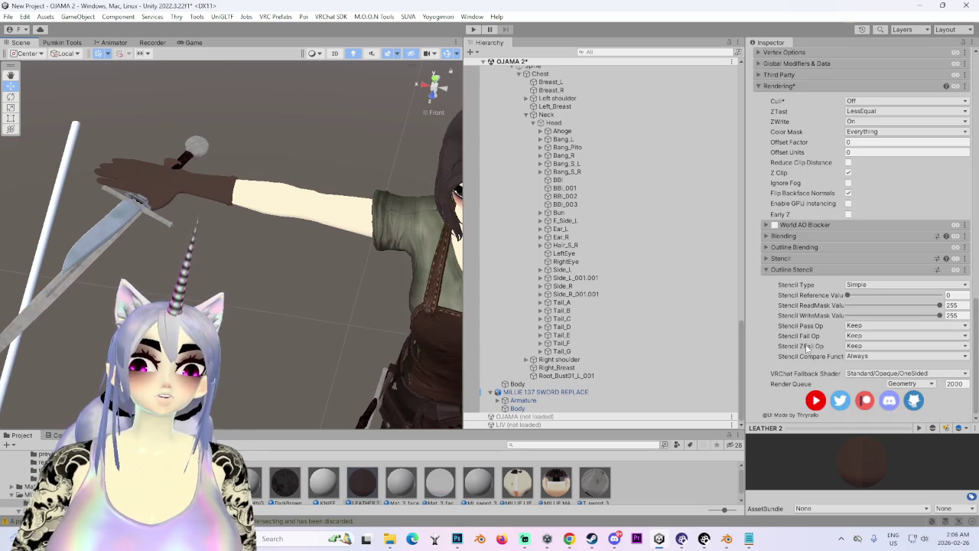
{"action": "scroll", "coordinate": [805, 346], "scroll_direction": "up", "scroll_amount": 3}
{"action": "scroll", "coordinate": [806, 346], "scroll_direction": "up", "scroll_amount": 5}
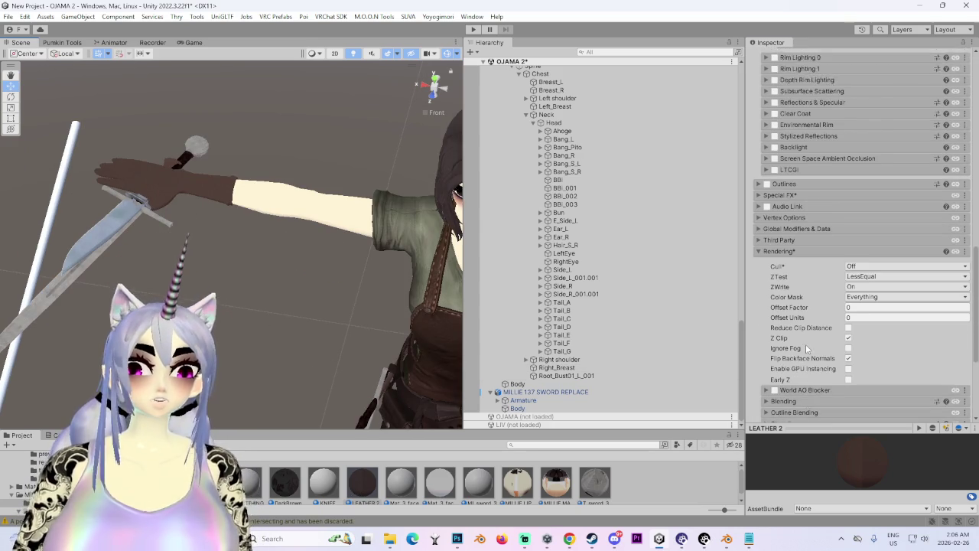
{"action": "left_click", "coordinate": [774, 140]}
{"action": "left_click", "coordinate": [823, 140]}
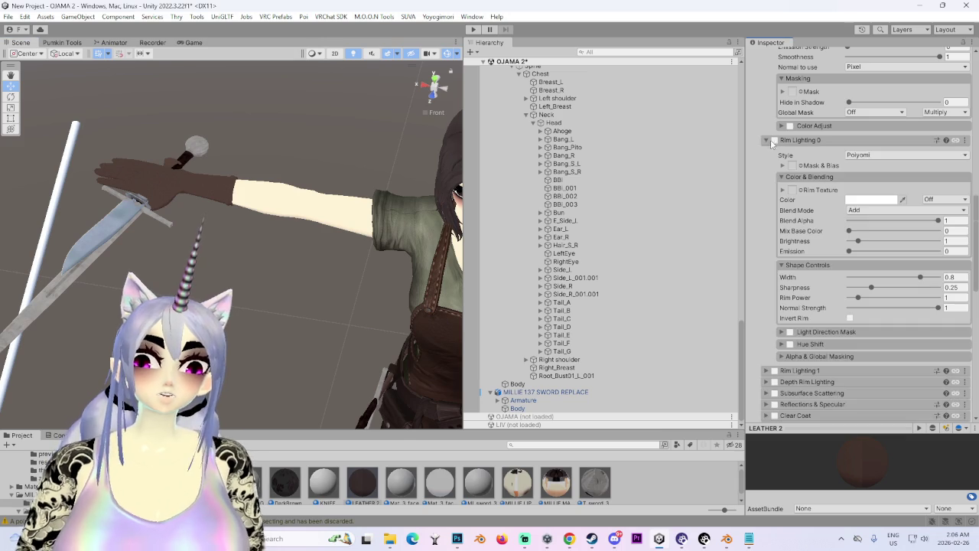
{"action": "left_click", "coordinate": [966, 142]}
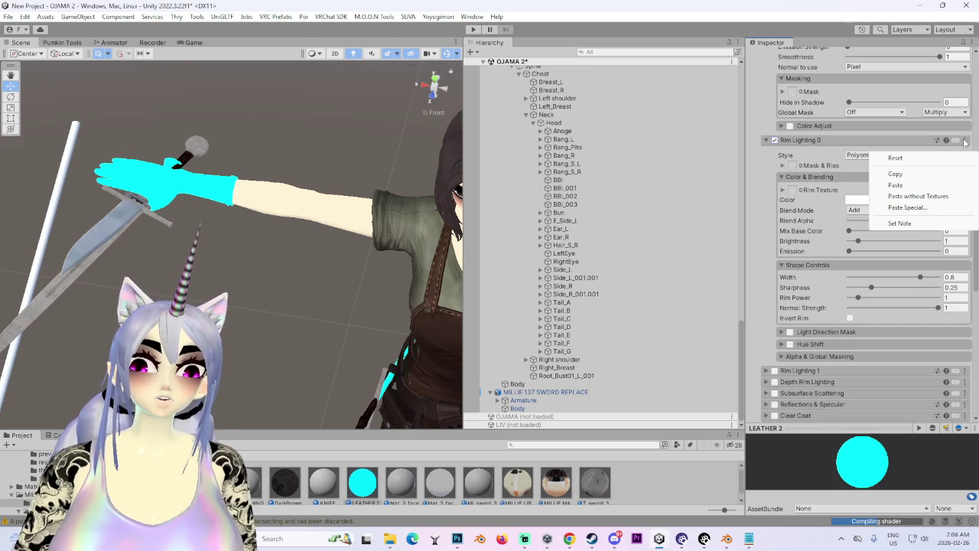
{"action": "left_click", "coordinate": [918, 188]}
Step: Orbit around the gloved arm and sword to check the rim, expanding the Mask & Bias settings
{"action": "mouse_move", "coordinate": [252, 214]}
{"action": "left_mouse_down"}
{"action": "mouse_move", "coordinate": [265, 212]}
{"action": "mouse_move", "coordinate": [315, 278]}
{"action": "left_mouse_up"}
{"action": "left_click", "coordinate": [793, 166]}
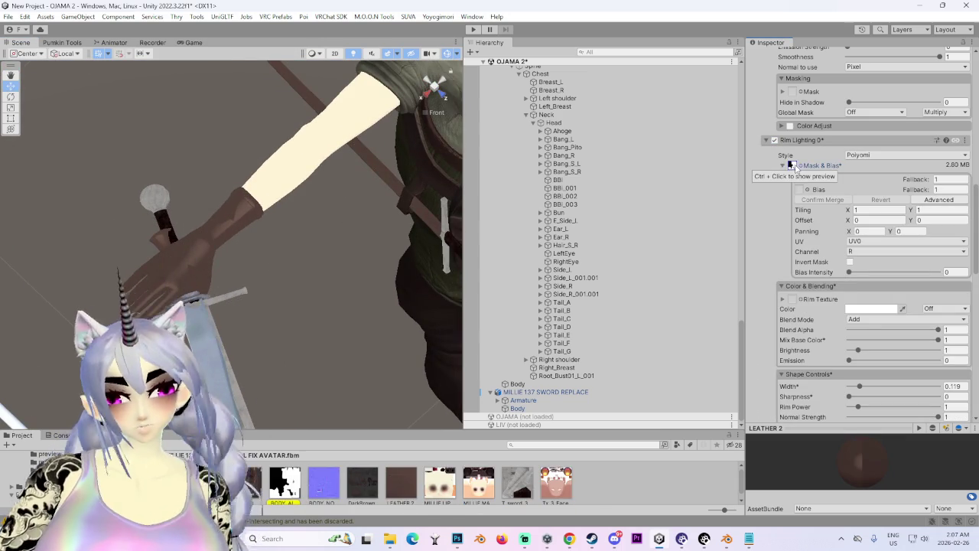
{"action": "mouse_move", "coordinate": [268, 295]}
{"action": "left_mouse_down"}
{"action": "mouse_move", "coordinate": [368, 360]}
{"action": "mouse_move", "coordinate": [313, 316]}
{"action": "mouse_move", "coordinate": [299, 247]}
{"action": "mouse_move", "coordinate": [279, 357]}
{"action": "mouse_move", "coordinate": [306, 314]}
{"action": "left_mouse_up"}
{"action": "scroll", "coordinate": [837, 296], "scroll_direction": "up", "scroll_amount": 8}
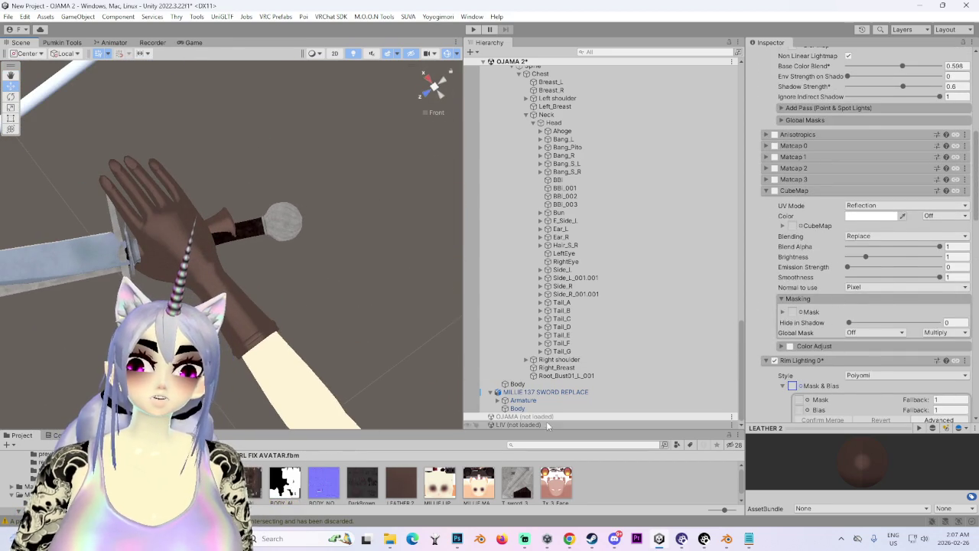
{"action": "scroll", "coordinate": [836, 330], "scroll_direction": "up", "scroll_amount": 10}
{"action": "scroll", "coordinate": [831, 329], "scroll_direction": "down", "scroll_amount": 20}
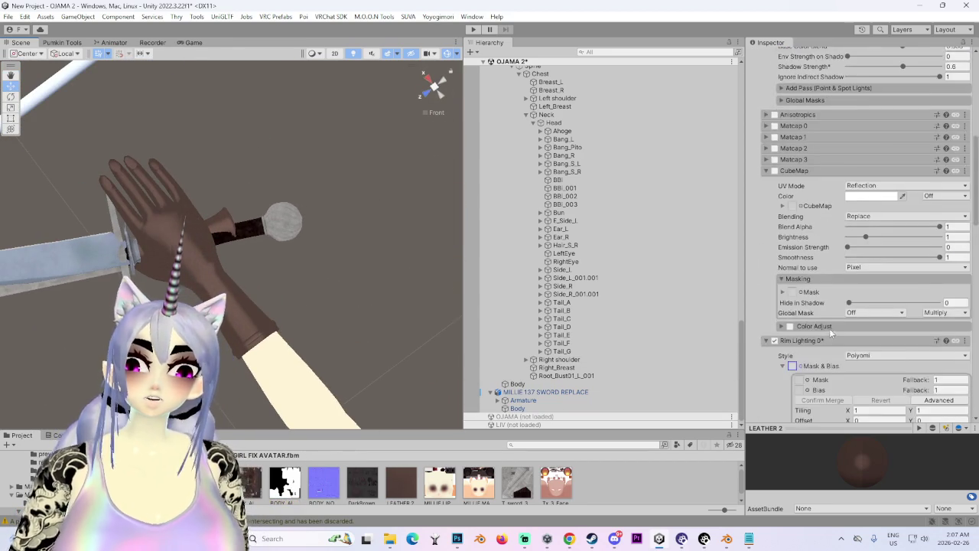
{"action": "left_click_drag", "start_coordinate": [277, 293], "coordinate": [360, 268]}
{"action": "scroll", "coordinate": [842, 341], "scroll_direction": "up", "scroll_amount": 10}
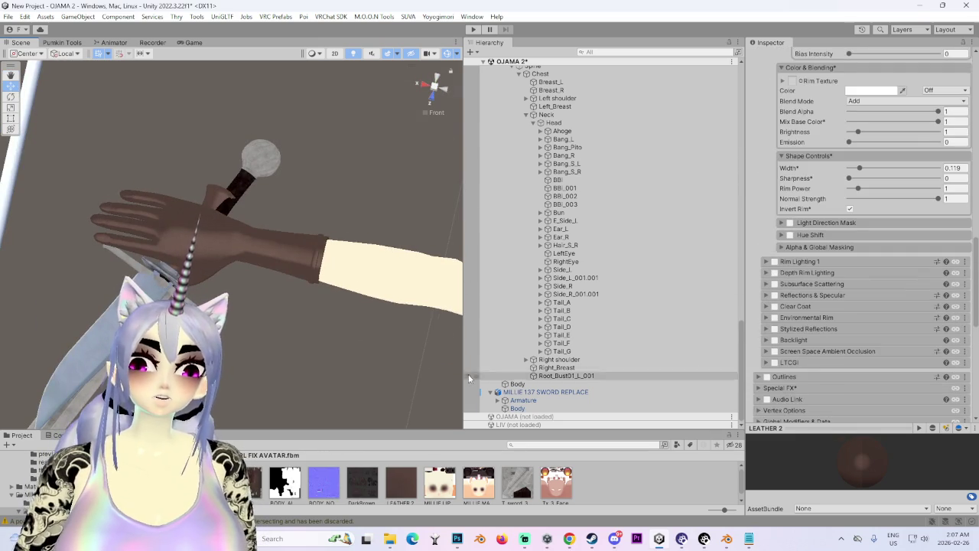
{"action": "left_click", "coordinate": [540, 409]}
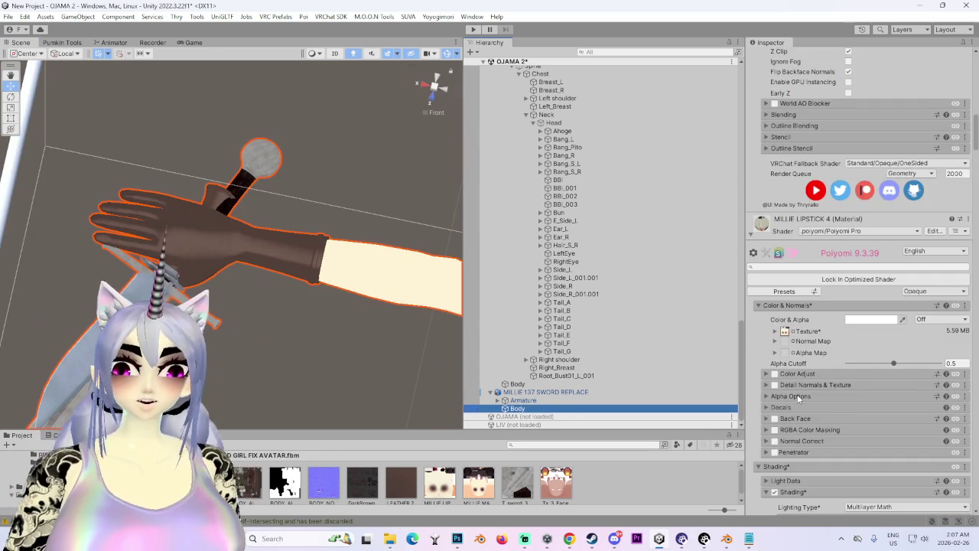
Step: Scroll through the Body mesh's Poiyomi materials in the Inspector, expanding Outline Stencil along the way
{"action": "scroll", "coordinate": [798, 397], "scroll_direction": "down", "scroll_amount": 3}
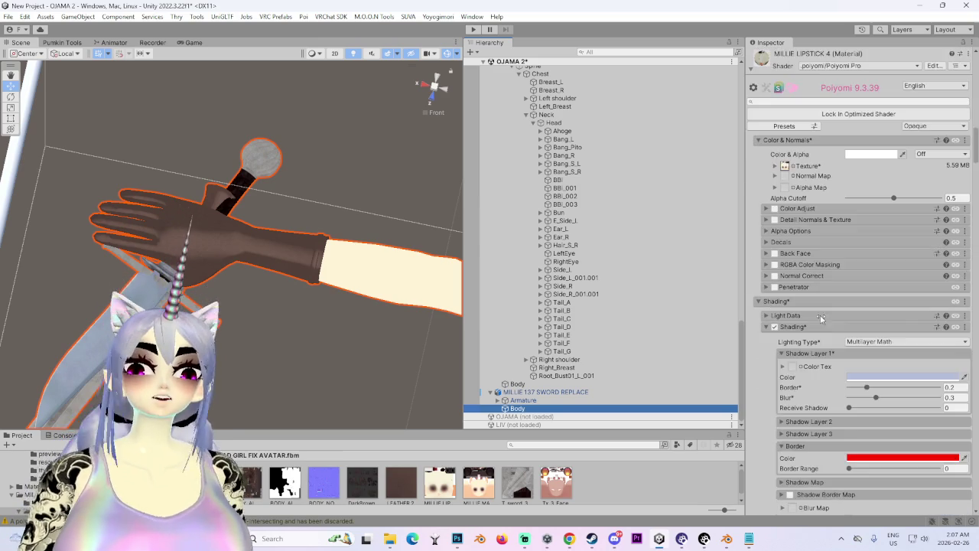
{"action": "scroll", "coordinate": [811, 344], "scroll_direction": "down", "scroll_amount": 15}
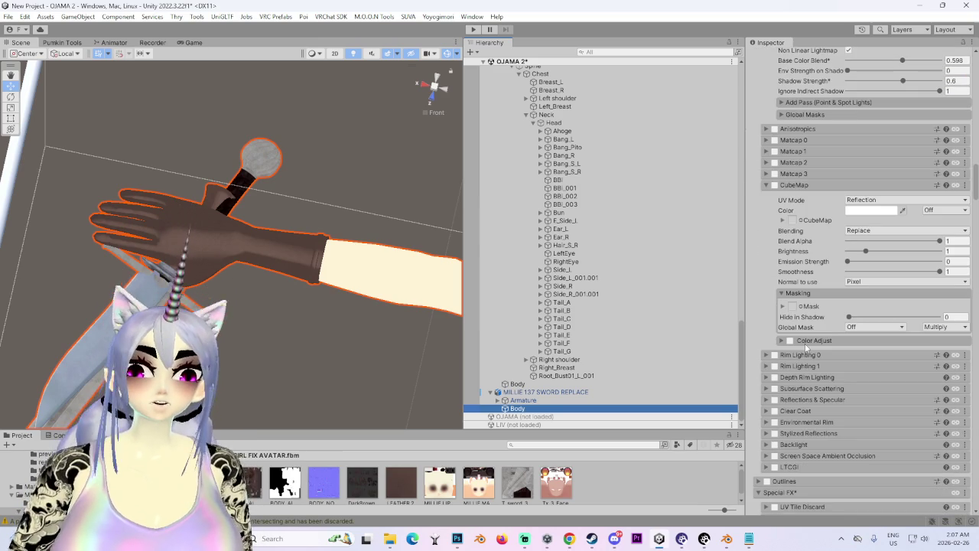
{"action": "scroll", "coordinate": [404, 249], "scroll_direction": "down", "scroll_amount": 10}
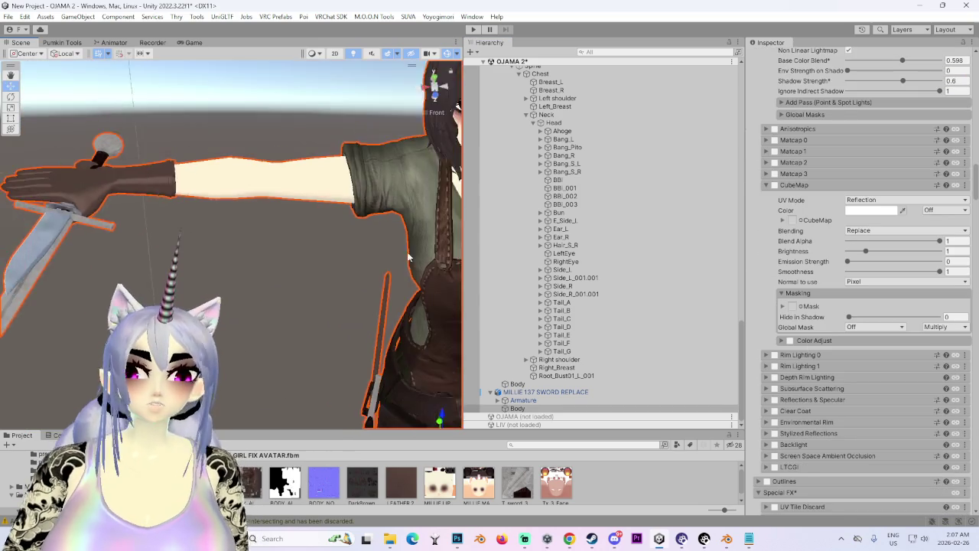
{"action": "scroll", "coordinate": [878, 329], "scroll_direction": "down", "scroll_amount": 20}
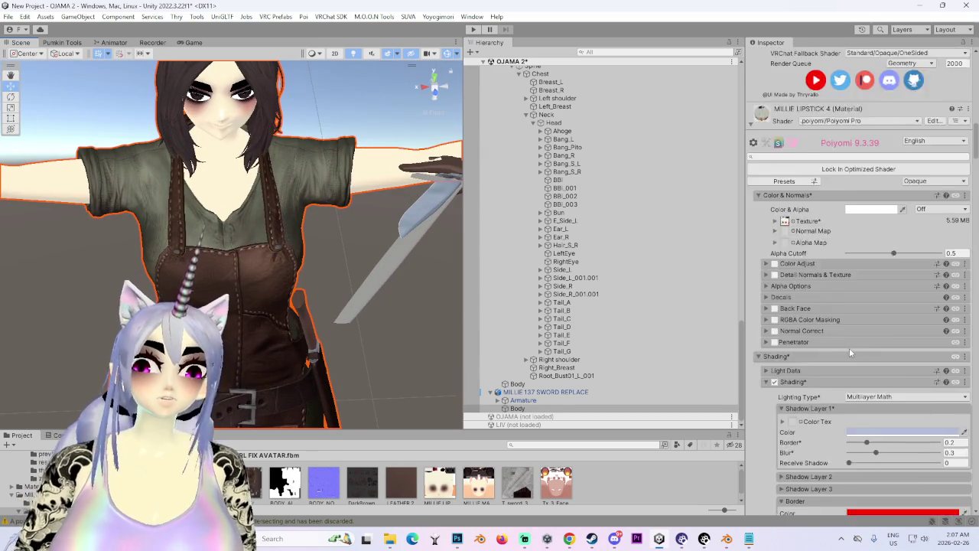
{"action": "scroll", "coordinate": [850, 348], "scroll_direction": "up", "scroll_amount": 8}
{"action": "scroll", "coordinate": [841, 356], "scroll_direction": "up", "scroll_amount": 15}
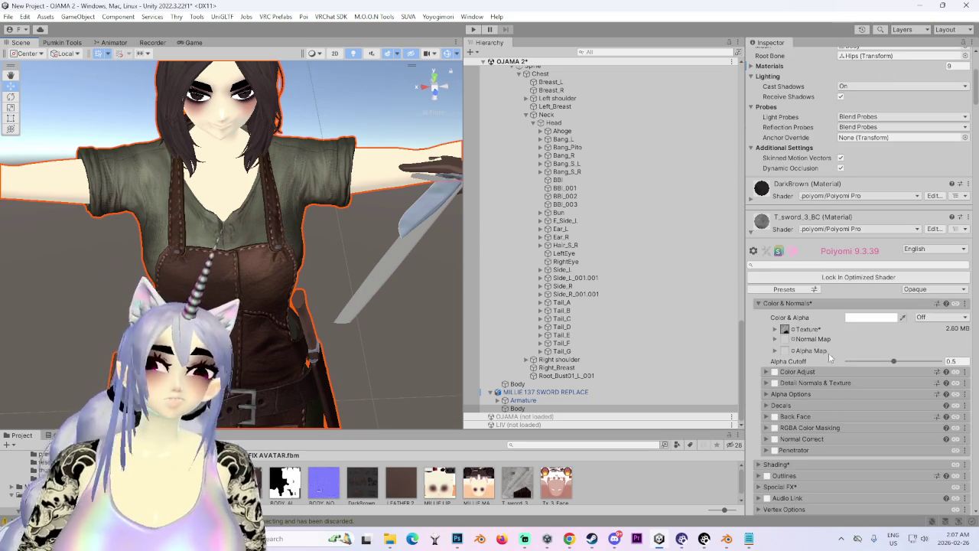
{"action": "scroll", "coordinate": [824, 370], "scroll_direction": "down", "scroll_amount": 20}
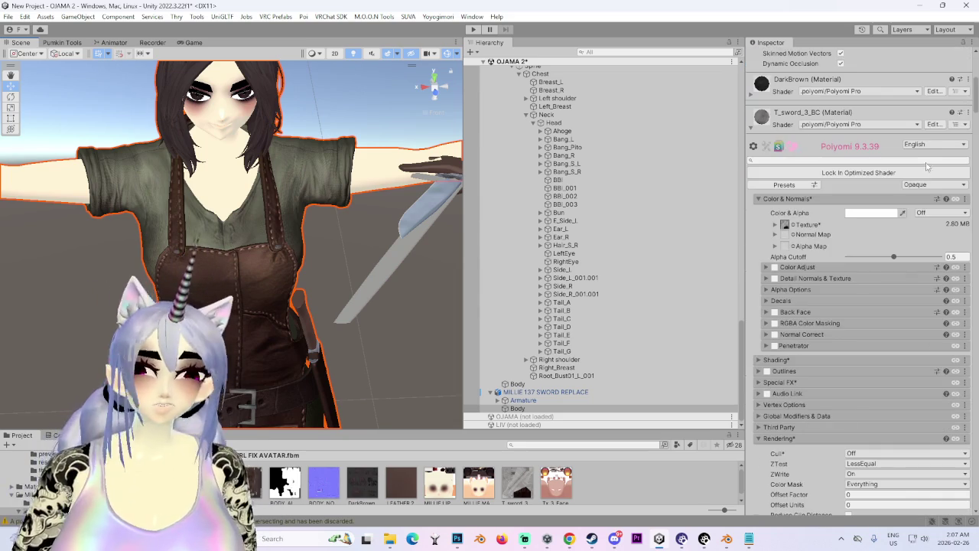
{"action": "left_click", "coordinate": [943, 432]}
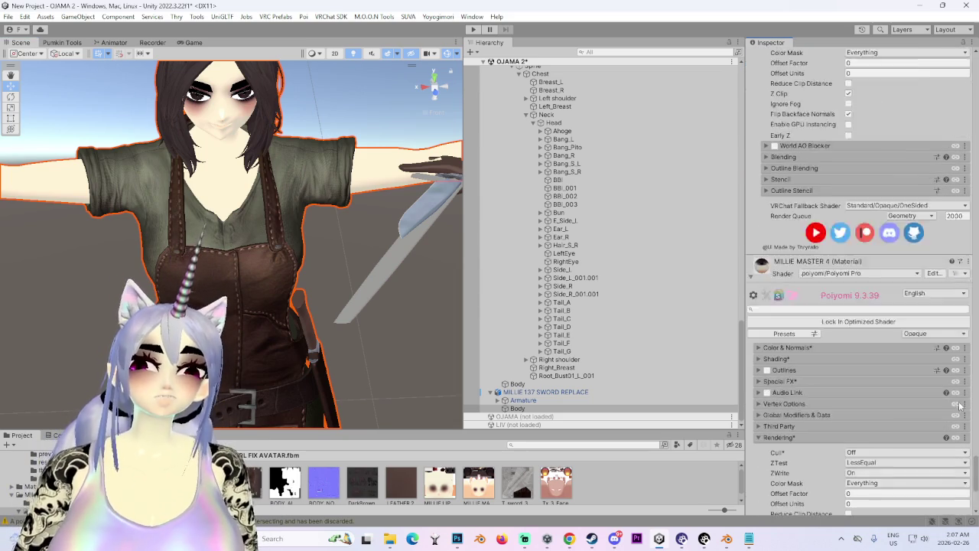
{"action": "scroll", "coordinate": [943, 322], "scroll_direction": "down", "scroll_amount": 10}
{"action": "scroll", "coordinate": [942, 323], "scroll_direction": "up", "scroll_amount": 5}
{"action": "scroll", "coordinate": [943, 329], "scroll_direction": "down", "scroll_amount": 15}
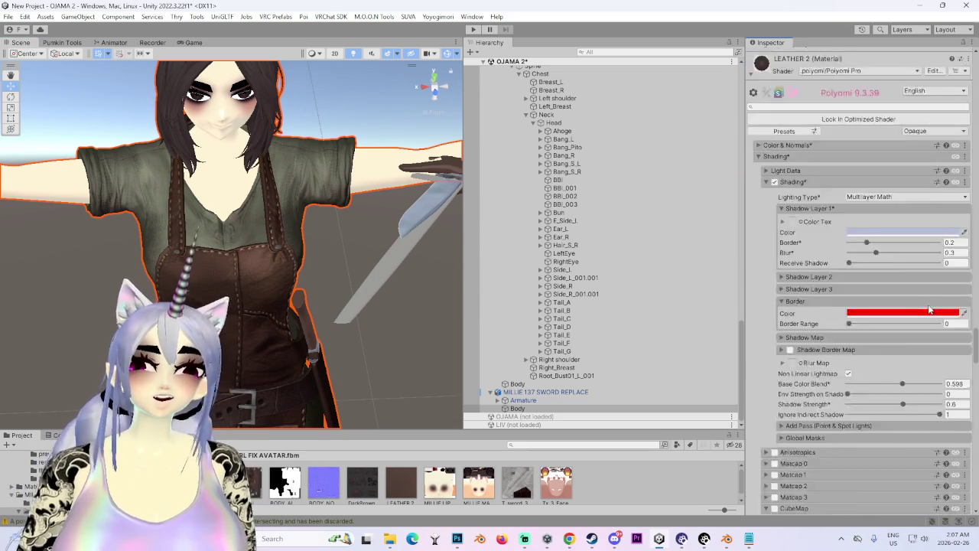
{"action": "scroll", "coordinate": [935, 277], "scroll_direction": "down", "scroll_amount": 20}
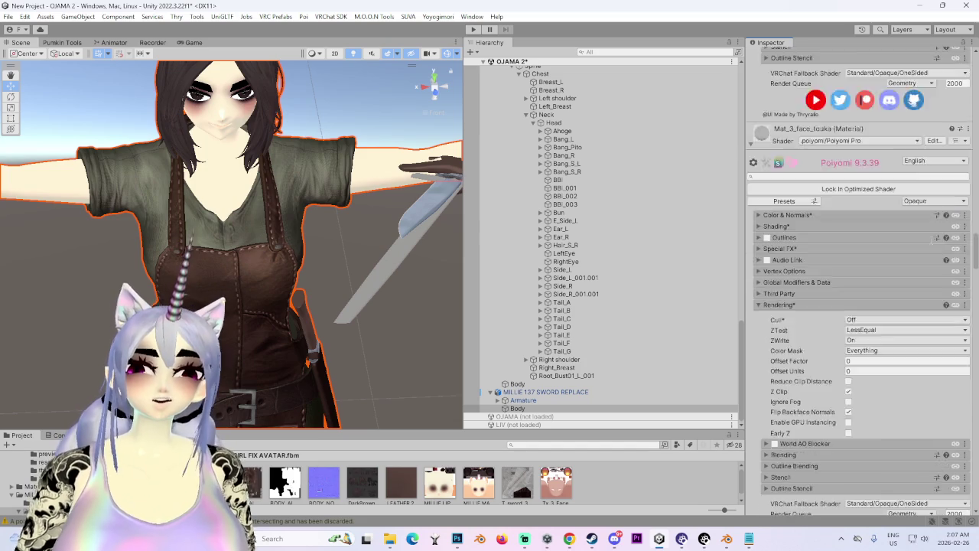
{"action": "scroll", "coordinate": [924, 110], "scroll_direction": "up", "scroll_amount": 15}
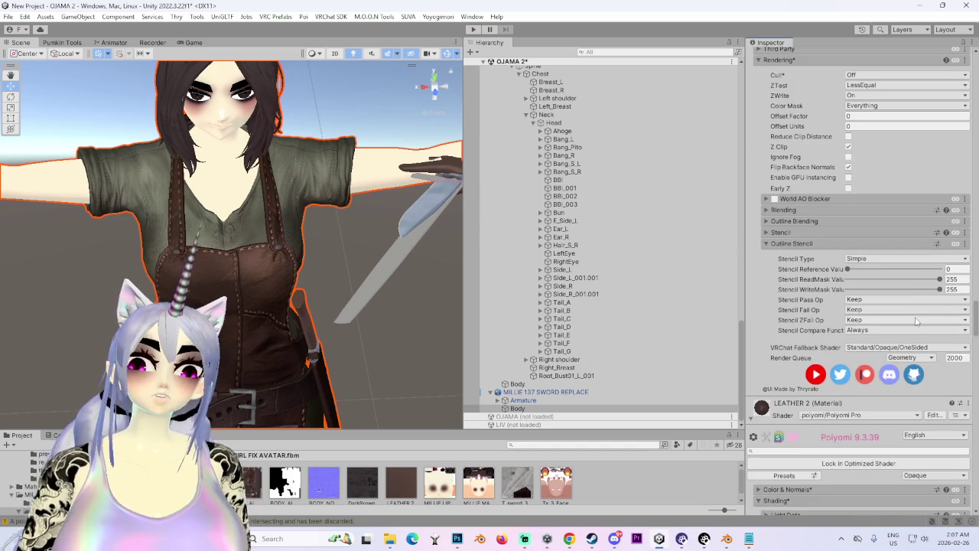
{"action": "scroll", "coordinate": [917, 306], "scroll_direction": "down", "scroll_amount": 10}
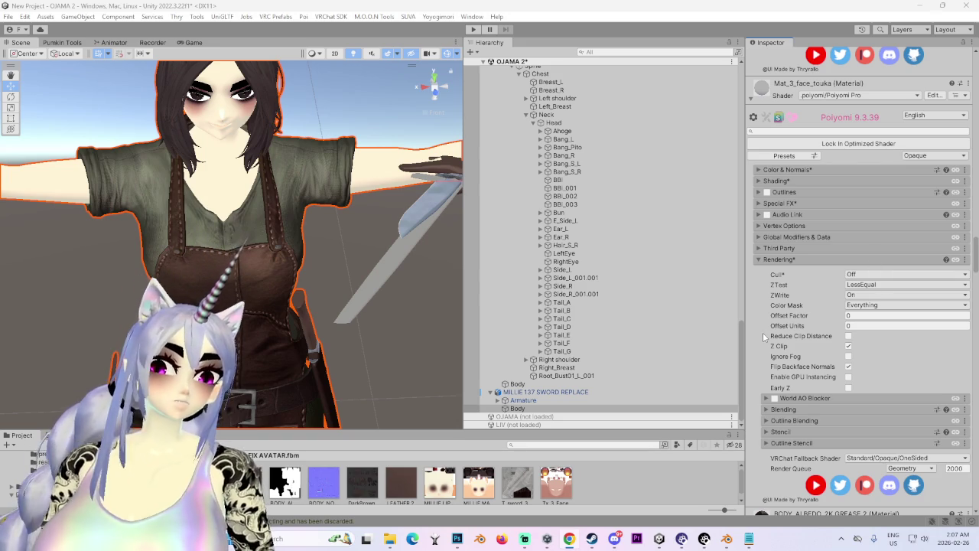
Step: Copy the BODY_ALBEDO material's CubeMap settings from its section menu
{"action": "scroll", "coordinate": [763, 332], "scroll_direction": "down", "scroll_amount": 5}
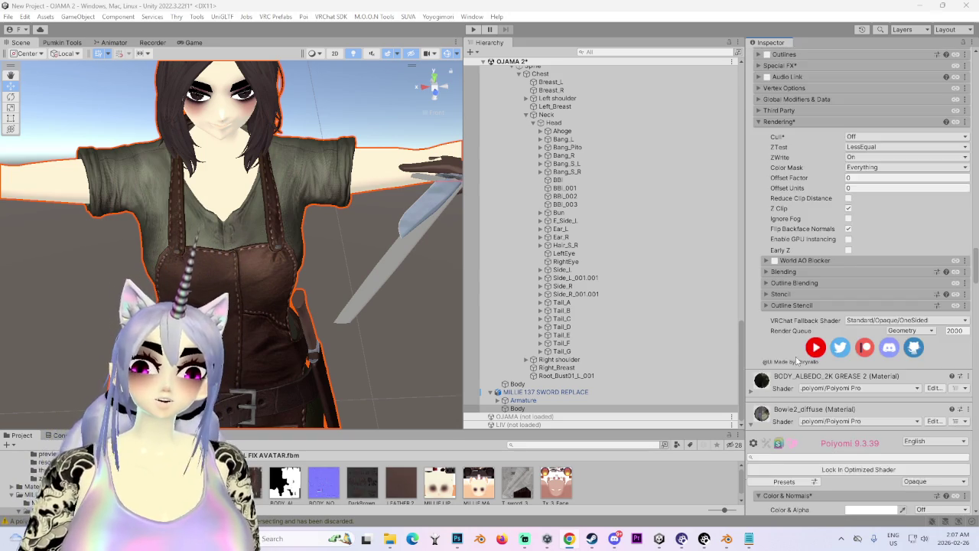
{"action": "scroll", "coordinate": [797, 361], "scroll_direction": "down", "scroll_amount": 5}
{"action": "scroll", "coordinate": [769, 336], "scroll_direction": "down", "scroll_amount": 9}
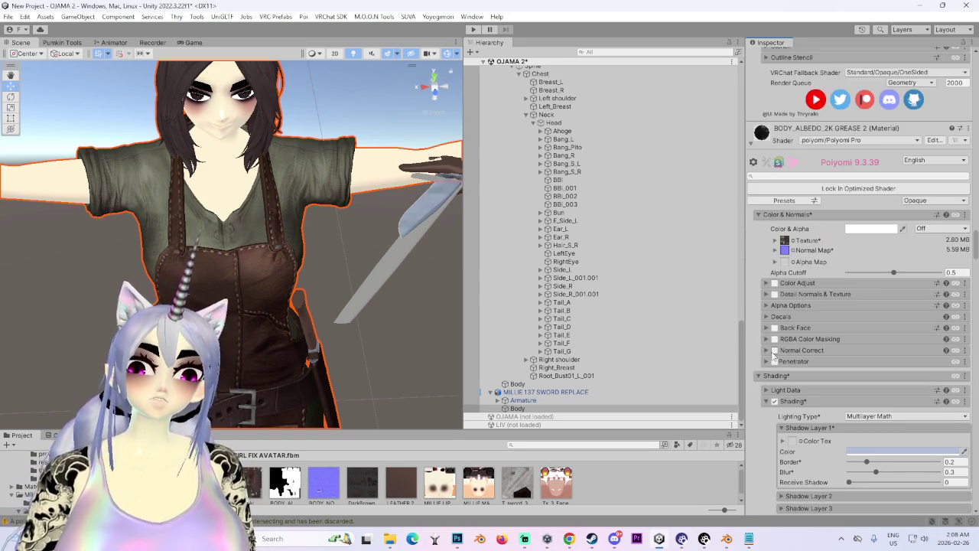
{"action": "scroll", "coordinate": [773, 357], "scroll_direction": "down", "scroll_amount": 8}
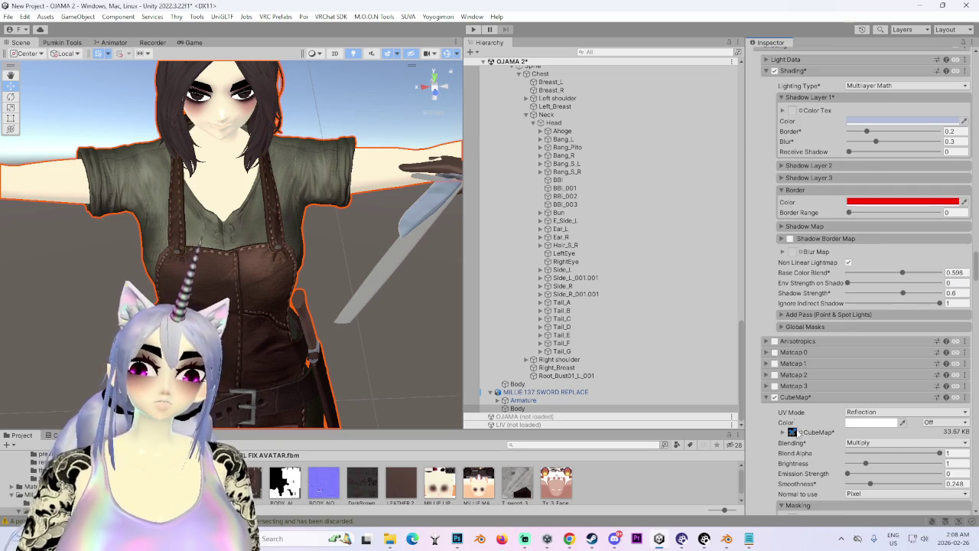
{"action": "left_click", "coordinate": [966, 398]}
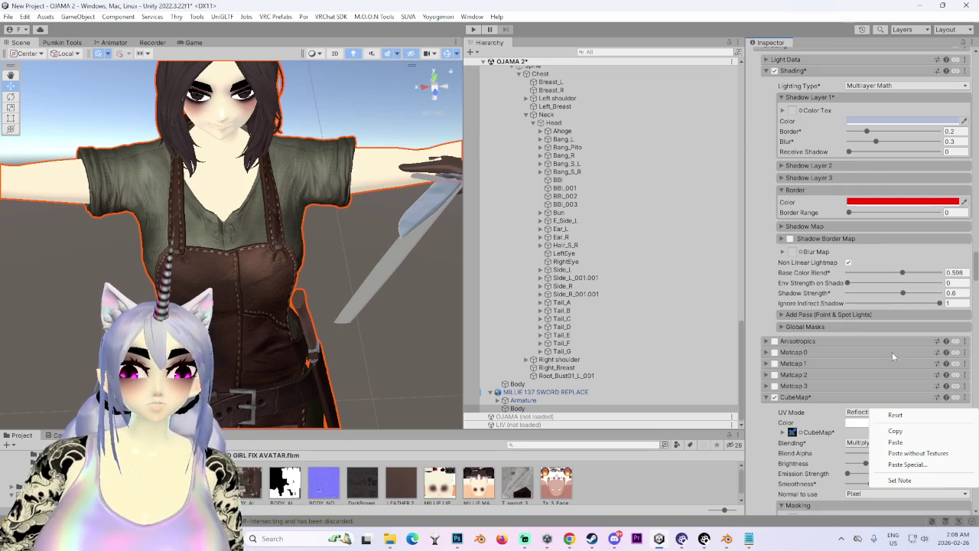
{"action": "left_click", "coordinate": [896, 430]}
{"action": "scroll", "coordinate": [329, 234], "scroll_direction": "up", "scroll_amount": 5}
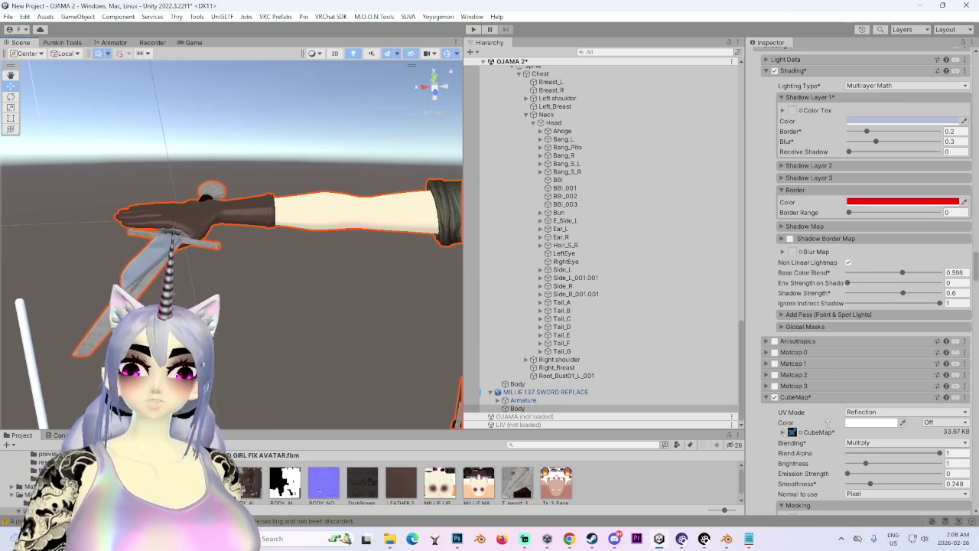
Step: Scroll to the LEATHER 2 material, collapsing the lipstick material's shading settings on the way
{"action": "scroll", "coordinate": [824, 246], "scroll_direction": "up", "scroll_amount": 15}
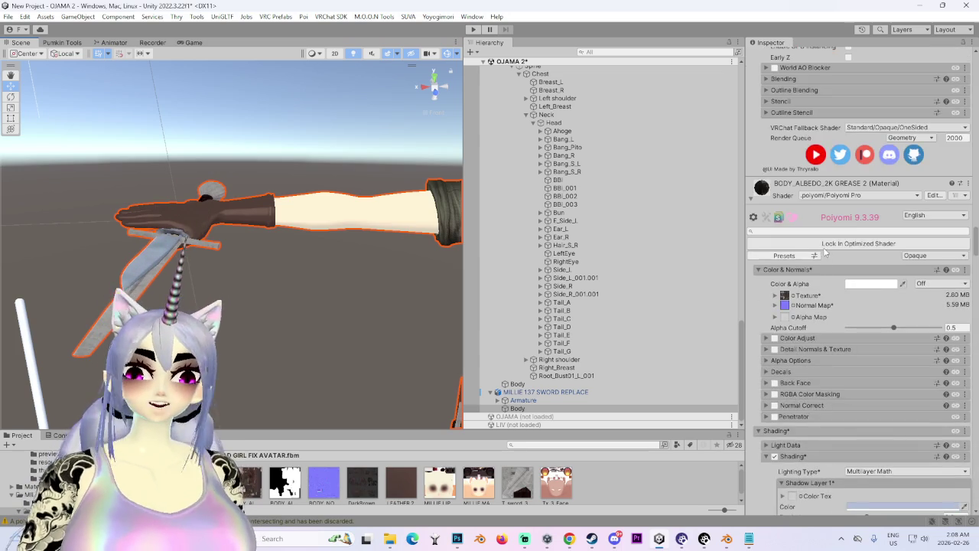
{"action": "scroll", "coordinate": [799, 270], "scroll_direction": "up", "scroll_amount": 10}
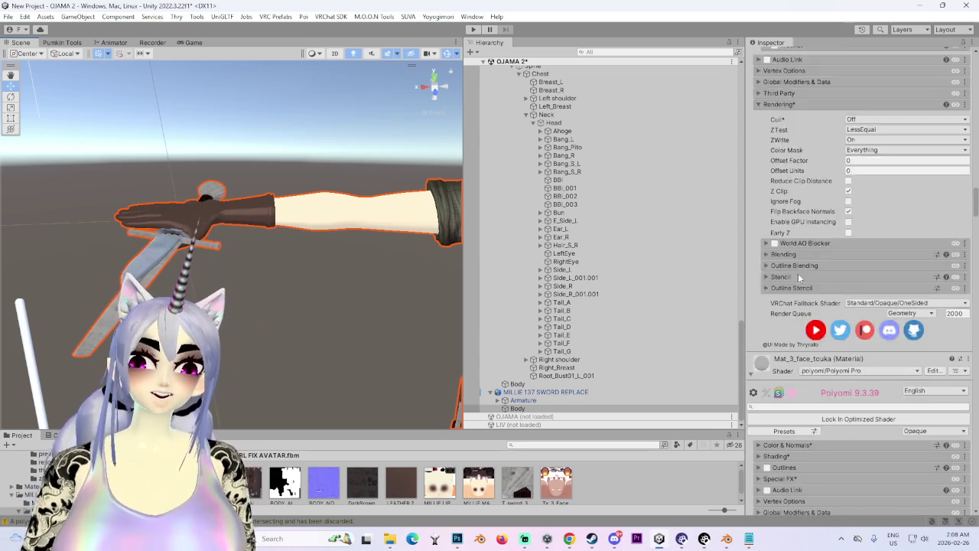
{"action": "scroll", "coordinate": [799, 280], "scroll_direction": "up", "scroll_amount": 15}
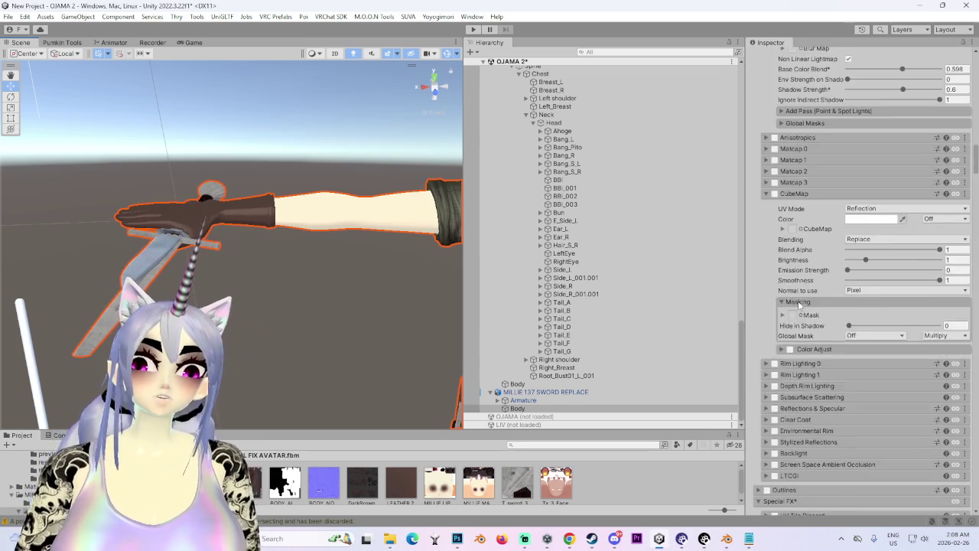
{"action": "scroll", "coordinate": [801, 303], "scroll_direction": "up", "scroll_amount": 15}
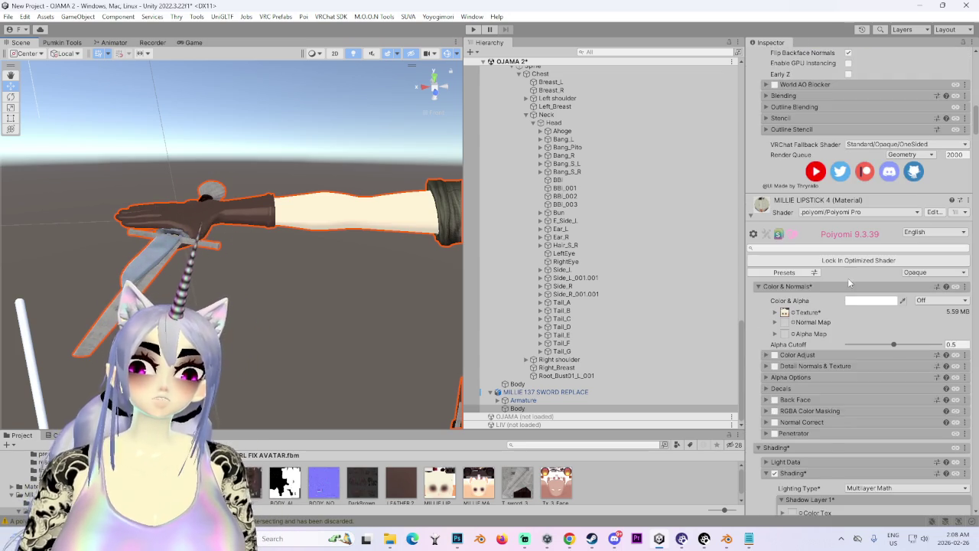
{"action": "scroll", "coordinate": [848, 278], "scroll_direction": "down", "scroll_amount": 3}
{"action": "scroll", "coordinate": [832, 323], "scroll_direction": "down", "scroll_amount": 1}
{"action": "left_click", "coordinate": [833, 322]}
{"action": "scroll", "coordinate": [830, 335], "scroll_direction": "down", "scroll_amount": 3}
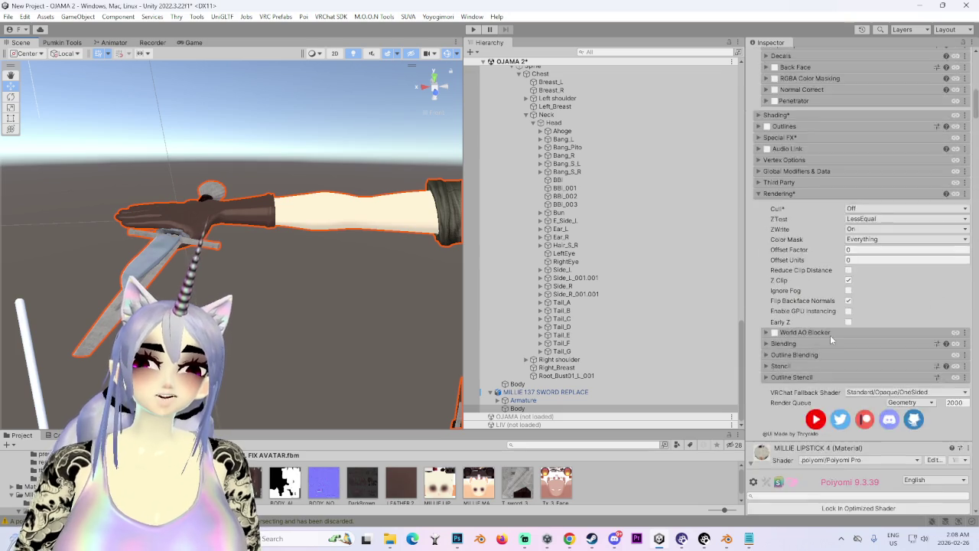
{"action": "scroll", "coordinate": [830, 335], "scroll_direction": "up", "scroll_amount": 4}
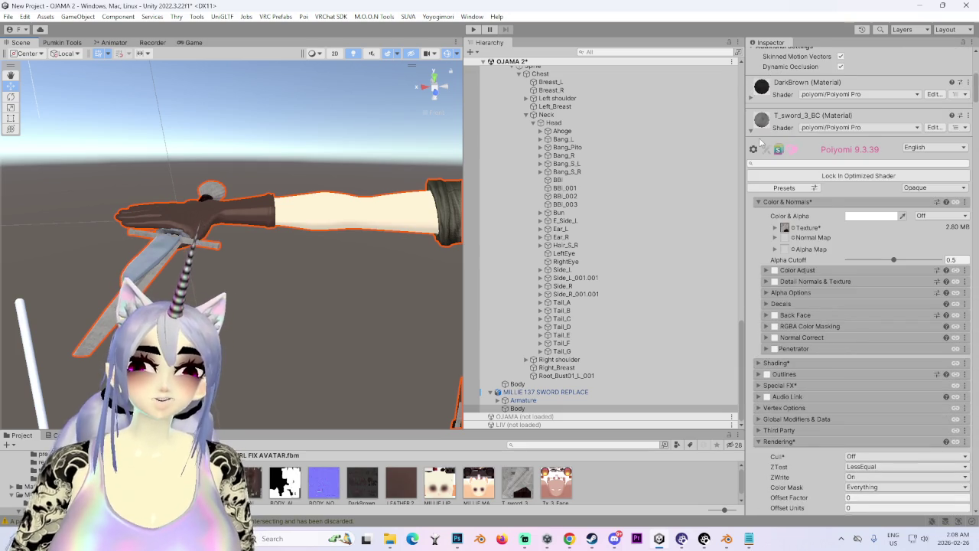
{"action": "scroll", "coordinate": [939, 359], "scroll_direction": "down", "scroll_amount": 15}
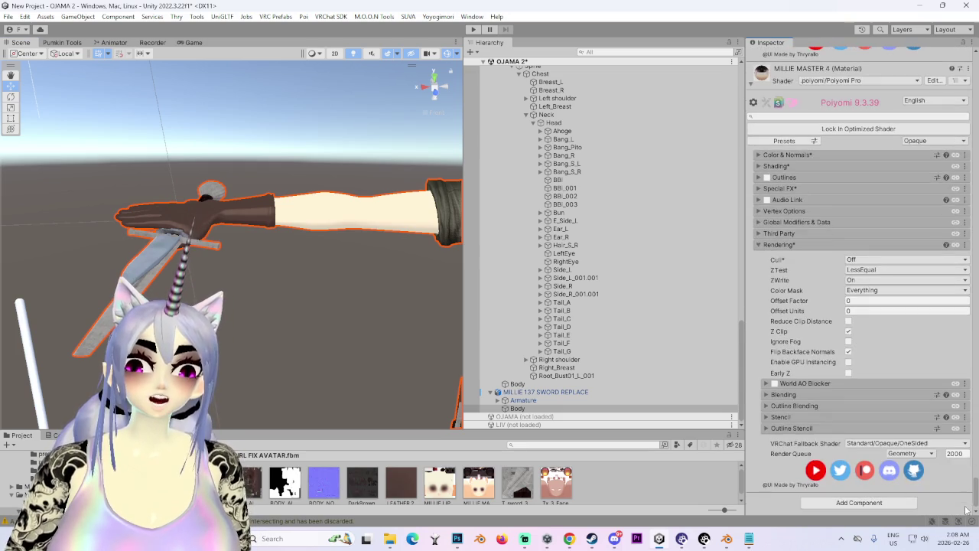
{"action": "scroll", "coordinate": [940, 360], "scroll_direction": "up", "scroll_amount": 10}
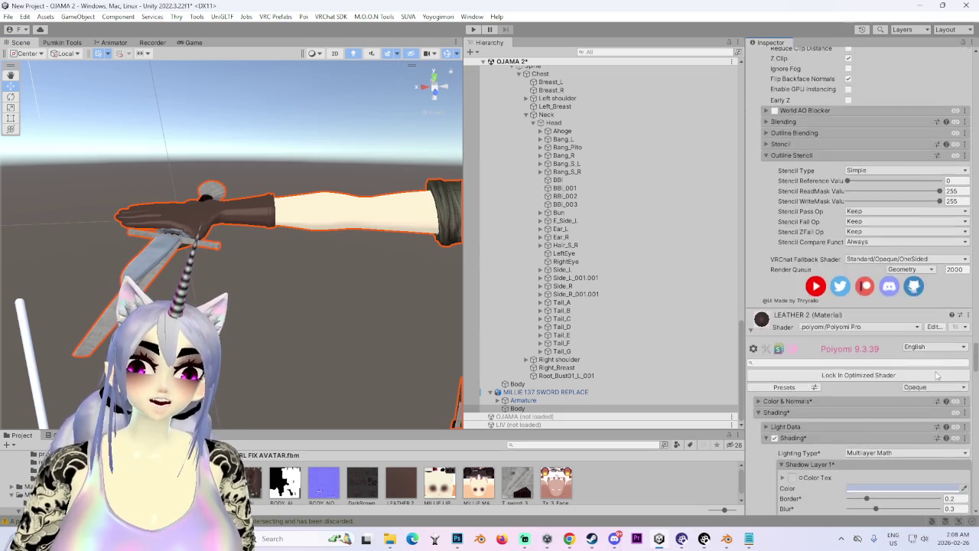
{"action": "scroll", "coordinate": [935, 391], "scroll_direction": "down", "scroll_amount": 15}
Step: Enable CubeMap on LEATHER 2 and paste the copied Reflection, Multiply, Smoothness 0.248 settings
{"action": "left_click", "coordinate": [768, 245]}
{"action": "left_click", "coordinate": [774, 245]}
{"action": "left_click", "coordinate": [767, 245]}
{"action": "left_click", "coordinate": [768, 245]}
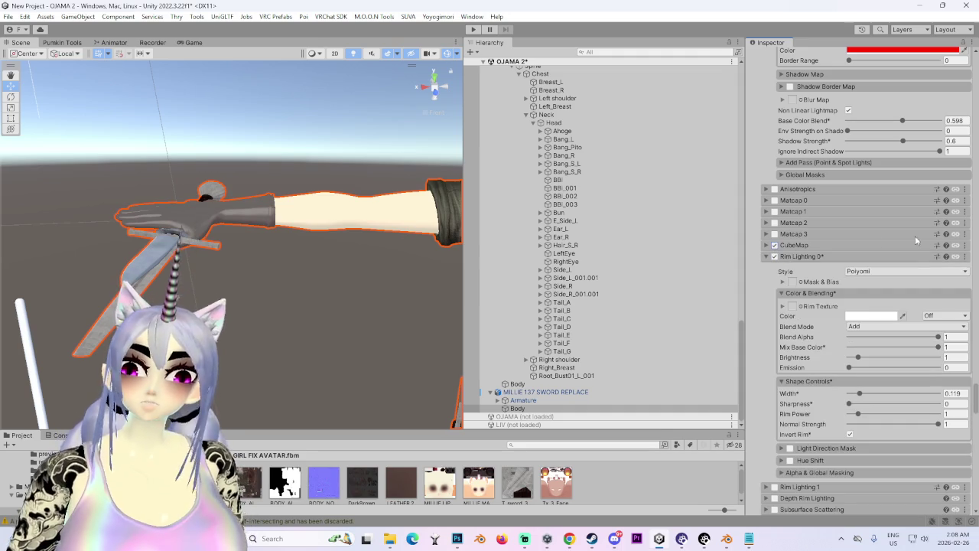
{"action": "left_click", "coordinate": [965, 244]}
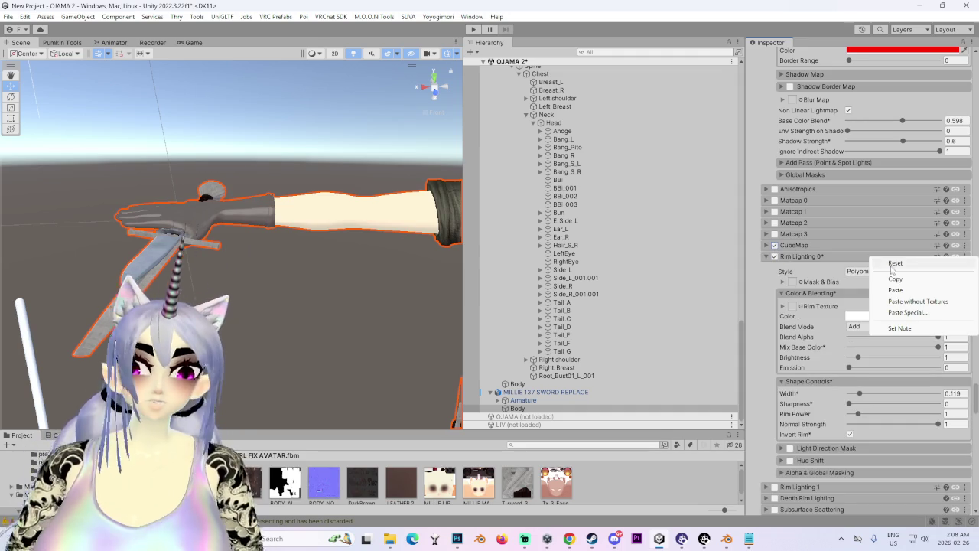
{"action": "left_click", "coordinate": [896, 290]}
{"action": "mouse_move", "coordinate": [348, 347]}
{"action": "left_mouse_down"}
{"action": "mouse_move", "coordinate": [302, 415]}
{"action": "mouse_move", "coordinate": [282, 402]}
{"action": "mouse_move", "coordinate": [355, 375]}
{"action": "mouse_move", "coordinate": [316, 329]}
{"action": "mouse_move", "coordinate": [200, 260]}
{"action": "mouse_move", "coordinate": [212, 218]}
{"action": "left_mouse_up"}
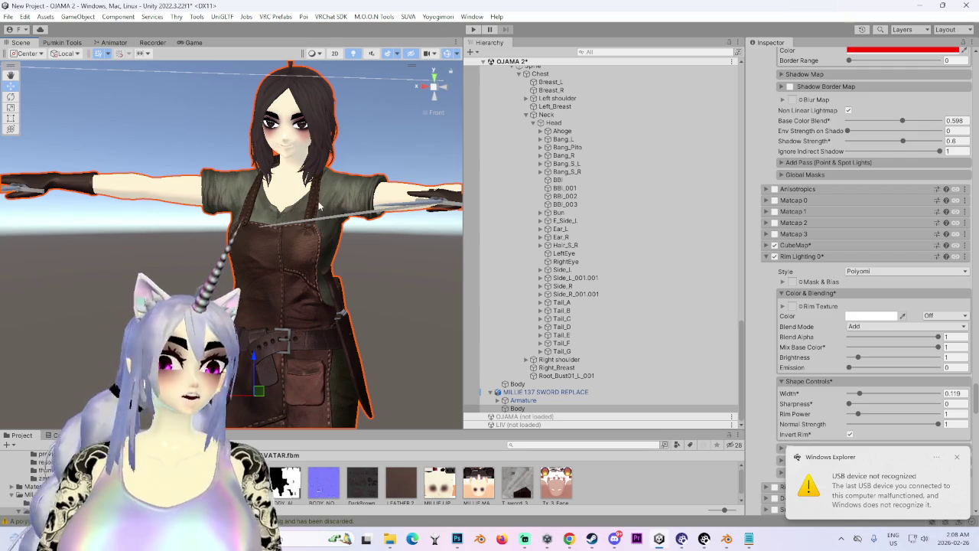
{"action": "left_click_drag", "start_coordinate": [331, 236], "coordinate": [321, 283]}
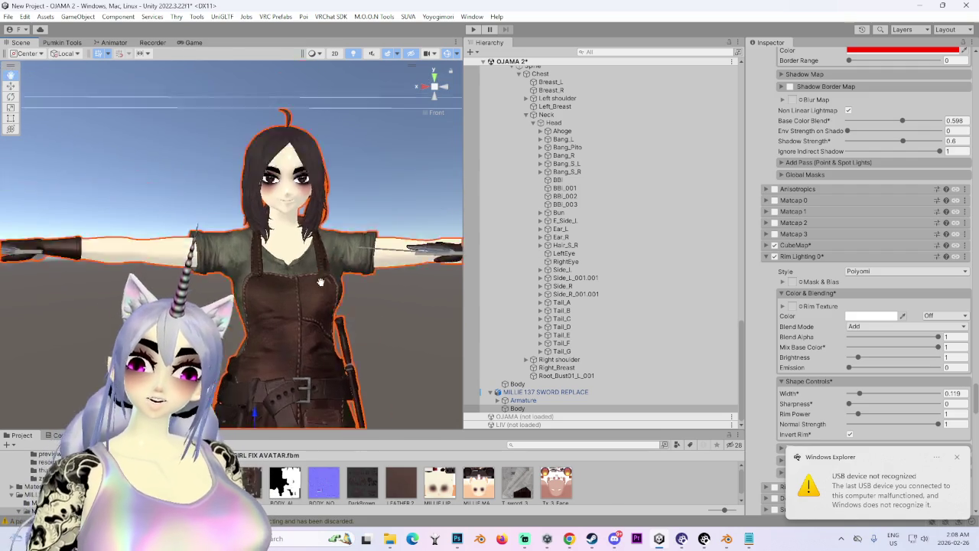
{"action": "scroll", "coordinate": [226, 212], "scroll_direction": "up", "scroll_amount": 3}
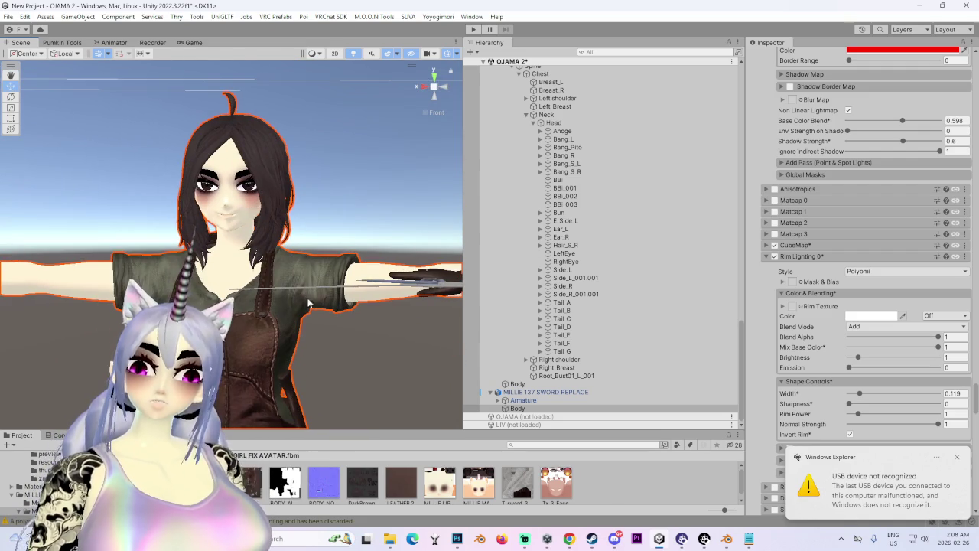
{"action": "scroll", "coordinate": [373, 206], "scroll_direction": "up", "scroll_amount": 5}
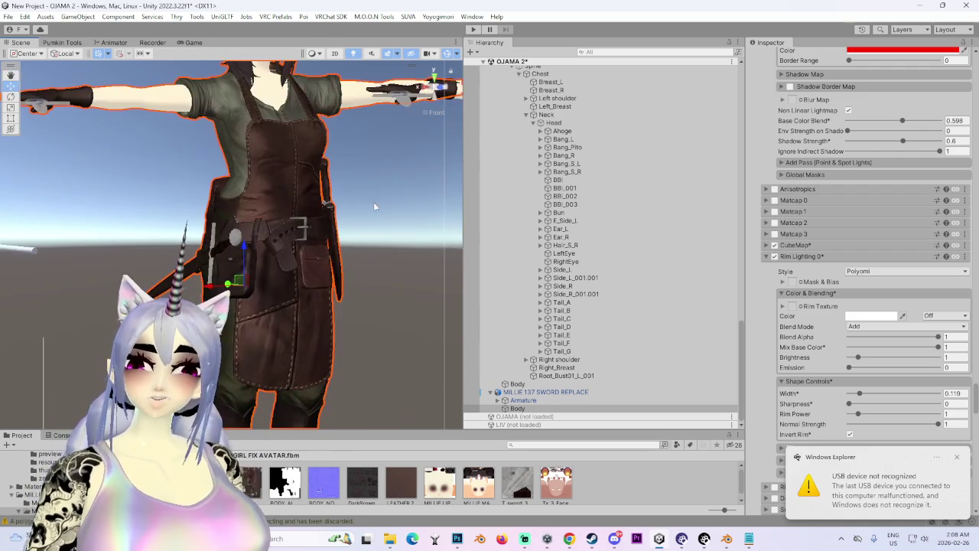
{"action": "scroll", "coordinate": [380, 247], "scroll_direction": "down", "scroll_amount": 5}
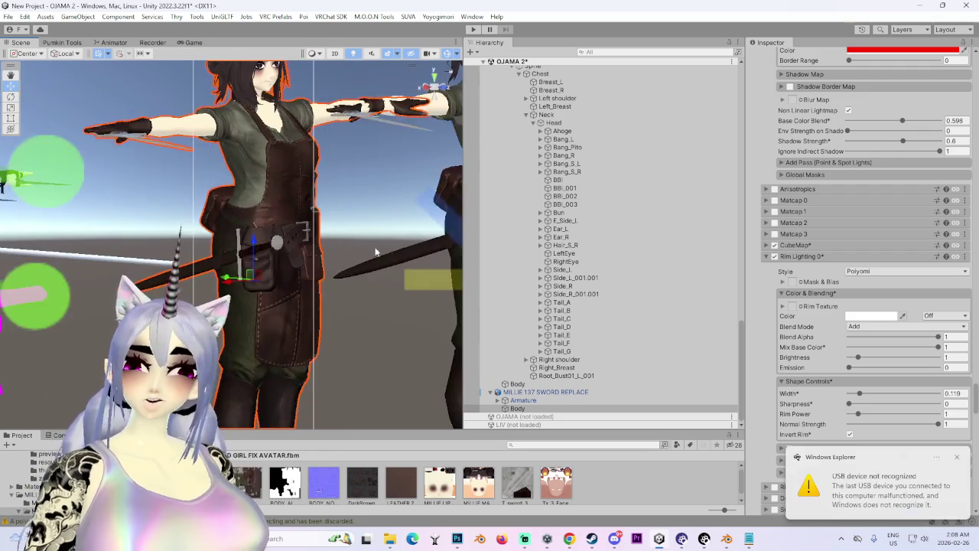
{"action": "scroll", "coordinate": [429, 230], "scroll_direction": "up", "scroll_amount": 4}
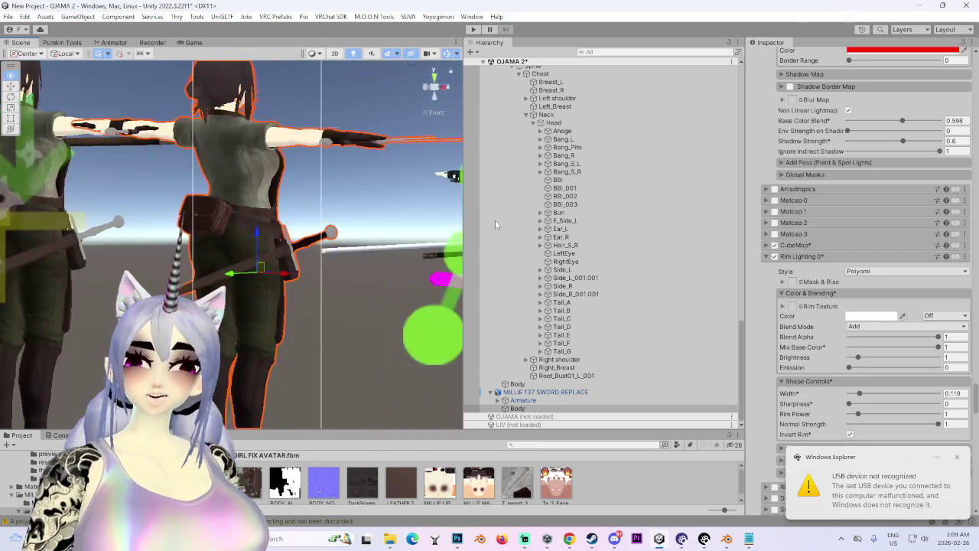
{"action": "scroll", "coordinate": [399, 253], "scroll_direction": "up", "scroll_amount": 6}
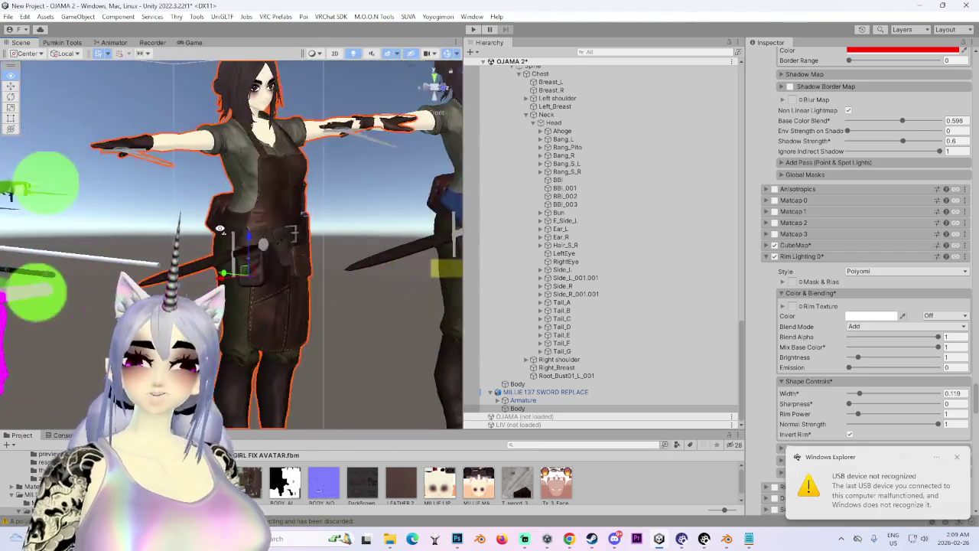
{"action": "left_click_drag", "start_coordinate": [399, 253], "coordinate": [46, 246]}
{"action": "mouse_move", "coordinate": [392, 542]}
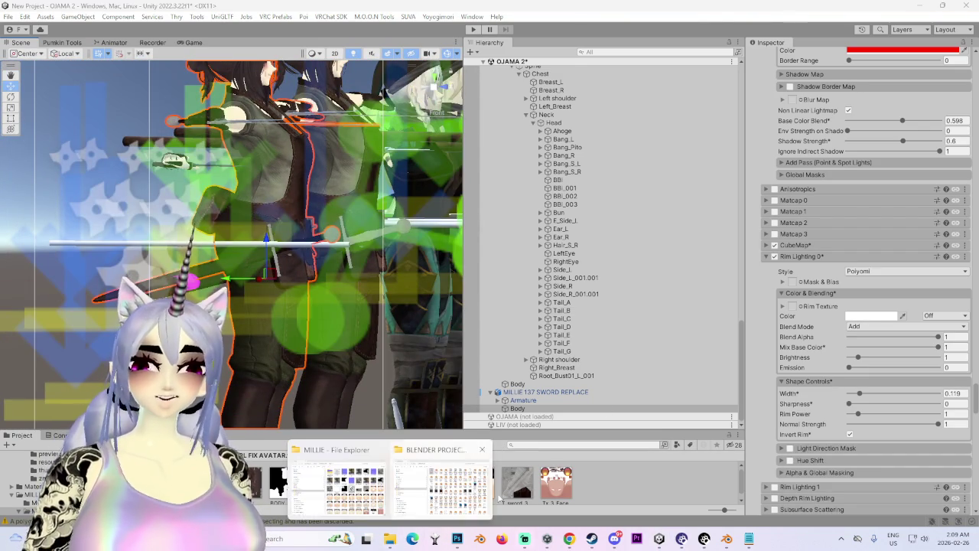
{"action": "left_click", "coordinate": [728, 540]}
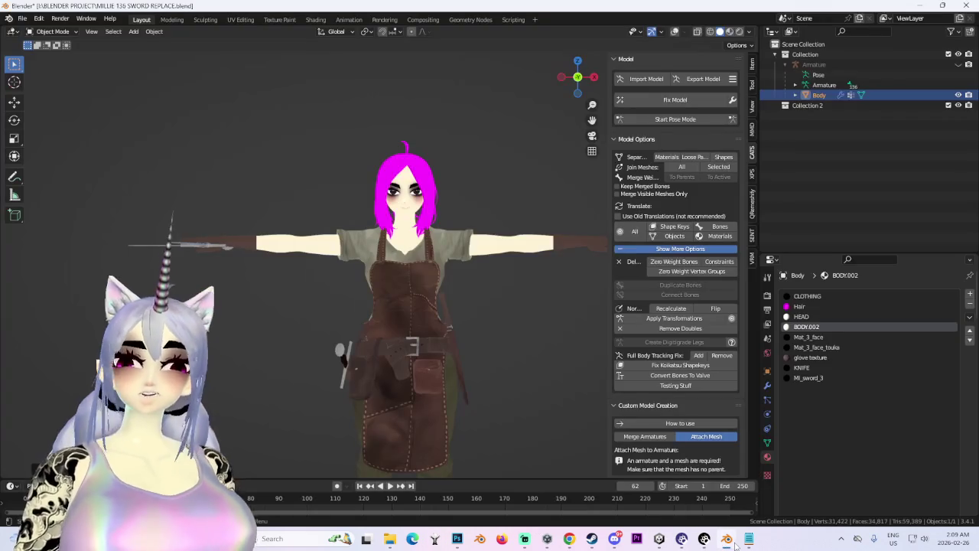
Step: Close Blender without saving MILLIE 136 SWORD REPLACE.blend
{"action": "left_click", "coordinate": [961, 5]}
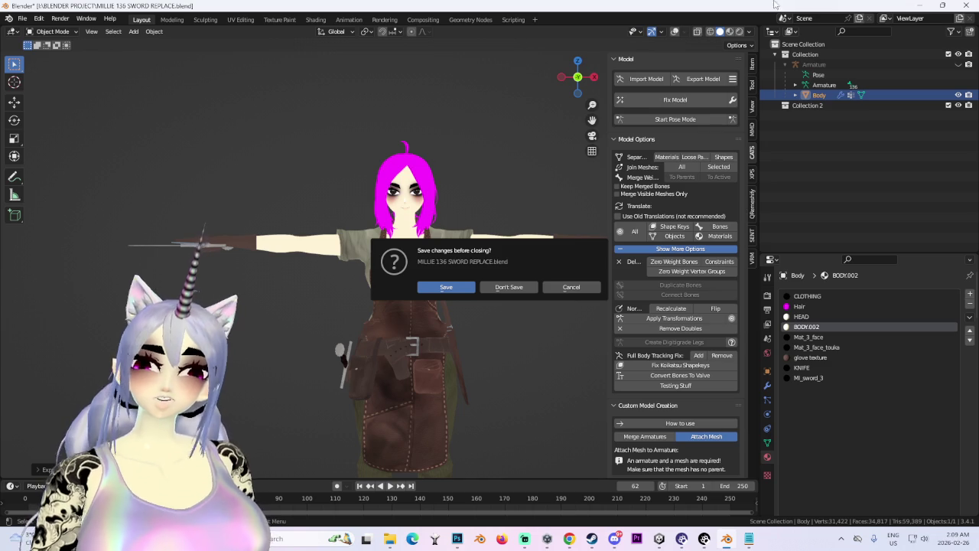
{"action": "left_click", "coordinate": [524, 288]}
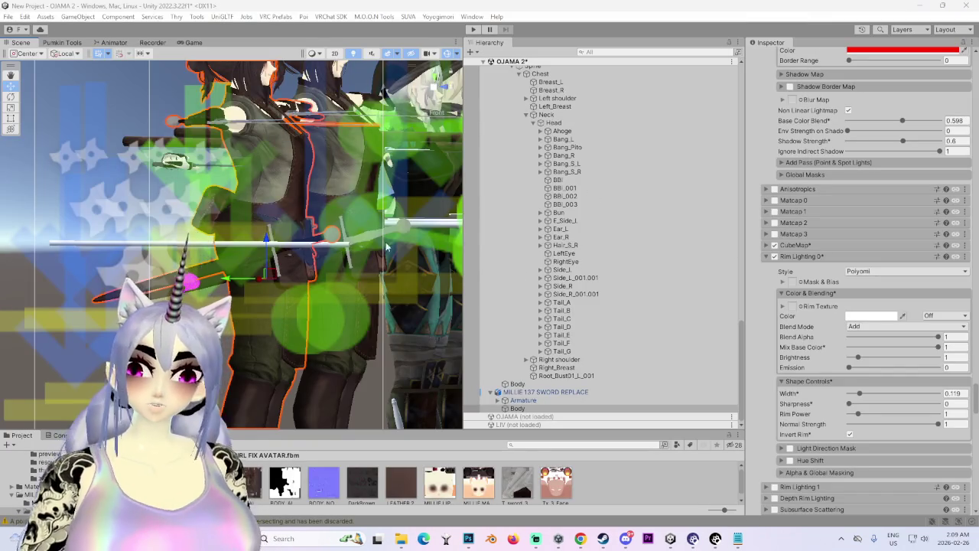
{"action": "left_click", "coordinate": [441, 89]}
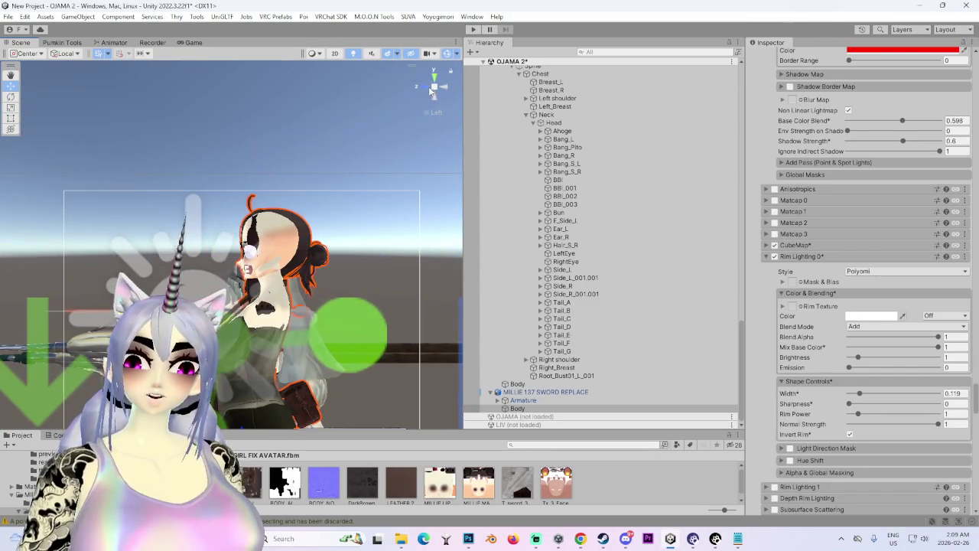
{"action": "left_click", "coordinate": [430, 90]}
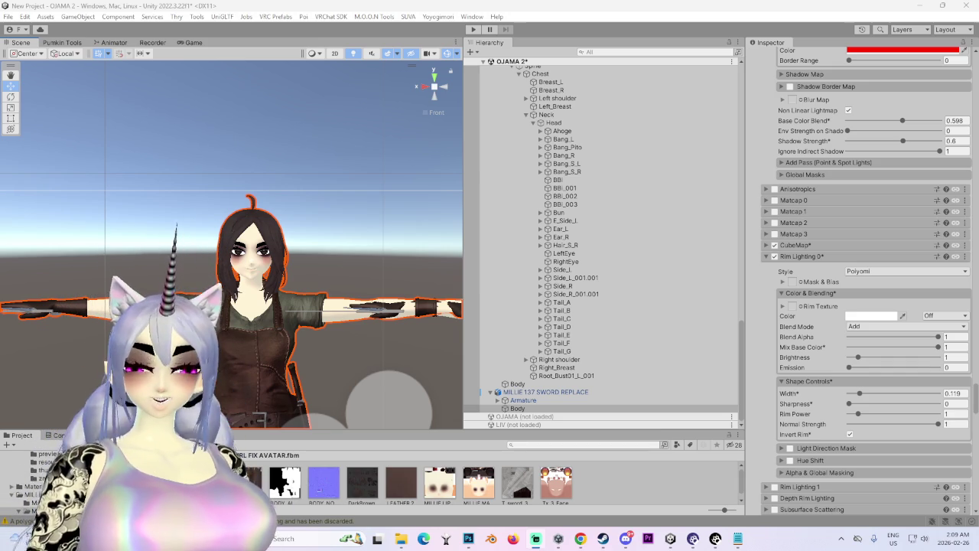
{"action": "scroll", "coordinate": [612, 313], "scroll_direction": "up", "scroll_amount": 2}
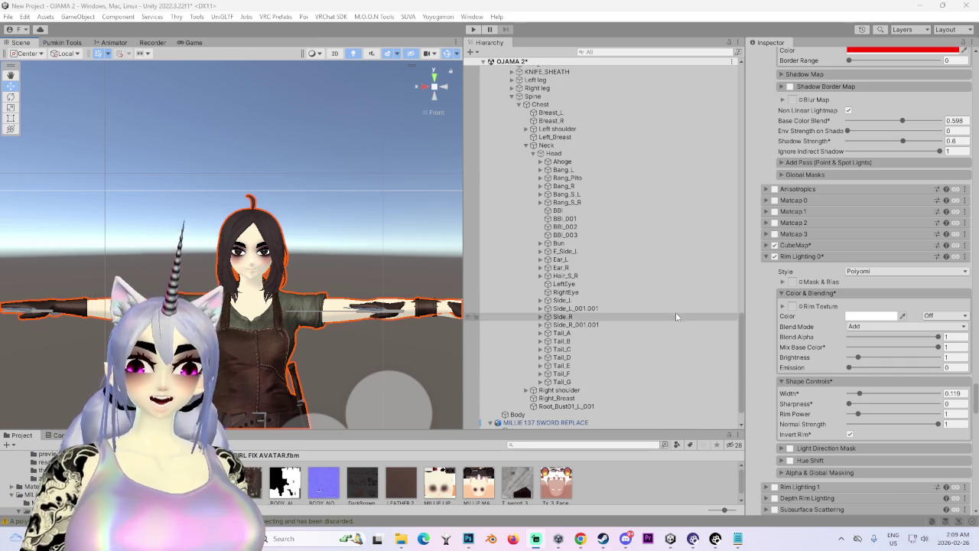
{"action": "scroll", "coordinate": [752, 312], "scroll_direction": "up", "scroll_amount": 3}
{"action": "scroll", "coordinate": [757, 313], "scroll_direction": "down", "scroll_amount": 5}
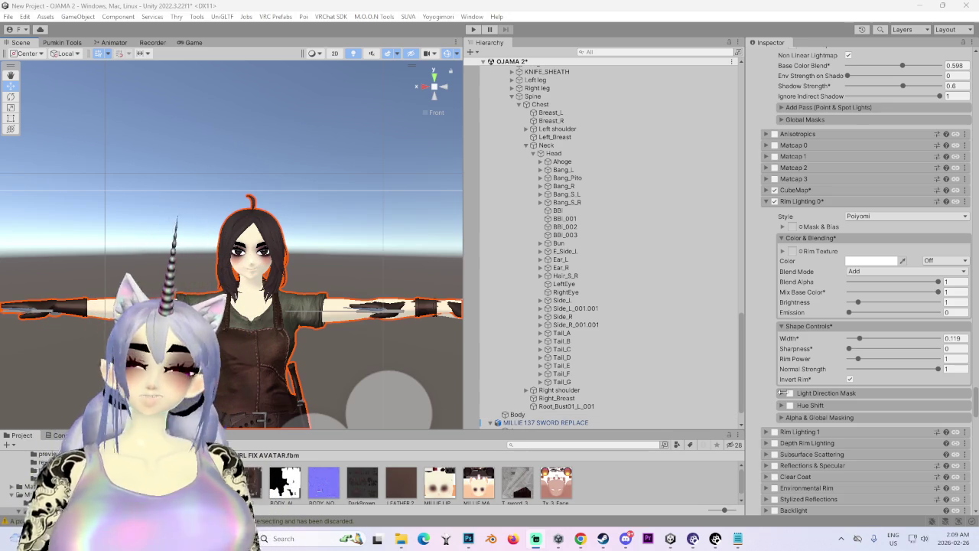
{"action": "scroll", "coordinate": [845, 353], "scroll_direction": "up", "scroll_amount": 5}
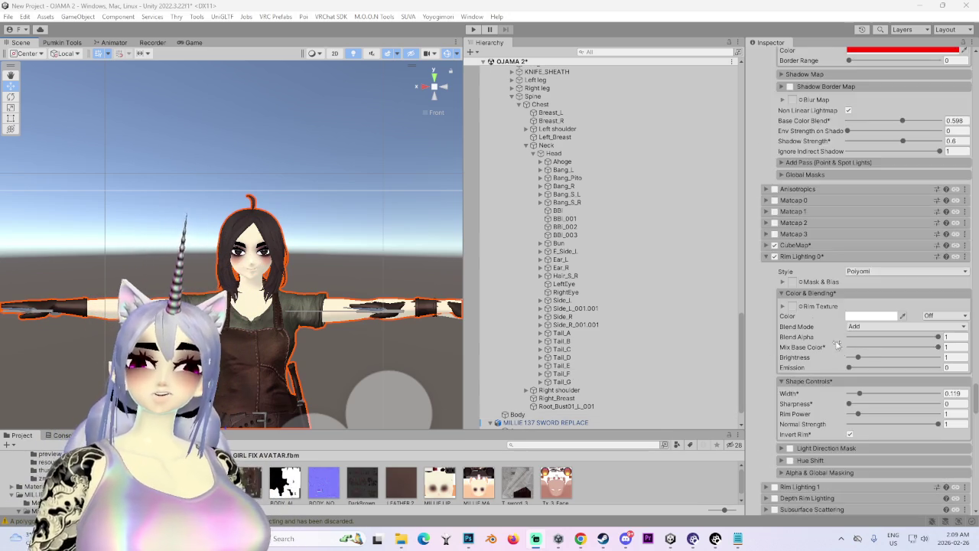
{"action": "scroll", "coordinate": [810, 314], "scroll_direction": "up", "scroll_amount": 6}
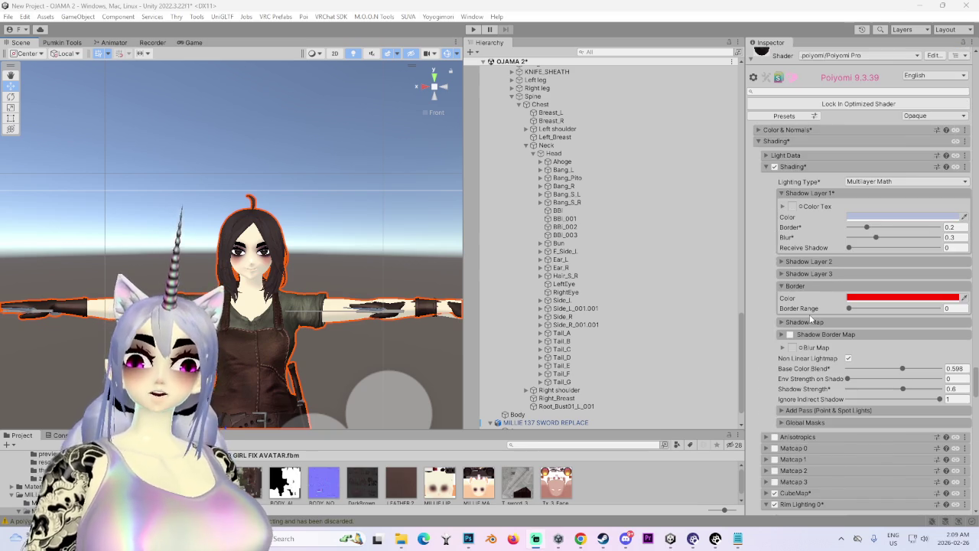
{"action": "scroll", "coordinate": [810, 315], "scroll_direction": "up", "scroll_amount": 3}
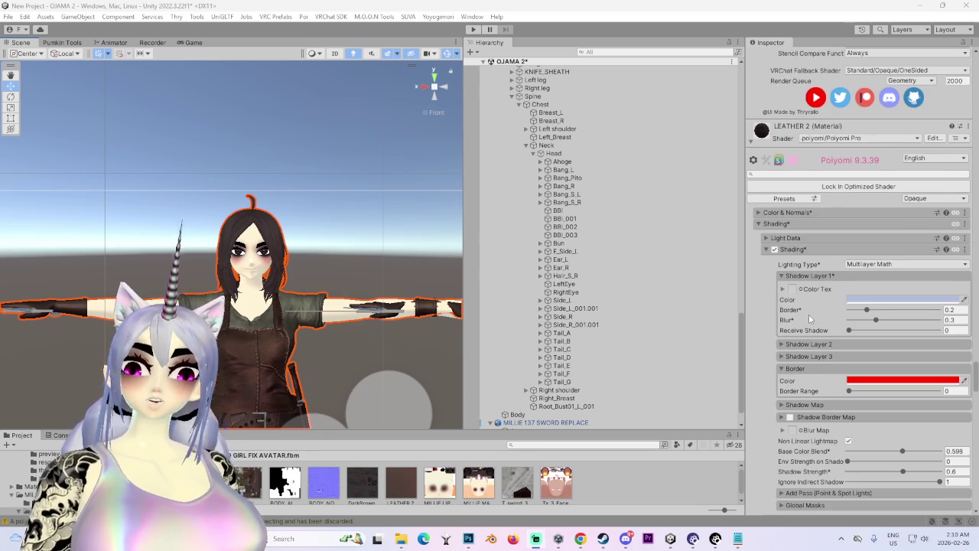
{"action": "left_click_drag", "start_coordinate": [268, 220], "coordinate": [230, 249]}
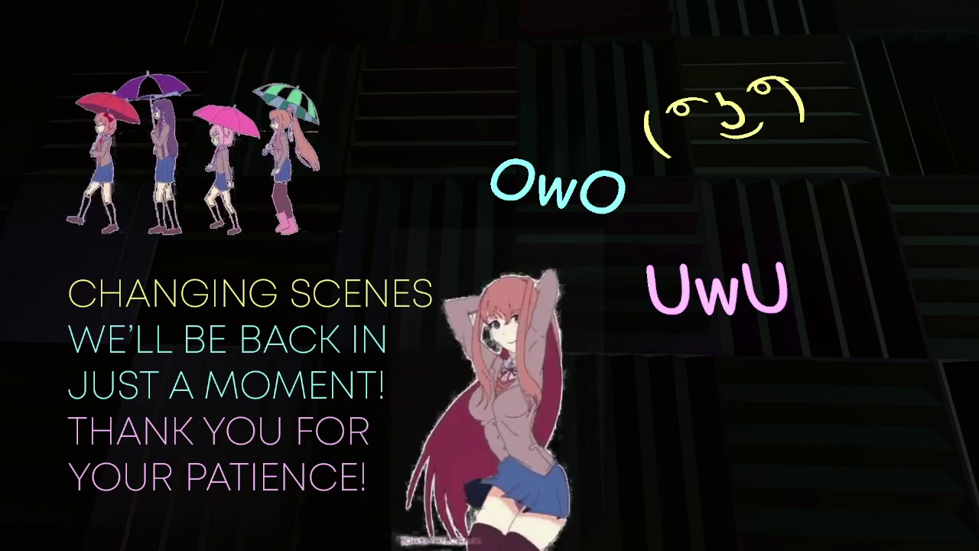
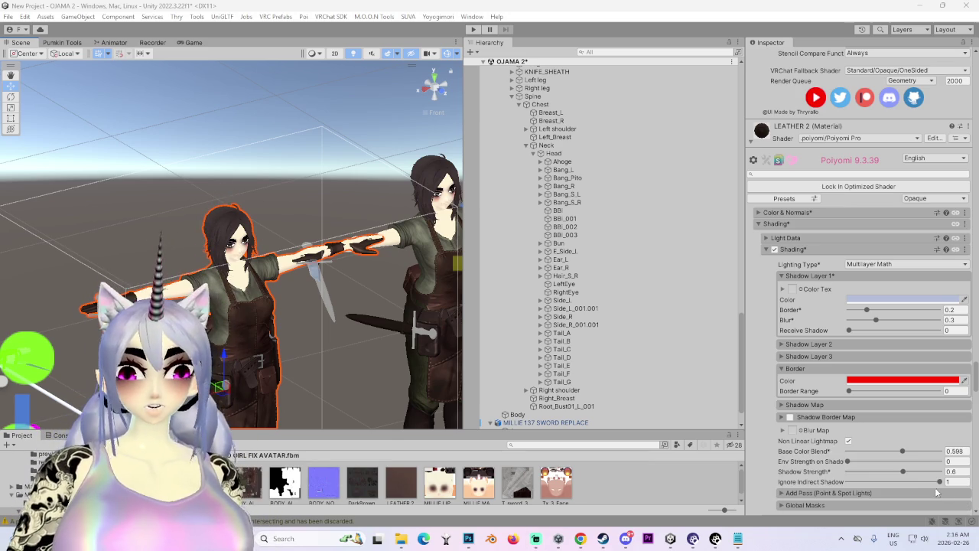
Step: Frame the avatar in the Scene view and scroll through its materials in the Inspector
{"action": "key", "text": "f"}
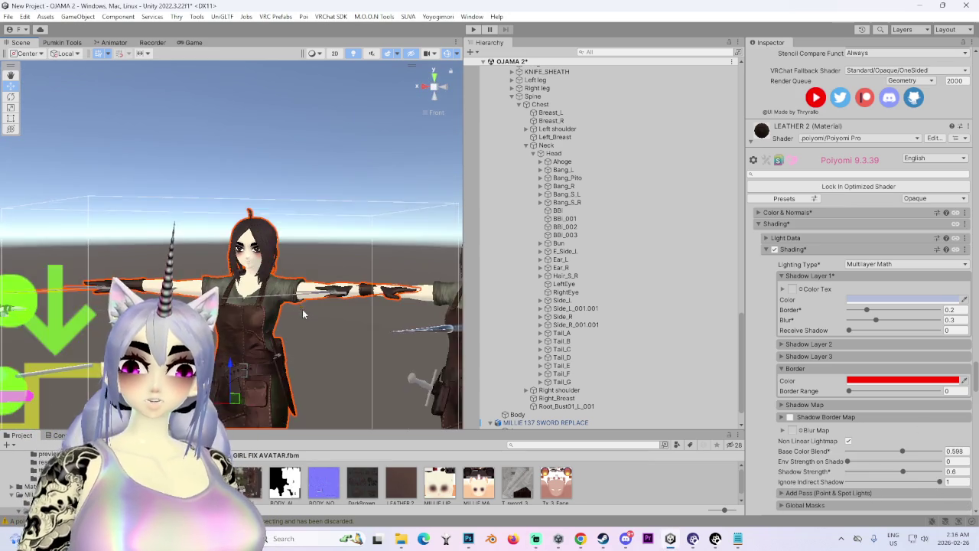
{"action": "scroll", "coordinate": [345, 283], "scroll_direction": "up", "scroll_amount": 5}
{"action": "scroll", "coordinate": [310, 257], "scroll_direction": "down", "scroll_amount": 2}
{"action": "mouse_move", "coordinate": [310, 256]}
{"action": "left_mouse_down"}
{"action": "mouse_move", "coordinate": [398, 258]}
{"action": "mouse_move", "coordinate": [771, 310]}
{"action": "left_mouse_up"}
{"action": "scroll", "coordinate": [771, 310], "scroll_direction": "up", "scroll_amount": 10}
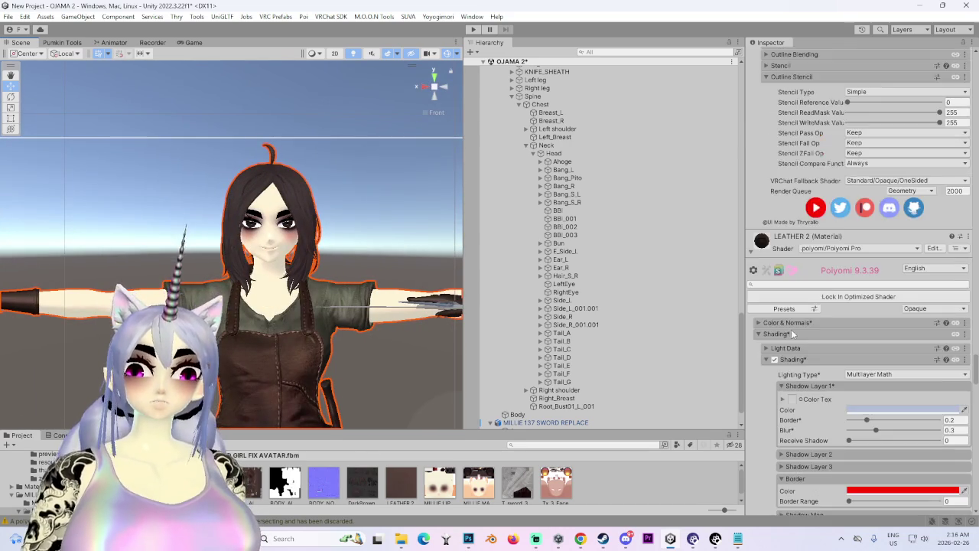
{"action": "scroll", "coordinate": [784, 336], "scroll_direction": "up", "scroll_amount": 2}
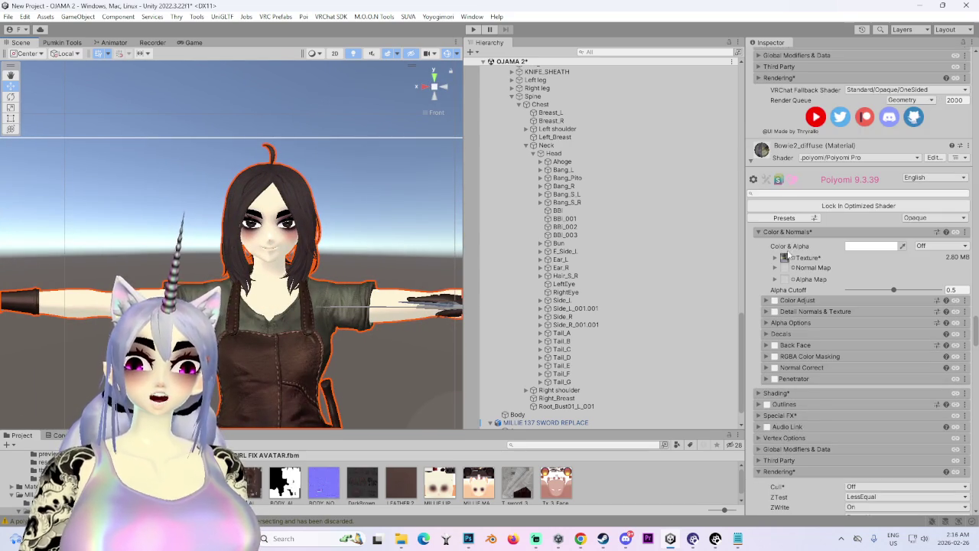
{"action": "scroll", "coordinate": [769, 163], "scroll_direction": "down", "scroll_amount": 15}
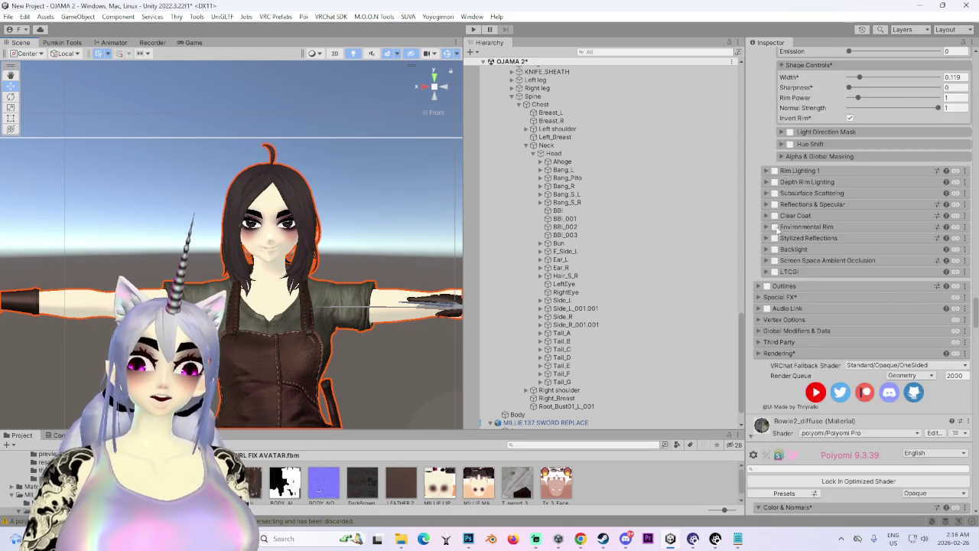
{"action": "scroll", "coordinate": [774, 227], "scroll_direction": "up", "scroll_amount": 15}
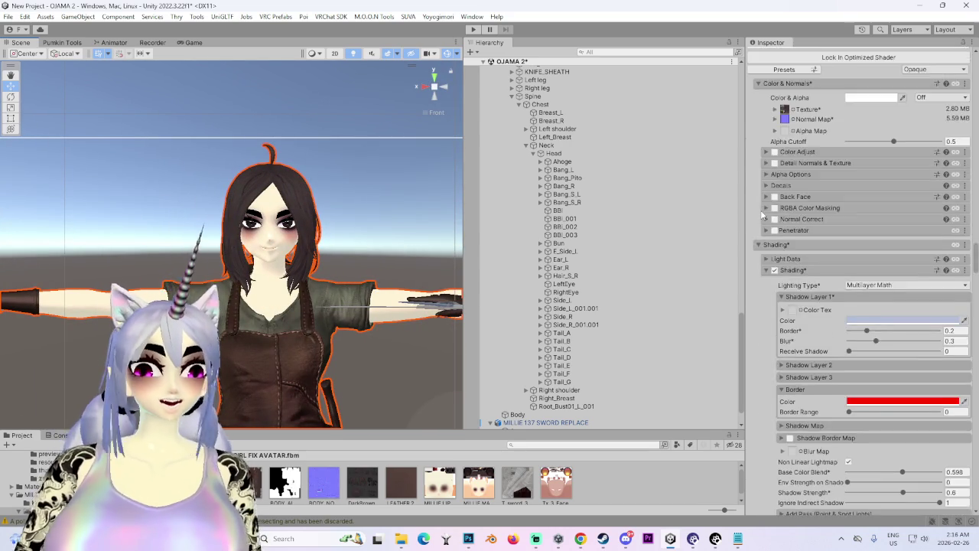
{"action": "scroll", "coordinate": [766, 214], "scroll_direction": "down", "scroll_amount": 15}
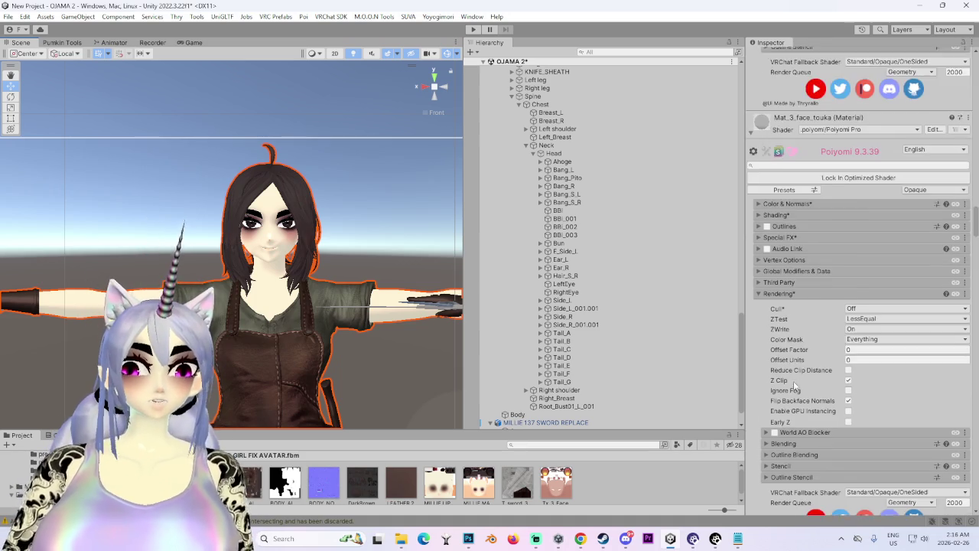
{"action": "scroll", "coordinate": [796, 385], "scroll_direction": "up", "scroll_amount": 3}
Step: Expand the face material's Color & Normals and inspect its base colour without changing it
{"action": "left_click", "coordinate": [776, 397]}
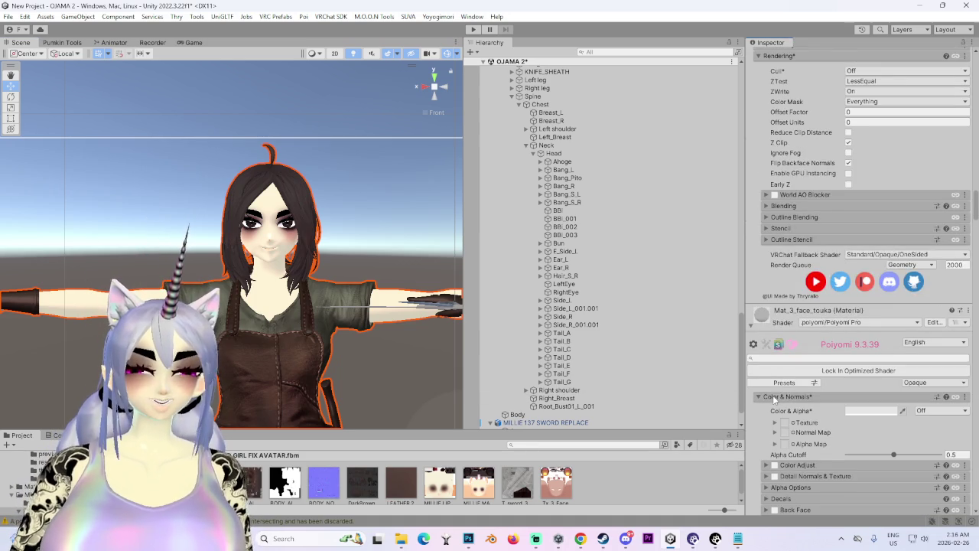
{"action": "left_click", "coordinate": [885, 413]}
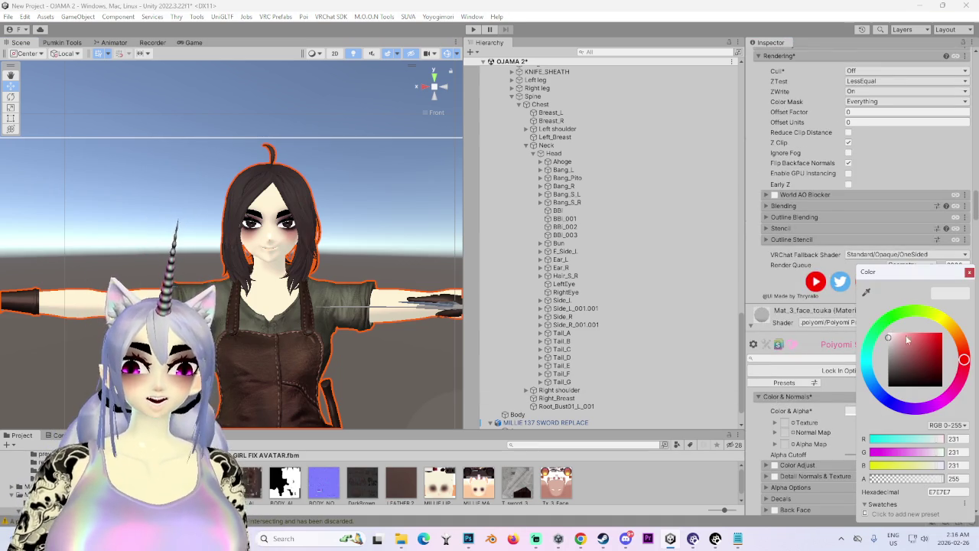
{"action": "left_click", "coordinate": [969, 271]}
Step: Bring up the T_sword_3_BC texture's tiling and offset settings, showing tiling 1 by 1
{"action": "scroll", "coordinate": [888, 317], "scroll_direction": "down", "scroll_amount": 15}
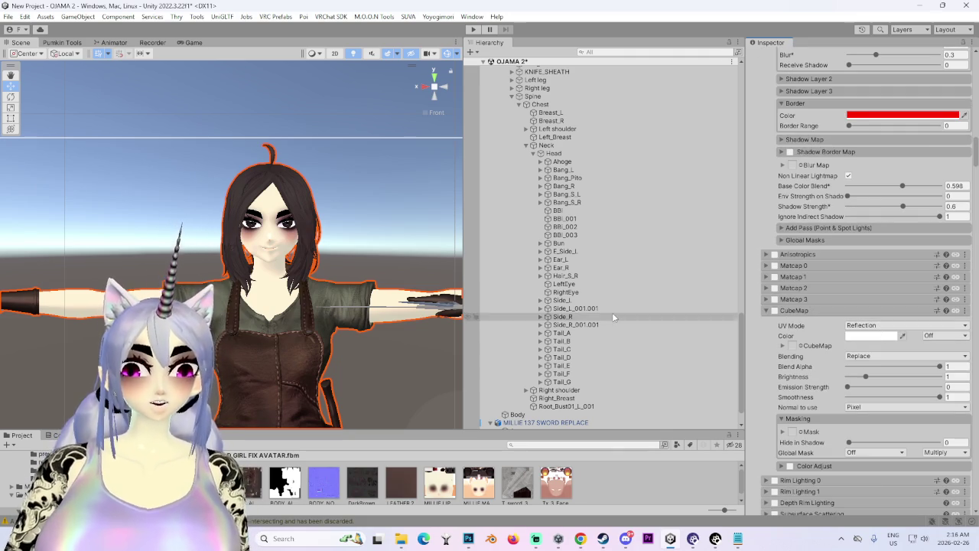
{"action": "scroll", "coordinate": [800, 294], "scroll_direction": "up", "scroll_amount": 10}
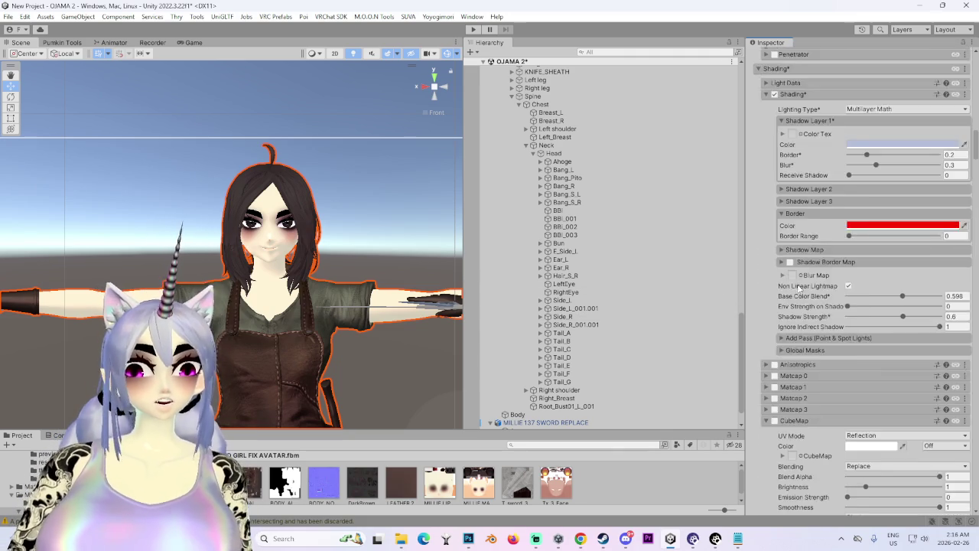
{"action": "scroll", "coordinate": [802, 293], "scroll_direction": "up", "scroll_amount": 3}
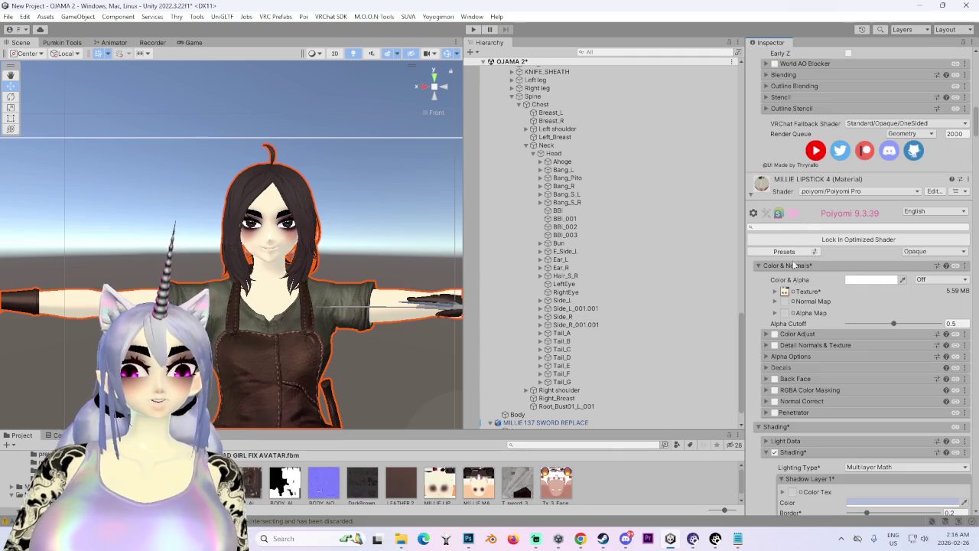
{"action": "scroll", "coordinate": [784, 292], "scroll_direction": "up", "scroll_amount": 10}
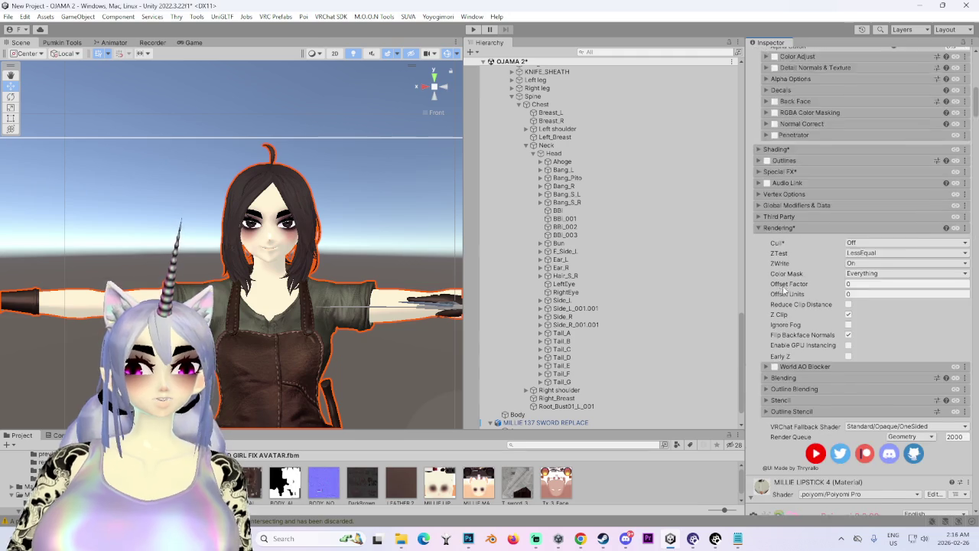
{"action": "scroll", "coordinate": [783, 290], "scroll_direction": "up", "scroll_amount": 6}
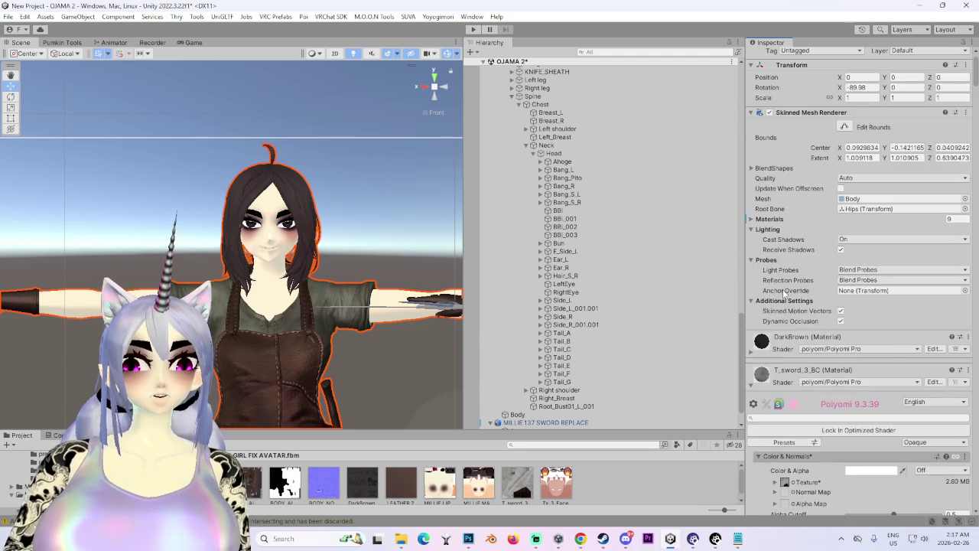
{"action": "scroll", "coordinate": [756, 319], "scroll_direction": "down", "scroll_amount": 4}
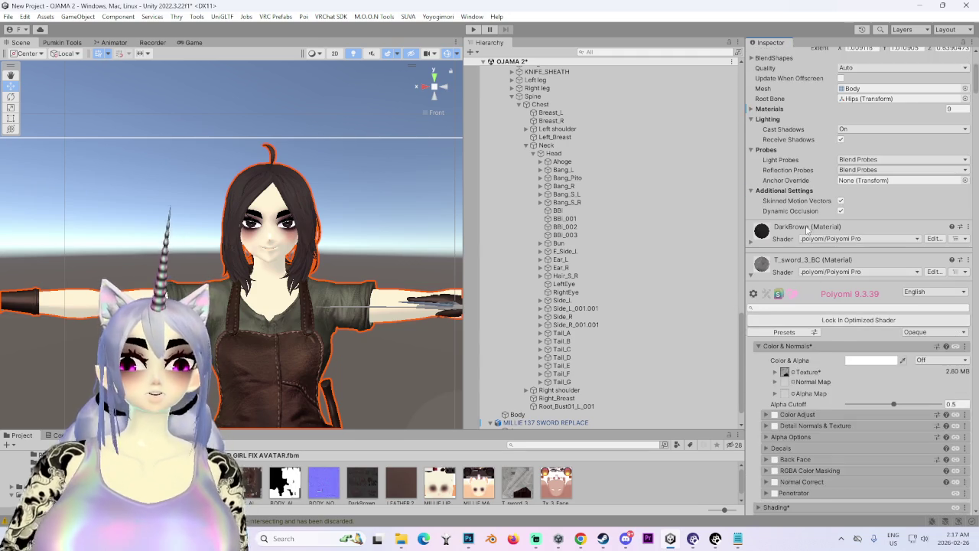
{"action": "left_click", "coordinate": [785, 345]}
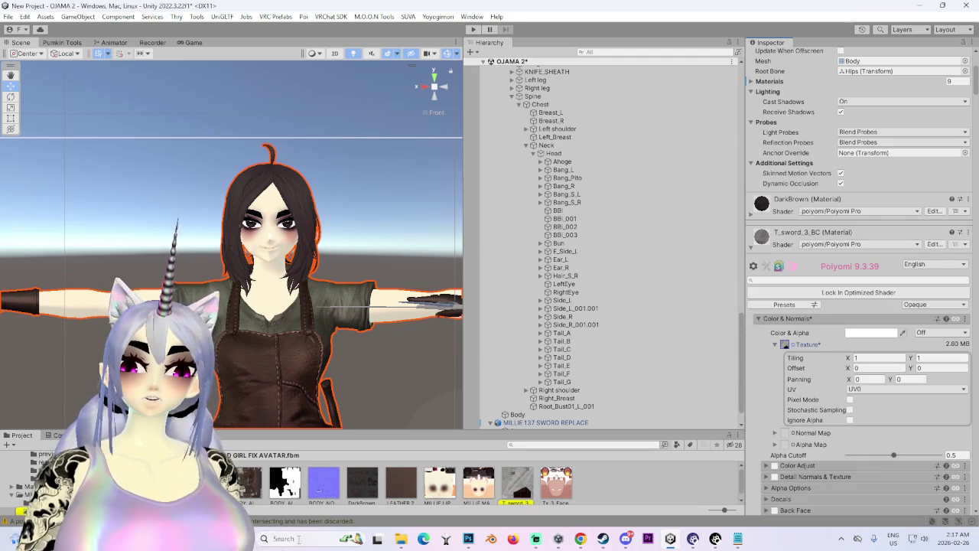
Step: Launch Unreal Engine by searching 'unr' in Windows, then deselect the avatar in Unity
{"action": "left_click", "coordinate": [290, 541]}
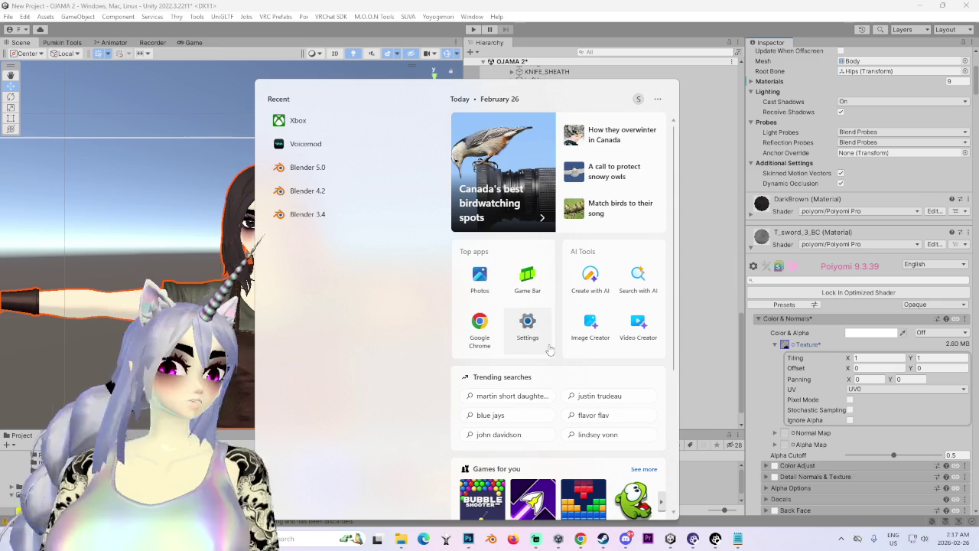
{"action": "type", "text": "unreal Engine"}
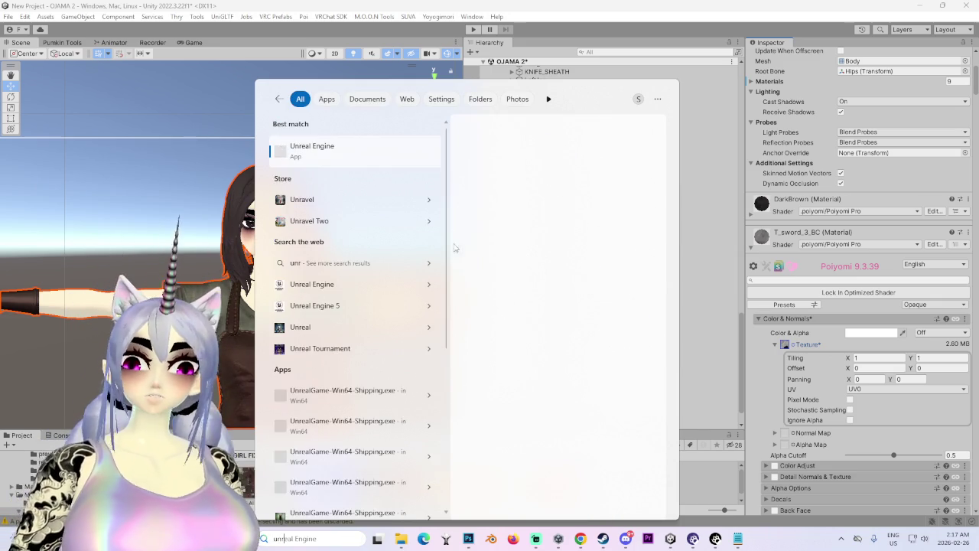
{"action": "left_click", "coordinate": [327, 146]}
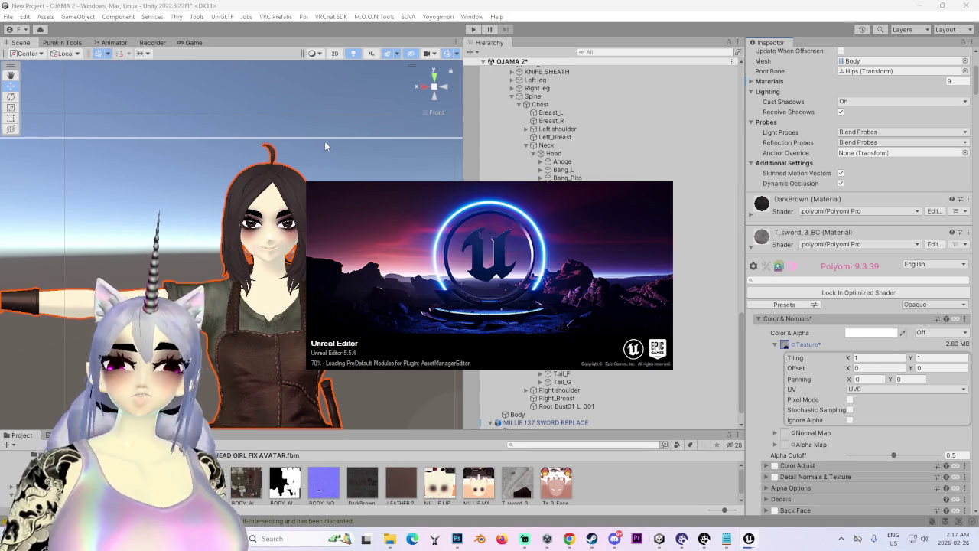
{"action": "left_click", "coordinate": [368, 167]}
{"action": "scroll", "coordinate": [306, 192], "scroll_direction": "up", "scroll_amount": 5}
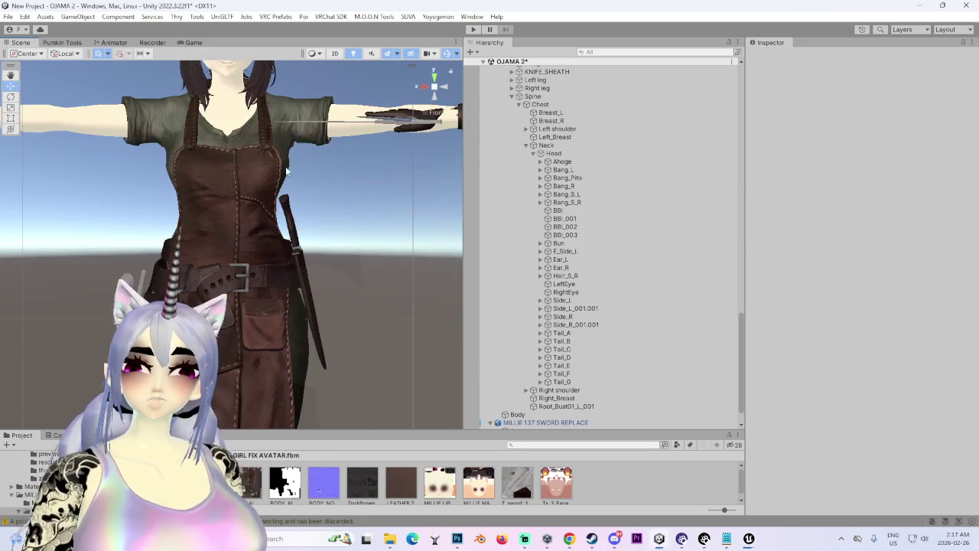
Step: Select the Body mesh of MILLIE 137 SWORD REPLACE and scroll through its materials
{"action": "left_click", "coordinate": [297, 134]}
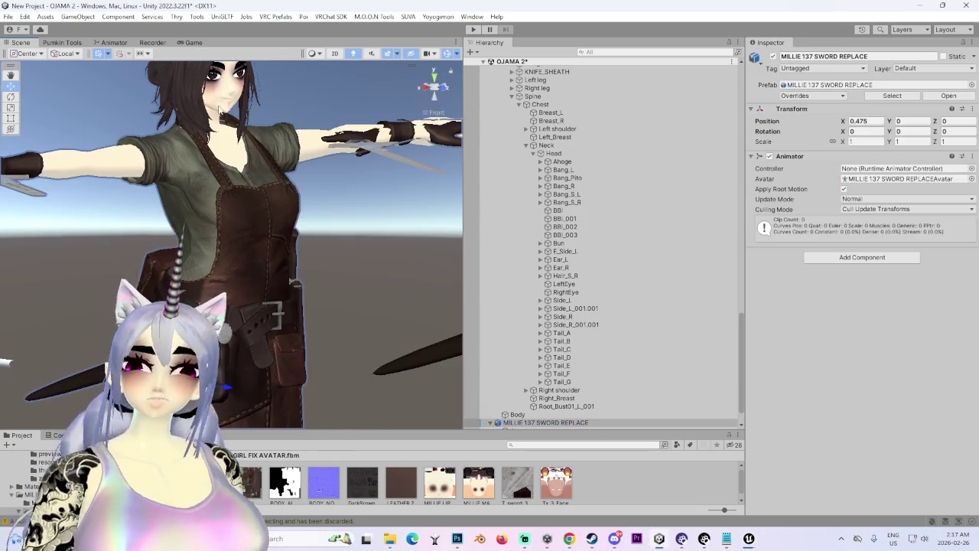
{"action": "scroll", "coordinate": [536, 383], "scroll_direction": "down", "scroll_amount": 2}
{"action": "left_click", "coordinate": [536, 410]}
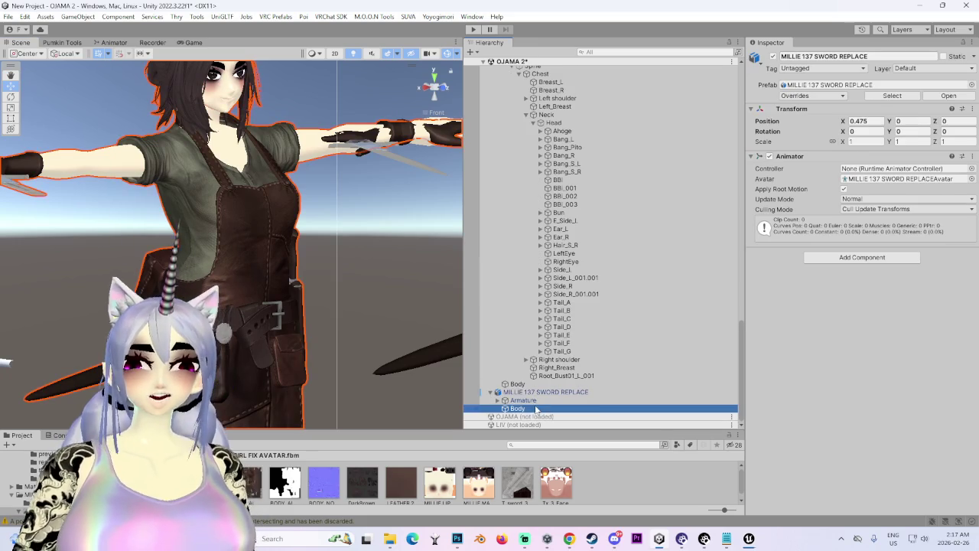
{"action": "scroll", "coordinate": [827, 425], "scroll_direction": "down", "scroll_amount": 4}
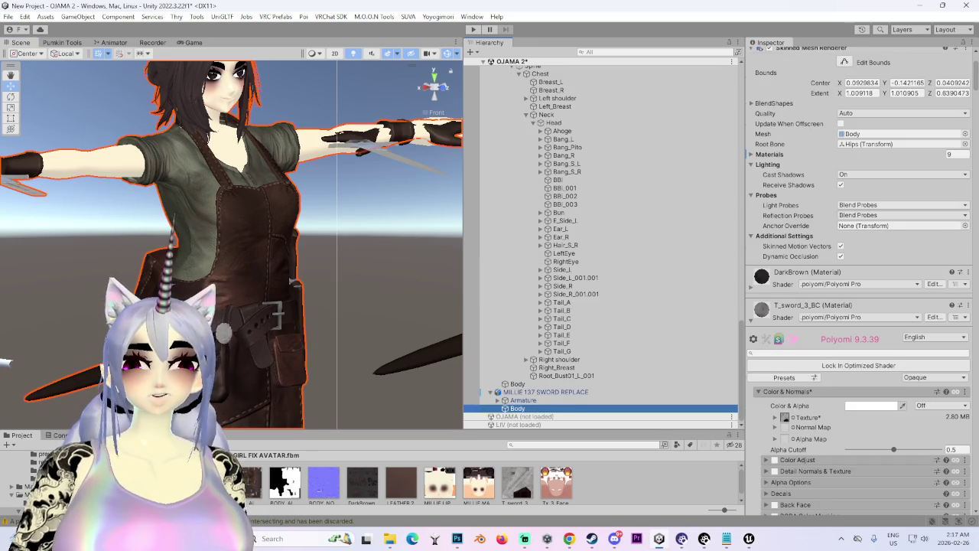
{"action": "scroll", "coordinate": [975, 337], "scroll_direction": "down", "scroll_amount": 15}
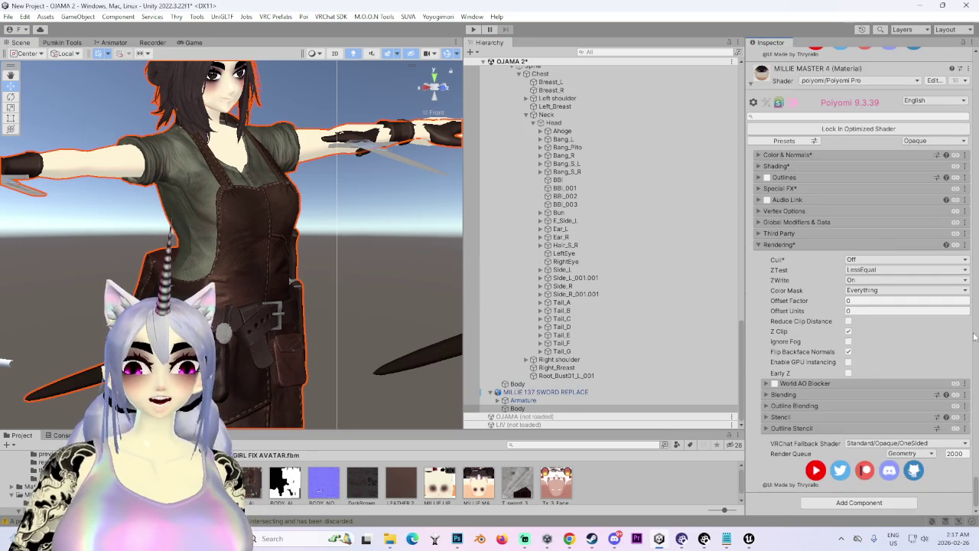
{"action": "scroll", "coordinate": [974, 337], "scroll_direction": "down", "scroll_amount": 10}
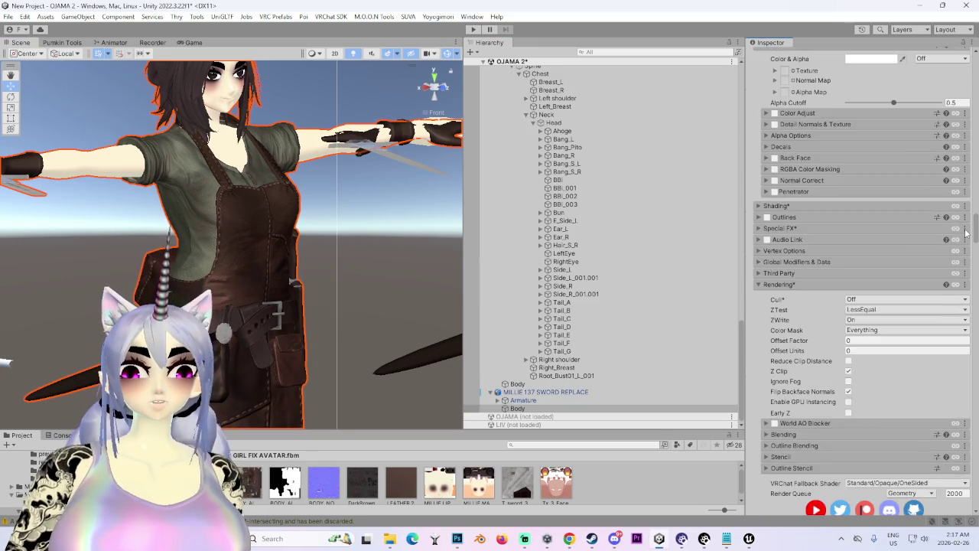
{"action": "scroll", "coordinate": [967, 233], "scroll_direction": "down", "scroll_amount": 15}
{"action": "mouse_move", "coordinate": [974, 165]}
{"action": "left_mouse_down"}
{"action": "mouse_move", "coordinate": [975, 115]}
{"action": "mouse_move", "coordinate": [973, 157]}
{"action": "mouse_move", "coordinate": [953, 59]}
{"action": "left_mouse_up"}
{"action": "scroll", "coordinate": [952, 59], "scroll_direction": "up", "scroll_amount": 5}
{"action": "scroll", "coordinate": [933, 91], "scroll_direction": "down", "scroll_amount": 8}
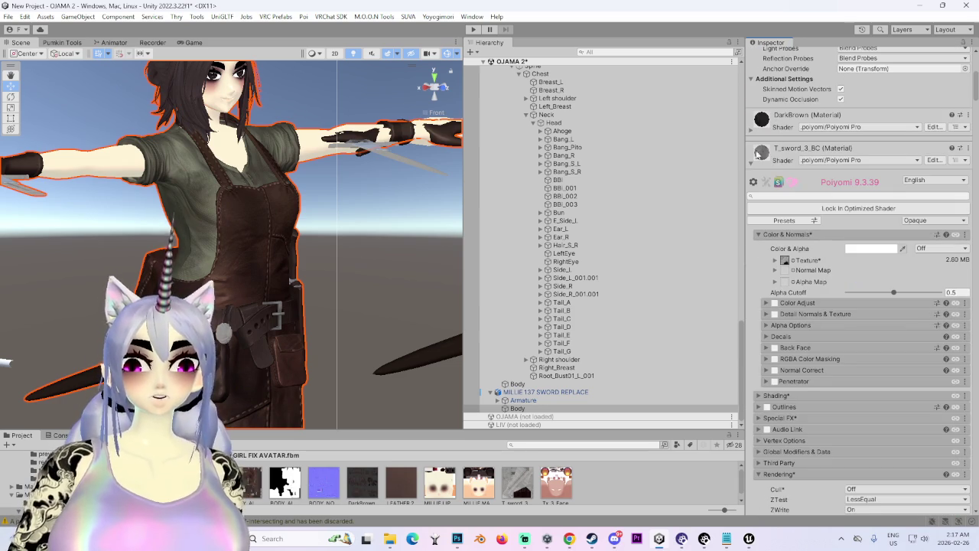
Step: Collapse the T_sword_3_BC, LIPSTICK, face, BODY_ALBEDO, Bowie2, LEATHER and BIG ORANGE SLAB materials
{"action": "left_click", "coordinate": [750, 164]}
{"action": "left_click", "coordinate": [751, 229]}
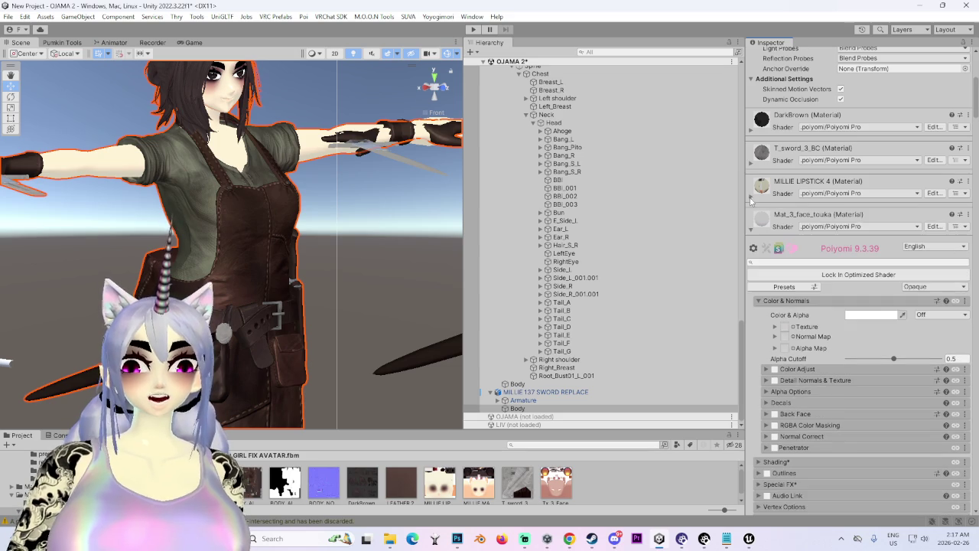
{"action": "left_click", "coordinate": [750, 230]}
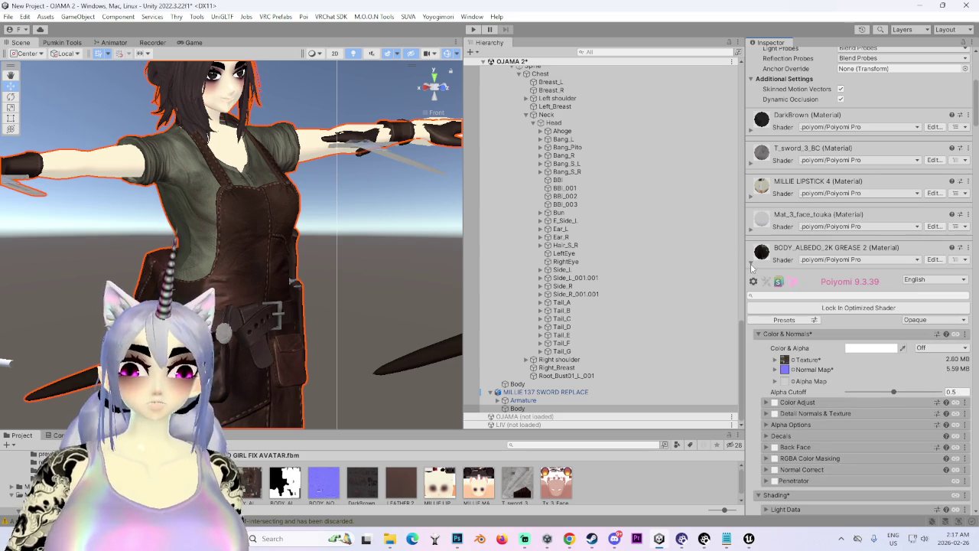
{"action": "left_click", "coordinate": [752, 265]}
{"action": "left_click", "coordinate": [751, 297]}
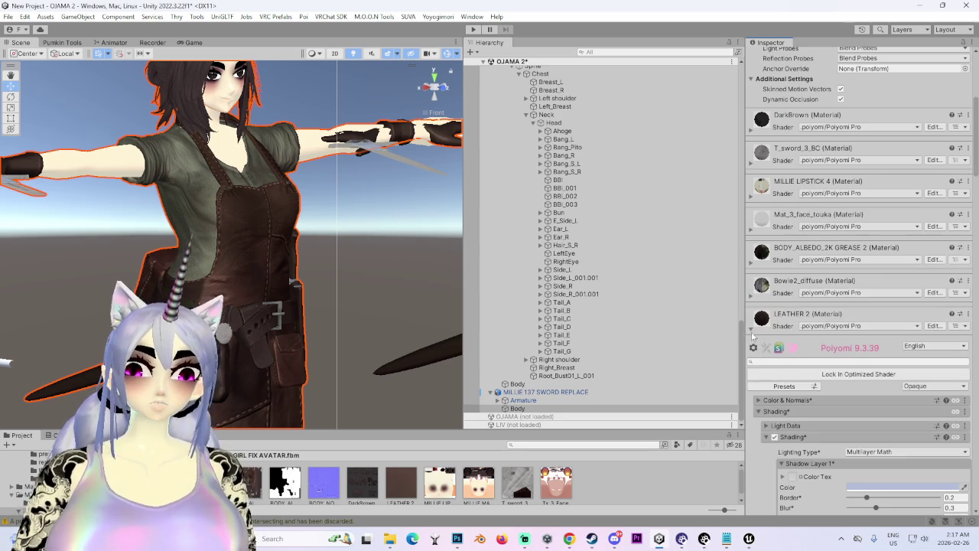
{"action": "left_click", "coordinate": [753, 330]}
{"action": "scroll", "coordinate": [756, 325], "scroll_direction": "down", "scroll_amount": 2}
{"action": "left_click", "coordinate": [751, 281]}
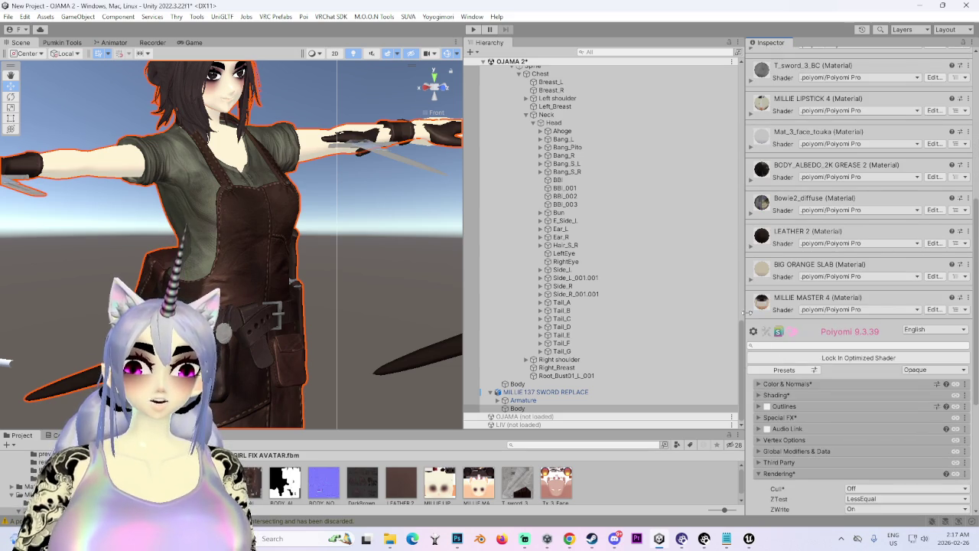
{"action": "scroll", "coordinate": [773, 302], "scroll_direction": "down", "scroll_amount": 2}
Step: Expand MILLIE MASTER 4's Color & Normals, Shading and Decals sections
{"action": "left_click", "coordinate": [794, 302]}
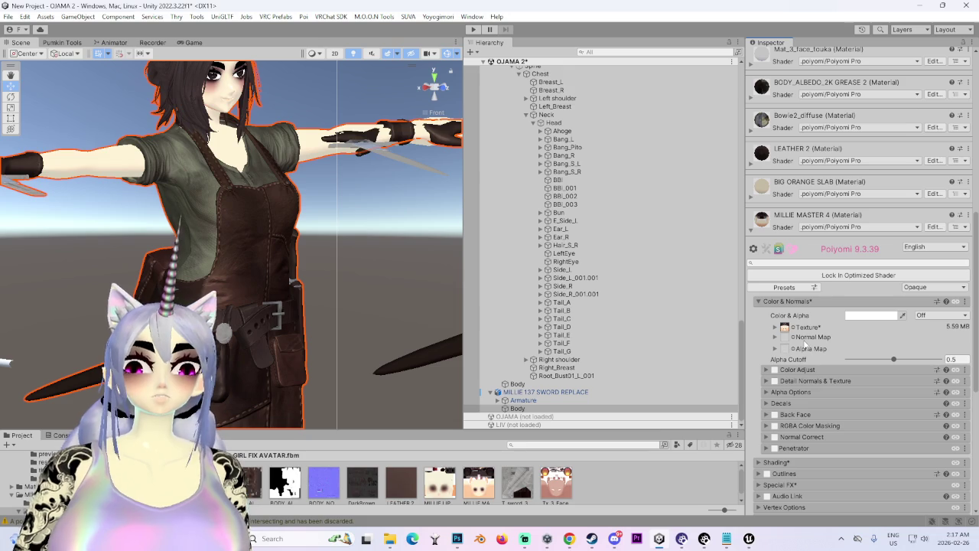
{"action": "scroll", "coordinate": [781, 390], "scroll_direction": "down", "scroll_amount": 3}
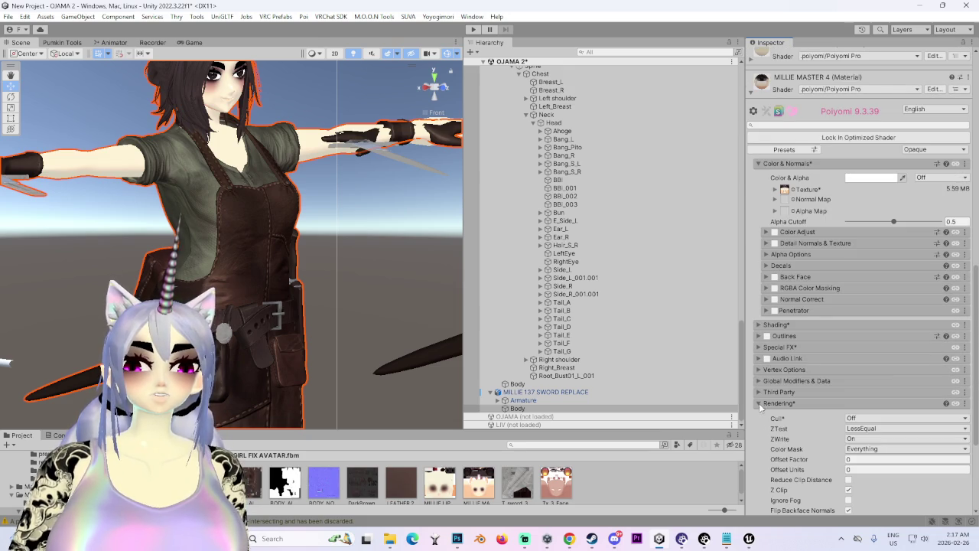
{"action": "scroll", "coordinate": [761, 410], "scroll_direction": "down", "scroll_amount": 3}
{"action": "scroll", "coordinate": [810, 434], "scroll_direction": "up", "scroll_amount": 2}
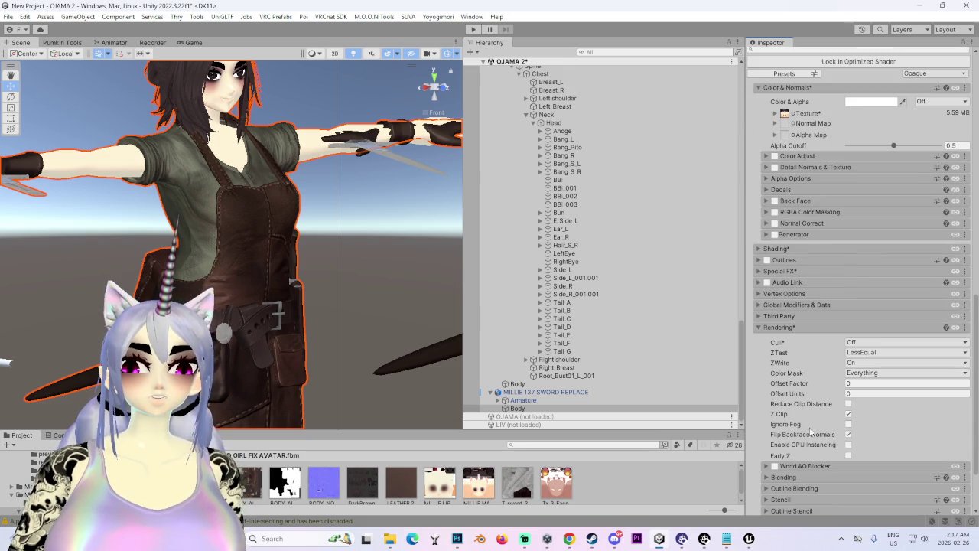
{"action": "left_click", "coordinate": [760, 249]}
{"action": "scroll", "coordinate": [774, 396], "scroll_direction": "down", "scroll_amount": 4}
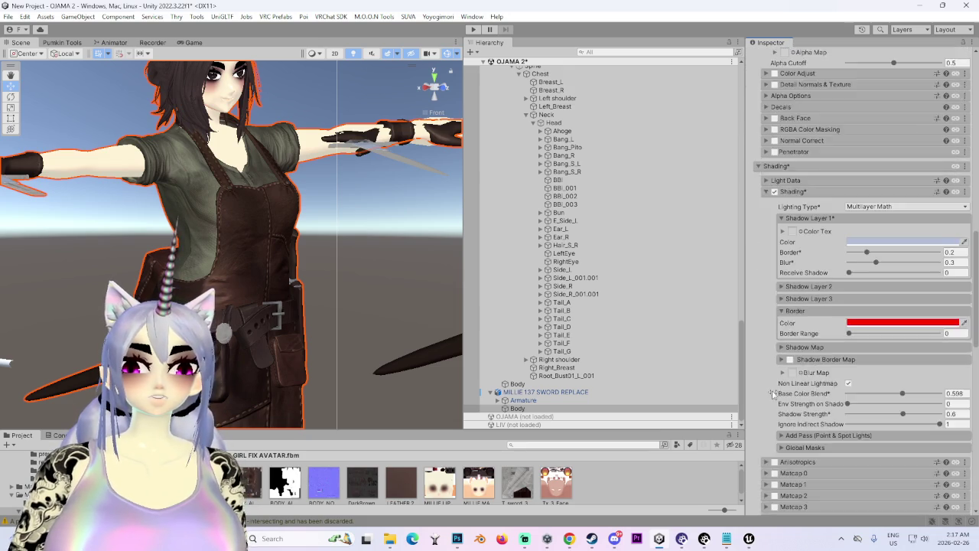
{"action": "scroll", "coordinate": [775, 396], "scroll_direction": "up", "scroll_amount": 5}
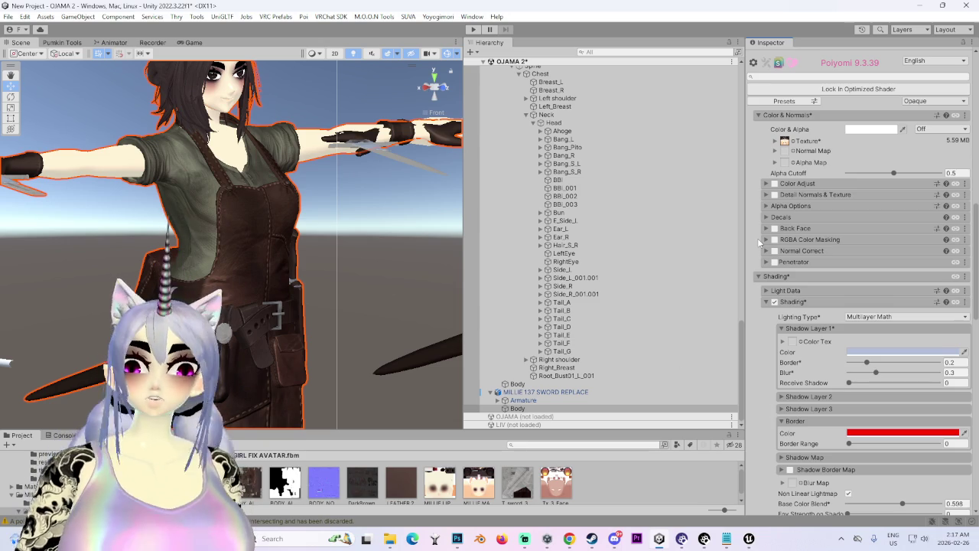
{"action": "left_click", "coordinate": [768, 217]}
Step: Enable Decal 0, expand its settings, and select the MILLIE MASTER 4 texture asset
{"action": "left_click", "coordinate": [782, 242]}
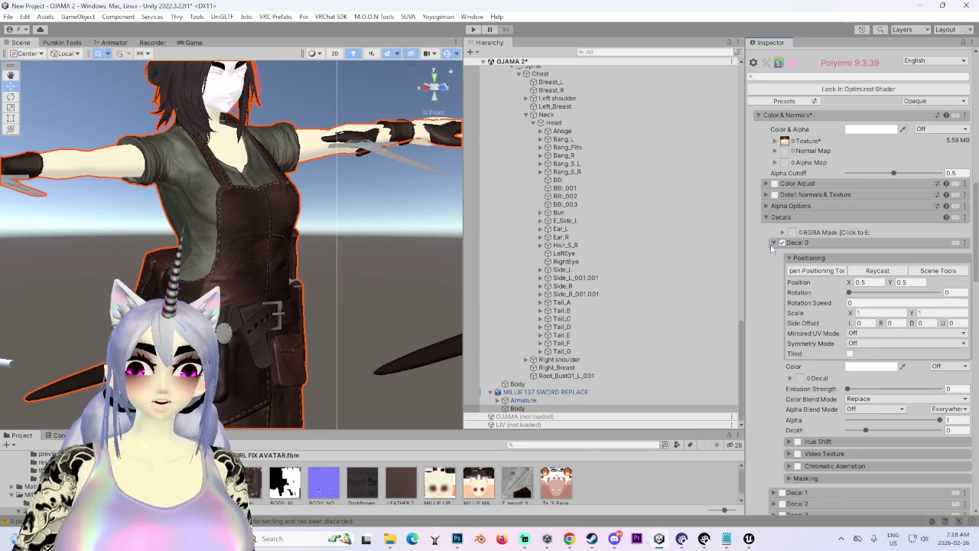
{"action": "left_click", "coordinate": [775, 243]}
{"action": "left_click", "coordinate": [468, 490]}
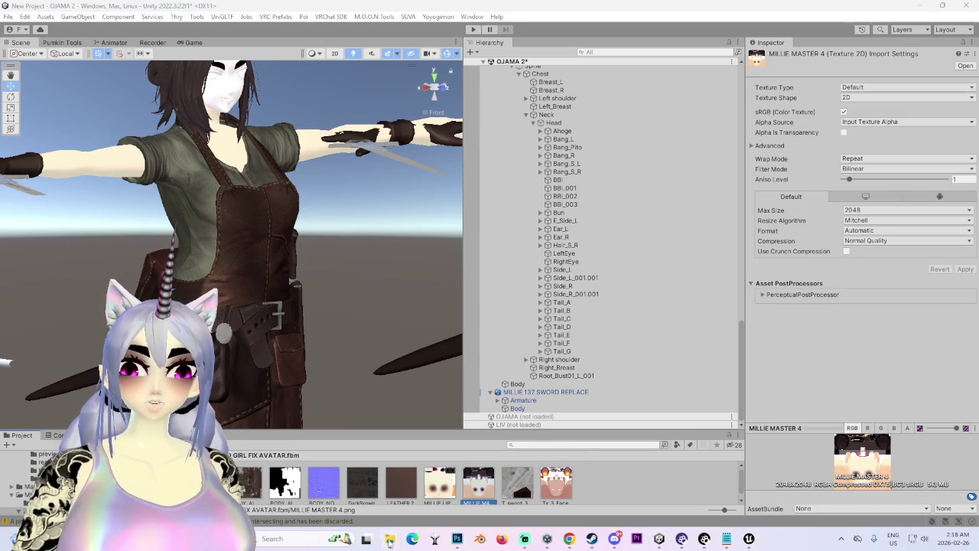
Step: Dismiss the USB device warning and bring the MILLIE folder window forward
{"action": "mouse_move", "coordinate": [389, 542]}
{"action": "left_click", "coordinate": [497, 474]}
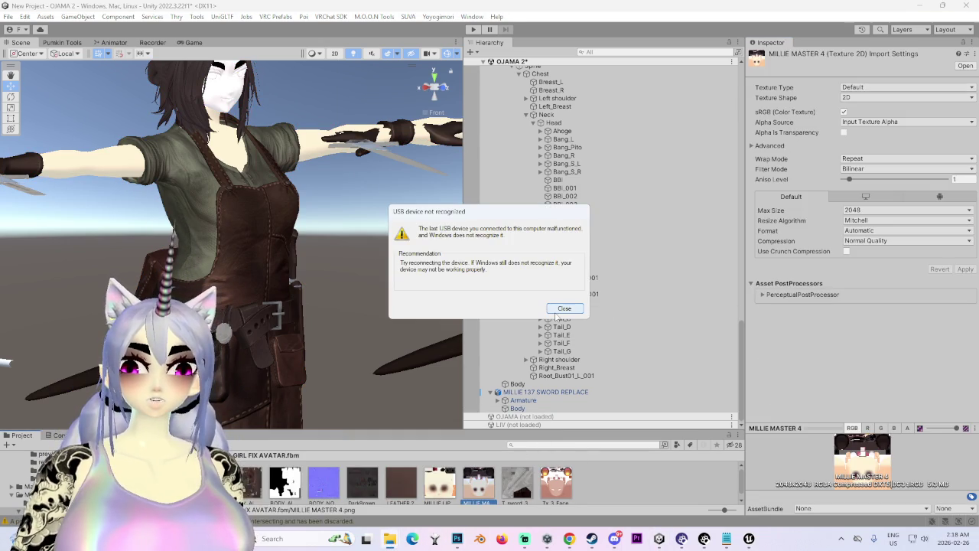
{"action": "left_click", "coordinate": [562, 309]}
{"action": "mouse_move", "coordinate": [389, 538]}
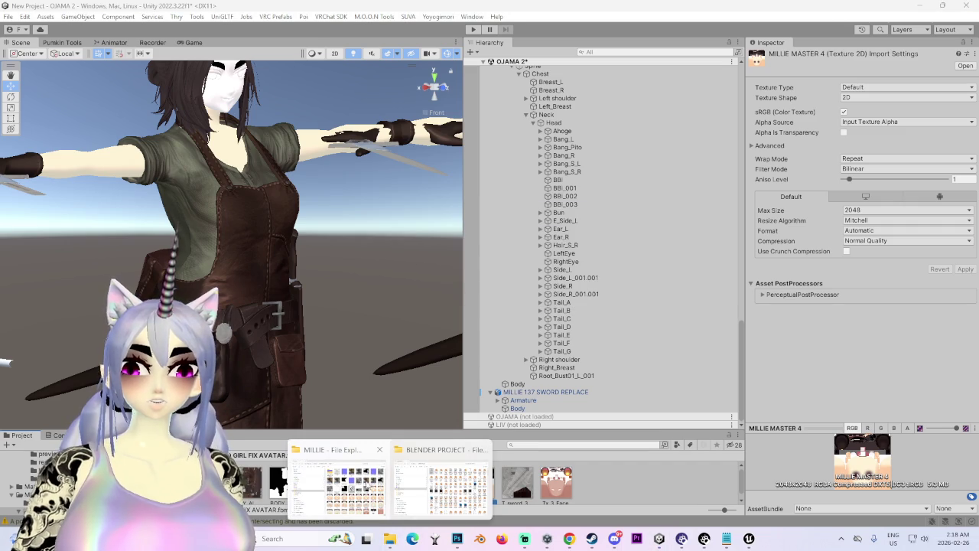
{"action": "left_click", "coordinate": [366, 474]}
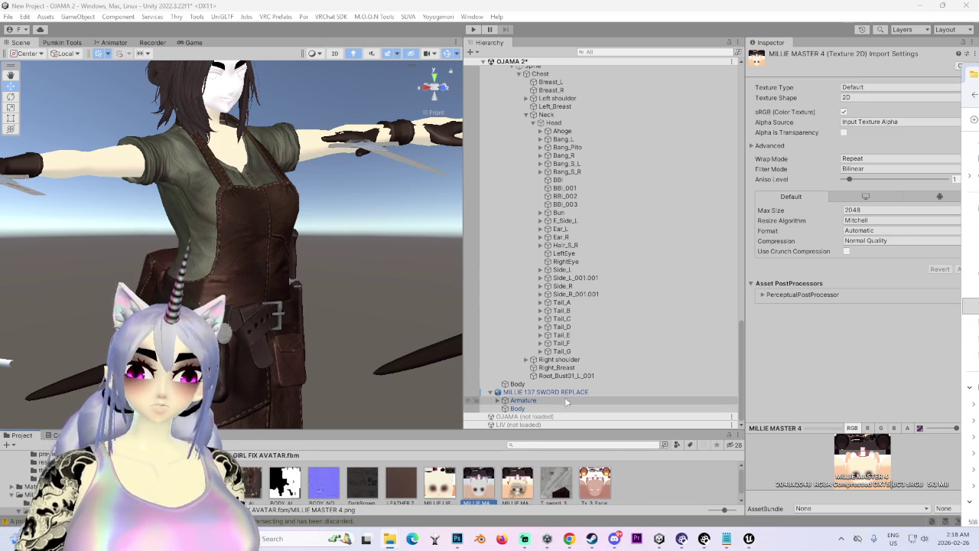
Step: Assign the MILLIE texture as Decal 0's image on the OJAMA Body material
{"action": "left_click", "coordinate": [543, 384]}
{"action": "scroll", "coordinate": [804, 447], "scroll_direction": "down", "scroll_amount": 10}
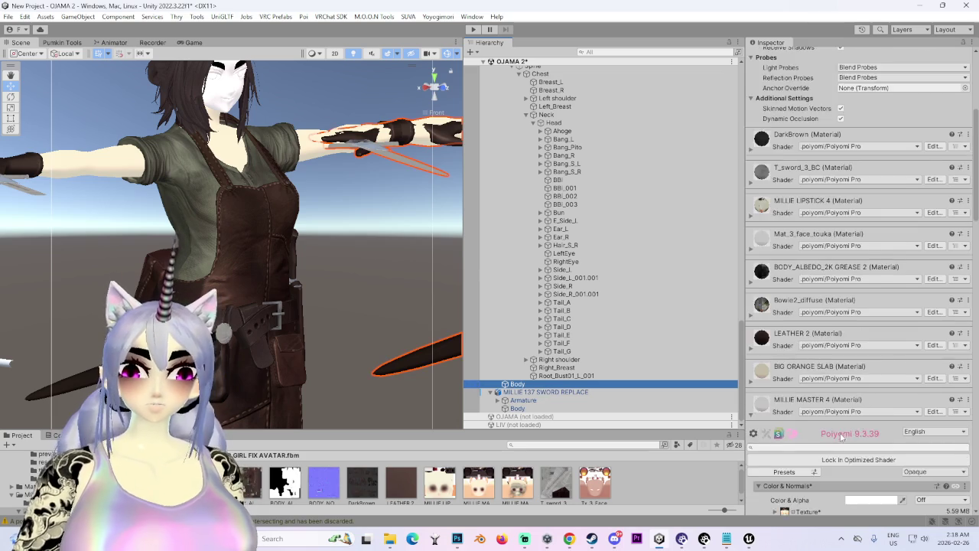
{"action": "scroll", "coordinate": [805, 448], "scroll_direction": "down", "scroll_amount": 3}
{"action": "left_click", "coordinate": [774, 337]}
{"action": "scroll", "coordinate": [817, 421], "scroll_direction": "down", "scroll_amount": 2}
{"action": "mouse_move", "coordinate": [536, 491]}
{"action": "left_mouse_down"}
{"action": "mouse_move", "coordinate": [794, 397]}
{"action": "mouse_move", "coordinate": [801, 418]}
{"action": "left_mouse_up"}
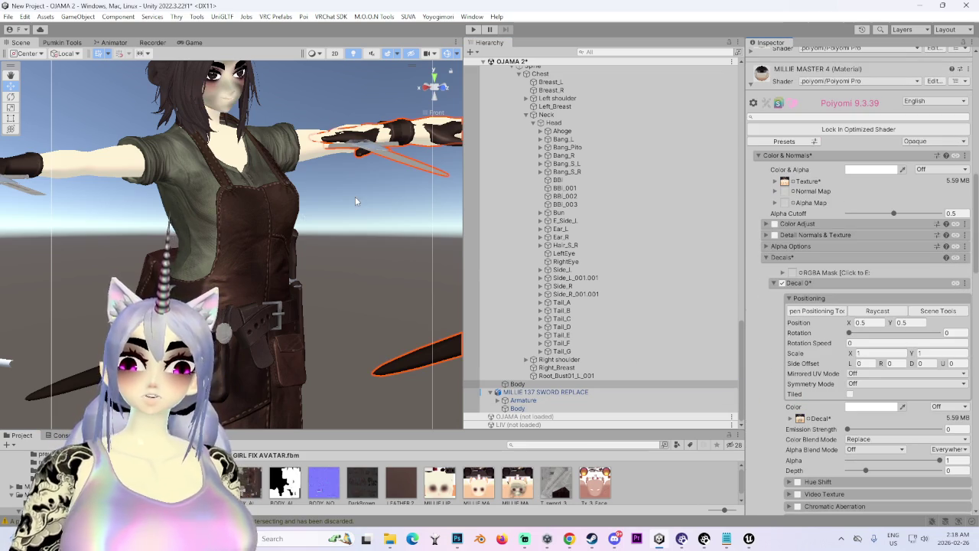
Step: Test the decal's Alpha slider and orbit to view the face in three-quarter view
{"action": "scroll", "coordinate": [327, 291], "scroll_direction": "down", "scroll_amount": 4}
{"action": "scroll", "coordinate": [327, 294], "scroll_direction": "up", "scroll_amount": 8}
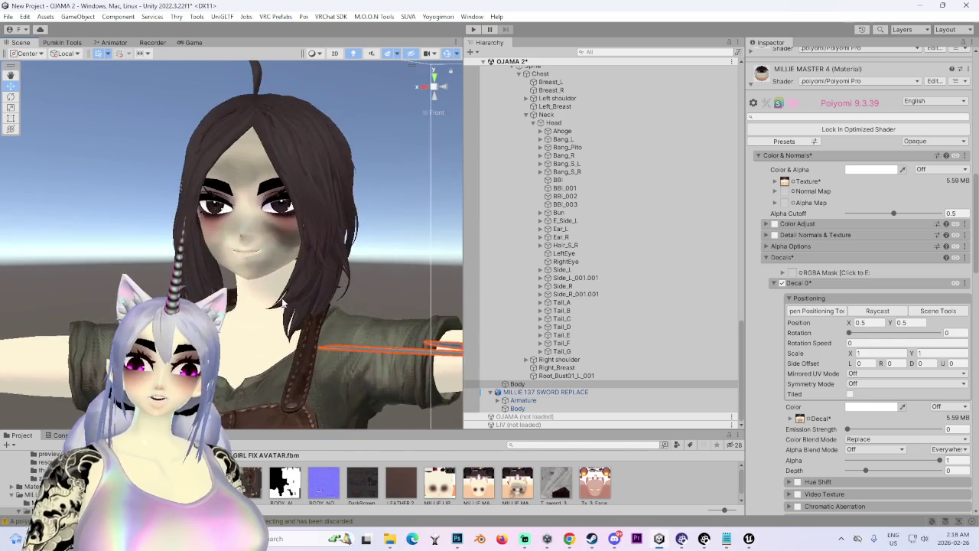
{"action": "scroll", "coordinate": [263, 289], "scroll_direction": "down", "scroll_amount": 3}
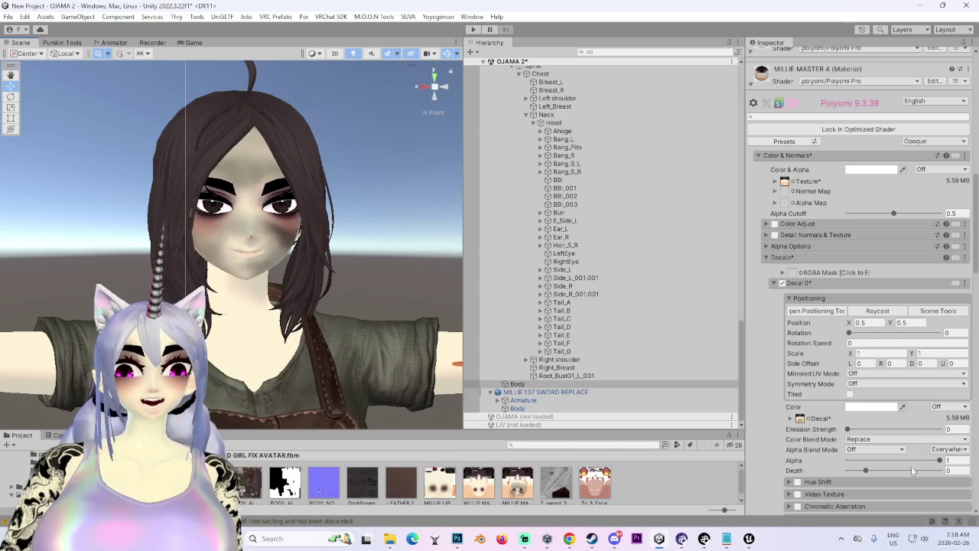
{"action": "mouse_move", "coordinate": [938, 461]}
{"action": "left_mouse_down"}
{"action": "mouse_move", "coordinate": [788, 453]}
{"action": "mouse_move", "coordinate": [827, 456]}
{"action": "left_mouse_up"}
{"action": "scroll", "coordinate": [354, 282], "scroll_direction": "down", "scroll_amount": 10}
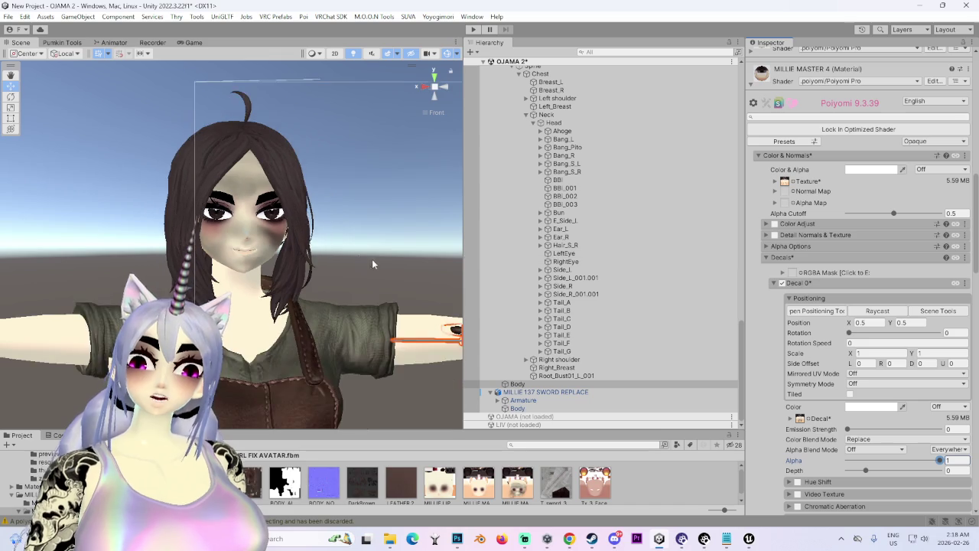
{"action": "mouse_move", "coordinate": [354, 283]}
{"action": "left_mouse_down"}
{"action": "mouse_move", "coordinate": [287, 280]}
{"action": "mouse_move", "coordinate": [265, 246]}
{"action": "mouse_move", "coordinate": [280, 247]}
{"action": "left_mouse_up"}
{"action": "scroll", "coordinate": [281, 247], "scroll_direction": "up", "scroll_amount": 10}
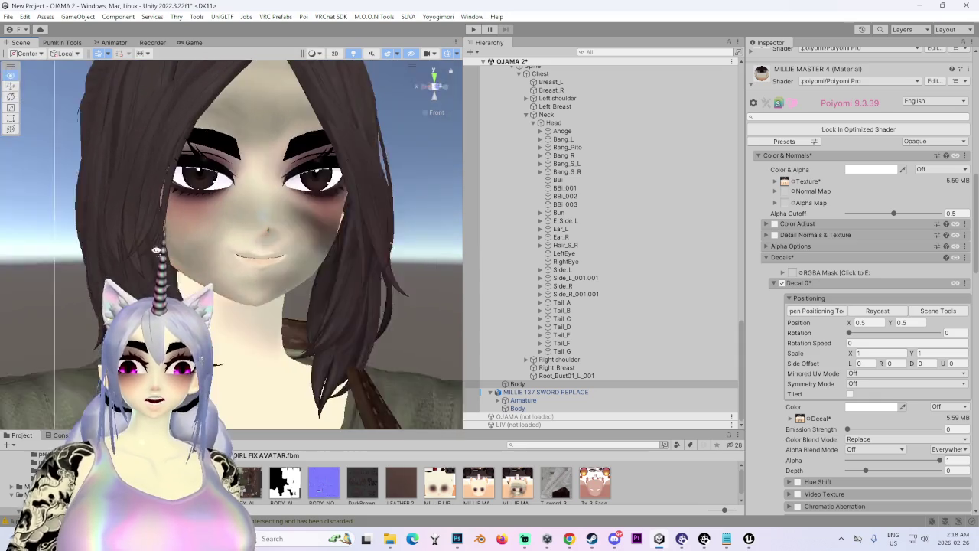
{"action": "left_click_drag", "start_coordinate": [156, 250], "coordinate": [287, 241], "text": "alt"}
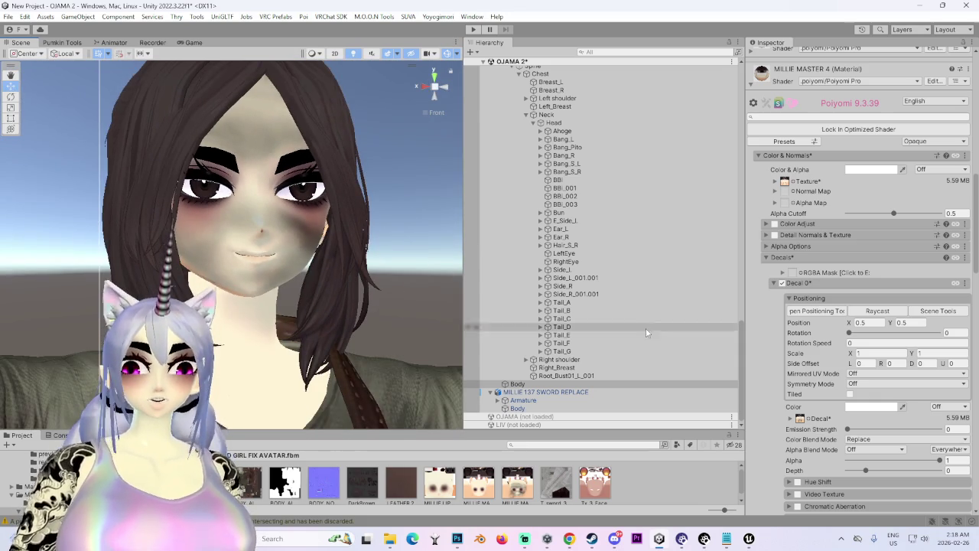
{"action": "scroll", "coordinate": [830, 408], "scroll_direction": "down", "scroll_amount": 3}
{"action": "left_click", "coordinate": [939, 350]}
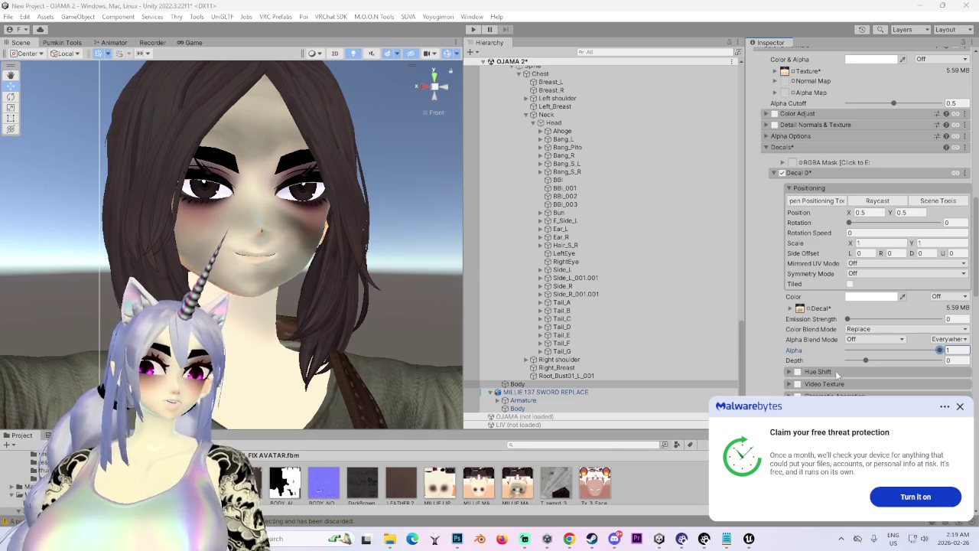
Step: Import another MILLIE texture into the project and dismiss the antivirus notification
{"action": "left_click_drag", "start_coordinate": [663, 485], "coordinate": [640, 488]}
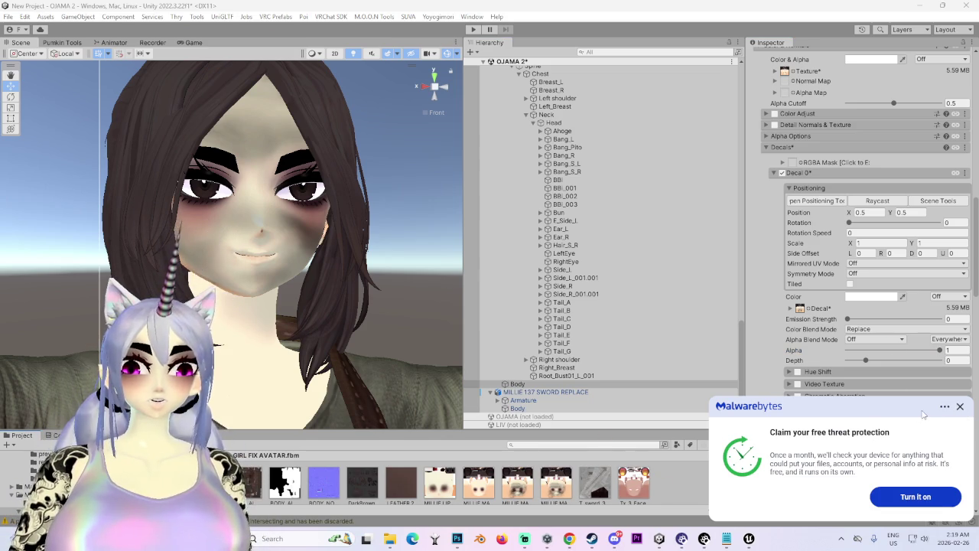
{"action": "left_click", "coordinate": [961, 407]}
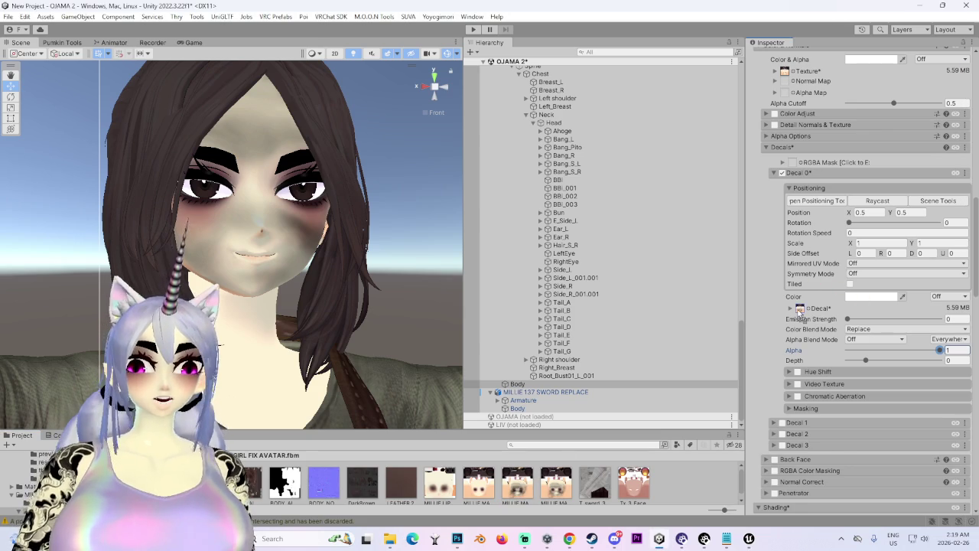
{"action": "scroll", "coordinate": [335, 286], "scroll_direction": "down", "scroll_amount": 5}
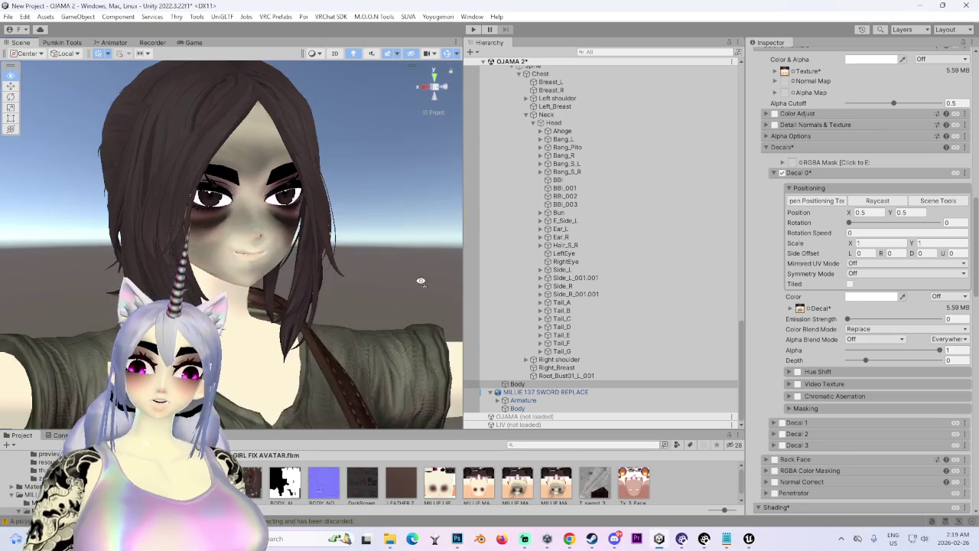
{"action": "scroll", "coordinate": [334, 286], "scroll_direction": "down", "scroll_amount": 8}
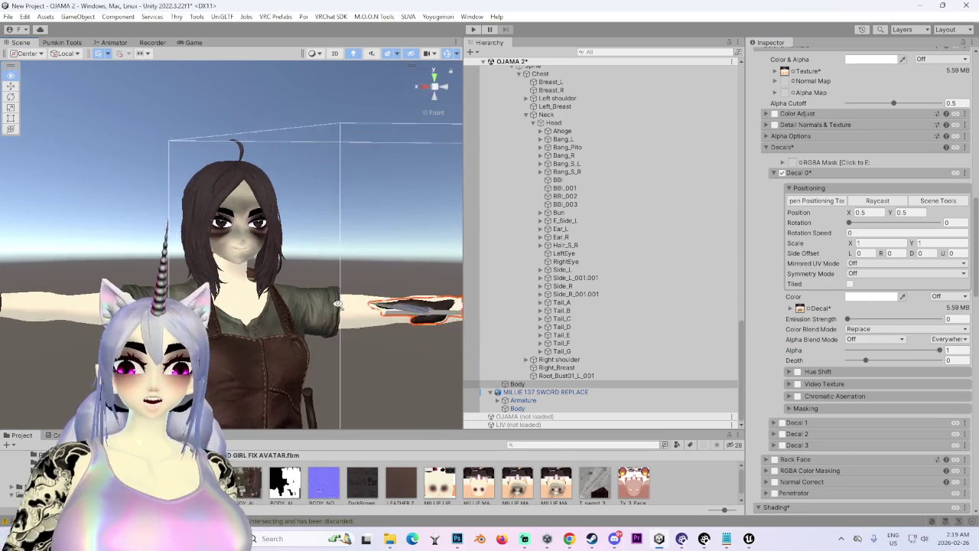
{"action": "mouse_move", "coordinate": [255, 310]}
{"action": "left_mouse_down"}
{"action": "mouse_move", "coordinate": [456, 419]}
{"action": "mouse_move", "coordinate": [352, 293]}
{"action": "mouse_move", "coordinate": [305, 314]}
{"action": "mouse_move", "coordinate": [254, 373]}
{"action": "mouse_move", "coordinate": [319, 339]}
{"action": "mouse_move", "coordinate": [290, 293]}
{"action": "left_mouse_up"}
Step: Open MyProject in Unreal Engine and bring up File > Open Asset
{"action": "left_click", "coordinate": [749, 539]}
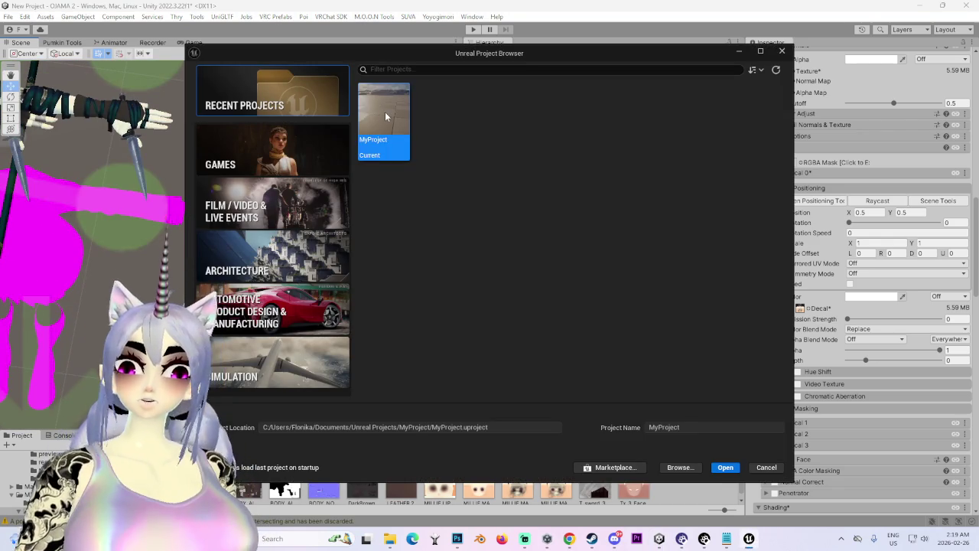
{"action": "key", "text": "alt+F4"}
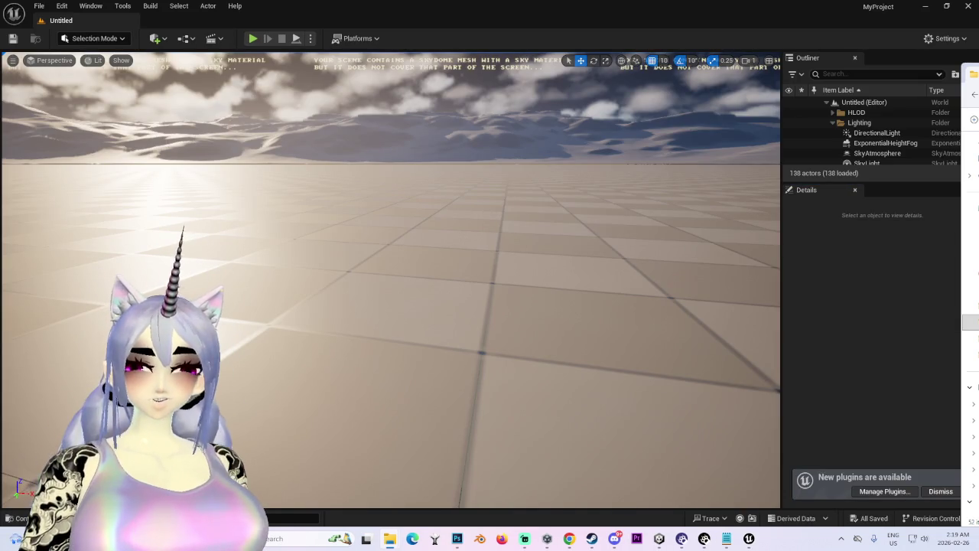
{"action": "left_click", "coordinate": [608, 240]}
{"action": "left_click", "coordinate": [46, 7]}
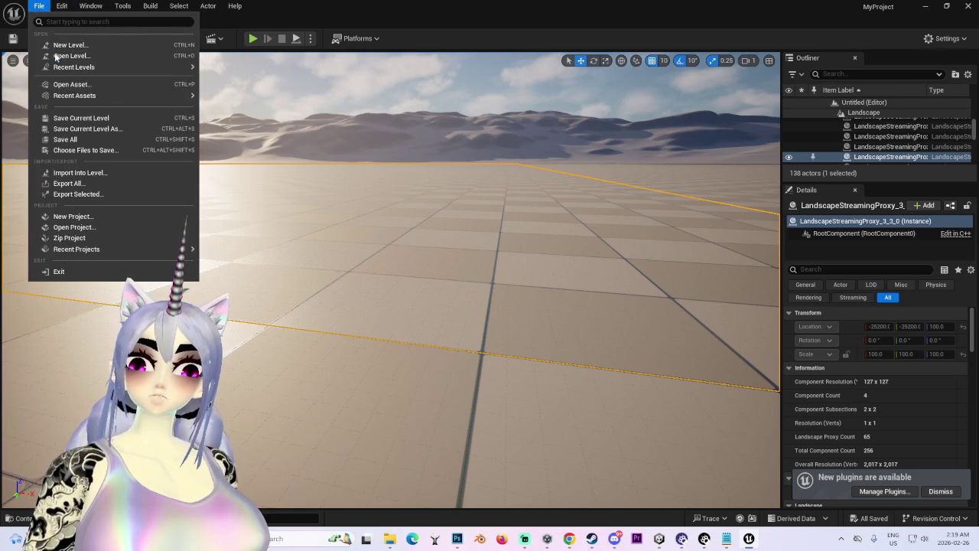
{"action": "left_click", "coordinate": [103, 84]}
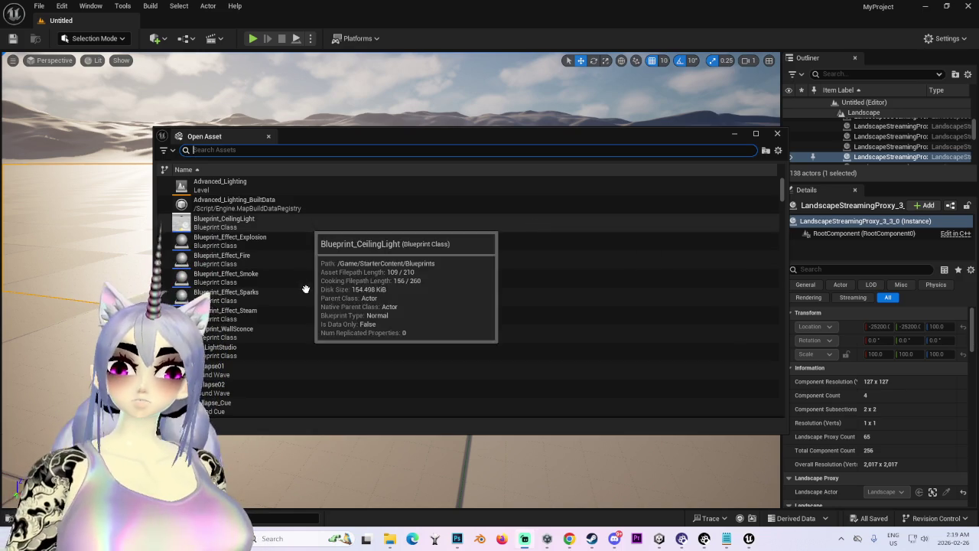
Step: Search the assets for 'sword_3'
{"action": "scroll", "coordinate": [306, 321], "scroll_direction": "down", "scroll_amount": 4}
{"action": "scroll", "coordinate": [303, 329], "scroll_direction": "down", "scroll_amount": 3}
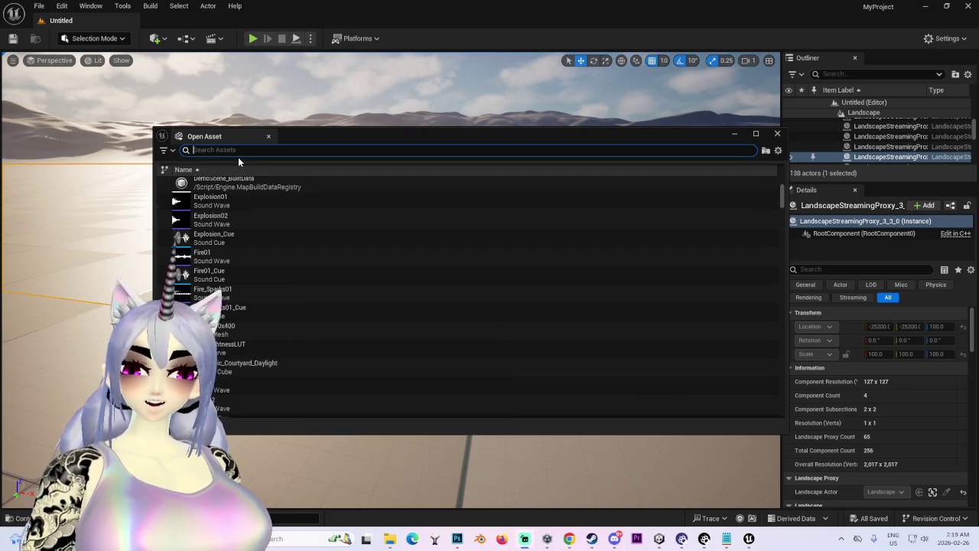
{"action": "type", "text": "sw"}
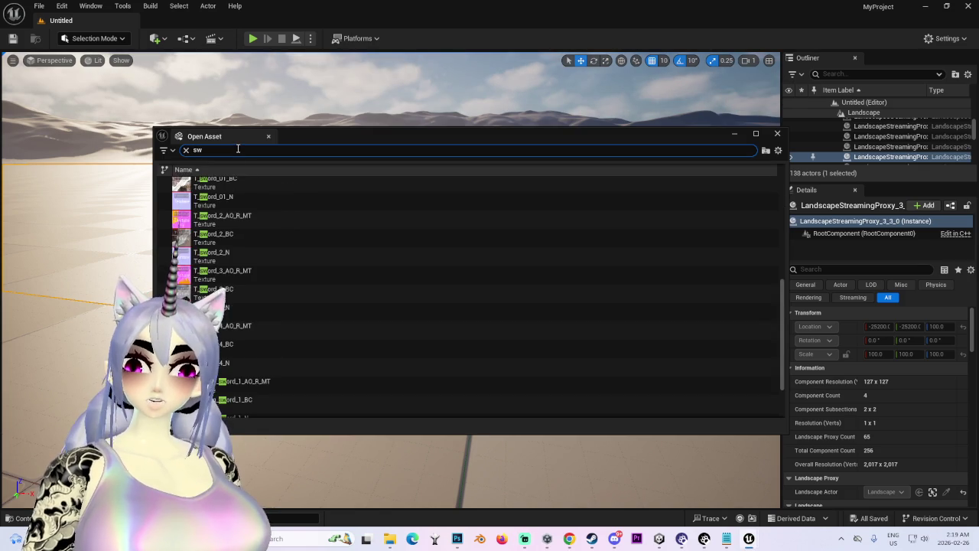
{"action": "type", "text": "ord"}
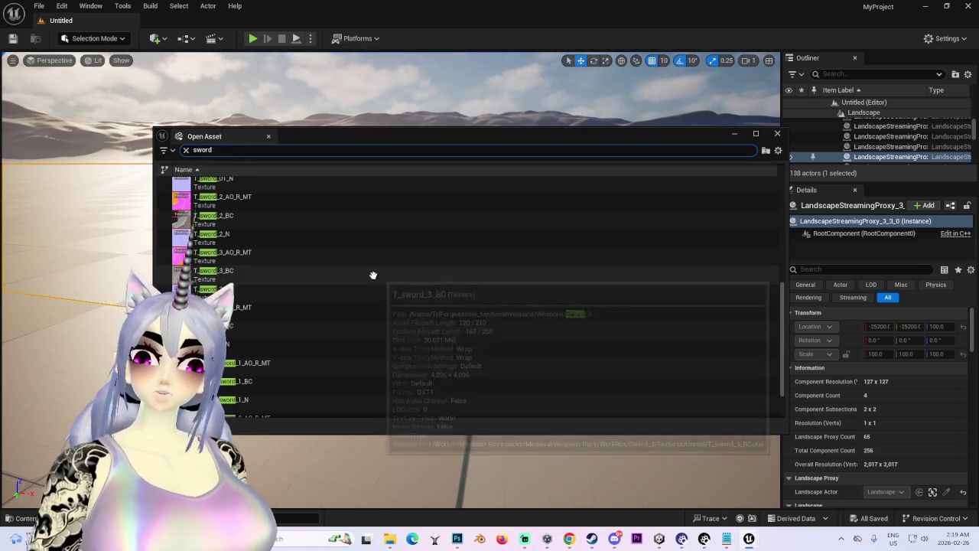
{"action": "mouse_move", "coordinate": [391, 266]}
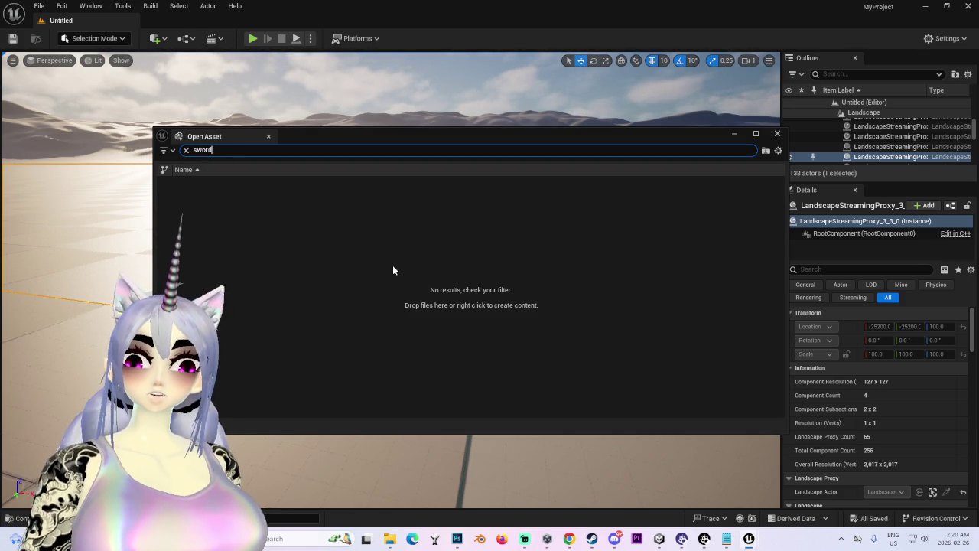
{"action": "key", "text": "BackSpace"}
{"action": "type", "text": "_3"}
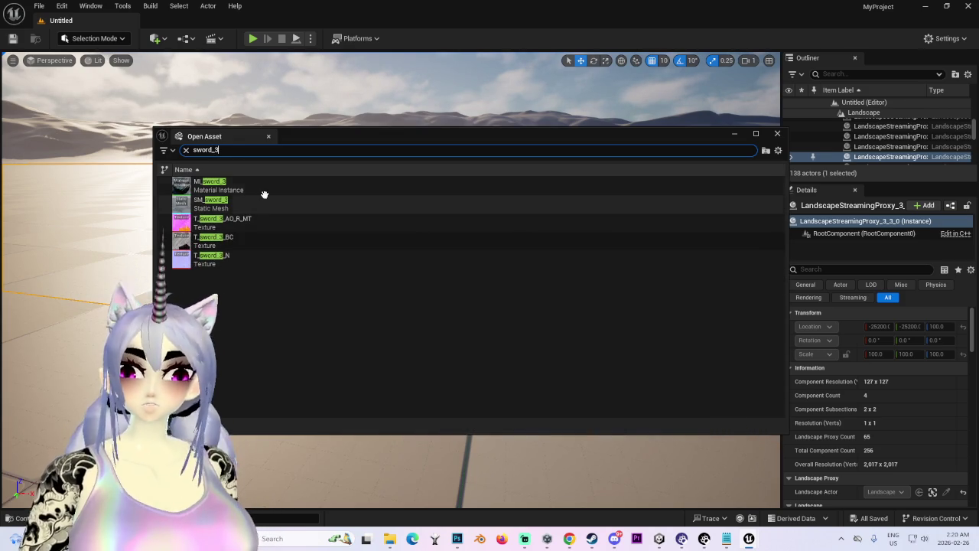
Step: Locate the T_sword_3_N texture in the Content Browser's Sword_3 folder
{"action": "right_click", "coordinate": [266, 258]}
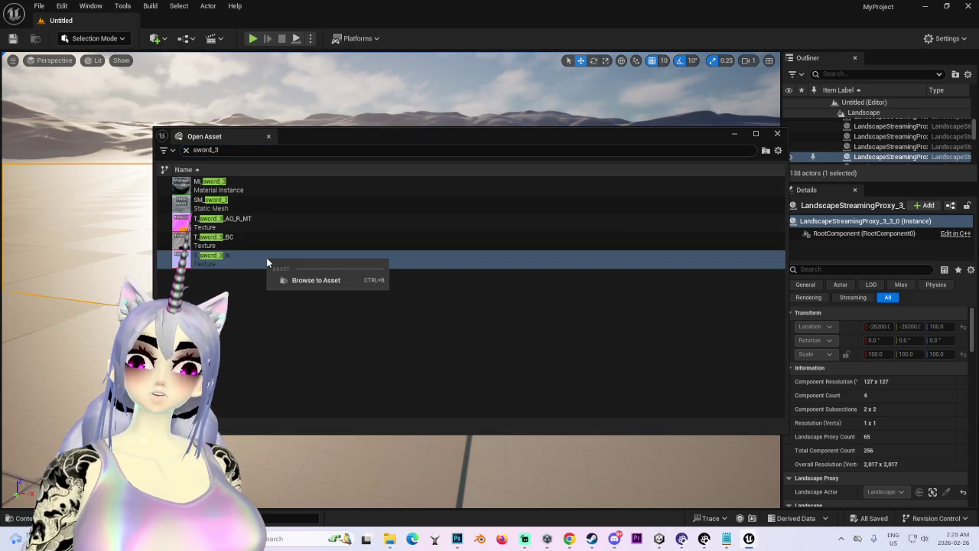
{"action": "left_click", "coordinate": [332, 281]}
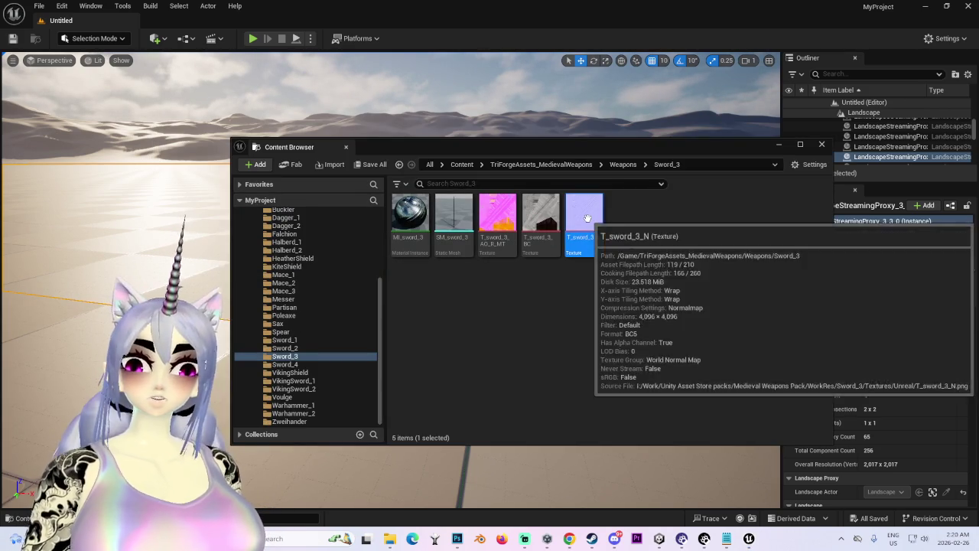
{"action": "right_click", "coordinate": [577, 221]}
{"action": "mouse_move", "coordinate": [711, 236]}
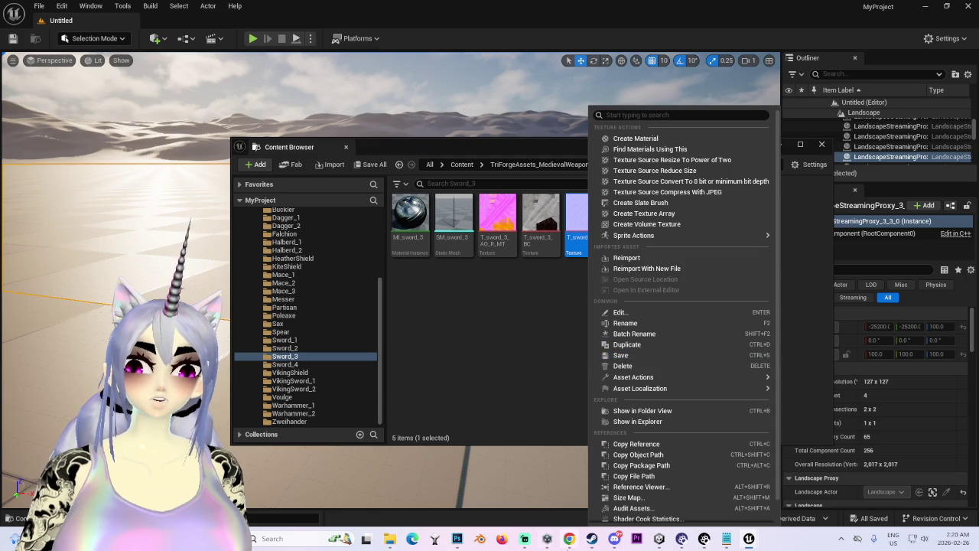
{"action": "left_click", "coordinate": [570, 539]}
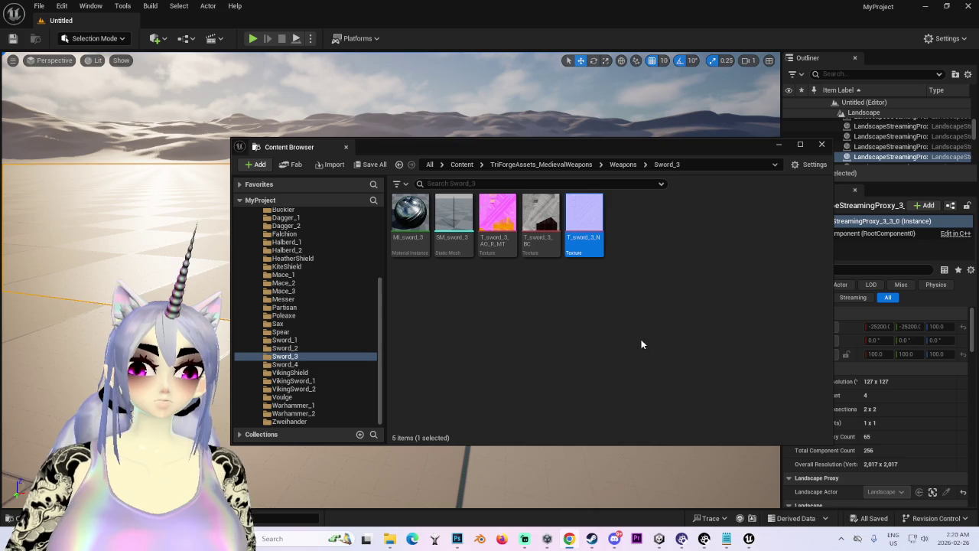
Step: Export the T_sword_3_N normal map as a PNG into the SWORD folder
{"action": "right_click", "coordinate": [583, 218]}
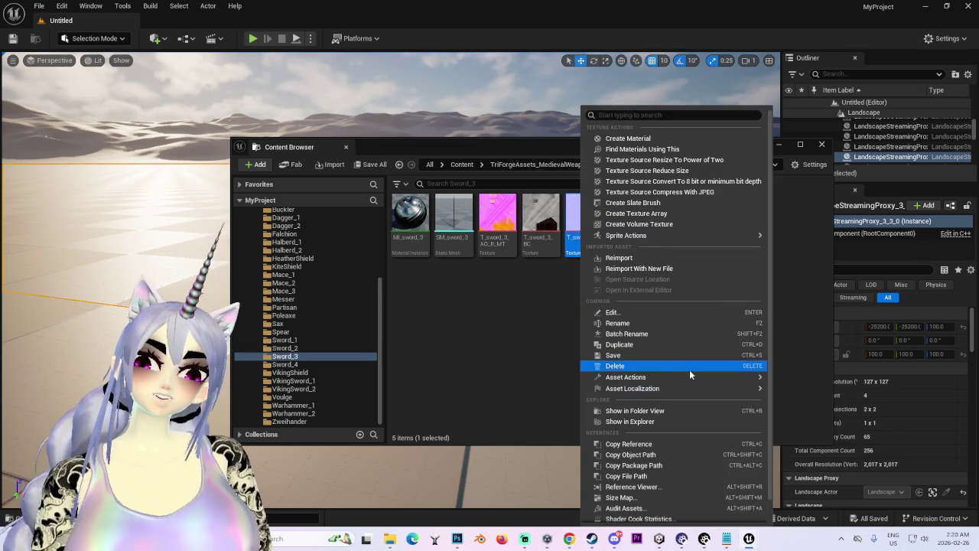
{"action": "mouse_move", "coordinate": [692, 379]}
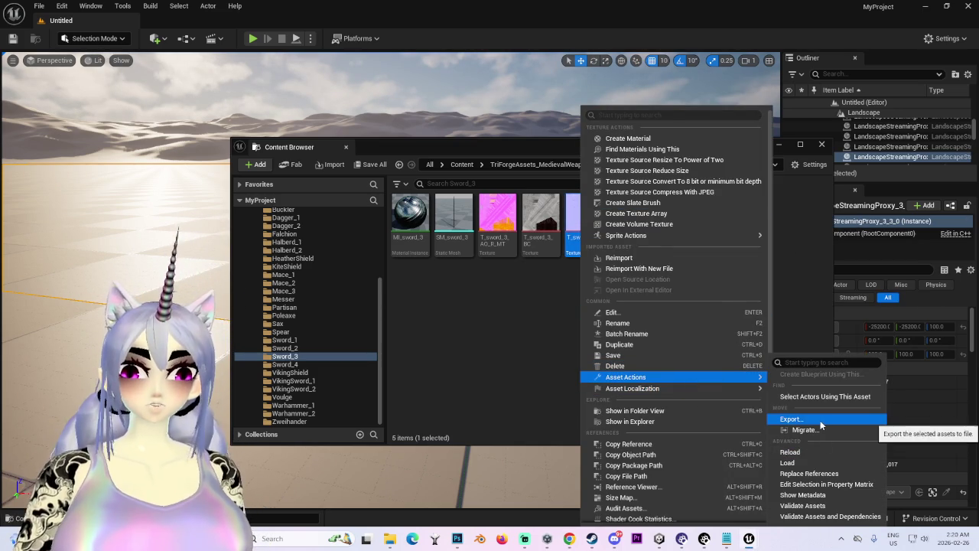
{"action": "left_click", "coordinate": [820, 420]}
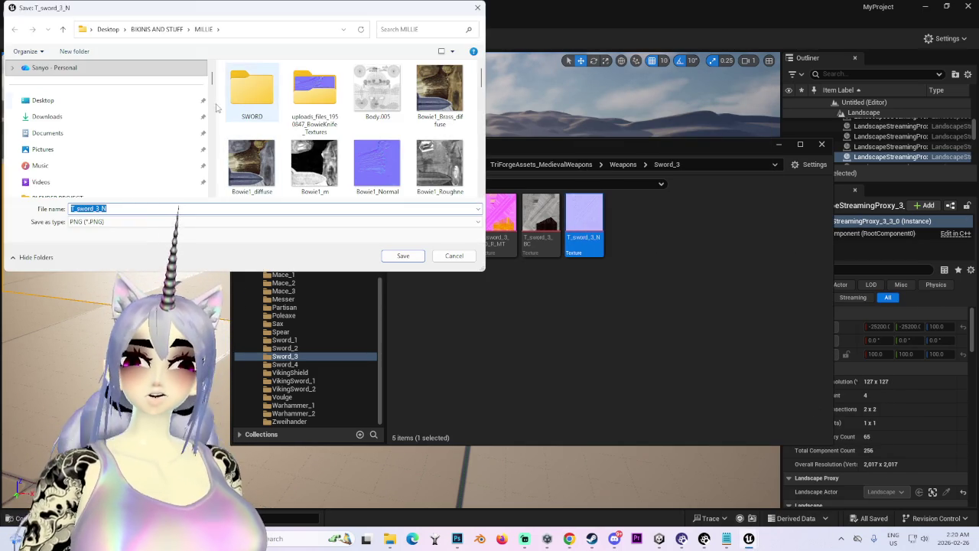
{"action": "double_click", "coordinate": [253, 90]}
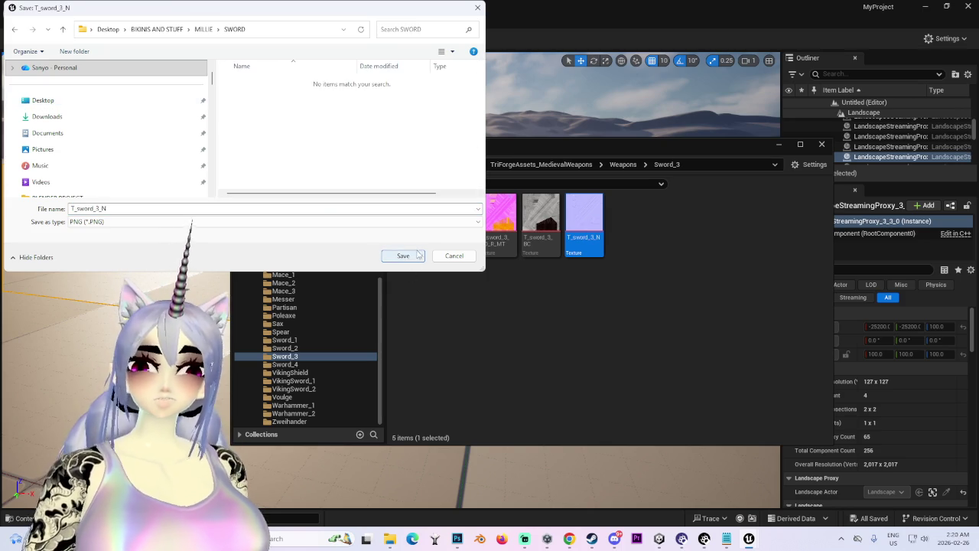
{"action": "left_click", "coordinate": [404, 256]}
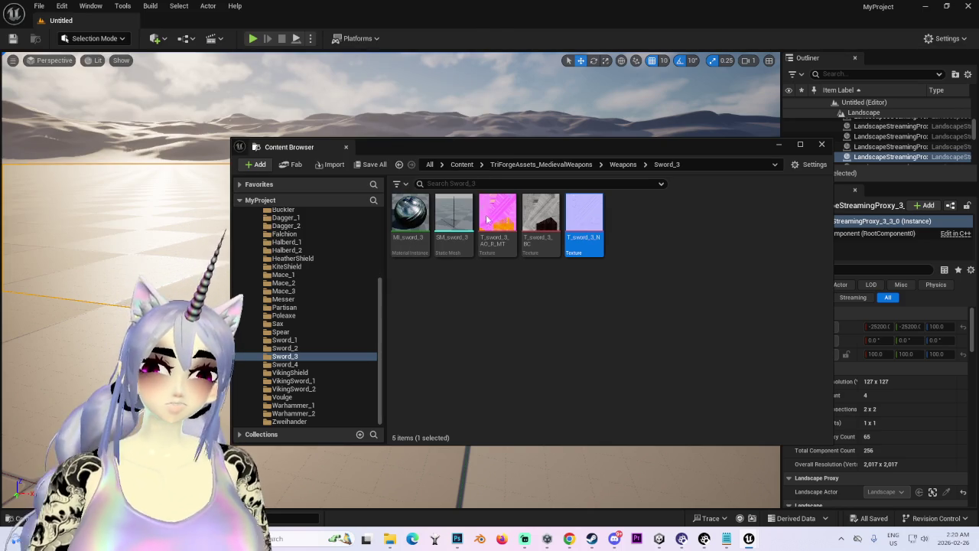
Step: Export the T_sword_3_AO_R_MT texture as a PNG into the SWORD folder
{"action": "left_click", "coordinate": [489, 219]}
{"action": "right_click", "coordinate": [504, 218]}
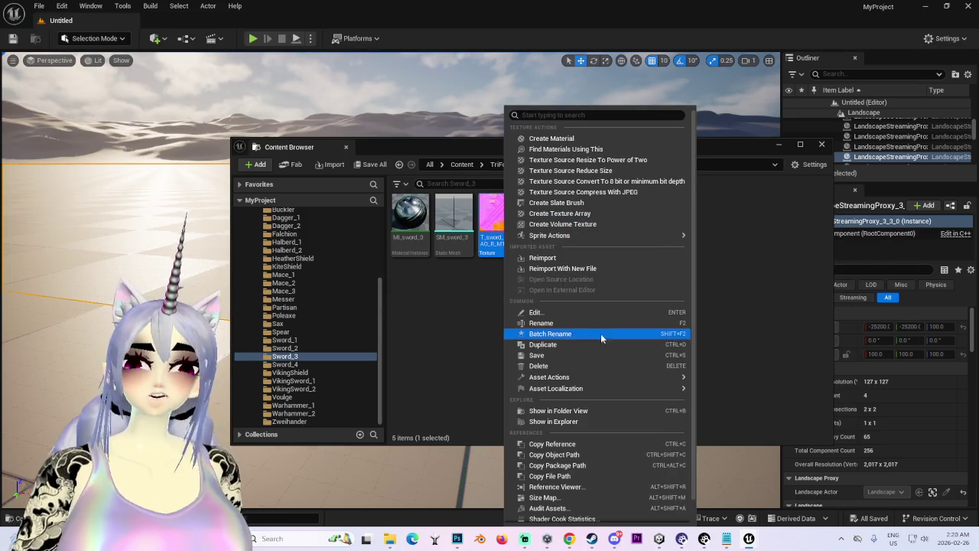
{"action": "mouse_move", "coordinate": [582, 377]}
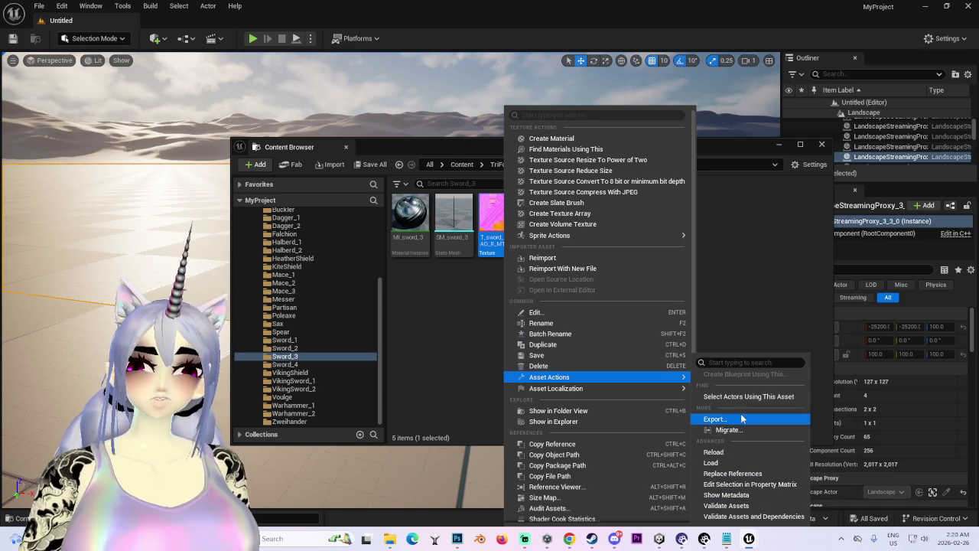
{"action": "left_click", "coordinate": [757, 419]}
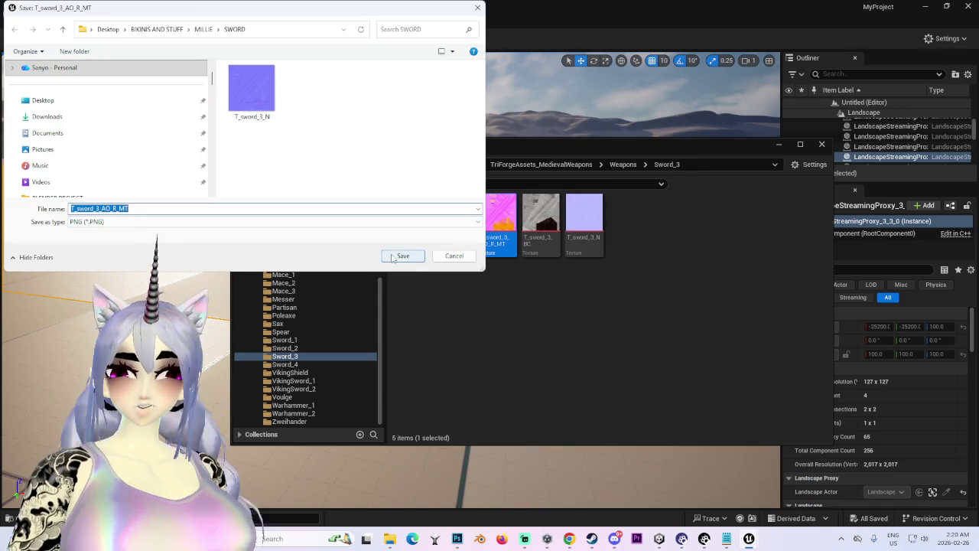
{"action": "left_click", "coordinate": [403, 255]}
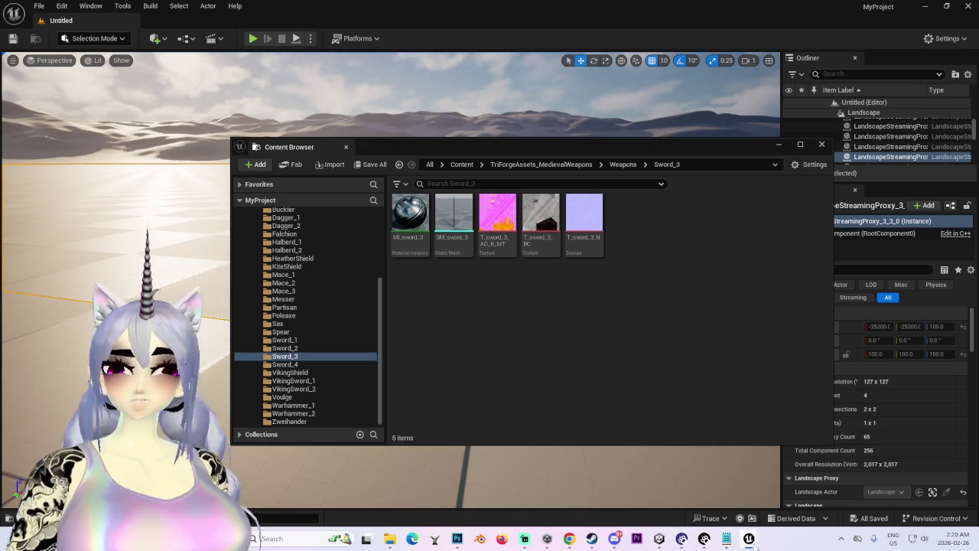
{"action": "left_click", "coordinate": [659, 539]}
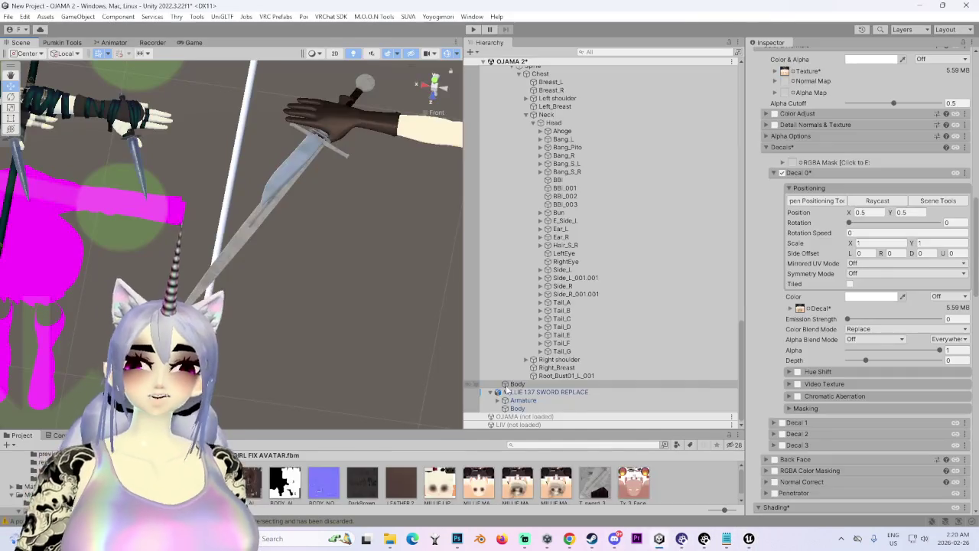
Step: Drag the exported sword PNGs from Explorer into Unity's SWORD project folder
{"action": "mouse_move", "coordinate": [381, 384]}
{"action": "left_mouse_down"}
{"action": "mouse_move", "coordinate": [350, 244]}
{"action": "mouse_move", "coordinate": [306, 306]}
{"action": "mouse_move", "coordinate": [261, 316]}
{"action": "left_mouse_up"}
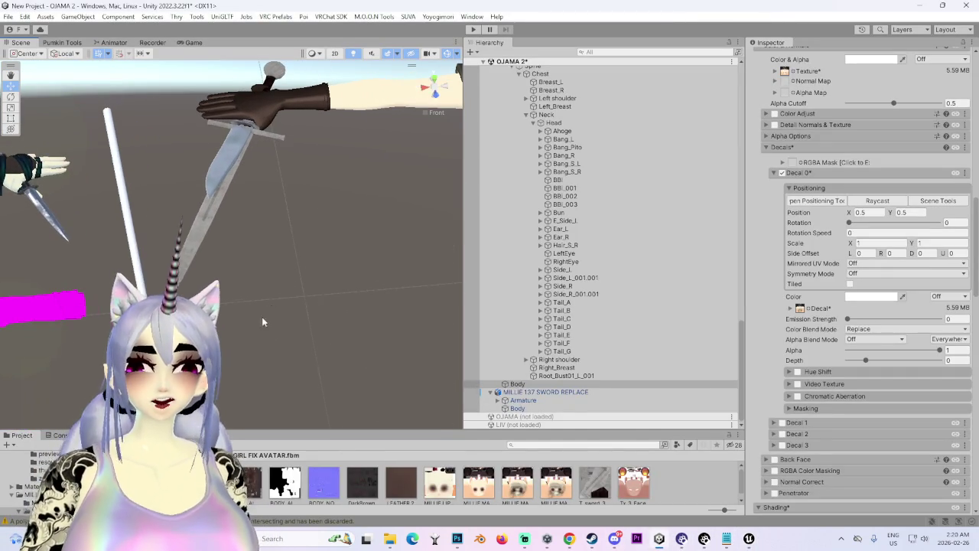
{"action": "double_click", "coordinate": [209, 481]}
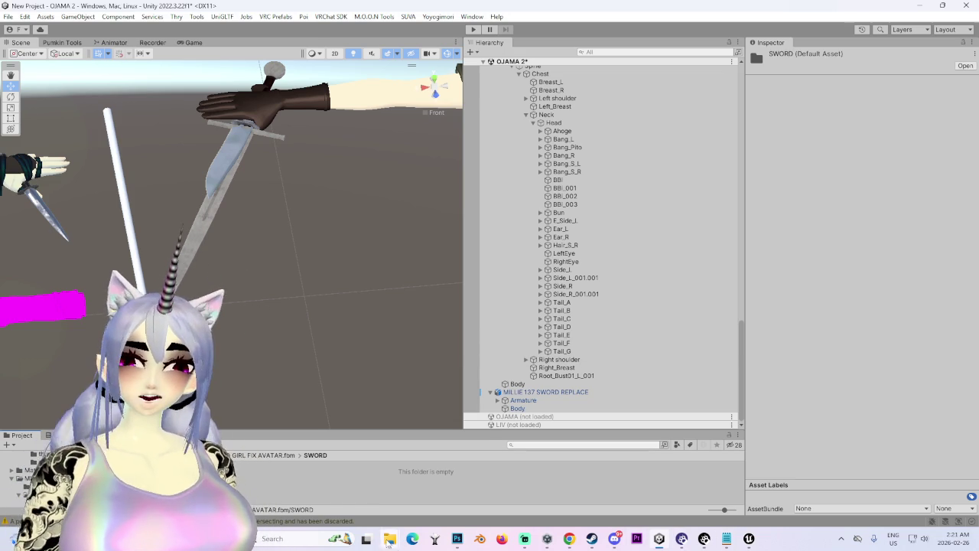
{"action": "mouse_move", "coordinate": [390, 540]}
{"action": "left_click", "coordinate": [437, 482]}
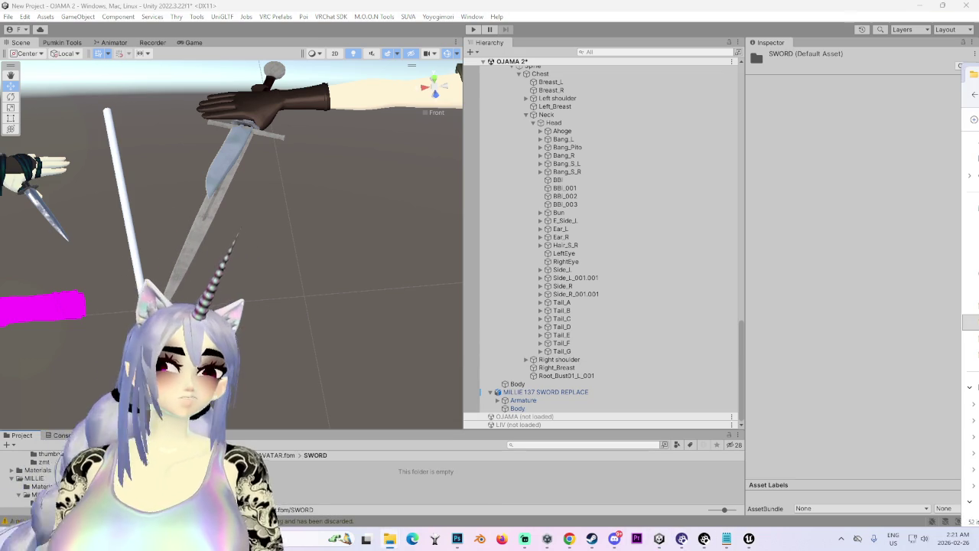
{"action": "left_click_drag", "start_coordinate": [796, 390], "coordinate": [341, 482]}
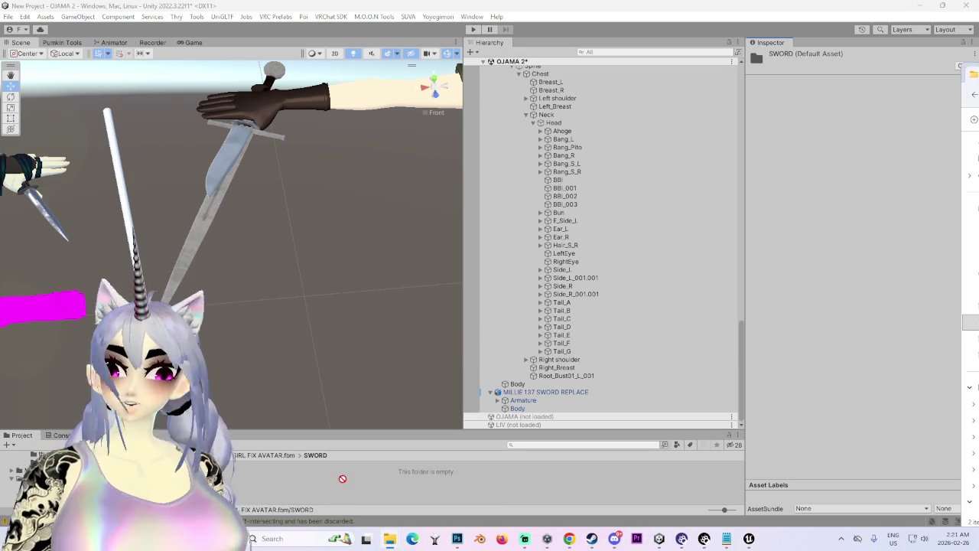
Step: Assign the sword normal texture as T_sword_3_BC's Normal Map and fix its import type
{"action": "left_click", "coordinate": [517, 408]}
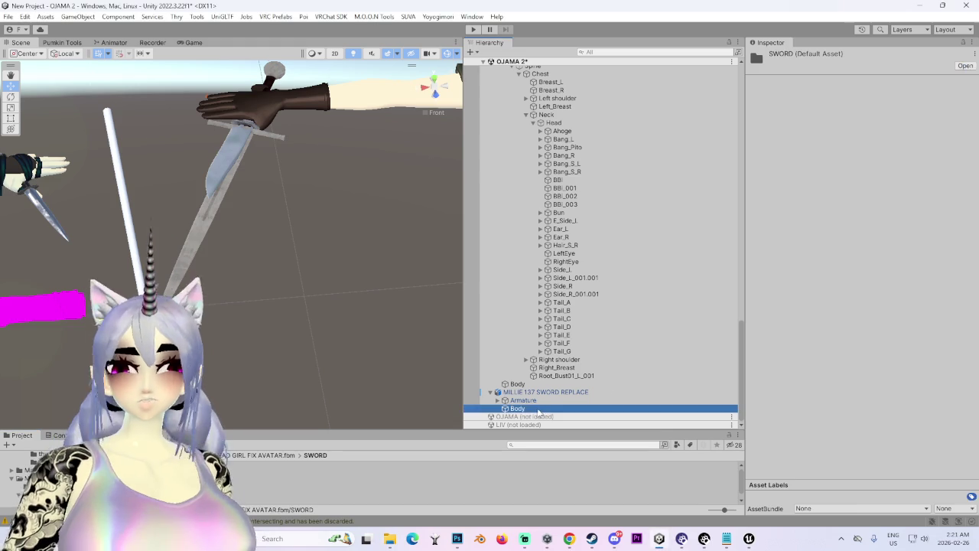
{"action": "scroll", "coordinate": [830, 348], "scroll_direction": "down", "scroll_amount": 3}
{"action": "left_click", "coordinate": [803, 306]}
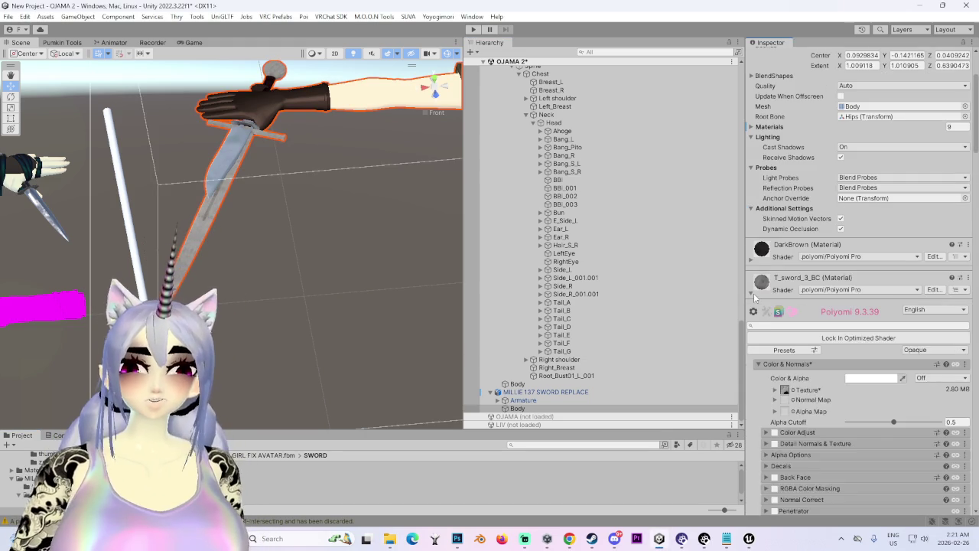
{"action": "scroll", "coordinate": [795, 349], "scroll_direction": "down", "scroll_amount": 3}
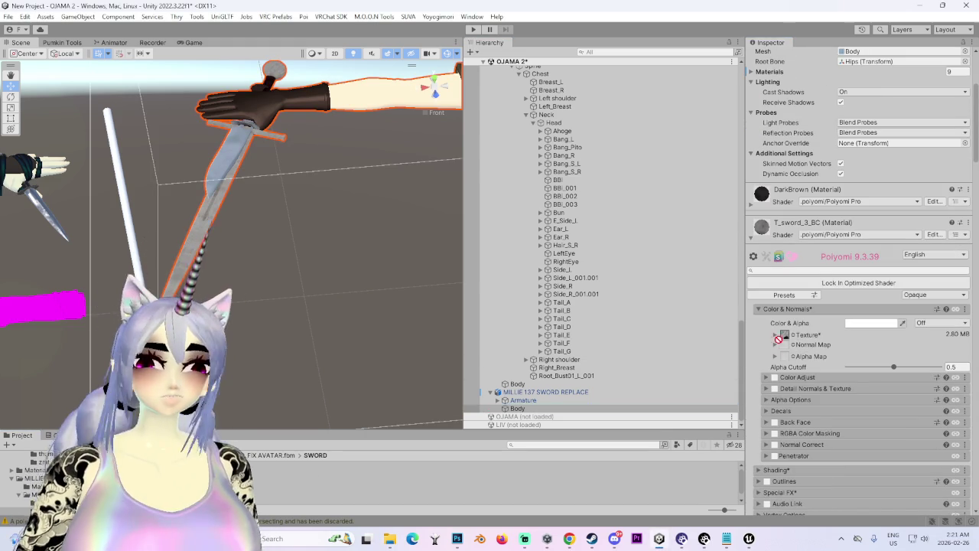
{"action": "left_click_drag", "start_coordinate": [789, 348], "coordinate": [788, 346]}
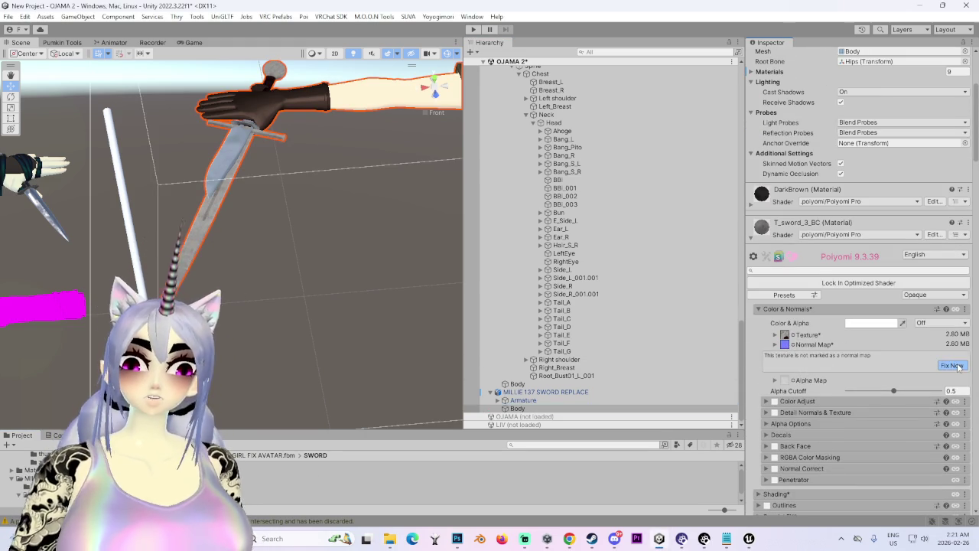
{"action": "left_click", "coordinate": [952, 366]}
{"action": "scroll", "coordinate": [767, 381], "scroll_direction": "down", "scroll_amount": 3}
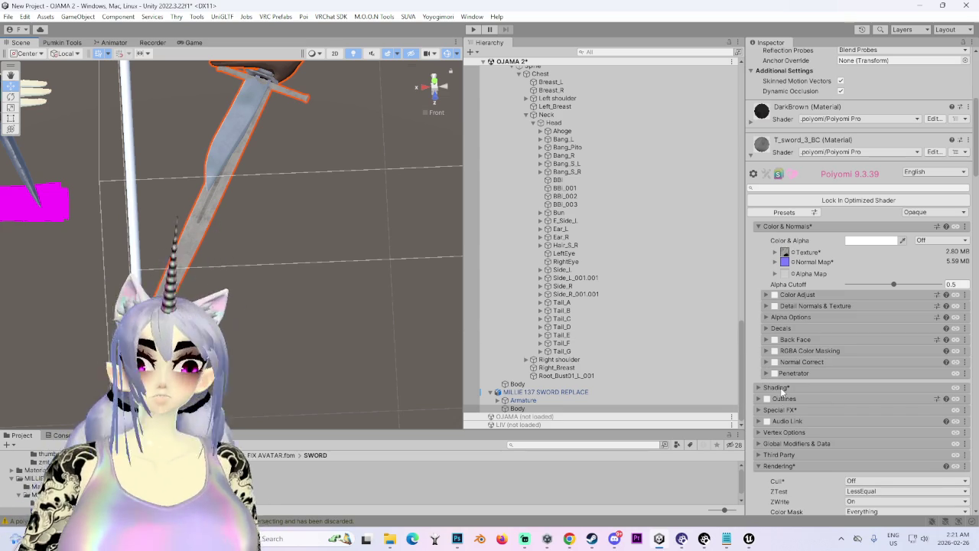
Step: Expand the sword material's shading settings, with a brief adjustment in the Windows volume mixer
{"action": "left_click", "coordinate": [780, 388]}
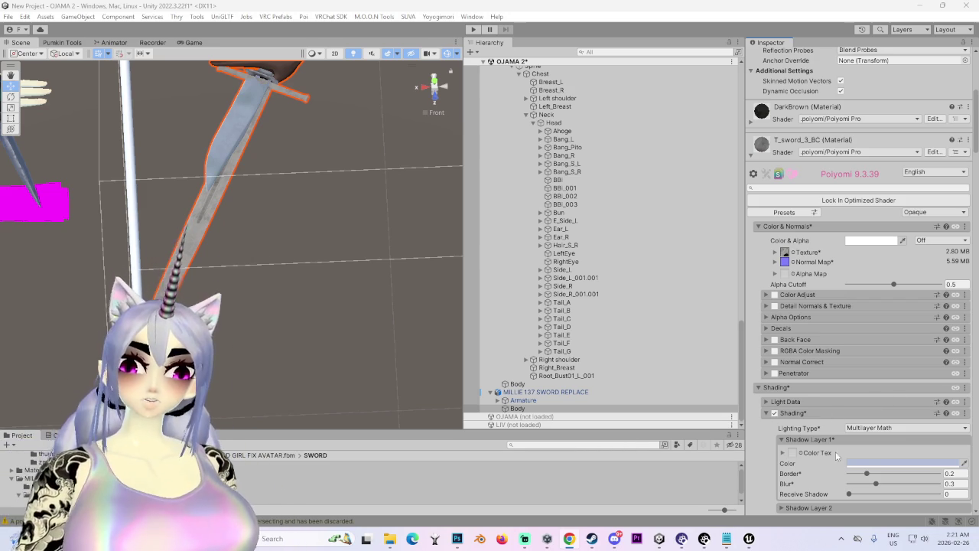
{"action": "right_click", "coordinate": [926, 539]}
{"action": "left_click", "coordinate": [911, 495]}
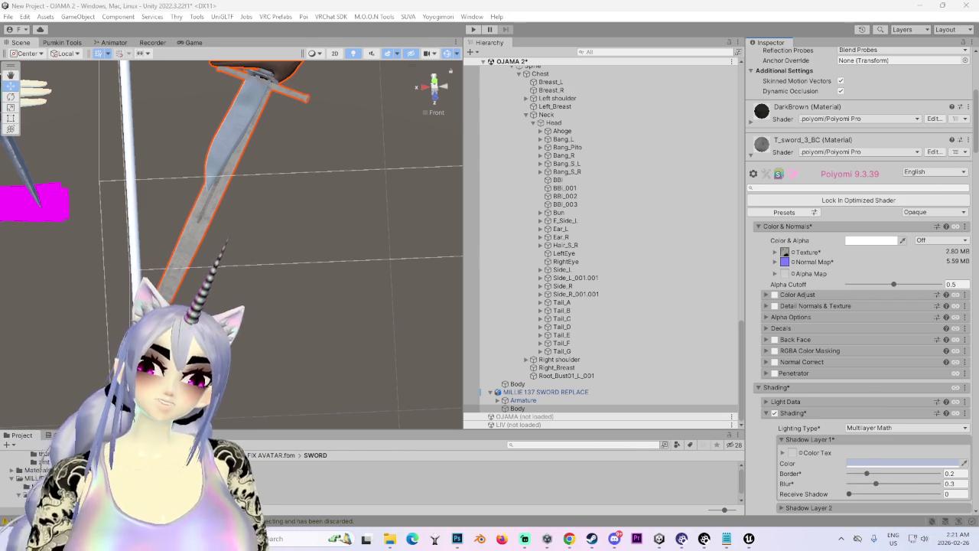
{"action": "scroll", "coordinate": [603, 371], "scroll_direction": "down", "scroll_amount": 5}
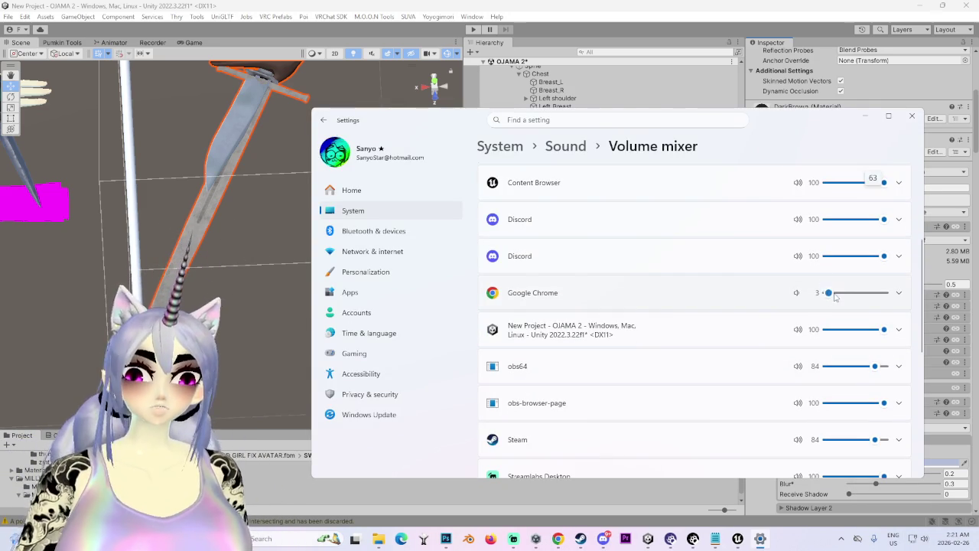
{"action": "left_click", "coordinate": [865, 115]}
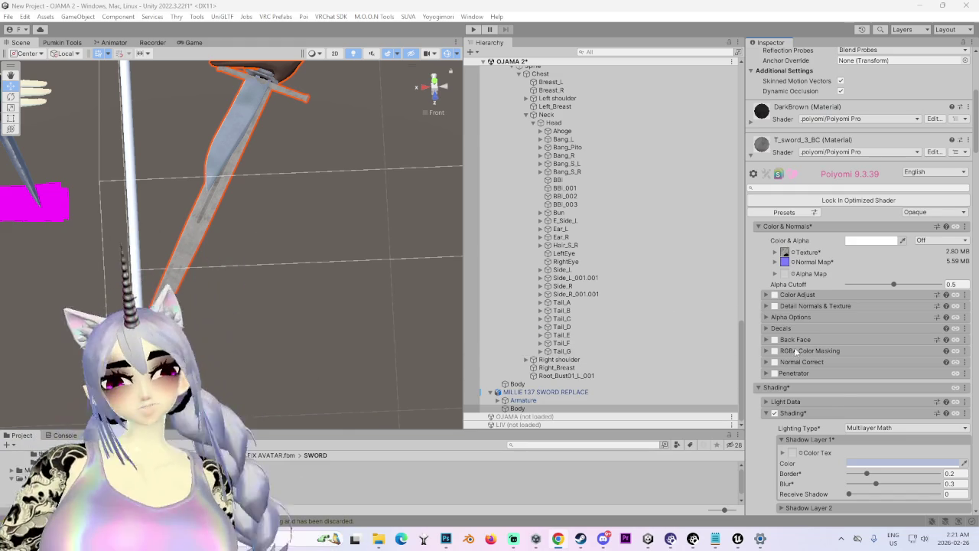
{"action": "scroll", "coordinate": [793, 350], "scroll_direction": "down", "scroll_amount": 10}
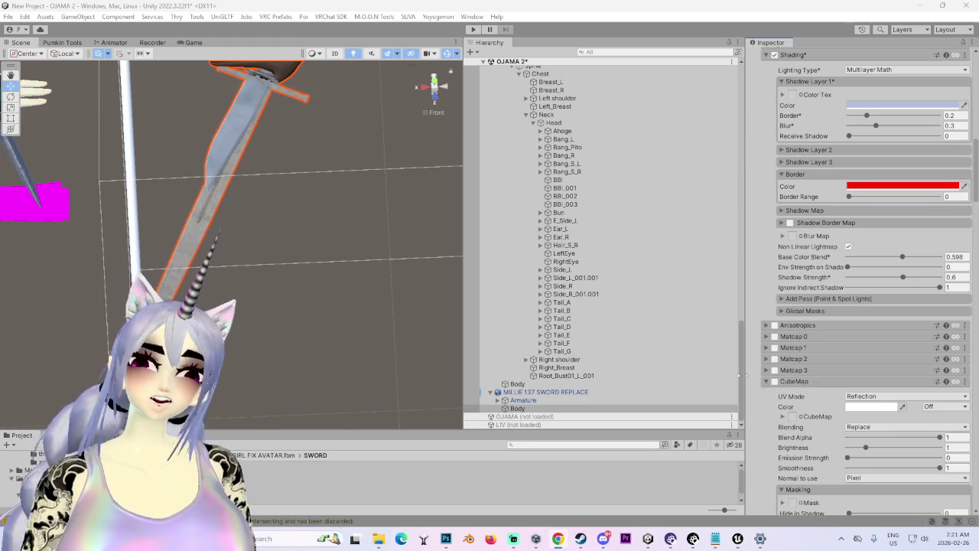
{"action": "scroll", "coordinate": [823, 347], "scroll_direction": "down", "scroll_amount": 10}
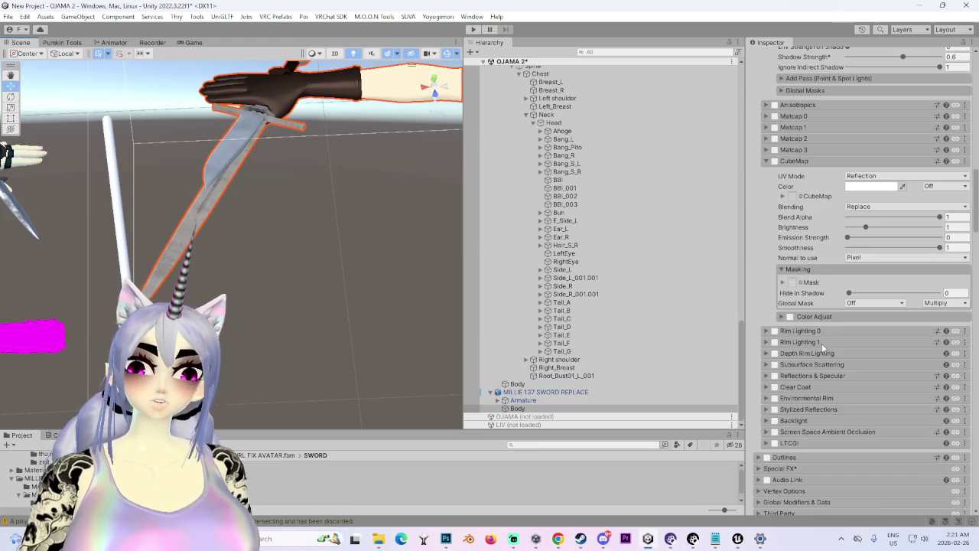
Step: Enable Reflections & Specular and use the AO/roughness/metal texture as a linear packed map
{"action": "left_click", "coordinate": [767, 376]}
{"action": "left_click", "coordinate": [776, 376]}
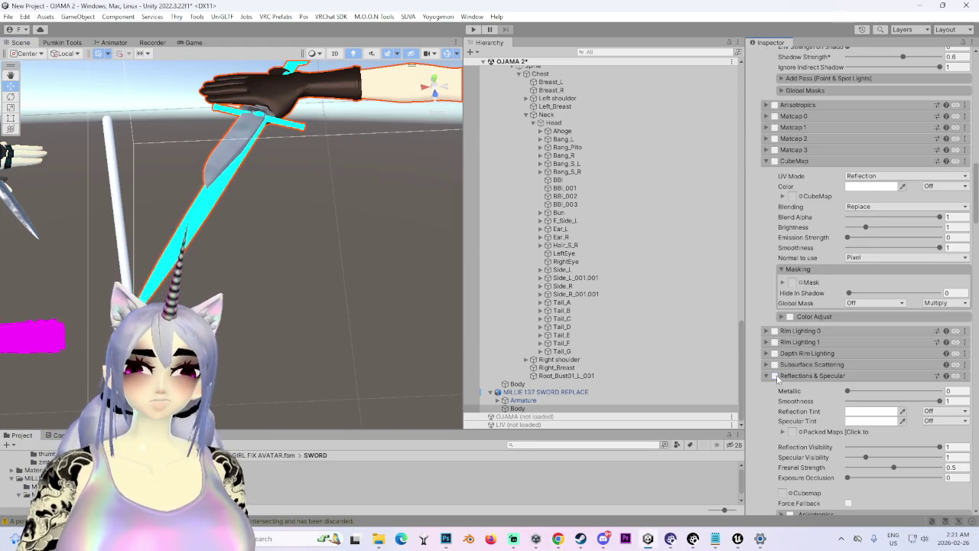
{"action": "left_click", "coordinate": [793, 433]}
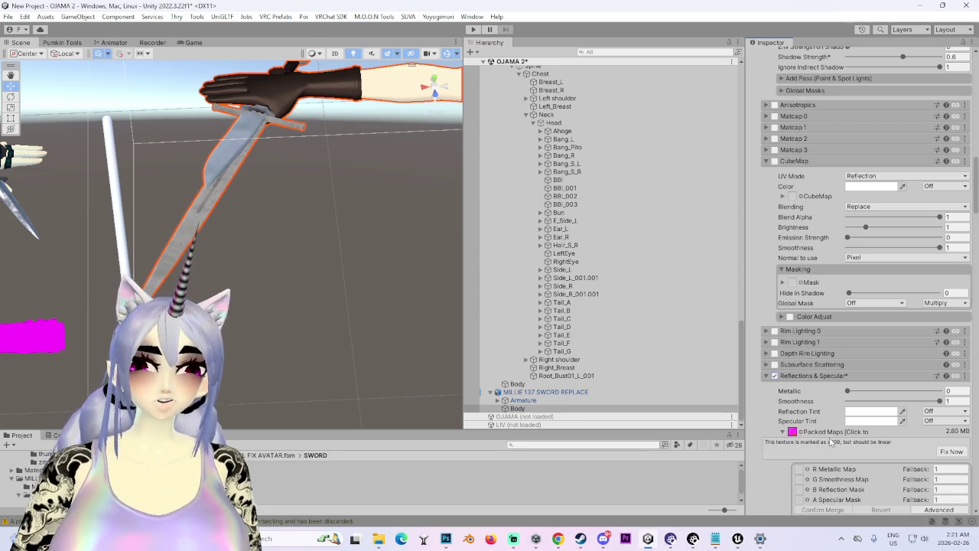
{"action": "left_click", "coordinate": [949, 452]}
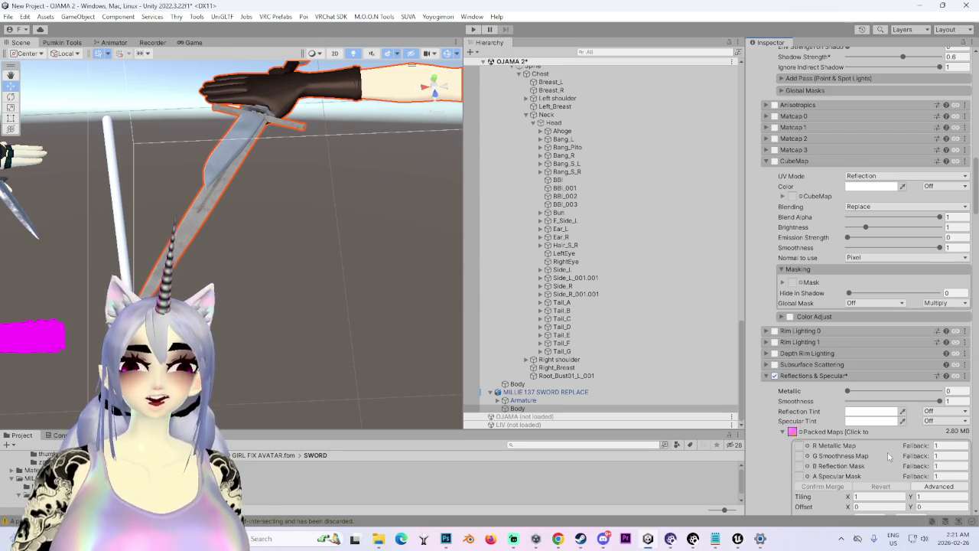
{"action": "scroll", "coordinate": [865, 462], "scroll_direction": "down", "scroll_amount": 1}
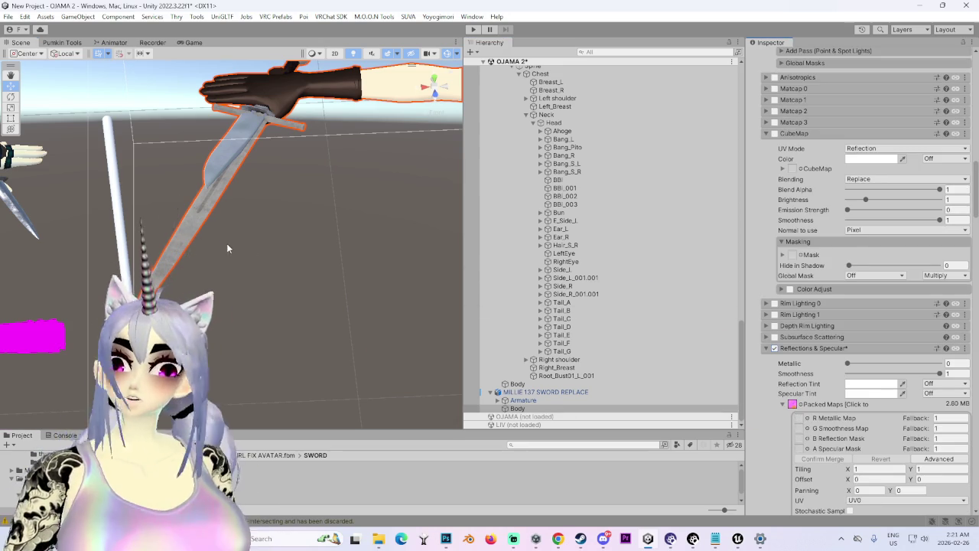
Step: Set the sword material's Metallic and Smoothness to 1
{"action": "left_click_drag", "start_coordinate": [231, 243], "coordinate": [284, 222]}
{"action": "left_click_drag", "start_coordinate": [847, 363], "coordinate": [940, 364]}
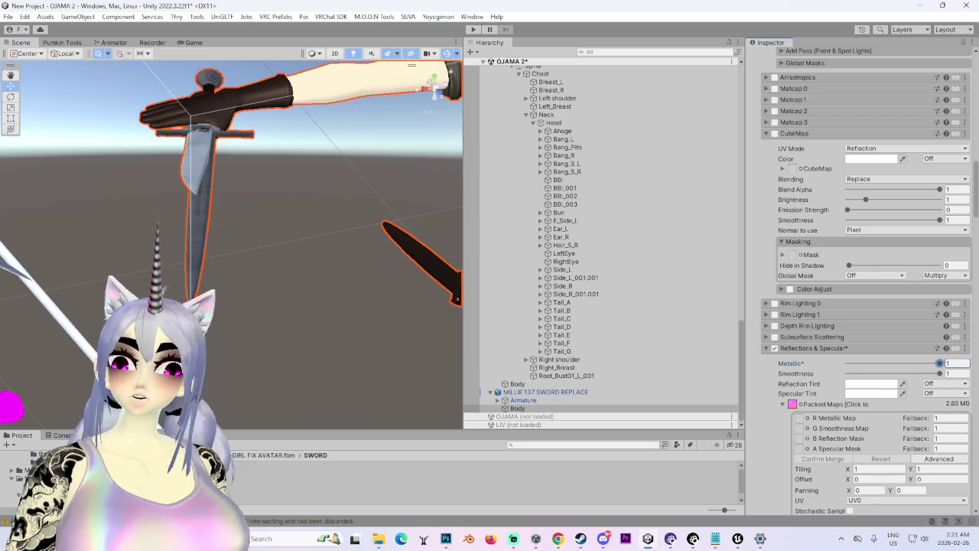
{"action": "mouse_move", "coordinate": [425, 241]}
{"action": "left_mouse_down"}
{"action": "mouse_move", "coordinate": [296, 355]}
{"action": "mouse_move", "coordinate": [228, 254]}
{"action": "mouse_move", "coordinate": [192, 230]}
{"action": "left_mouse_up"}
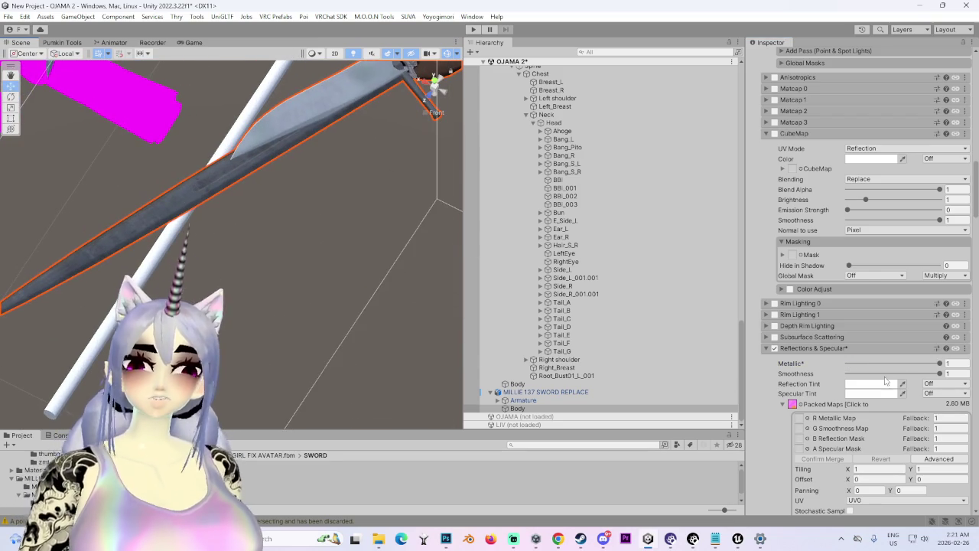
{"action": "left_click", "coordinate": [940, 374]}
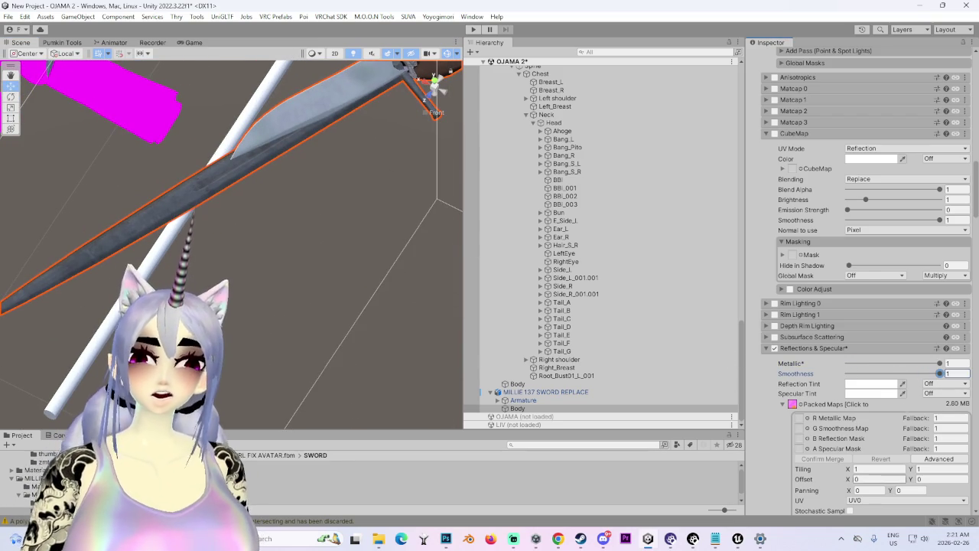
{"action": "scroll", "coordinate": [861, 424], "scroll_direction": "down", "scroll_amount": 2}
{"action": "scroll", "coordinate": [848, 452], "scroll_direction": "down", "scroll_amount": 2}
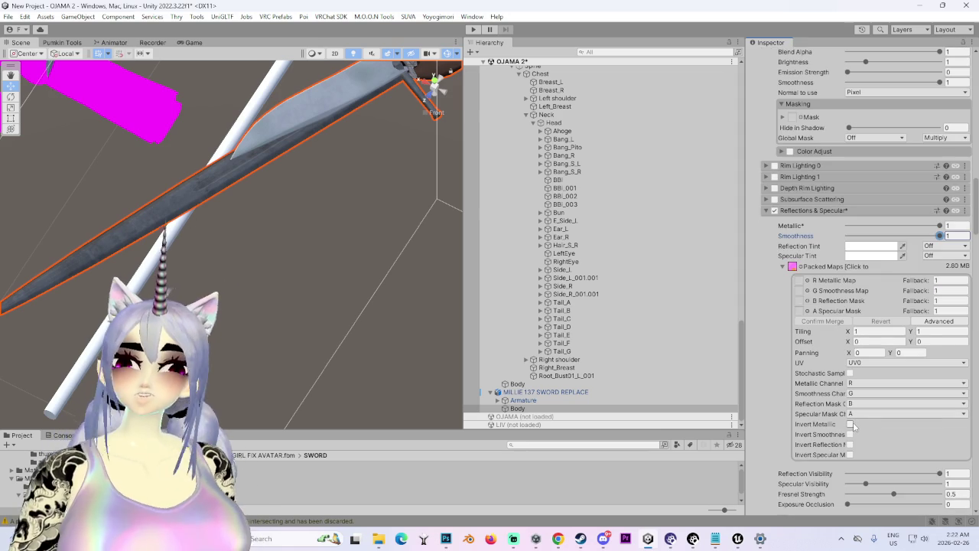
Step: Test inverting smoothness and compare Metallic at 0 against Metallic at 1
{"action": "left_click", "coordinate": [850, 435]}
{"action": "left_click", "coordinate": [849, 435]}
{"action": "mouse_move", "coordinate": [245, 253]}
{"action": "left_mouse_down"}
{"action": "mouse_move", "coordinate": [264, 309]}
{"action": "mouse_move", "coordinate": [280, 266]}
{"action": "mouse_move", "coordinate": [317, 252]}
{"action": "left_mouse_up"}
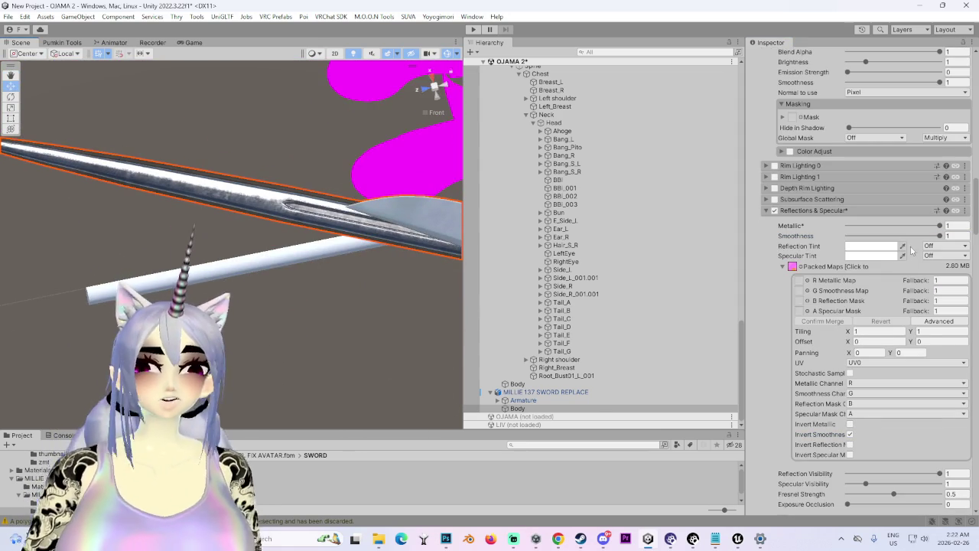
{"action": "mouse_move", "coordinate": [345, 229]}
{"action": "left_mouse_down"}
{"action": "mouse_move", "coordinate": [377, 210]}
{"action": "mouse_move", "coordinate": [258, 291]}
{"action": "mouse_move", "coordinate": [262, 221]}
{"action": "mouse_move", "coordinate": [306, 316]}
{"action": "mouse_move", "coordinate": [289, 357]}
{"action": "left_mouse_up"}
{"action": "mouse_move", "coordinate": [941, 225]}
{"action": "left_mouse_down"}
{"action": "mouse_move", "coordinate": [691, 214]}
{"action": "mouse_move", "coordinate": [945, 224]}
{"action": "left_mouse_up"}
{"action": "mouse_move", "coordinate": [367, 275]}
{"action": "left_mouse_down"}
{"action": "mouse_move", "coordinate": [112, 257]}
{"action": "mouse_move", "coordinate": [179, 267]}
{"action": "left_mouse_up"}
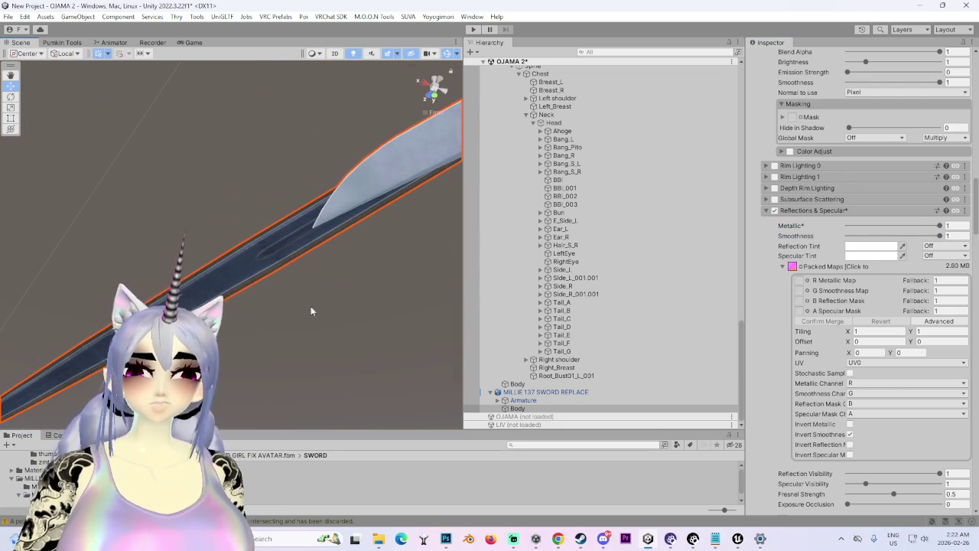
{"action": "mouse_move", "coordinate": [228, 278]}
{"action": "left_mouse_down"}
{"action": "mouse_move", "coordinate": [323, 291]}
{"action": "mouse_move", "coordinate": [300, 244]}
{"action": "mouse_move", "coordinate": [316, 205]}
{"action": "mouse_move", "coordinate": [302, 166]}
{"action": "left_mouse_up"}
Step: Trial inverting the specular mask, the metallic channel and the reflection mask
{"action": "left_click", "coordinate": [850, 456]}
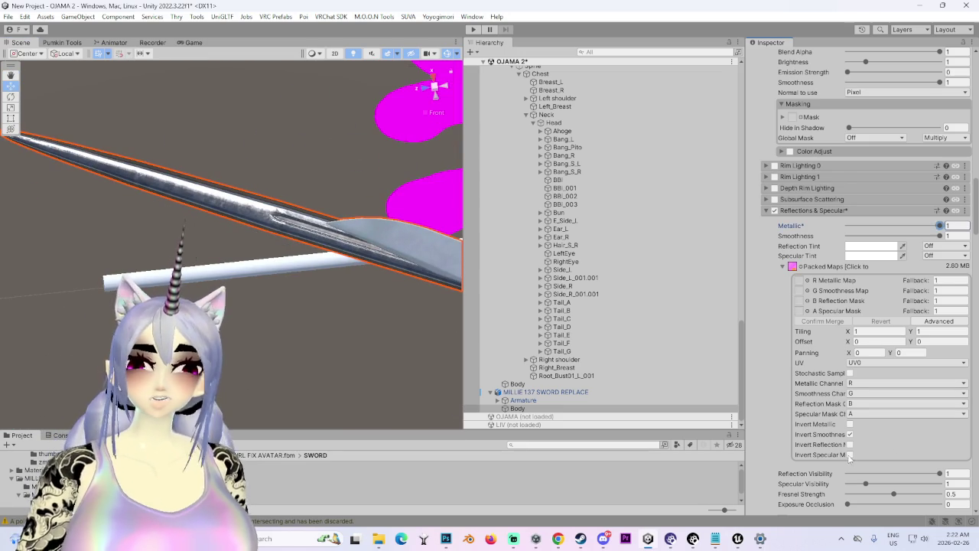
{"action": "left_click", "coordinate": [850, 456]}
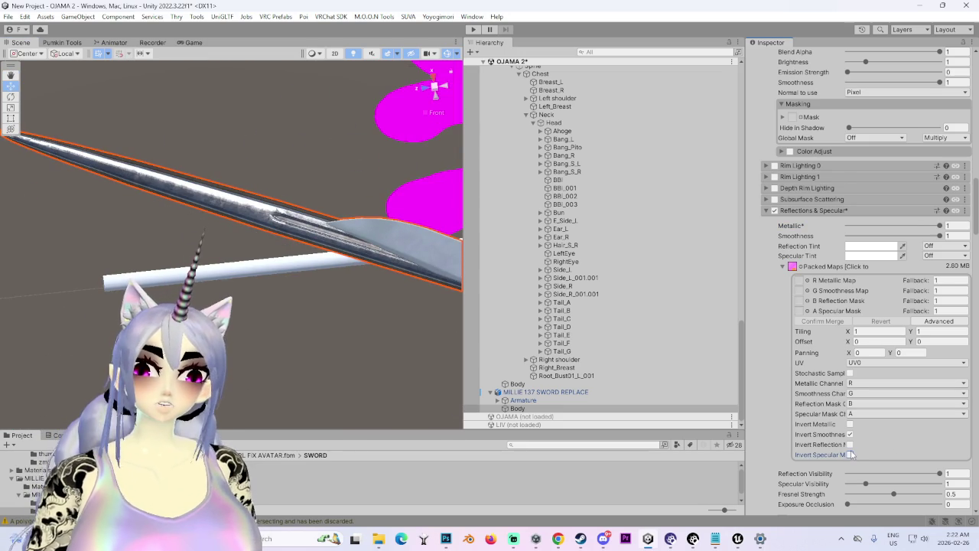
{"action": "left_click", "coordinate": [850, 455]}
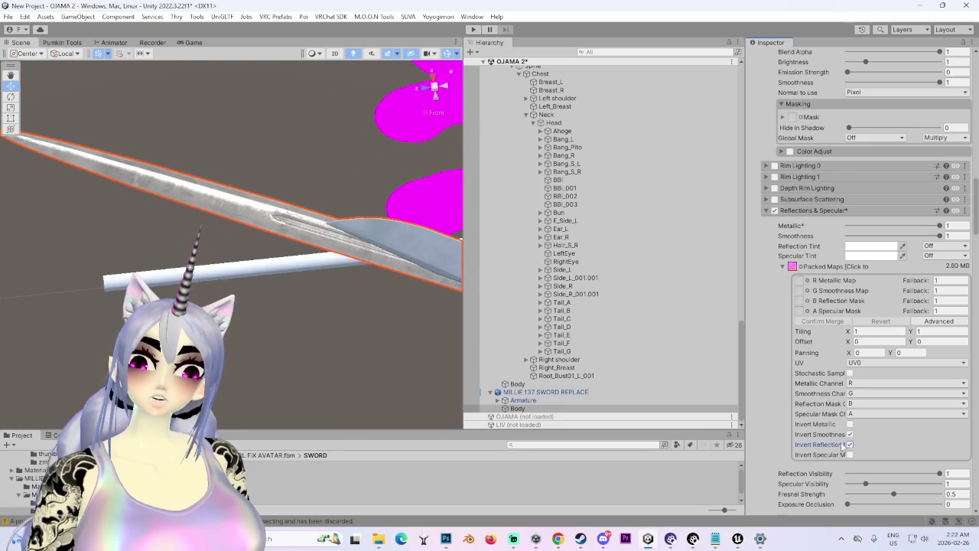
{"action": "left_click", "coordinate": [850, 454]}
{"action": "left_click", "coordinate": [850, 424]}
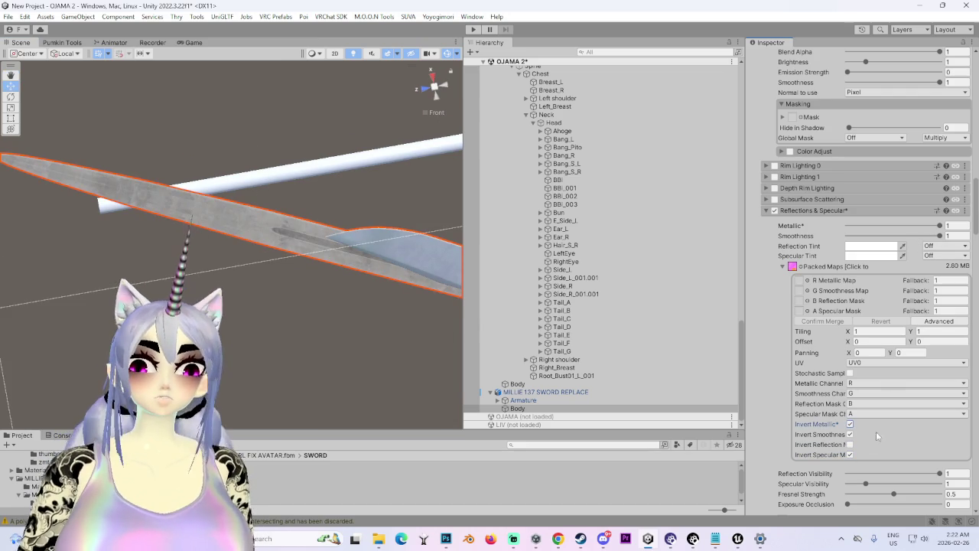
{"action": "left_click", "coordinate": [850, 424]}
{"action": "left_click", "coordinate": [850, 445]}
Step: Turn off the specular and smoothness inversions, leaving every invert unchecked
{"action": "left_click_drag", "start_coordinate": [359, 252], "coordinate": [603, 387]}
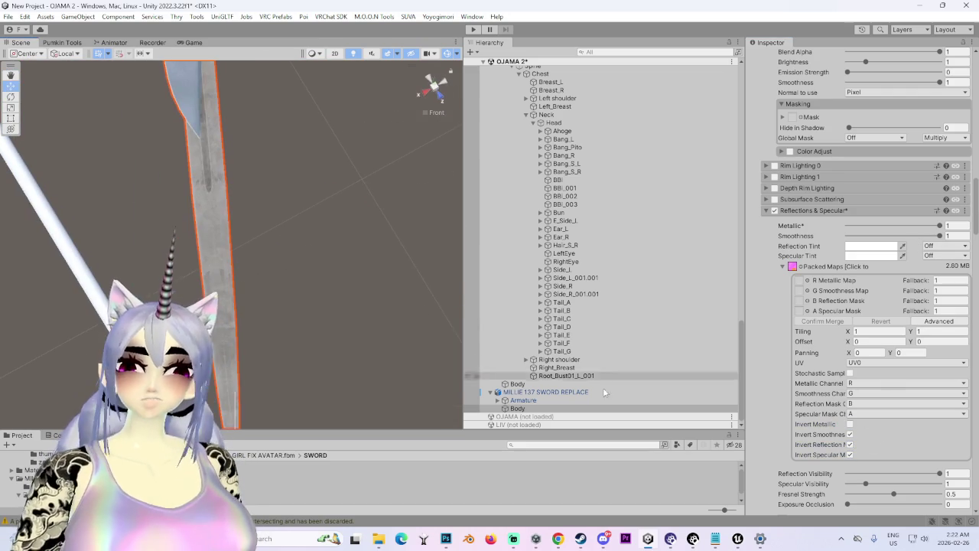
{"action": "mouse_move", "coordinate": [252, 368]}
{"action": "left_mouse_down", "text": "alt"}
{"action": "mouse_move", "coordinate": [284, 408]}
{"action": "mouse_move", "coordinate": [352, 337]}
{"action": "left_mouse_up", "text": "alt"}
{"action": "left_click", "coordinate": [850, 455]}
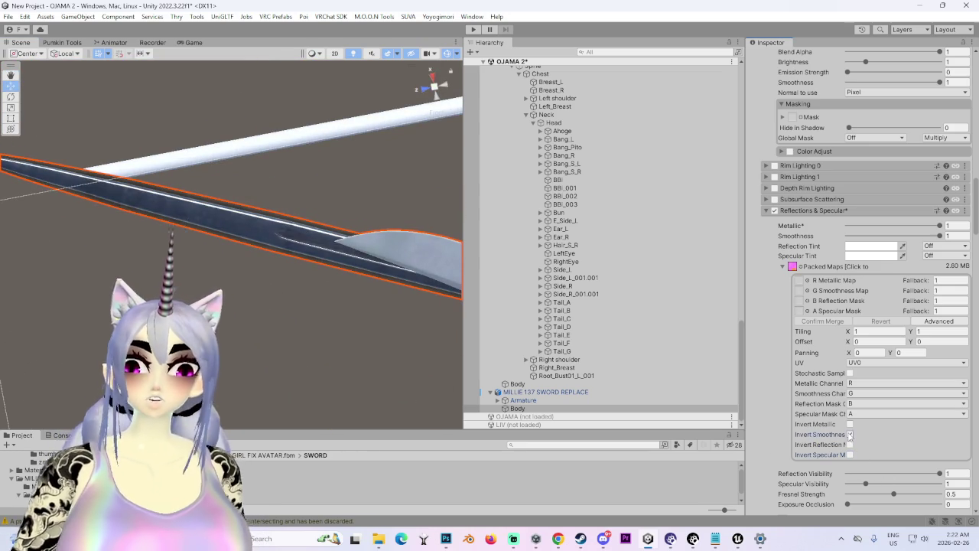
{"action": "left_click", "coordinate": [850, 435]}
{"action": "mouse_move", "coordinate": [310, 378]}
{"action": "left_mouse_down", "text": "alt"}
{"action": "mouse_move", "coordinate": [328, 179]}
{"action": "mouse_move", "coordinate": [312, 299]}
{"action": "mouse_move", "coordinate": [54, 219]}
{"action": "mouse_move", "coordinate": [221, 220]}
{"action": "mouse_move", "coordinate": [262, 134]}
{"action": "mouse_move", "coordinate": [274, 385]}
{"action": "mouse_move", "coordinate": [248, 367]}
{"action": "mouse_move", "coordinate": [428, 352]}
{"action": "left_mouse_up", "text": "alt"}
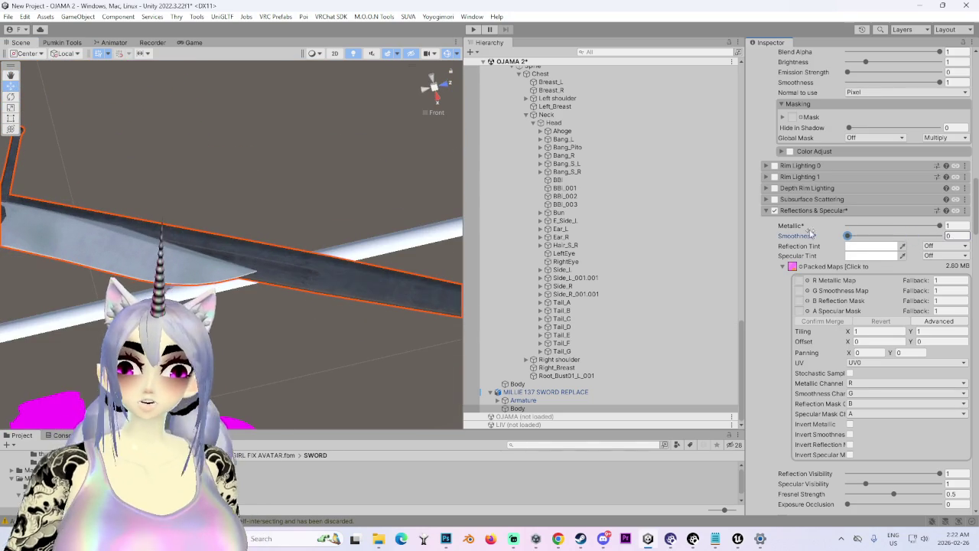
{"action": "mouse_move", "coordinate": [329, 183]}
{"action": "left_mouse_down", "text": "alt"}
{"action": "mouse_move", "coordinate": [348, 144]}
{"action": "mouse_move", "coordinate": [285, 231]}
{"action": "mouse_move", "coordinate": [345, 226]}
{"action": "mouse_move", "coordinate": [226, 277]}
{"action": "mouse_move", "coordinate": [195, 250]}
{"action": "mouse_move", "coordinate": [336, 283]}
{"action": "mouse_move", "coordinate": [351, 208]}
{"action": "mouse_move", "coordinate": [222, 280]}
{"action": "mouse_move", "coordinate": [261, 295]}
{"action": "left_mouse_up", "text": "alt"}
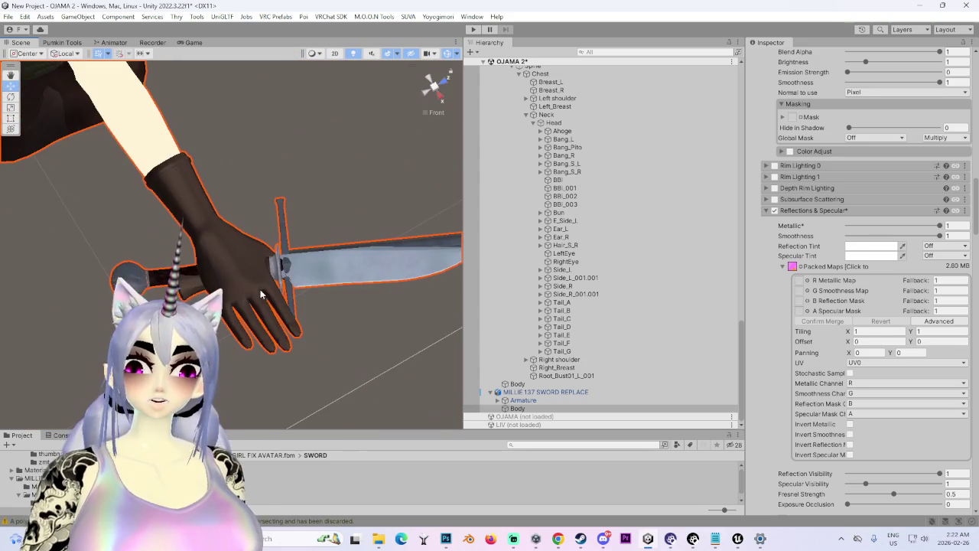
Step: Open the BOWIE folder and select the Body mesh of MILLIE 137 SWORD REPLACE
{"action": "double_click", "coordinate": [237, 475]}
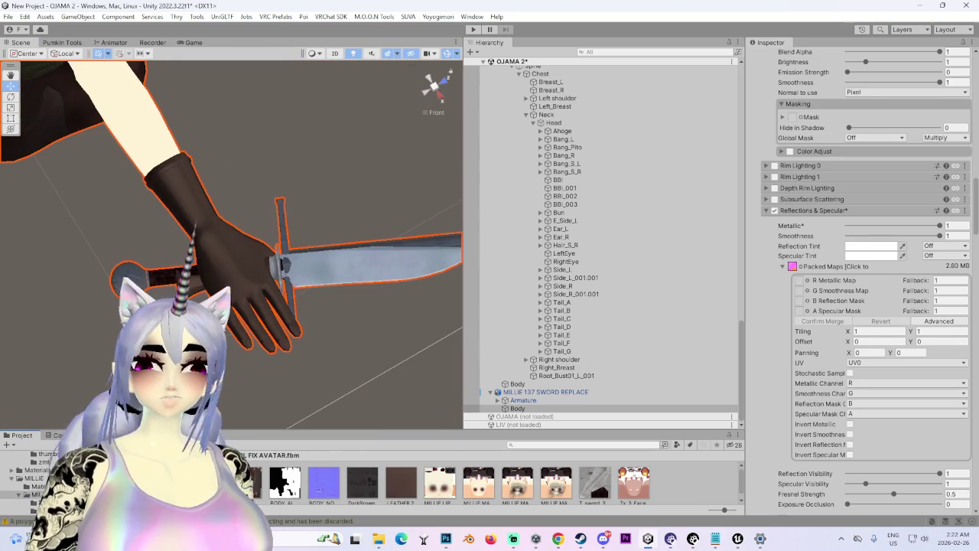
{"action": "left_click", "coordinate": [293, 256]}
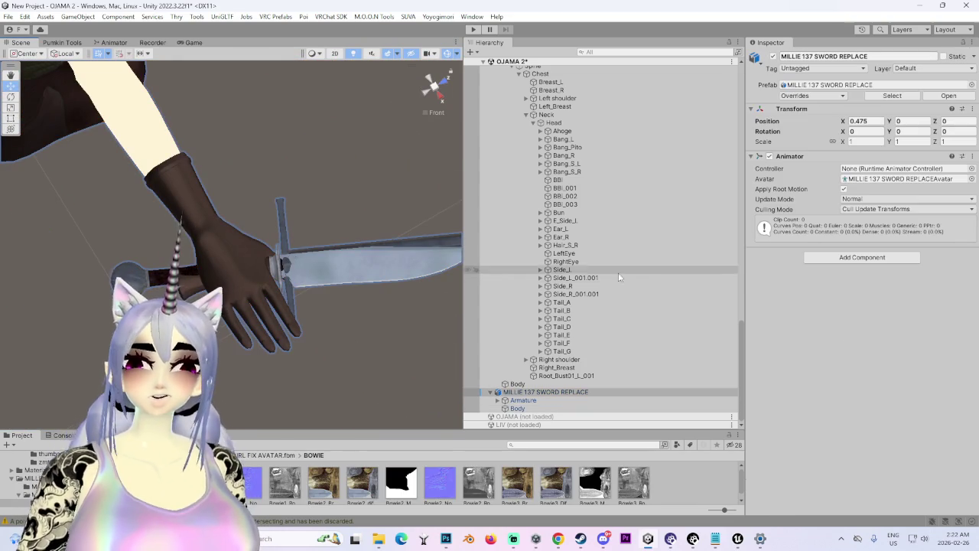
{"action": "left_click", "coordinate": [518, 407]}
{"action": "scroll", "coordinate": [826, 398], "scroll_direction": "down", "scroll_amount": 2}
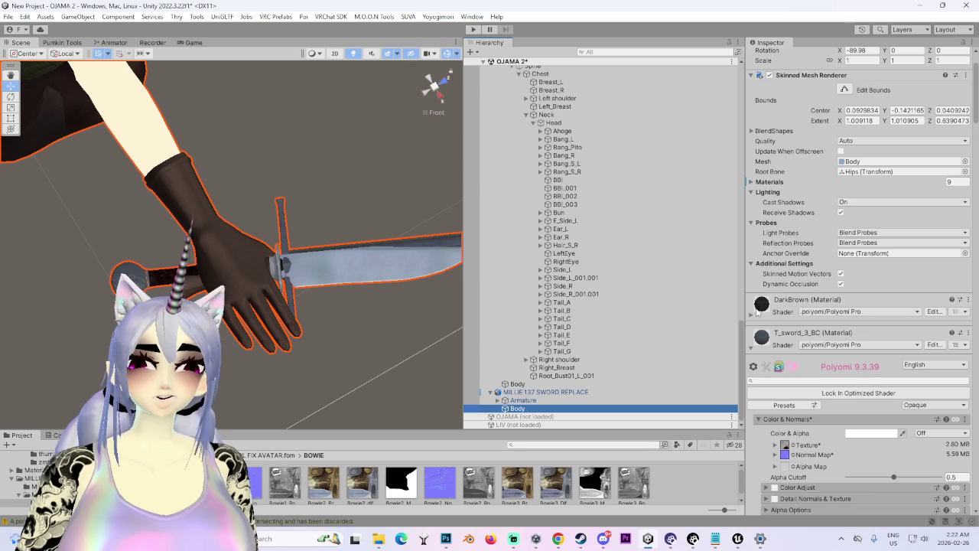
{"action": "scroll", "coordinate": [754, 359], "scroll_direction": "down", "scroll_amount": 12}
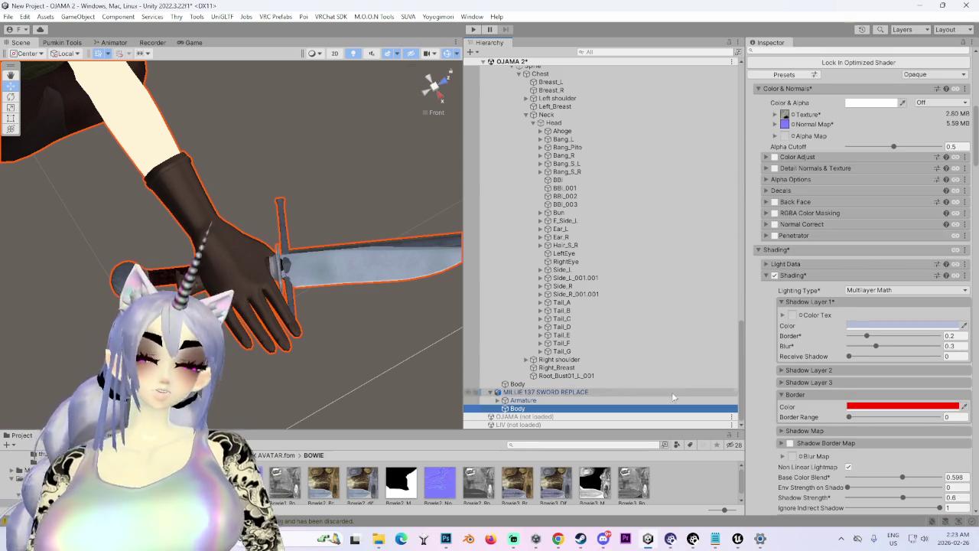
{"action": "scroll", "coordinate": [850, 423], "scroll_direction": "down", "scroll_amount": 20}
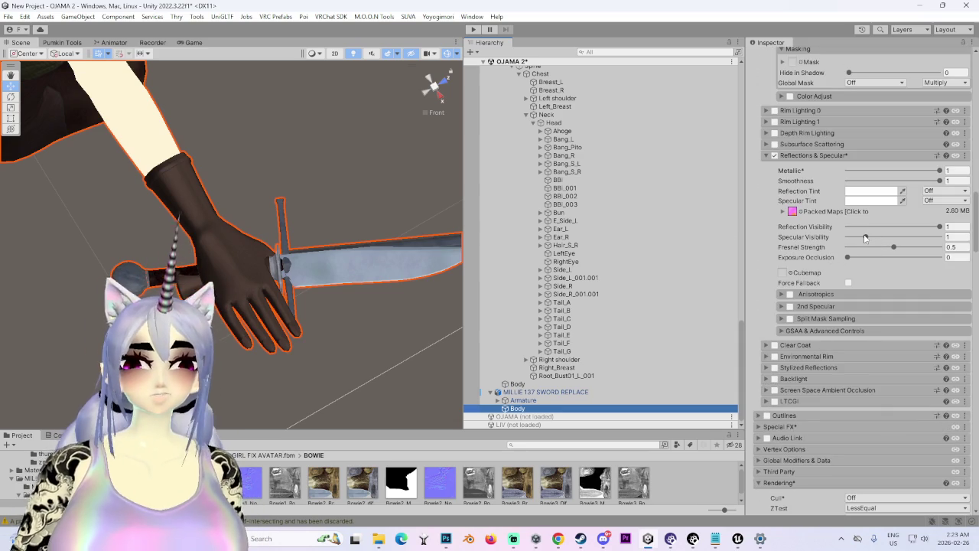
Step: Test a higher Specular Visibility, then undo it back to 1
{"action": "mouse_move", "coordinate": [229, 215]}
{"action": "left_mouse_down"}
{"action": "mouse_move", "coordinate": [250, 222]}
{"action": "mouse_move", "coordinate": [271, 306]}
{"action": "left_mouse_up"}
{"action": "left_click_drag", "start_coordinate": [884, 239], "coordinate": [946, 239]}
{"action": "mouse_move", "coordinate": [336, 230]}
{"action": "left_mouse_down"}
{"action": "mouse_move", "coordinate": [347, 224]}
{"action": "mouse_move", "coordinate": [198, 302]}
{"action": "mouse_move", "coordinate": [230, 125]}
{"action": "mouse_move", "coordinate": [328, 221]}
{"action": "mouse_move", "coordinate": [376, 201]}
{"action": "mouse_move", "coordinate": [239, 279]}
{"action": "mouse_move", "coordinate": [253, 216]}
{"action": "left_mouse_up"}
{"action": "key", "text": "ctrl+z"}
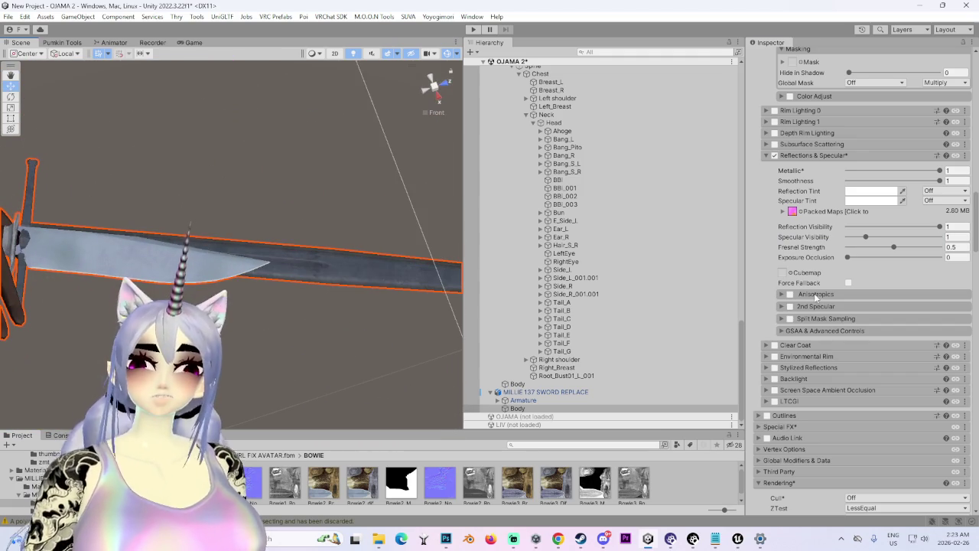
Step: Inspect the packed texture's import settings and reselect the sword's Body mesh
{"action": "left_click", "coordinate": [792, 212]}
{"action": "double_click", "coordinate": [793, 211]}
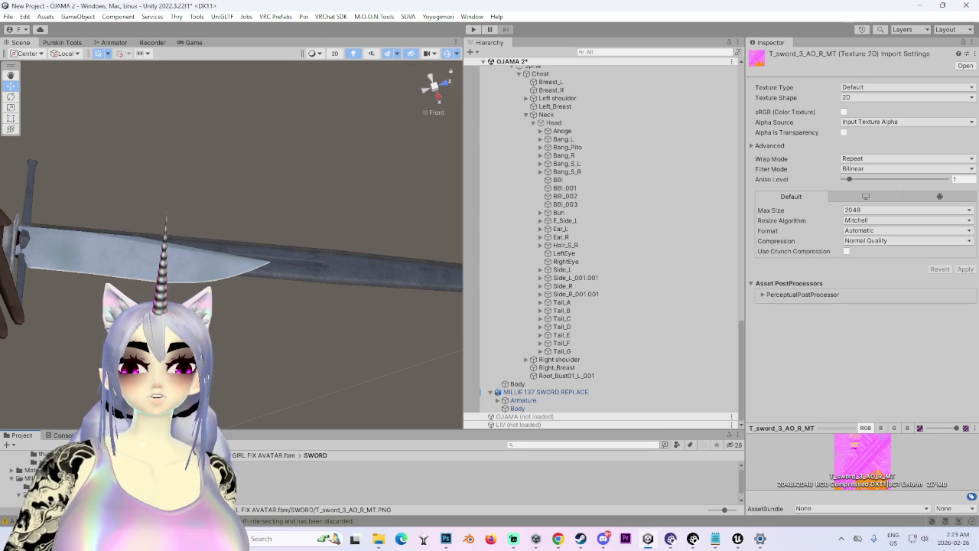
{"action": "double_click", "coordinate": [517, 408]}
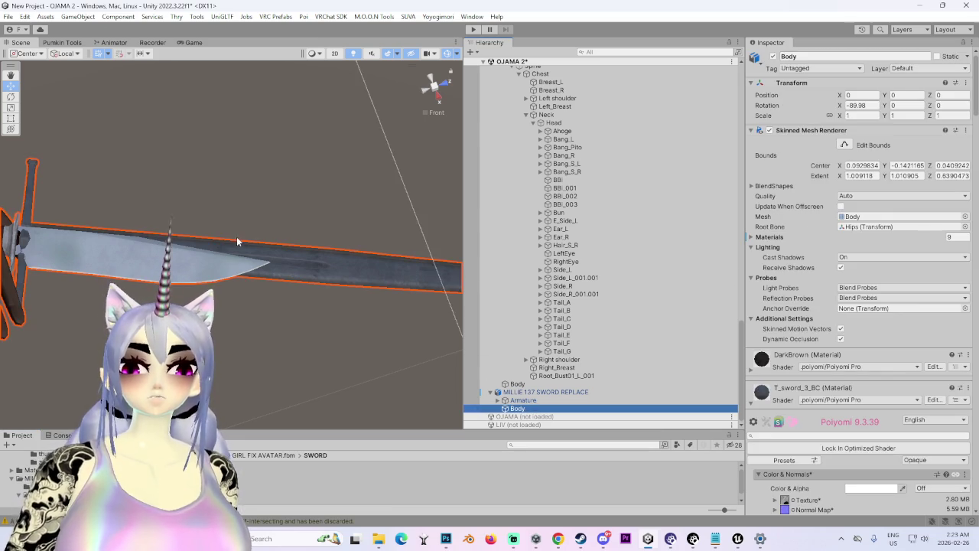
{"action": "scroll", "coordinate": [811, 392], "scroll_direction": "down", "scroll_amount": 10}
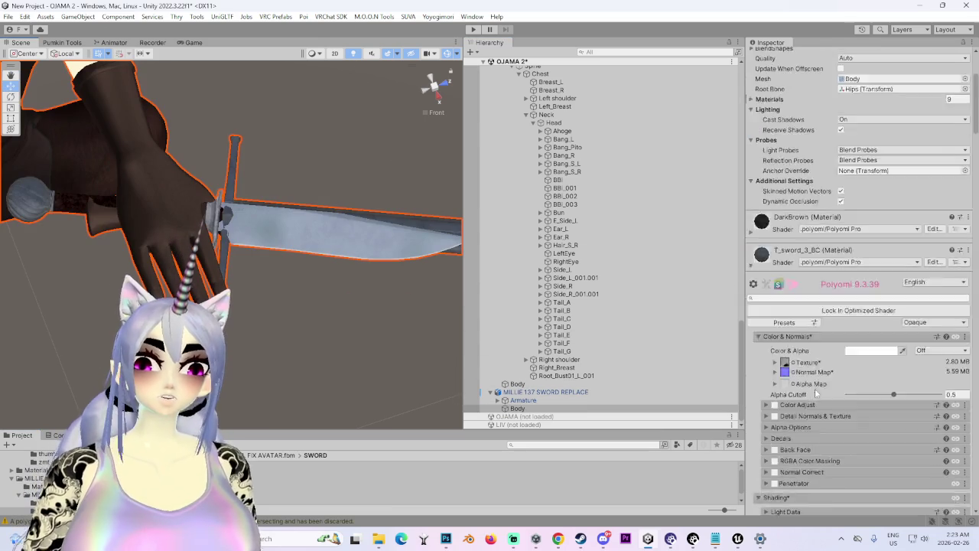
{"action": "scroll", "coordinate": [809, 396], "scroll_direction": "down", "scroll_amount": 15}
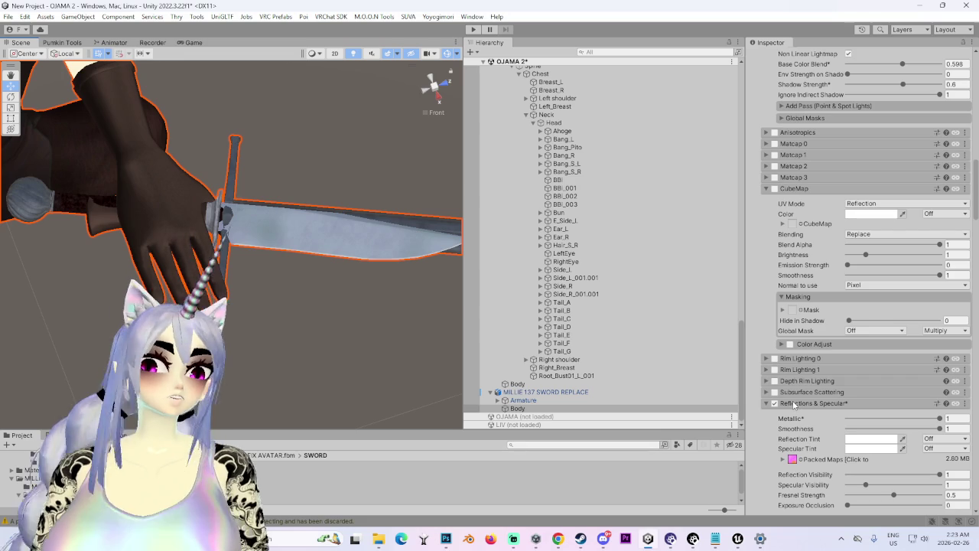
{"action": "scroll", "coordinate": [795, 404], "scroll_direction": "down", "scroll_amount": 4}
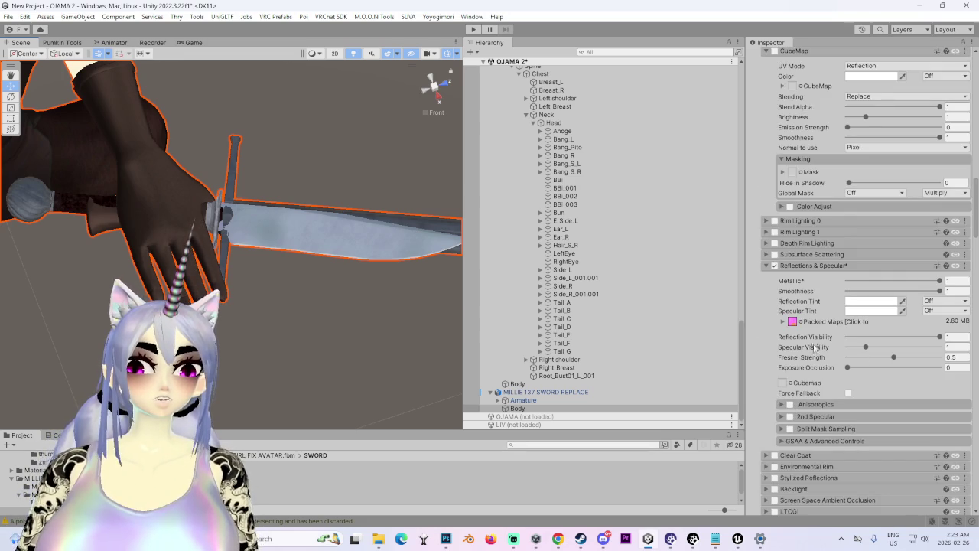
Step: Assign a texture to the R Metallic Map and confirm merging it into the packed texture
{"action": "left_click", "coordinate": [791, 322]}
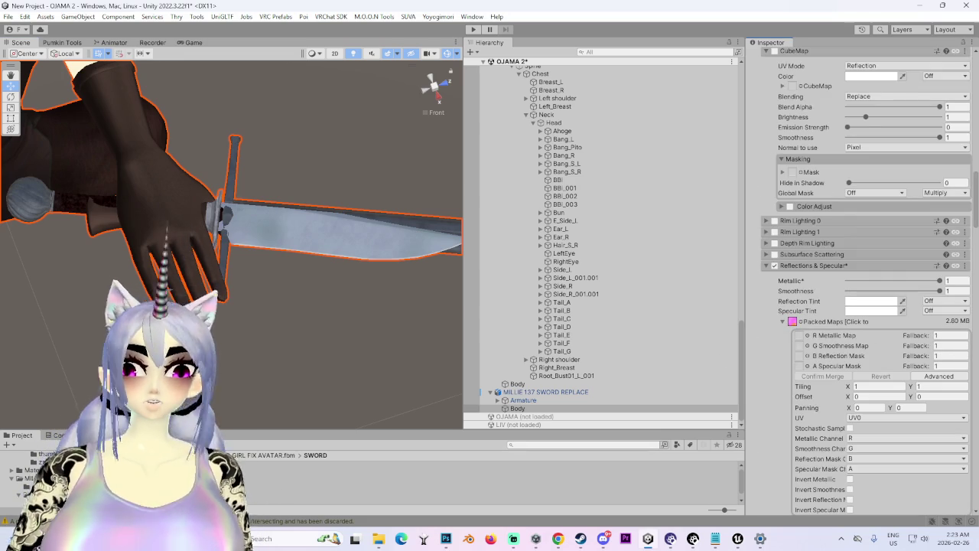
{"action": "left_click_drag", "start_coordinate": [804, 354], "coordinate": [798, 336]}
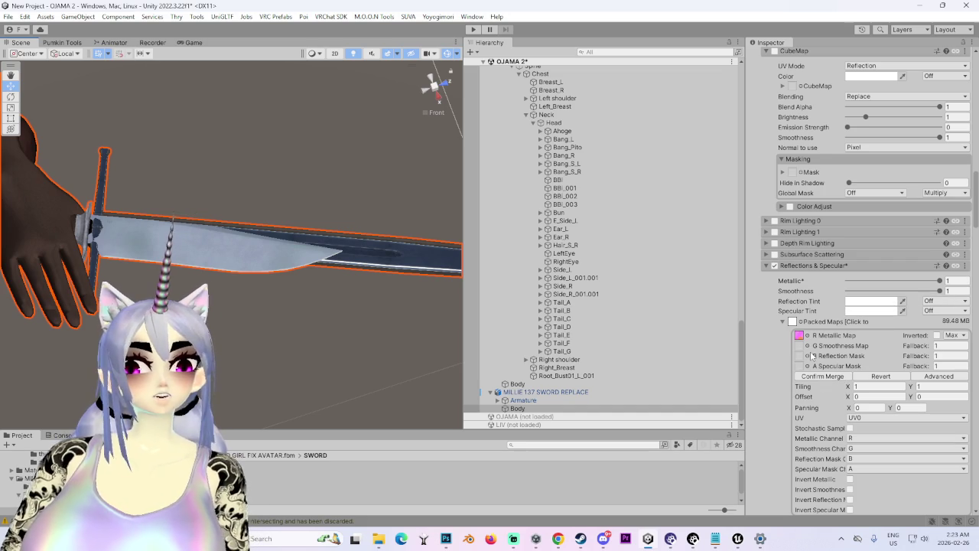
{"action": "left_click", "coordinate": [823, 377]}
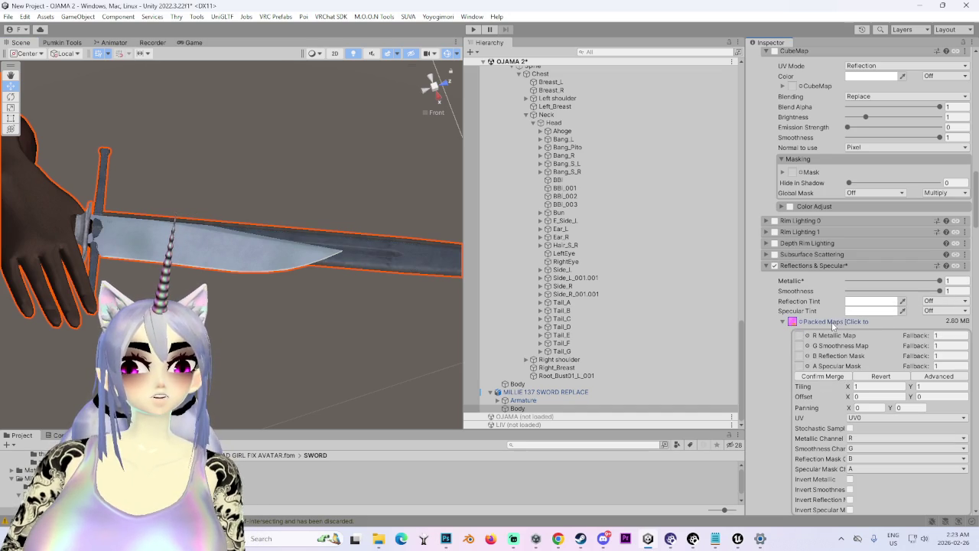
{"action": "scroll", "coordinate": [864, 325], "scroll_direction": "down", "scroll_amount": 5}
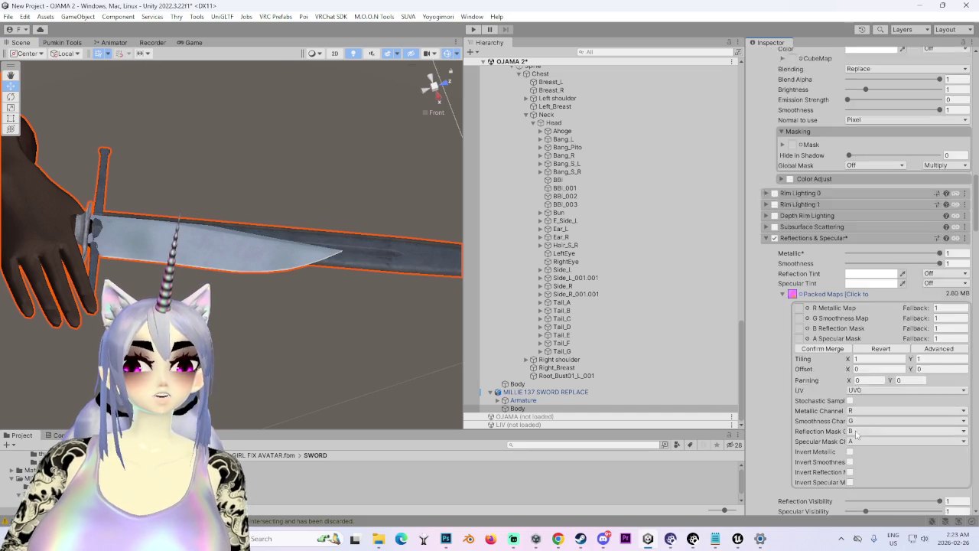
{"action": "mouse_move", "coordinate": [345, 329]}
{"action": "left_mouse_down"}
{"action": "mouse_move", "coordinate": [291, 459]}
{"action": "mouse_move", "coordinate": [255, 514]}
{"action": "mouse_move", "coordinate": [219, 139]}
{"action": "mouse_move", "coordinate": [618, 363]}
{"action": "left_mouse_up"}
{"action": "scroll", "coordinate": [825, 423], "scroll_direction": "down", "scroll_amount": 10}
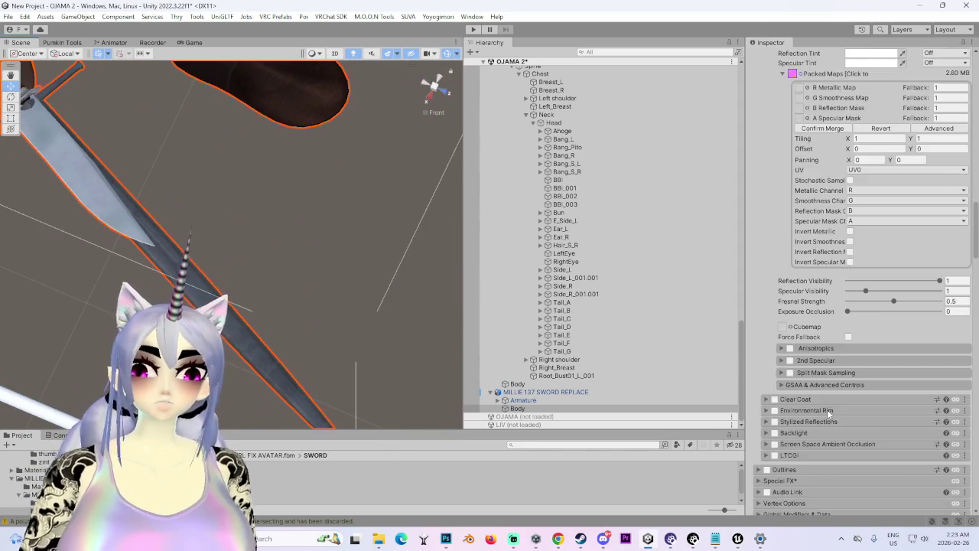
{"action": "scroll", "coordinate": [825, 423], "scroll_direction": "down", "scroll_amount": 10}
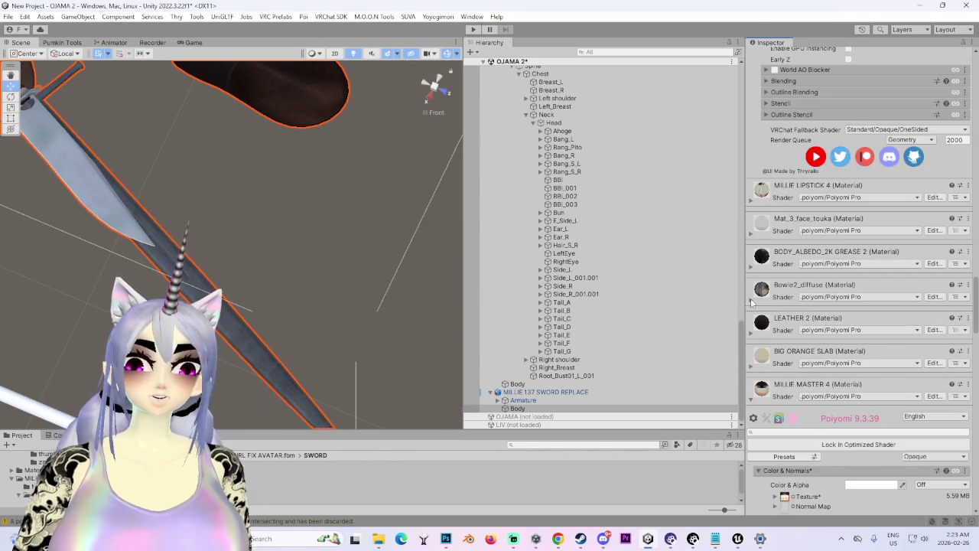
Step: Expand the Bowie2_diffuse material and inspect the normal-map texture's import settings
{"action": "left_click", "coordinate": [750, 304]}
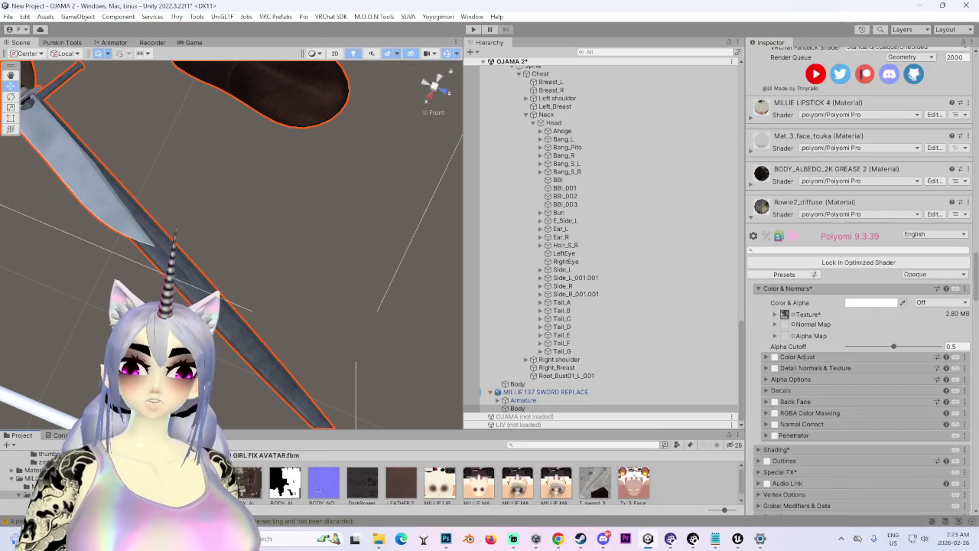
{"action": "left_click", "coordinate": [518, 408]}
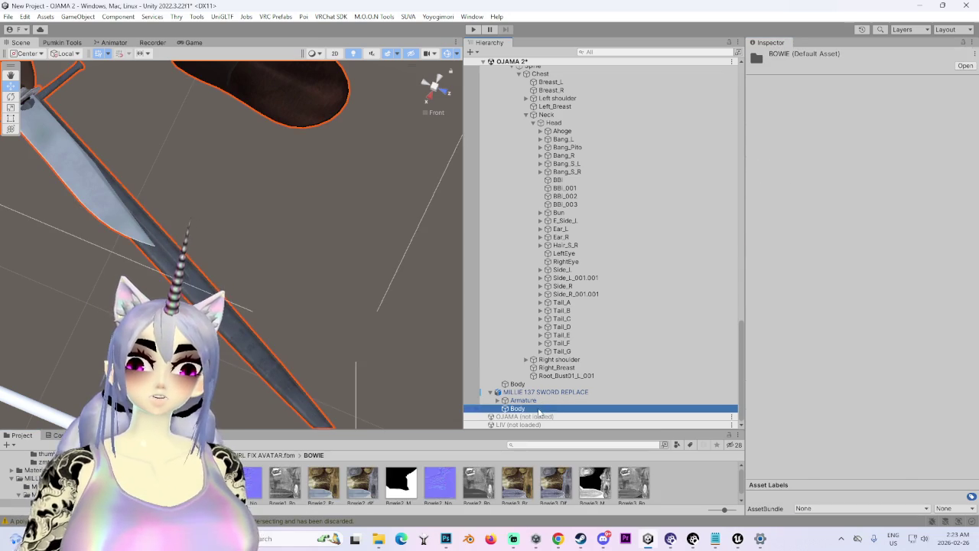
{"action": "scroll", "coordinate": [834, 417], "scroll_direction": "down", "scroll_amount": 5}
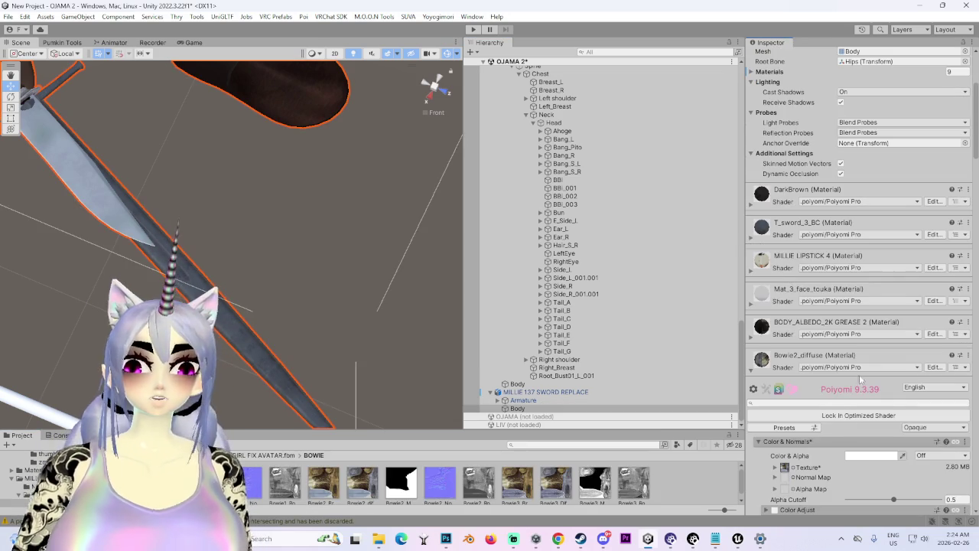
{"action": "scroll", "coordinate": [775, 402], "scroll_direction": "down", "scroll_amount": 2}
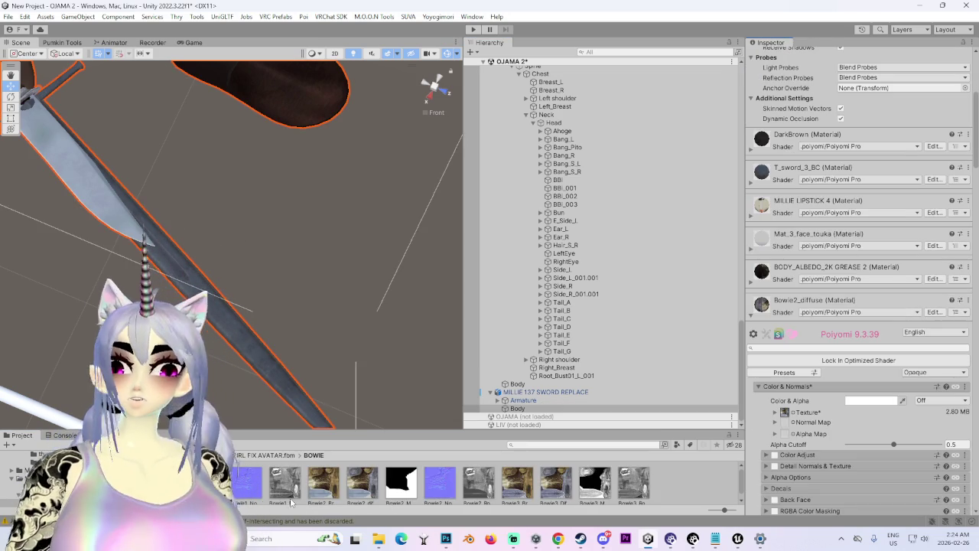
{"action": "scroll", "coordinate": [451, 491], "scroll_direction": "down", "scroll_amount": 1}
{"action": "left_click", "coordinate": [250, 480]}
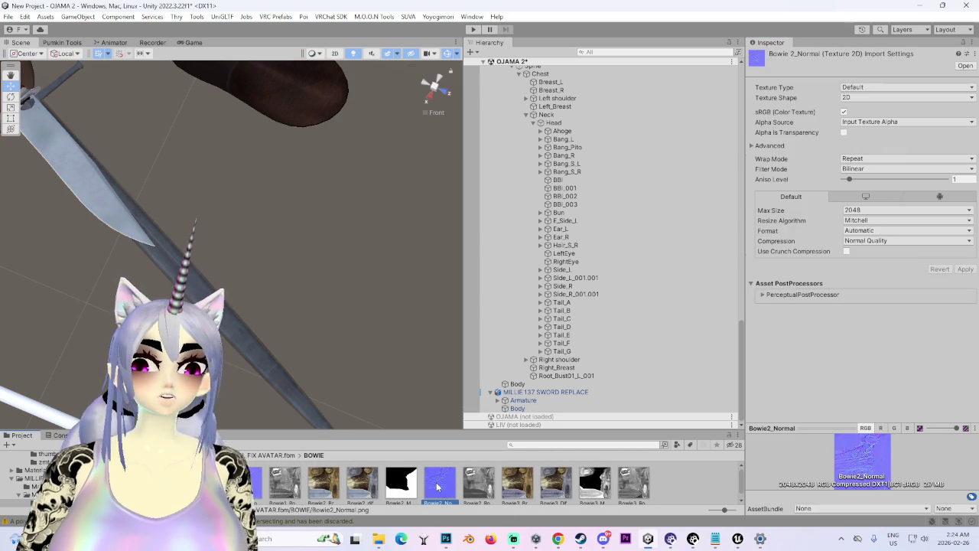
{"action": "left_click", "coordinate": [517, 410]}
{"action": "scroll", "coordinate": [849, 434], "scroll_direction": "down", "scroll_amount": 10}
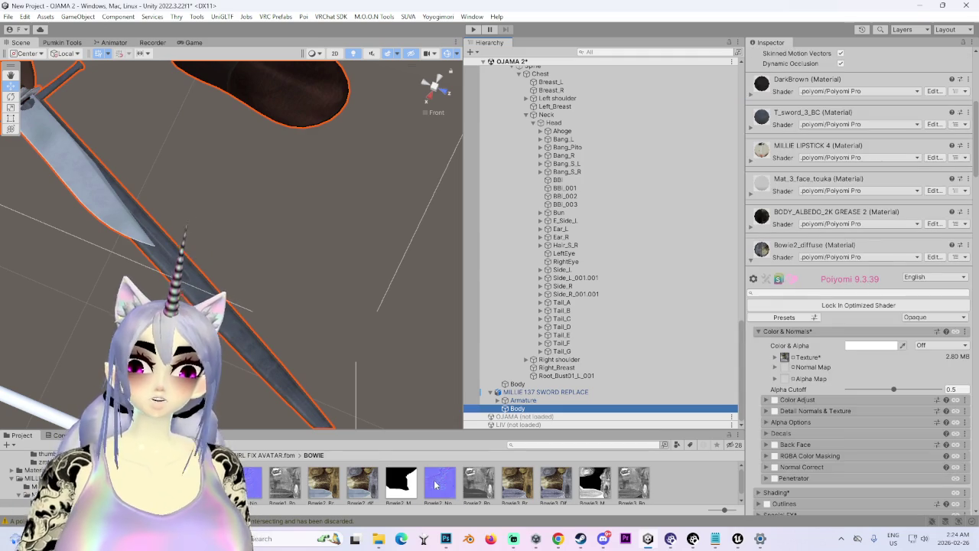
Step: Assign the normal-map texture to Normal Map and use Fix Now to mark it as a normal map
{"action": "left_click_drag", "start_coordinate": [786, 373], "coordinate": [786, 368]}
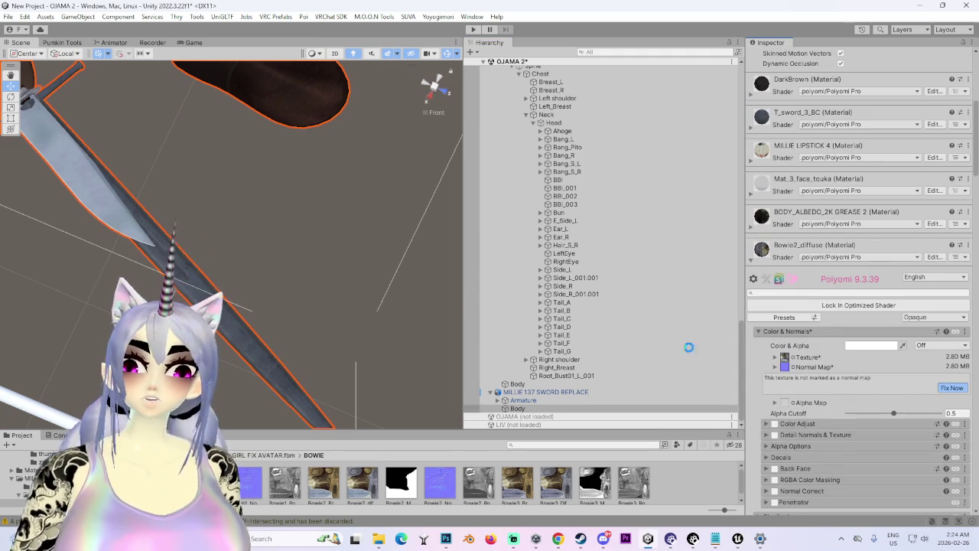
{"action": "left_click", "coordinate": [952, 388]}
{"action": "scroll", "coordinate": [862, 440], "scroll_direction": "down", "scroll_amount": 3}
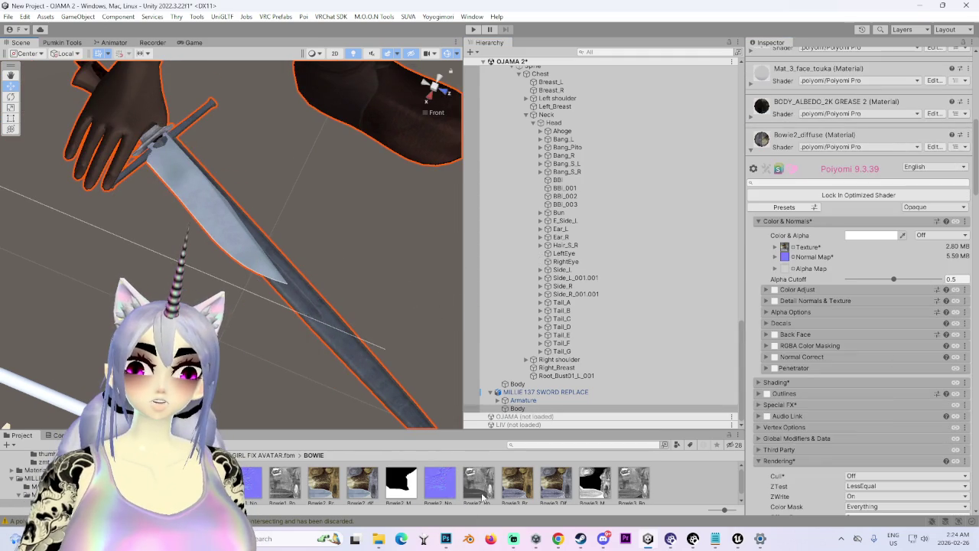
{"action": "scroll", "coordinate": [444, 493], "scroll_direction": "down", "scroll_amount": 1}
Step: Inspect the Bowie2_Metallic and Bowie1_m textures, then return to the Body's material
{"action": "left_click", "coordinate": [398, 488]}
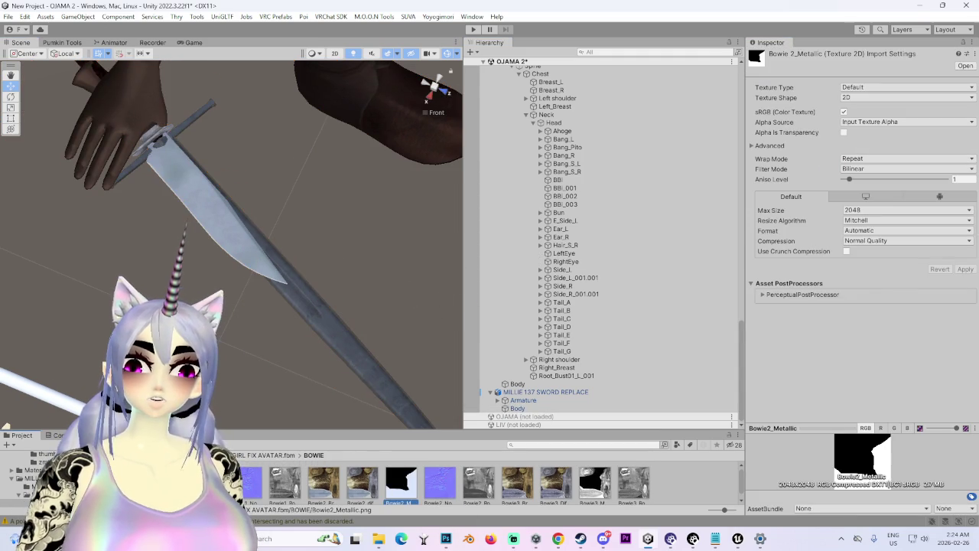
{"action": "left_click", "coordinate": [245, 478]}
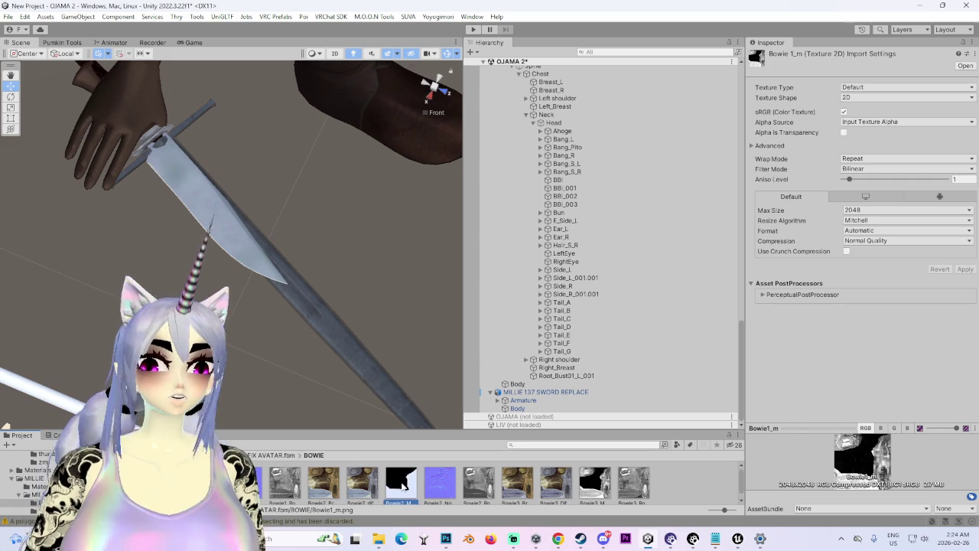
{"action": "left_click", "coordinate": [658, 408]}
{"action": "scroll", "coordinate": [825, 424], "scroll_direction": "down", "scroll_amount": 15}
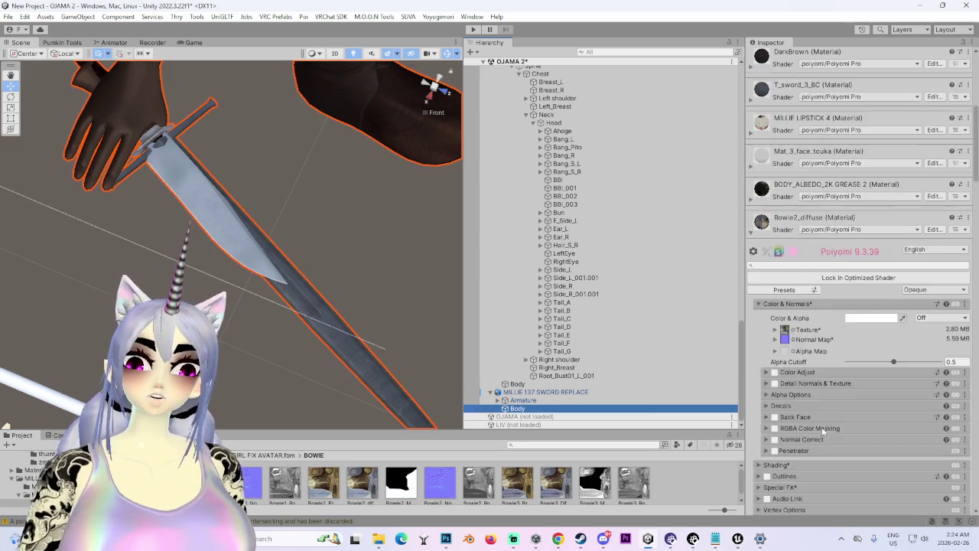
{"action": "scroll", "coordinate": [807, 432], "scroll_direction": "down", "scroll_amount": 15}
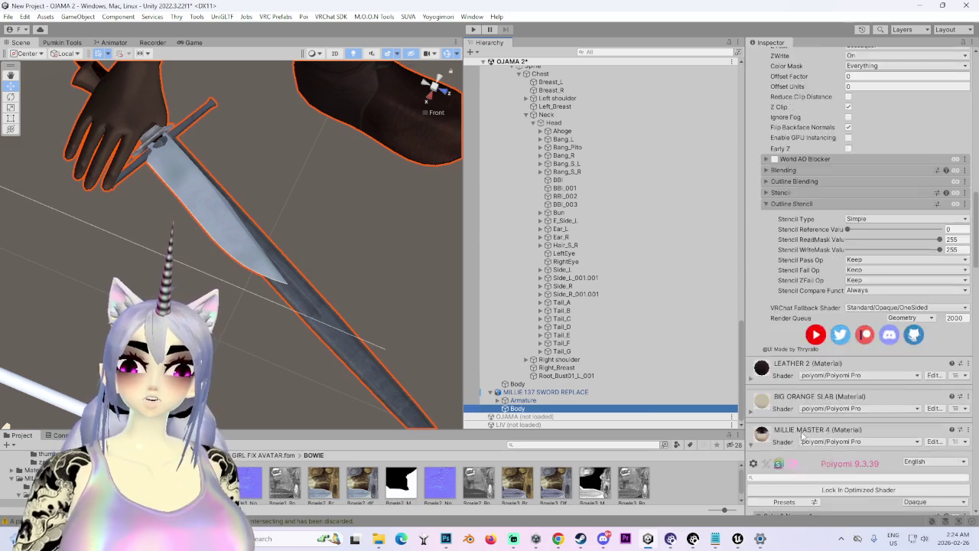
{"action": "scroll", "coordinate": [800, 436], "scroll_direction": "down", "scroll_amount": 15}
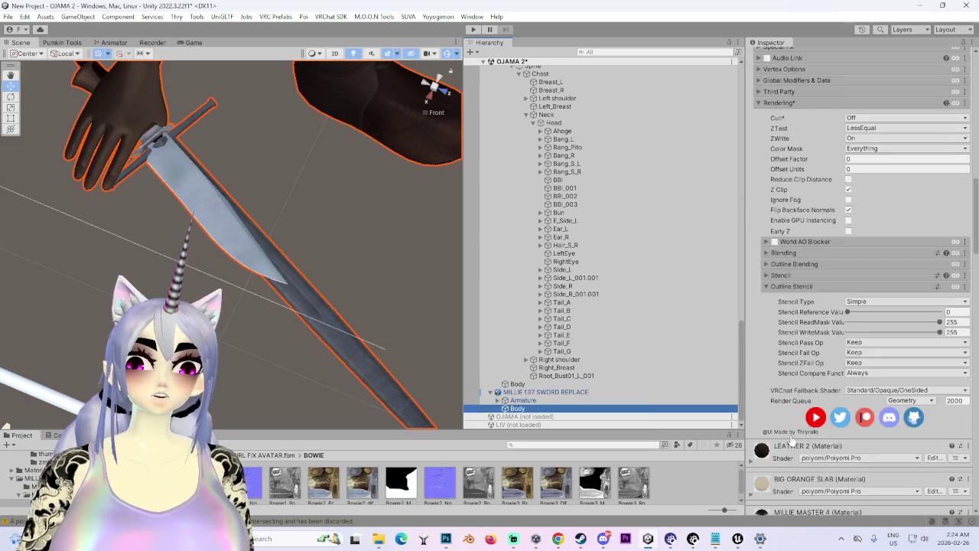
{"action": "scroll", "coordinate": [780, 345], "scroll_direction": "up", "scroll_amount": 3}
Step: Enable Reflections & Specular and put the metallic texture into Packed Maps, fixing its sRGB setting
{"action": "left_click", "coordinate": [759, 218]}
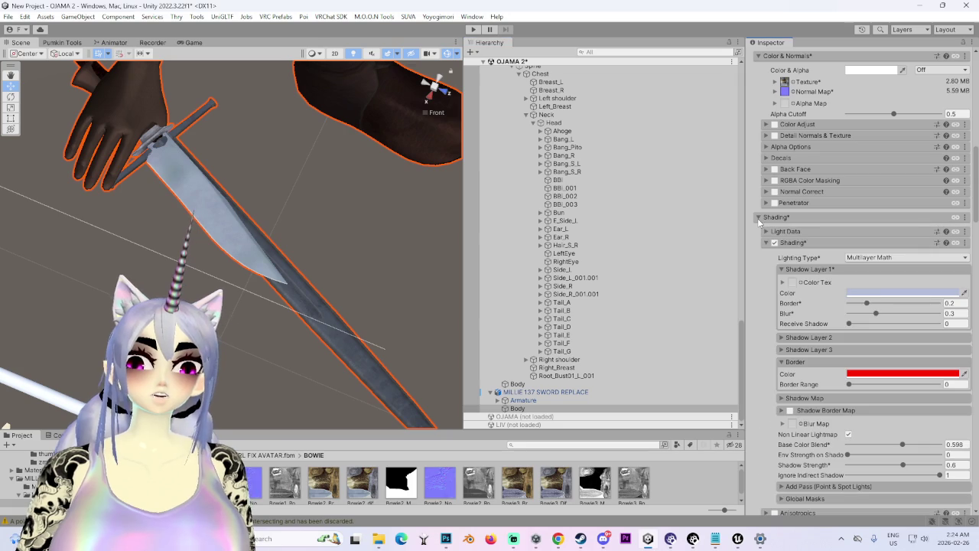
{"action": "scroll", "coordinate": [777, 433], "scroll_direction": "down", "scroll_amount": 4}
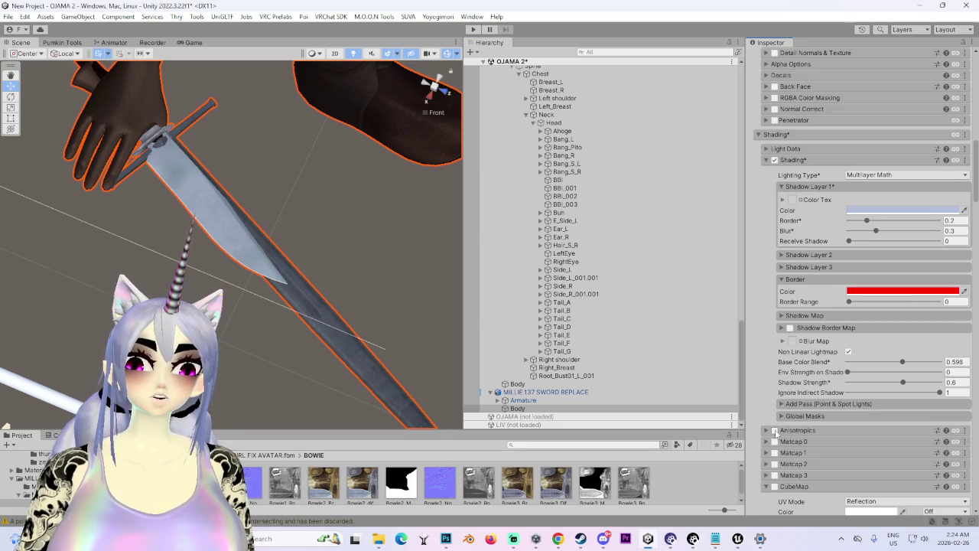
{"action": "scroll", "coordinate": [793, 448], "scroll_direction": "down", "scroll_amount": 18}
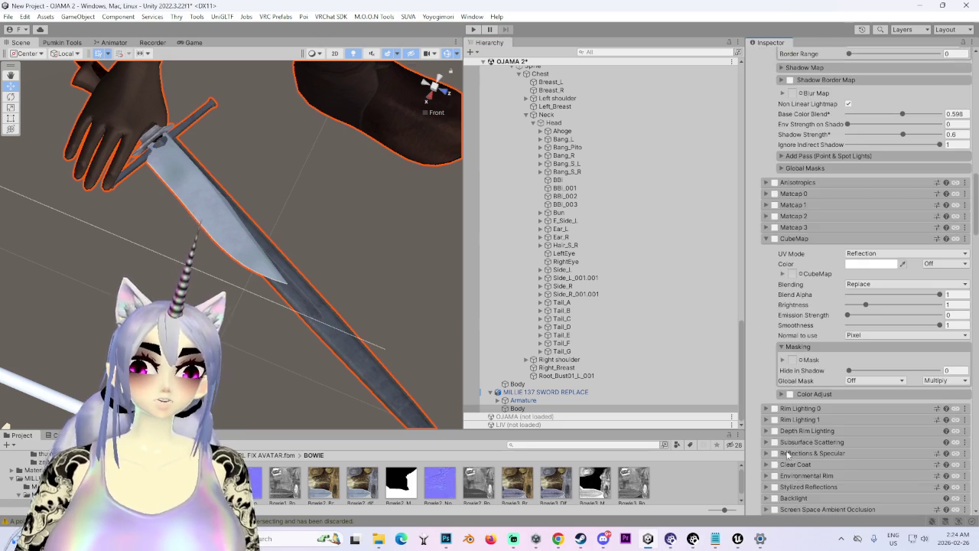
{"action": "left_click", "coordinate": [774, 343]}
{"action": "left_click", "coordinate": [767, 343]}
{"action": "left_click", "coordinate": [766, 343]}
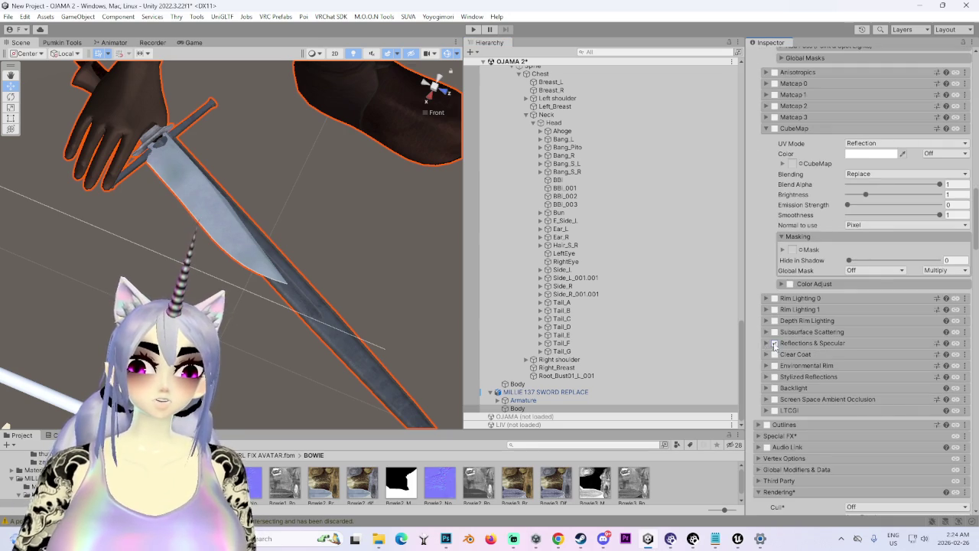
{"action": "left_click", "coordinate": [766, 342]}
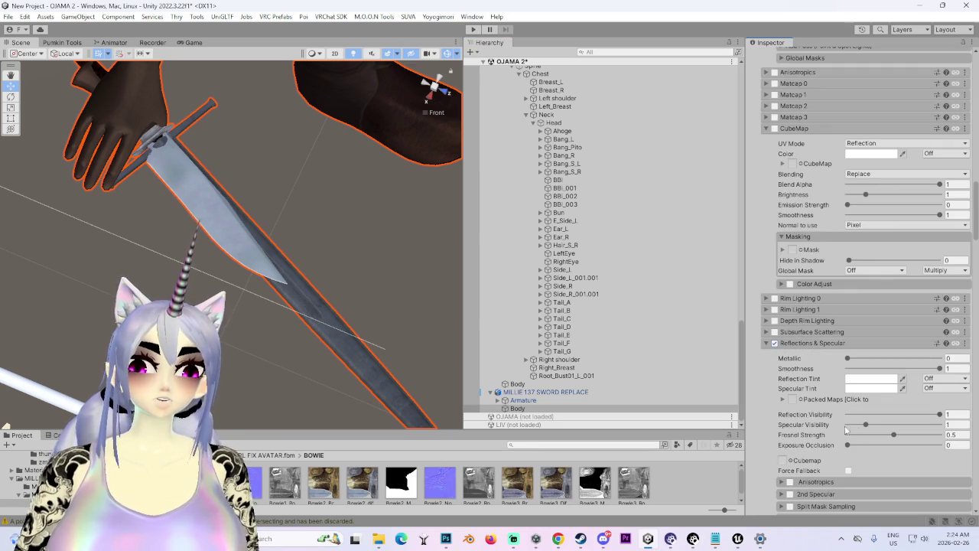
{"action": "left_click", "coordinate": [781, 399]}
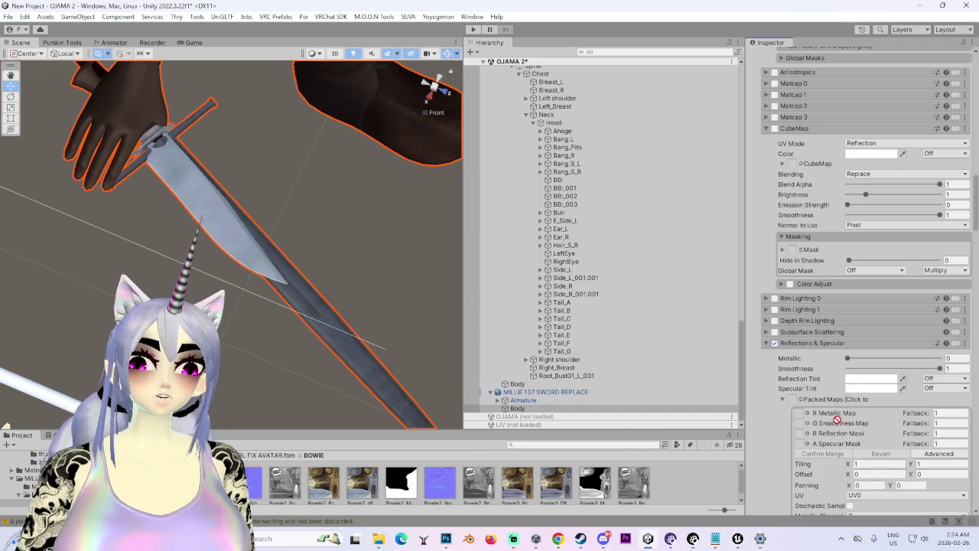
{"action": "left_click_drag", "start_coordinate": [793, 401], "coordinate": [792, 401]}
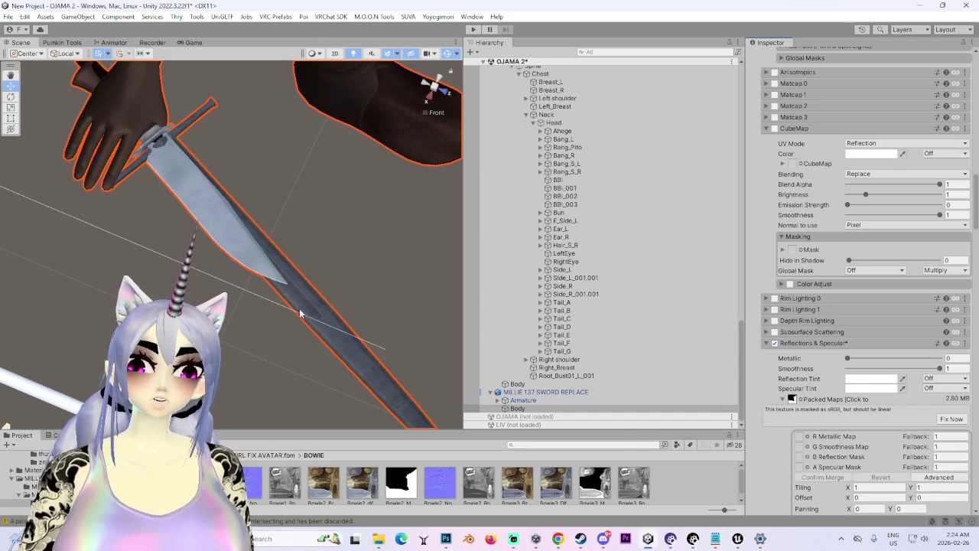
{"action": "left_click", "coordinate": [951, 420]}
Step: Set Metallic to 1 and settle Smoothness at 0.64 after trying several values
{"action": "left_click", "coordinate": [940, 358]}
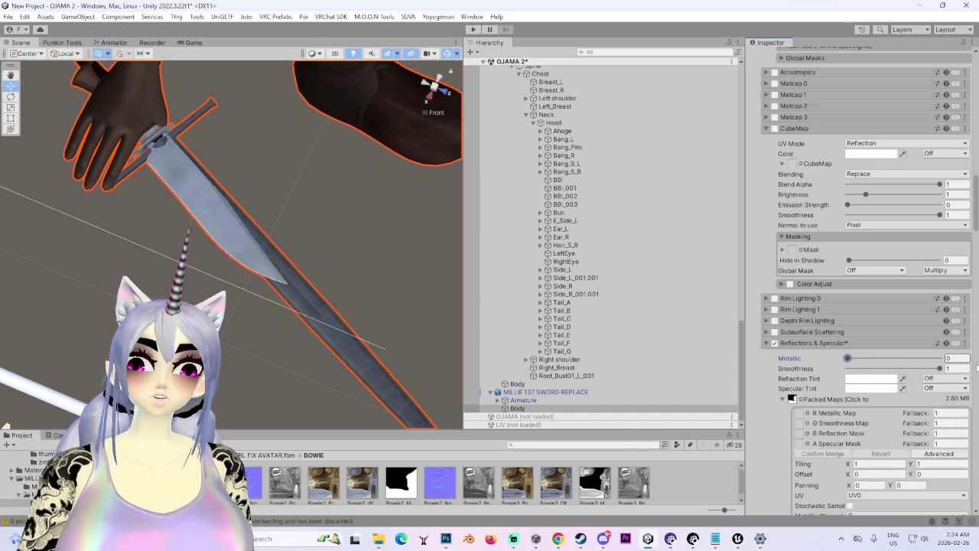
{"action": "mouse_move", "coordinate": [239, 240]}
{"action": "left_mouse_down"}
{"action": "mouse_move", "coordinate": [296, 303]}
{"action": "mouse_move", "coordinate": [297, 268]}
{"action": "mouse_move", "coordinate": [318, 336]}
{"action": "left_mouse_up"}
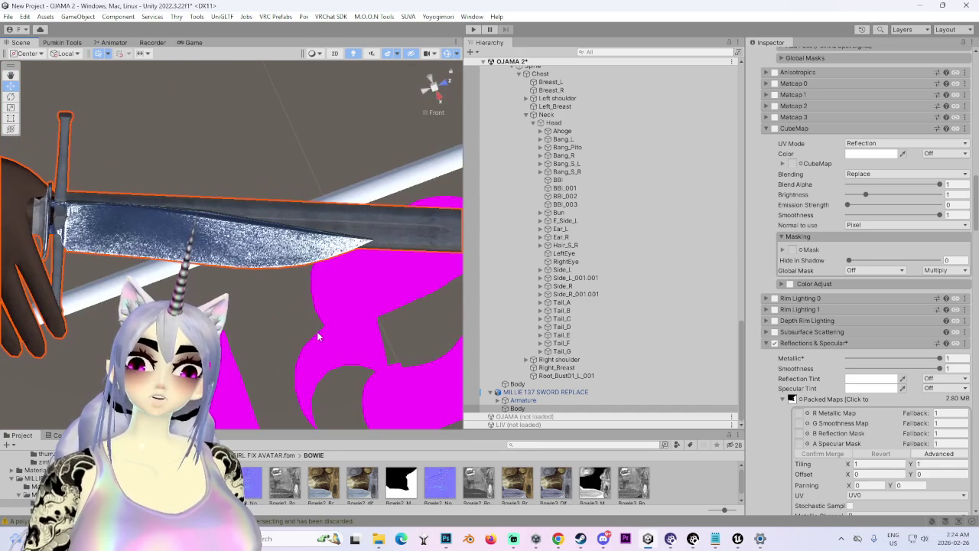
{"action": "left_click_drag", "start_coordinate": [907, 369], "coordinate": [896, 366]}
{"action": "left_click_drag", "start_coordinate": [828, 365], "coordinate": [854, 365]}
{"action": "mouse_move", "coordinate": [321, 199]}
{"action": "left_mouse_down"}
{"action": "mouse_move", "coordinate": [348, 169]}
{"action": "mouse_move", "coordinate": [295, 271]}
{"action": "mouse_move", "coordinate": [269, 103]}
{"action": "mouse_move", "coordinate": [255, 372]}
{"action": "mouse_move", "coordinate": [257, 330]}
{"action": "mouse_move", "coordinate": [246, 319]}
{"action": "mouse_move", "coordinate": [278, 304]}
{"action": "mouse_move", "coordinate": [331, 227]}
{"action": "mouse_move", "coordinate": [284, 251]}
{"action": "mouse_move", "coordinate": [409, 267]}
{"action": "mouse_move", "coordinate": [284, 332]}
{"action": "mouse_move", "coordinate": [398, 336]}
{"action": "left_mouse_up"}
{"action": "left_click_drag", "start_coordinate": [931, 370], "coordinate": [949, 368]}
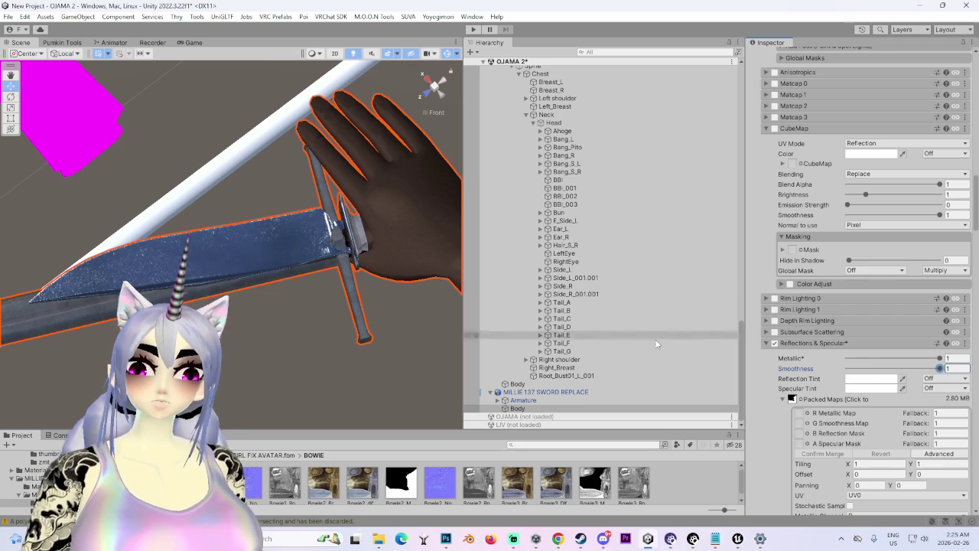
{"action": "left_click", "coordinate": [893, 370]}
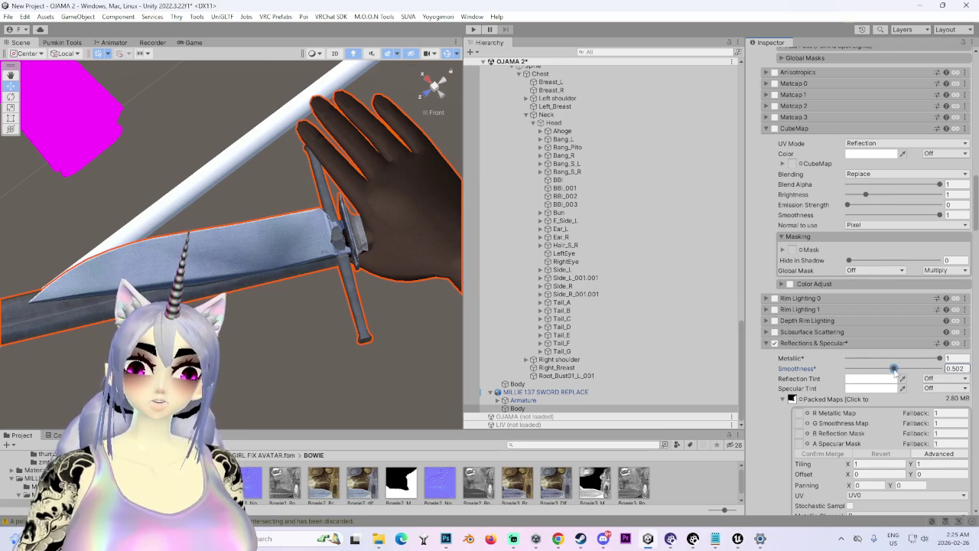
{"action": "left_click_drag", "start_coordinate": [894, 369], "coordinate": [907, 369]}
{"action": "left_click_drag", "start_coordinate": [262, 339], "coordinate": [290, 239]}
Step: Collapse Packed Maps, test Reflection Visibility, and preview the sword under scene lighting
{"action": "scroll", "coordinate": [765, 381], "scroll_direction": "down", "scroll_amount": 5}
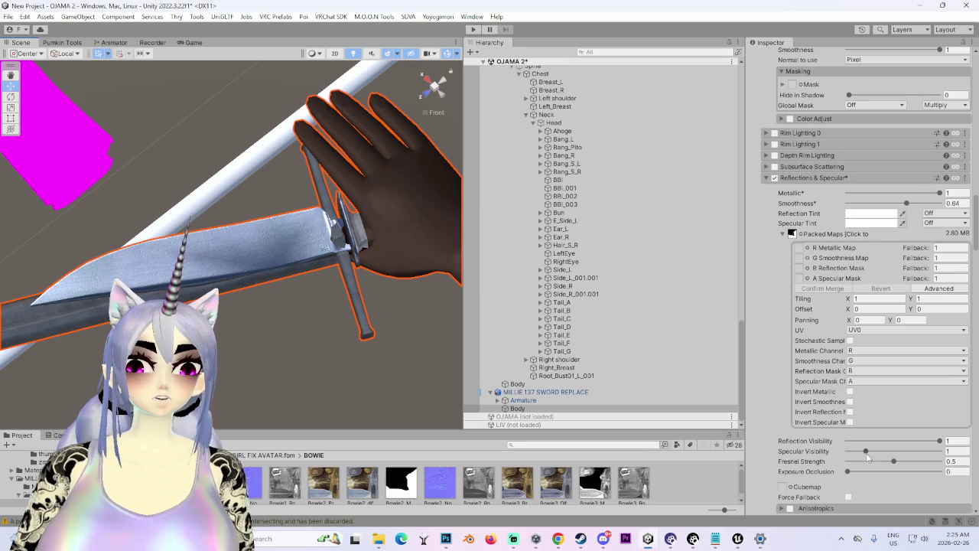
{"action": "left_click", "coordinate": [784, 234]}
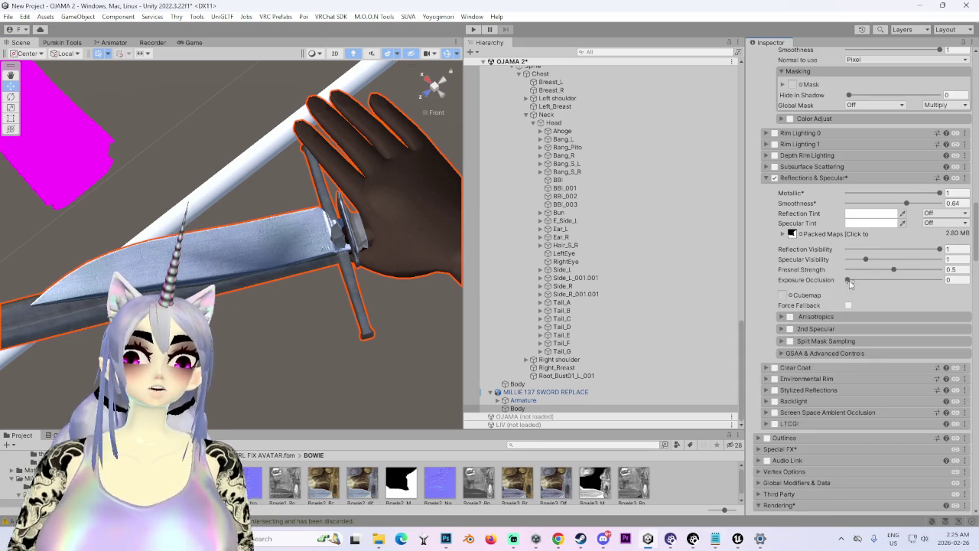
{"action": "left_click_drag", "start_coordinate": [902, 250], "coordinate": [774, 240]}
{"action": "mouse_move", "coordinate": [329, 191]}
{"action": "left_mouse_down"}
{"action": "mouse_move", "coordinate": [345, 203]}
{"action": "mouse_move", "coordinate": [332, 256]}
{"action": "mouse_move", "coordinate": [324, 133]}
{"action": "left_mouse_up"}
{"action": "left_click", "coordinate": [354, 54]}
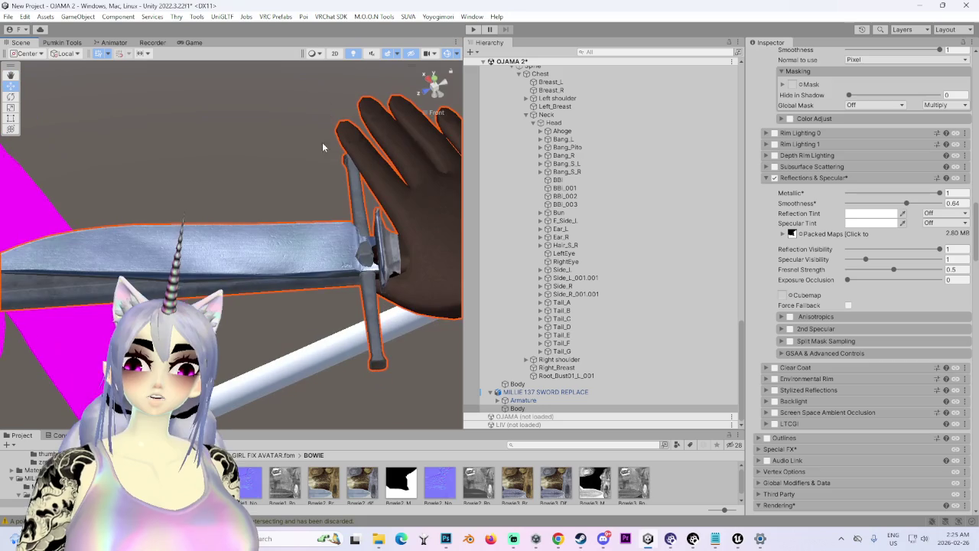
{"action": "left_click_drag", "start_coordinate": [289, 257], "coordinate": [367, 269]}
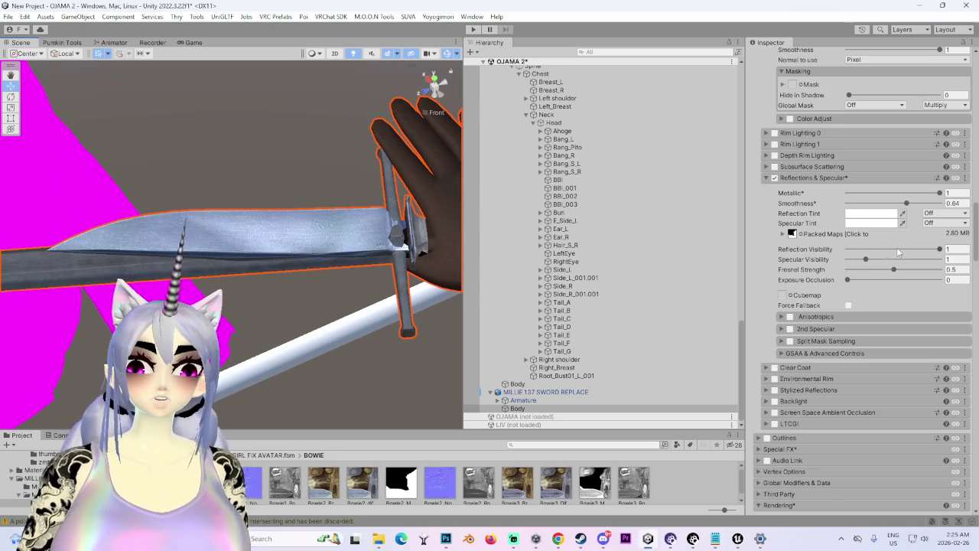
{"action": "left_click", "coordinate": [940, 248]}
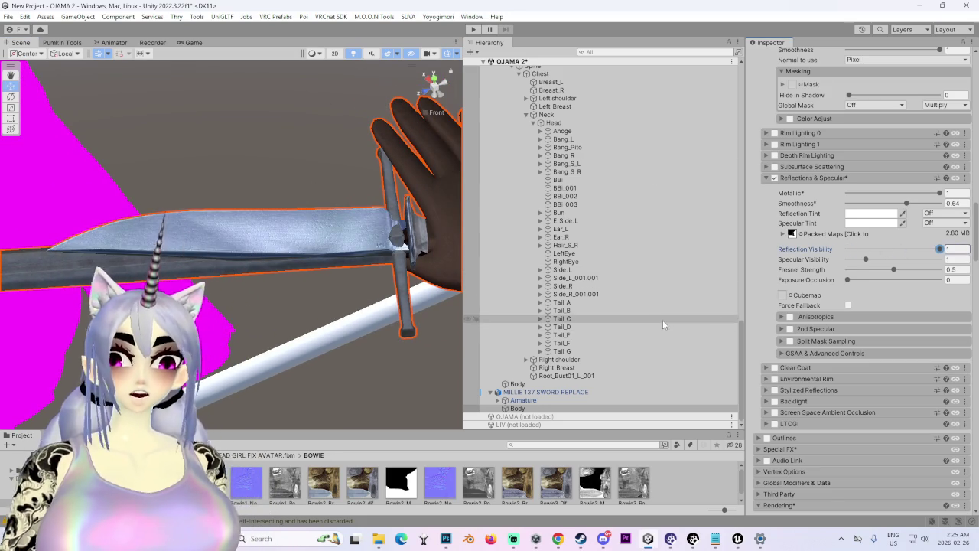
{"action": "left_click_drag", "start_coordinate": [348, 295], "coordinate": [310, 191]}
{"action": "left_click", "coordinate": [519, 392]}
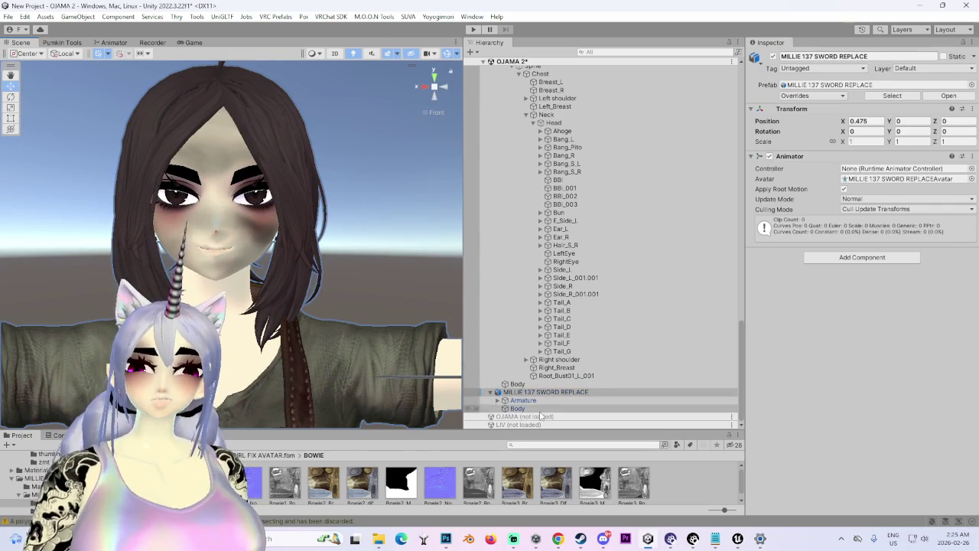
Step: Select the avatar's Body and expand the Packed Maps options
{"action": "left_click", "coordinate": [518, 408]}
{"action": "scroll", "coordinate": [842, 417], "scroll_direction": "down", "scroll_amount": 10}
{"action": "scroll", "coordinate": [837, 413], "scroll_direction": "down", "scroll_amount": 15}
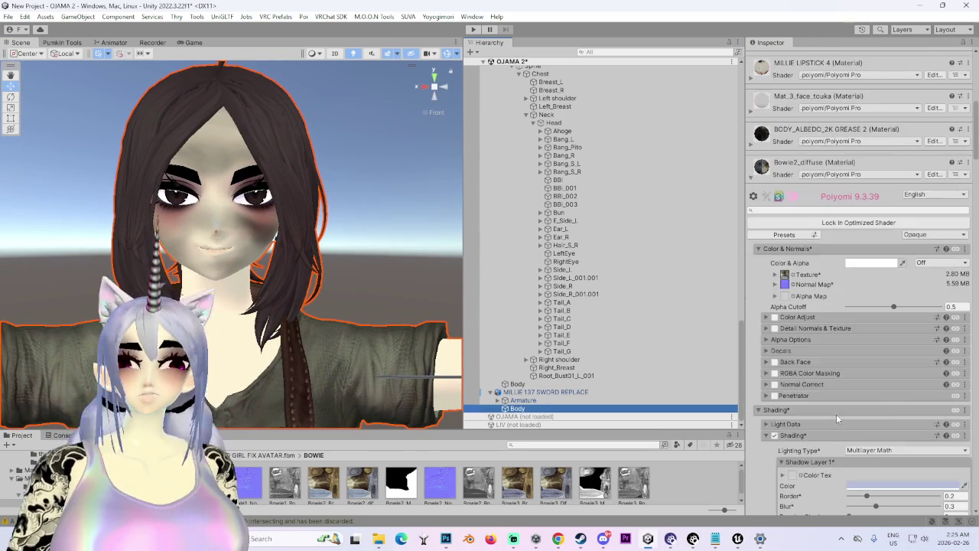
{"action": "scroll", "coordinate": [826, 418], "scroll_direction": "down", "scroll_amount": 4}
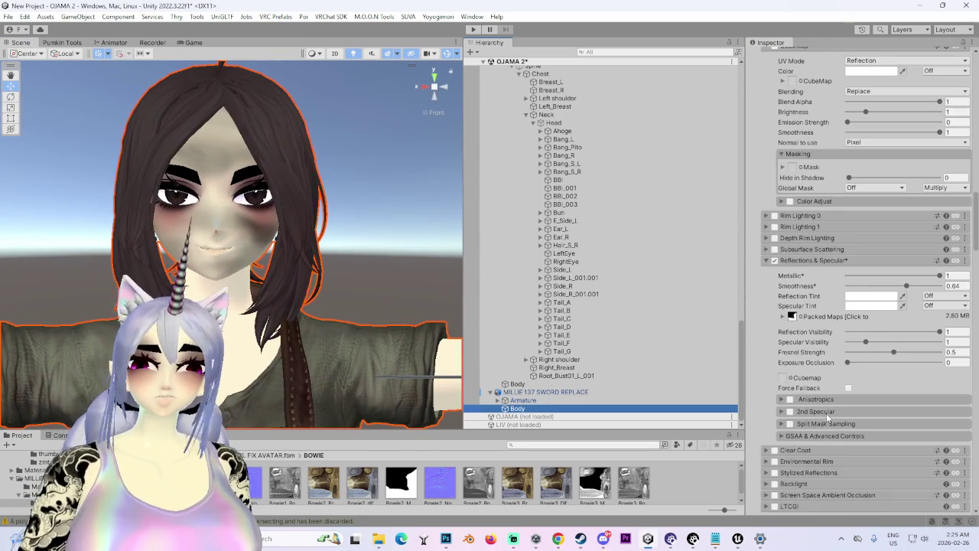
{"action": "left_click", "coordinate": [784, 317]}
{"action": "scroll", "coordinate": [776, 412], "scroll_direction": "down", "scroll_amount": 7}
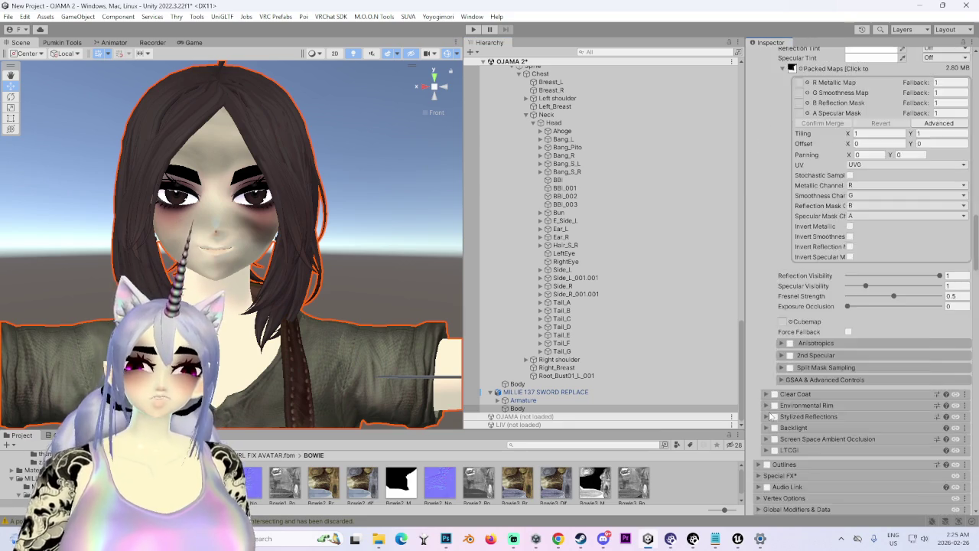
{"action": "scroll", "coordinate": [770, 417], "scroll_direction": "up", "scroll_amount": 15}
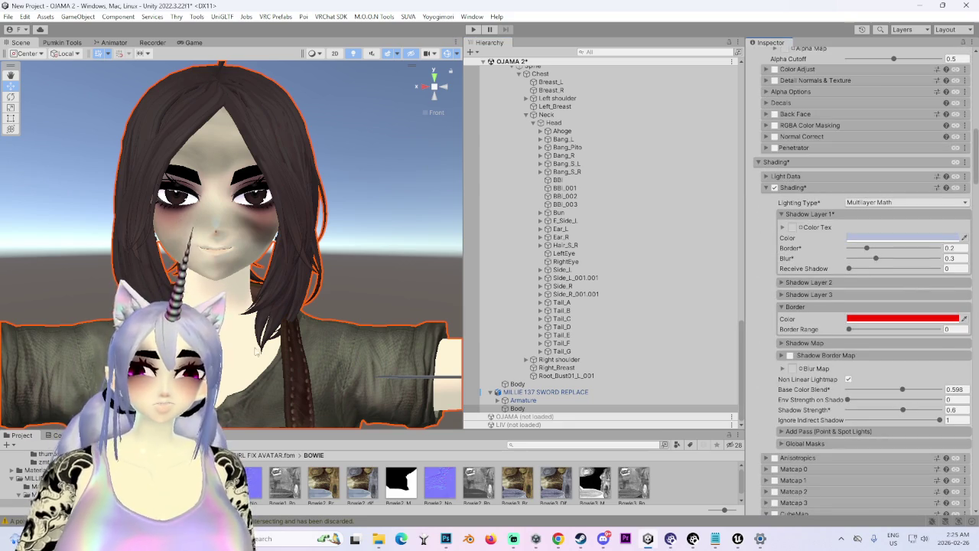
{"action": "scroll", "coordinate": [287, 360], "scroll_direction": "down", "scroll_amount": 4}
{"action": "scroll", "coordinate": [780, 313], "scroll_direction": "up", "scroll_amount": 7}
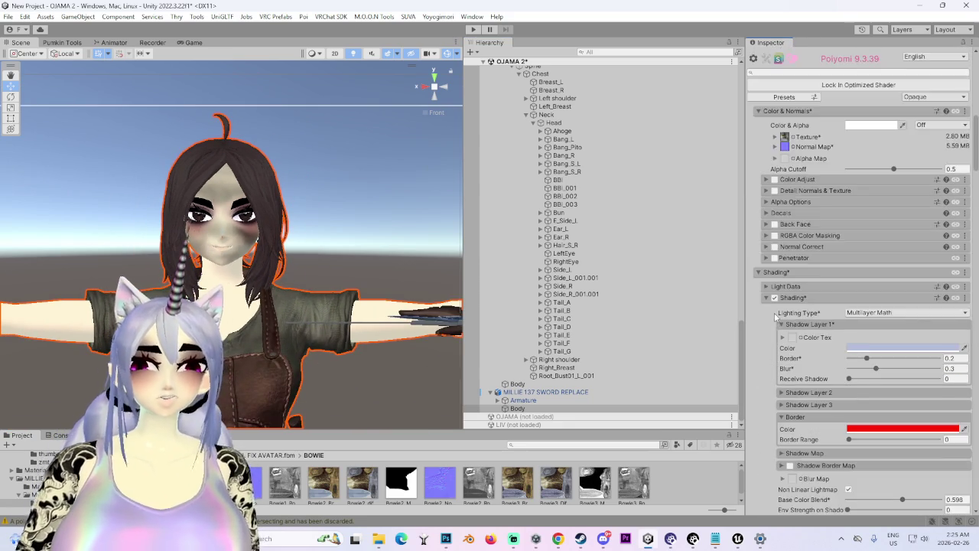
{"action": "scroll", "coordinate": [769, 470], "scroll_direction": "down", "scroll_amount": 20}
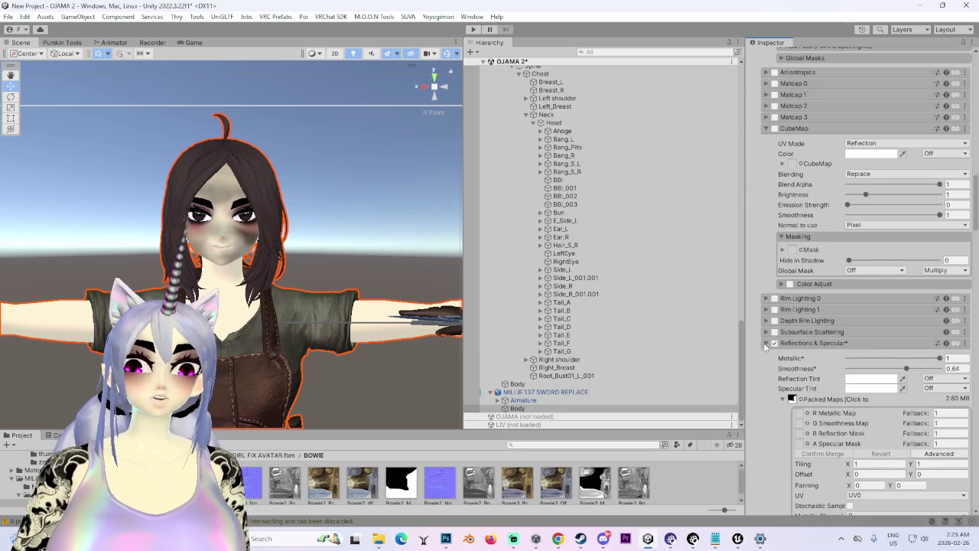
Step: Collapse the Reflections & Specular settings and the Bowie2_diffuse material
{"action": "left_click", "coordinate": [766, 344]}
{"action": "scroll", "coordinate": [762, 367], "scroll_direction": "down", "scroll_amount": 4}
{"action": "scroll", "coordinate": [757, 400], "scroll_direction": "down", "scroll_amount": 10}
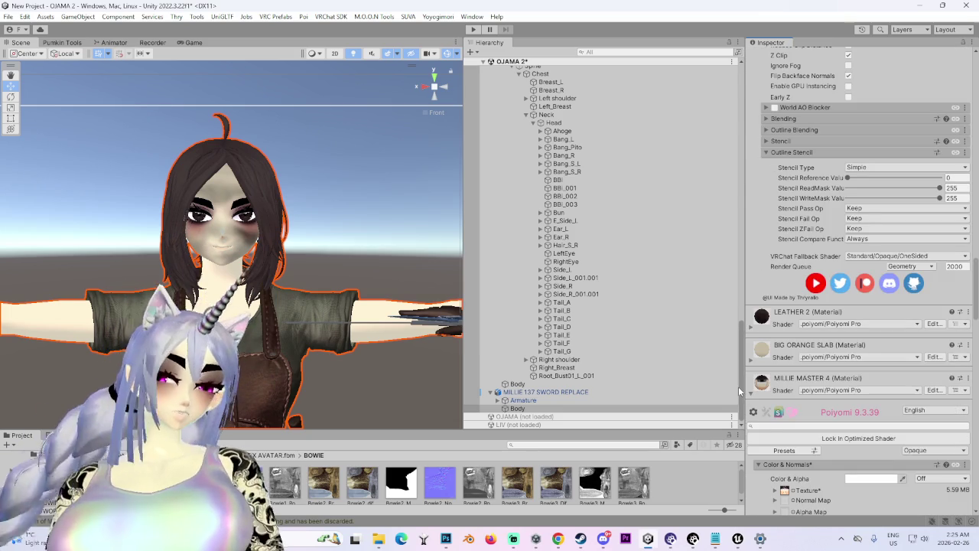
{"action": "scroll", "coordinate": [275, 279], "scroll_direction": "down", "scroll_amount": 3}
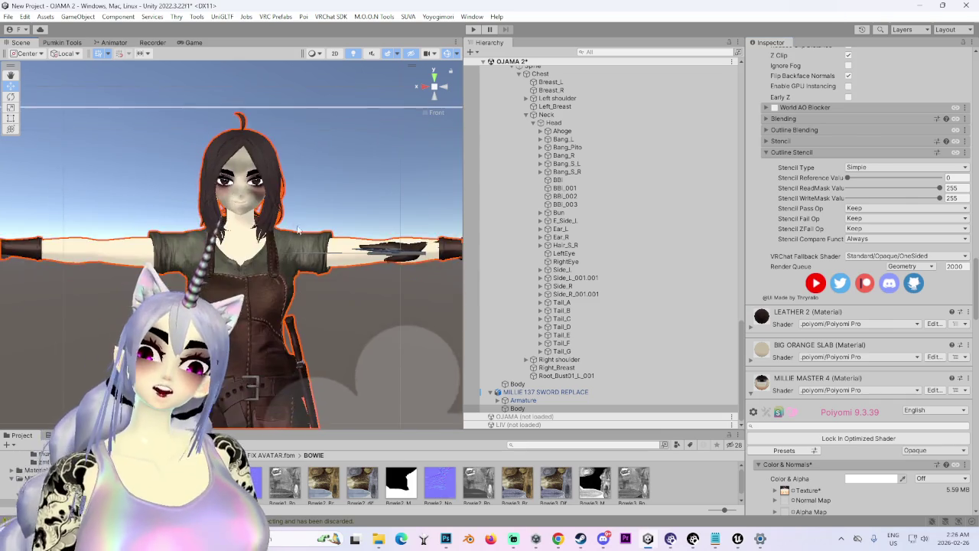
{"action": "scroll", "coordinate": [303, 252], "scroll_direction": "up", "scroll_amount": 3}
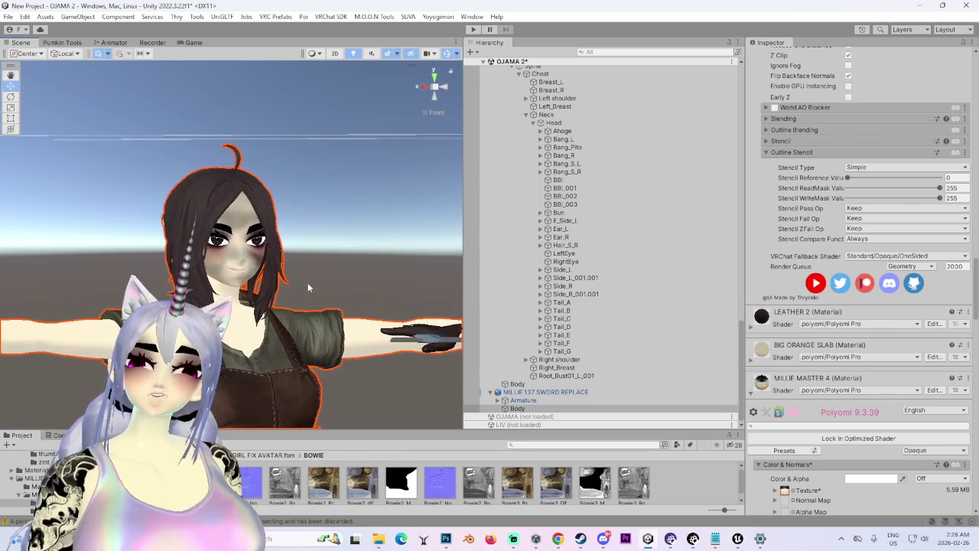
{"action": "scroll", "coordinate": [307, 288], "scroll_direction": "up", "scroll_amount": 1}
{"action": "scroll", "coordinate": [780, 370], "scroll_direction": "up", "scroll_amount": 15}
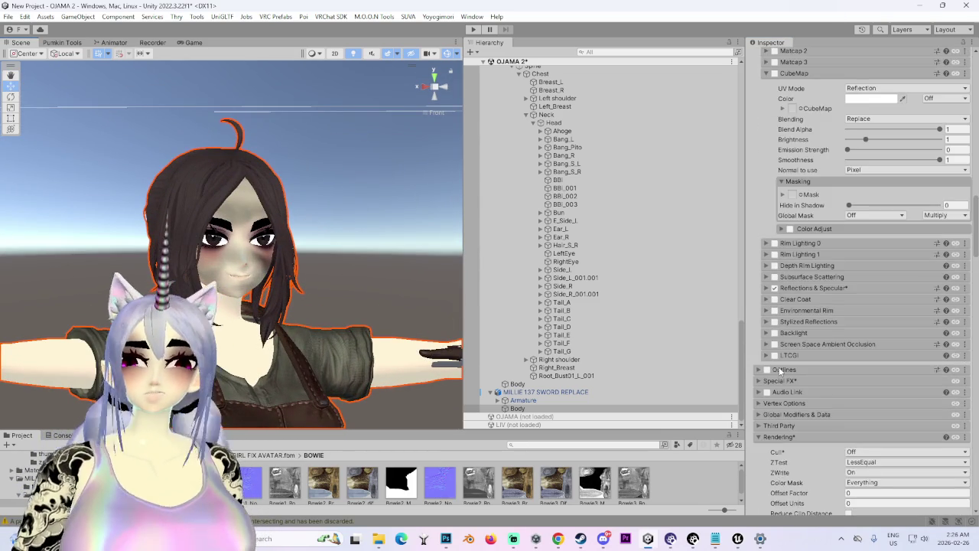
{"action": "scroll", "coordinate": [780, 371], "scroll_direction": "up", "scroll_amount": 20}
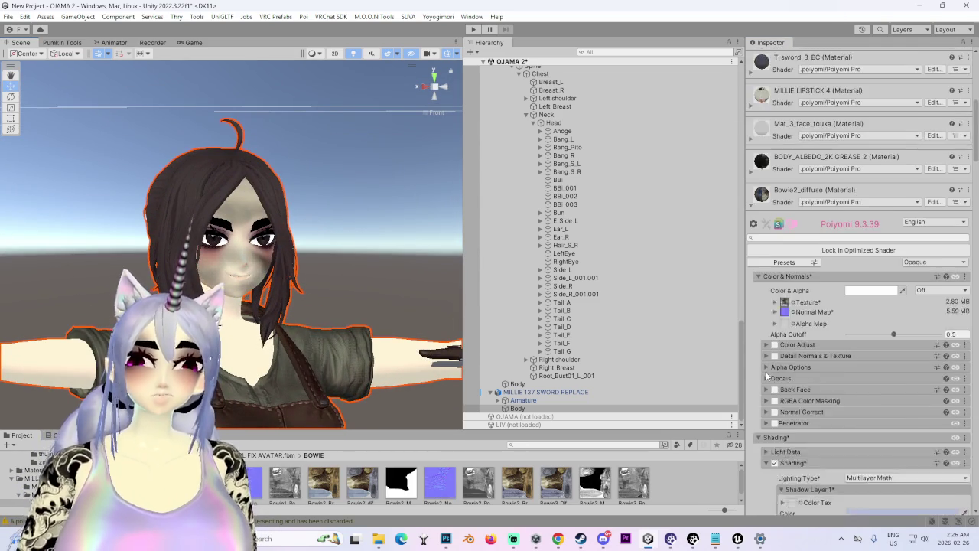
{"action": "scroll", "coordinate": [766, 376], "scroll_direction": "up", "scroll_amount": 2}
{"action": "left_click", "coordinate": [753, 243]}
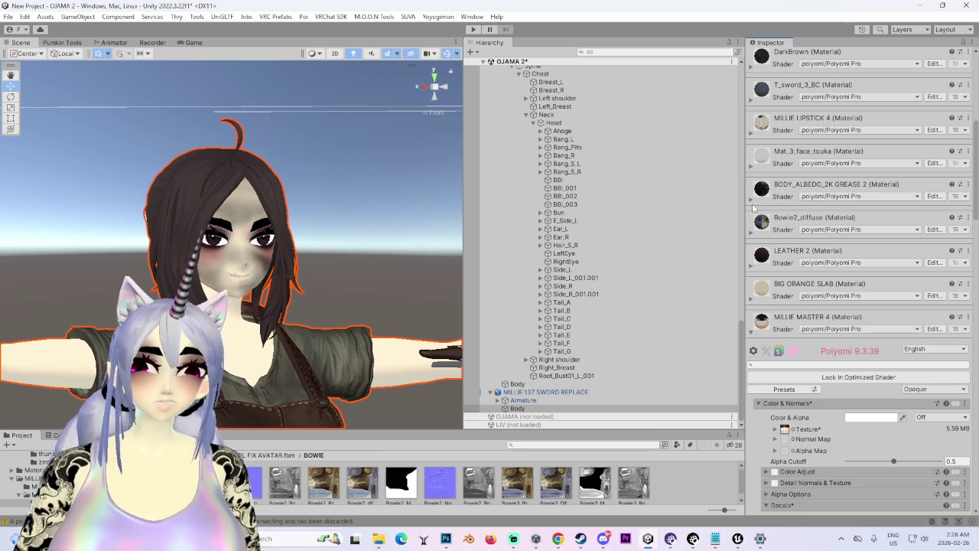
Step: Drag the MILLIE MASTER 4 Decal 0 Alpha slider down to fade out the face decal
{"action": "scroll", "coordinate": [793, 419], "scroll_direction": "down", "scroll_amount": 6}
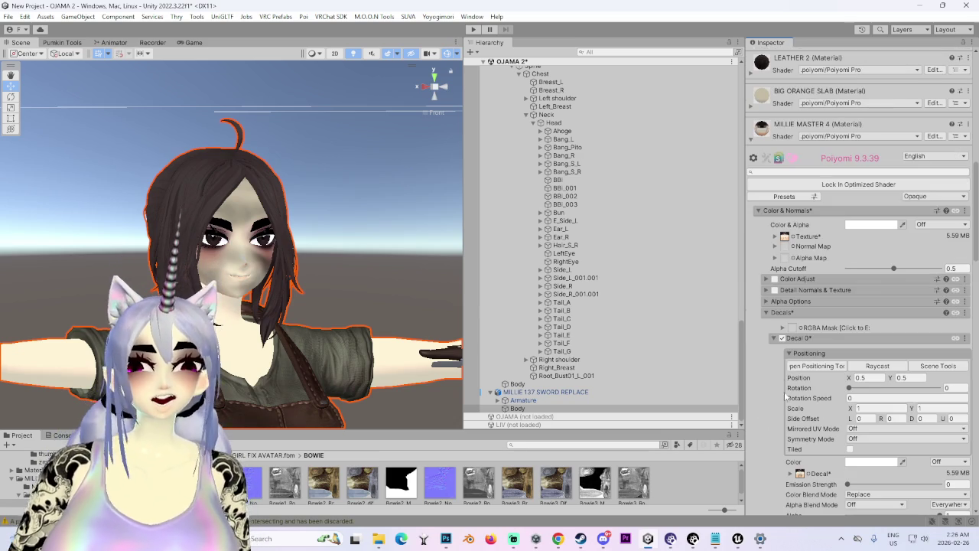
{"action": "scroll", "coordinate": [839, 469], "scroll_direction": "down", "scroll_amount": 3}
{"action": "left_click_drag", "start_coordinate": [822, 436], "coordinate": [805, 437]}
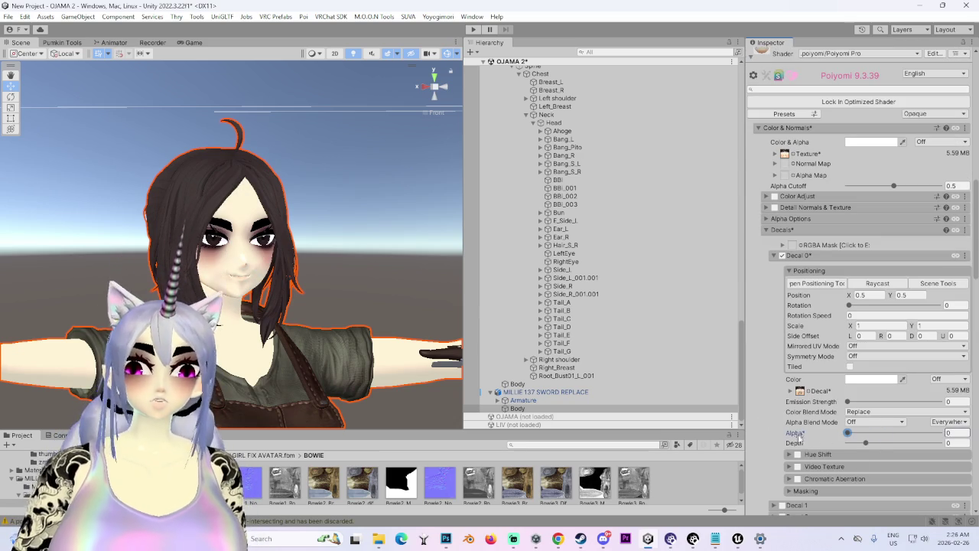
{"action": "scroll", "coordinate": [364, 345], "scroll_direction": "down", "scroll_amount": 5}
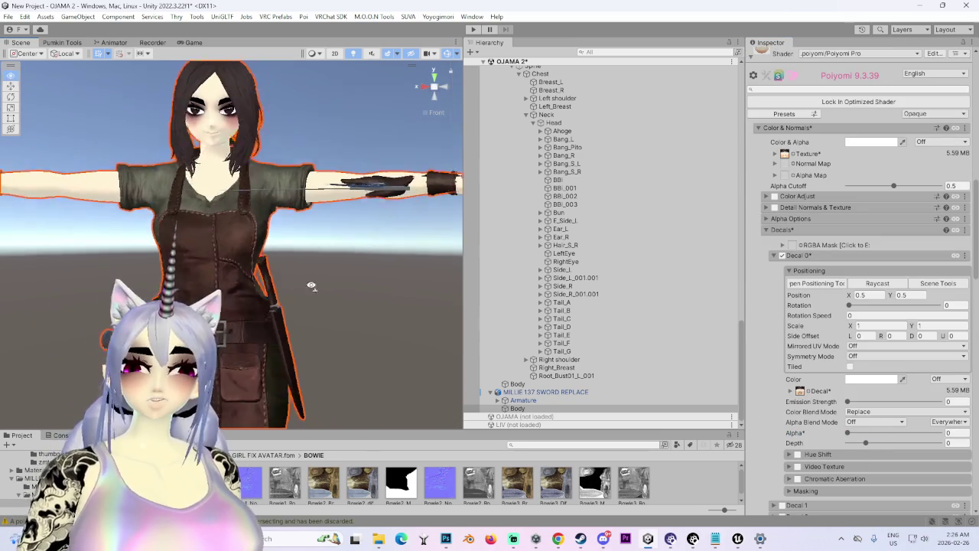
{"action": "scroll", "coordinate": [255, 195], "scroll_direction": "up", "scroll_amount": 5}
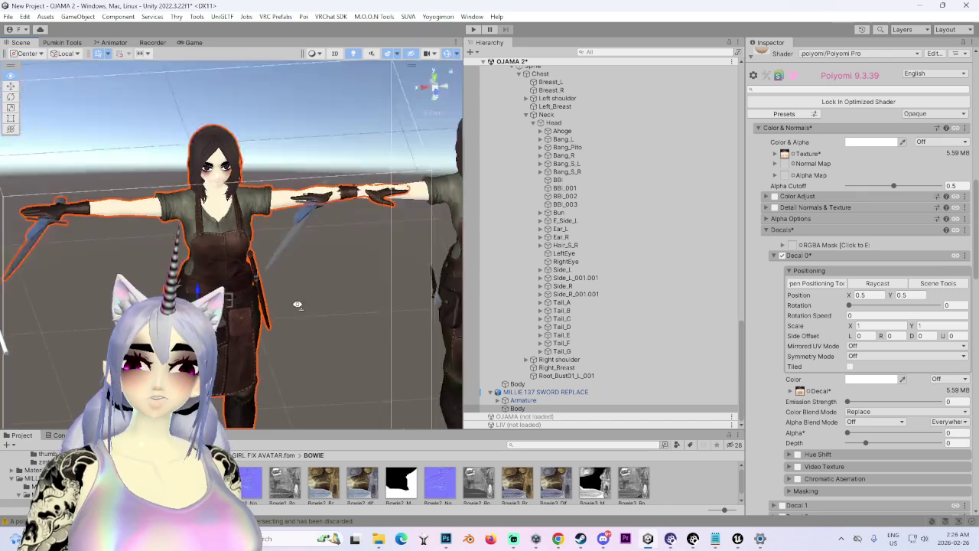
{"action": "scroll", "coordinate": [255, 194], "scroll_direction": "down", "scroll_amount": 5}
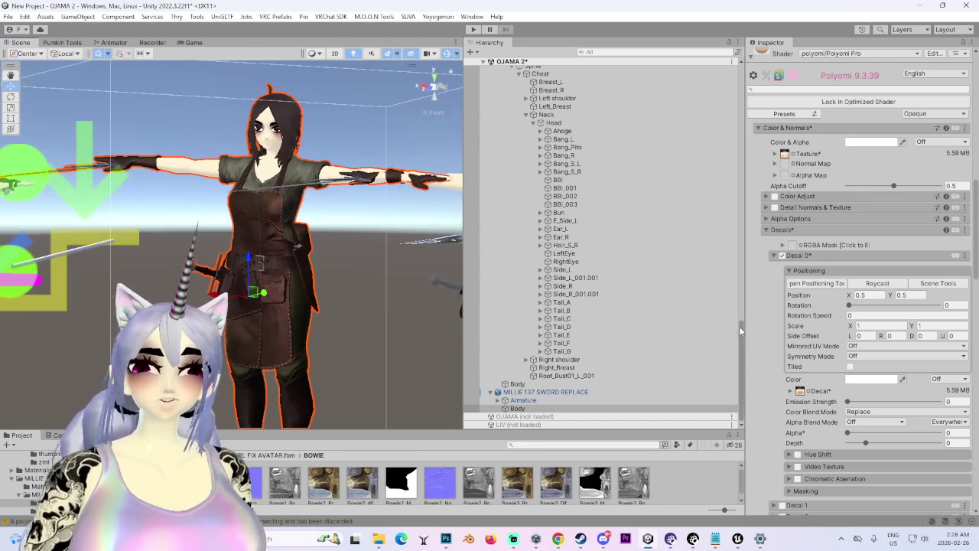
{"action": "left_click", "coordinate": [546, 393]}
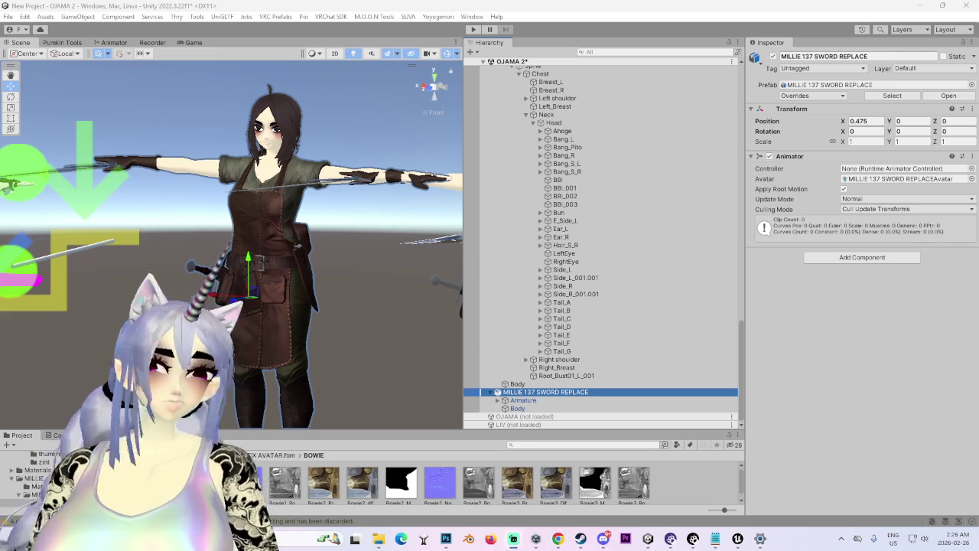
Step: Zoom and orbit the Scene view behind the avatar's shoulder to inspect the belt sword
{"action": "scroll", "coordinate": [230, 230], "scroll_direction": "down", "scroll_amount": 5}
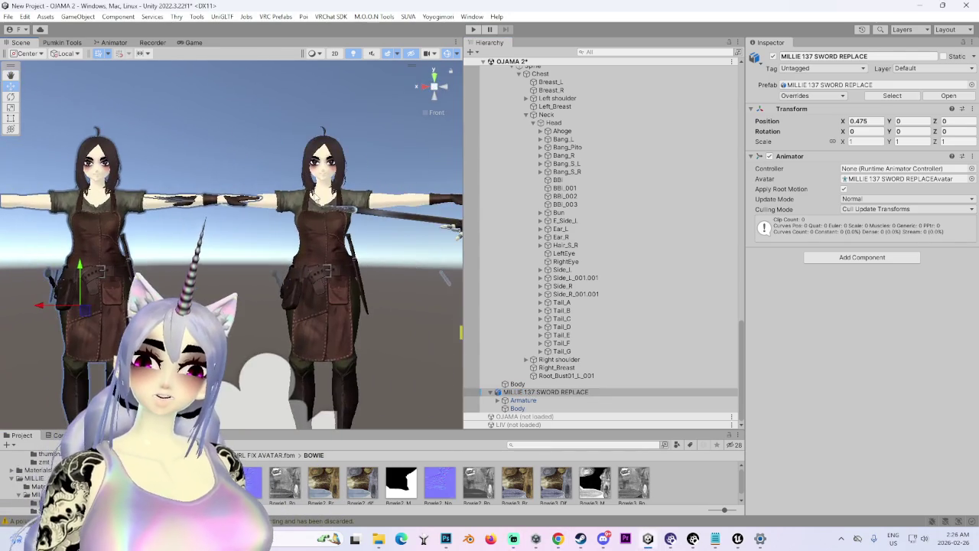
{"action": "scroll", "coordinate": [170, 208], "scroll_direction": "up", "scroll_amount": 5}
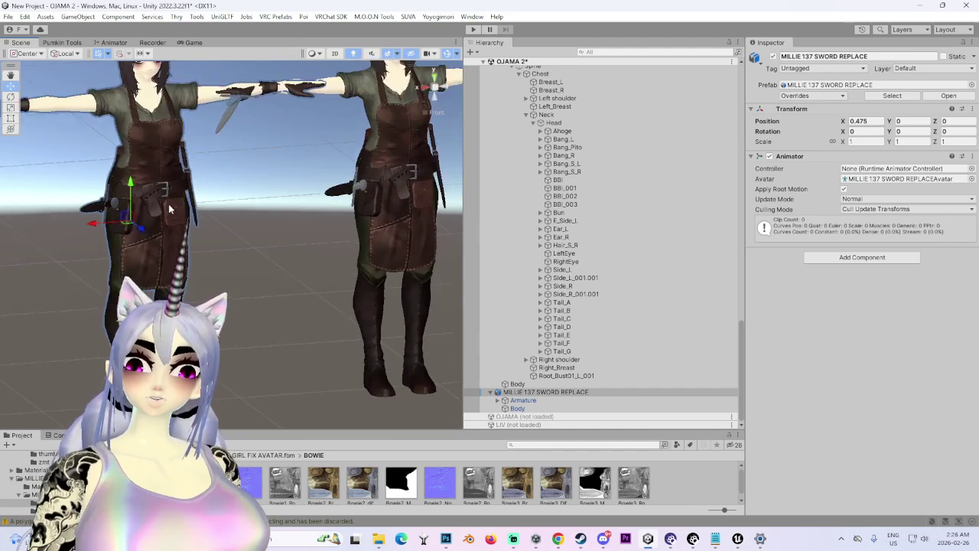
{"action": "scroll", "coordinate": [170, 208], "scroll_direction": "up", "scroll_amount": 5}
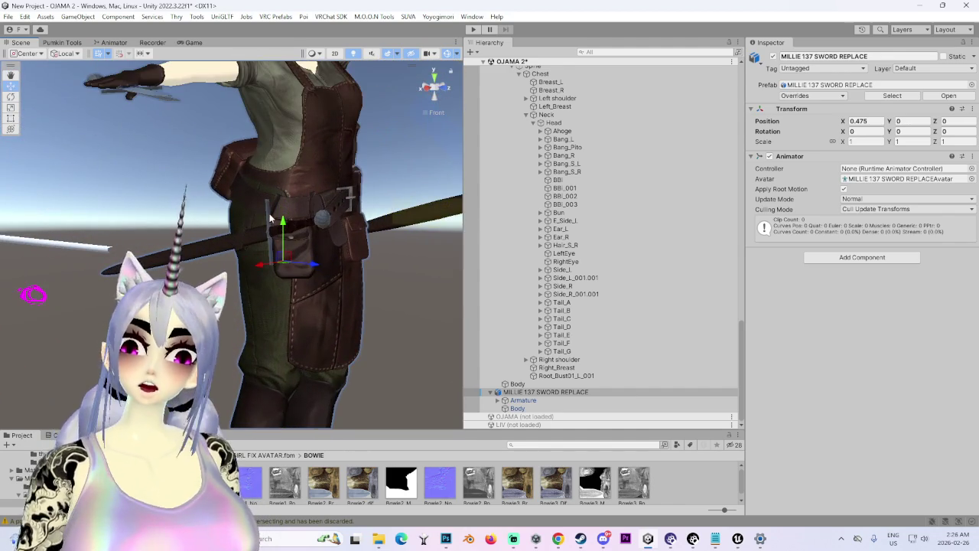
{"action": "mouse_move", "coordinate": [269, 218]}
{"action": "left_mouse_down"}
{"action": "mouse_move", "coordinate": [283, 276]}
{"action": "mouse_move", "coordinate": [331, 241]}
{"action": "mouse_move", "coordinate": [210, 249]}
{"action": "mouse_move", "coordinate": [325, 259]}
{"action": "mouse_move", "coordinate": [433, 238]}
{"action": "mouse_move", "coordinate": [334, 202]}
{"action": "mouse_move", "coordinate": [342, 224]}
{"action": "mouse_move", "coordinate": [310, 225]}
{"action": "mouse_move", "coordinate": [458, 116]}
{"action": "mouse_move", "coordinate": [392, 91]}
{"action": "mouse_move", "coordinate": [248, 82]}
{"action": "left_mouse_up"}
Step: Add a VRC Avatar Descriptor component to the MILLIE 137 SWORD REPLACE avatar root
{"action": "left_click", "coordinate": [248, 82]}
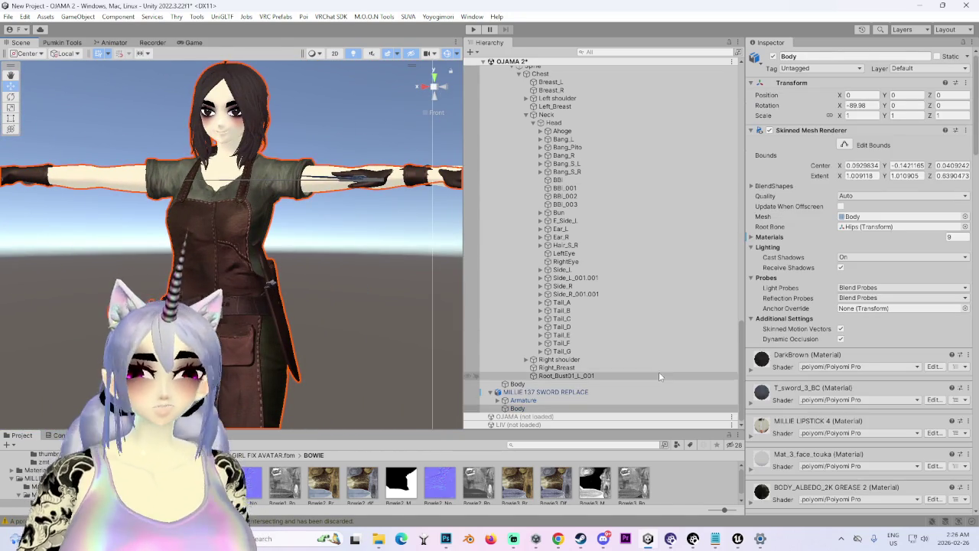
{"action": "left_click", "coordinate": [658, 392]}
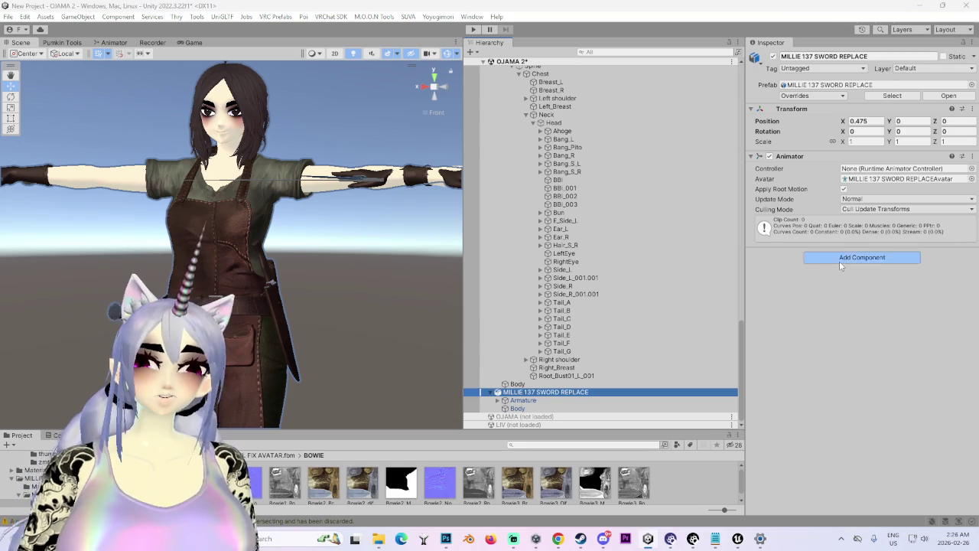
{"action": "left_click", "coordinate": [839, 258]}
{"action": "left_click", "coordinate": [848, 293]}
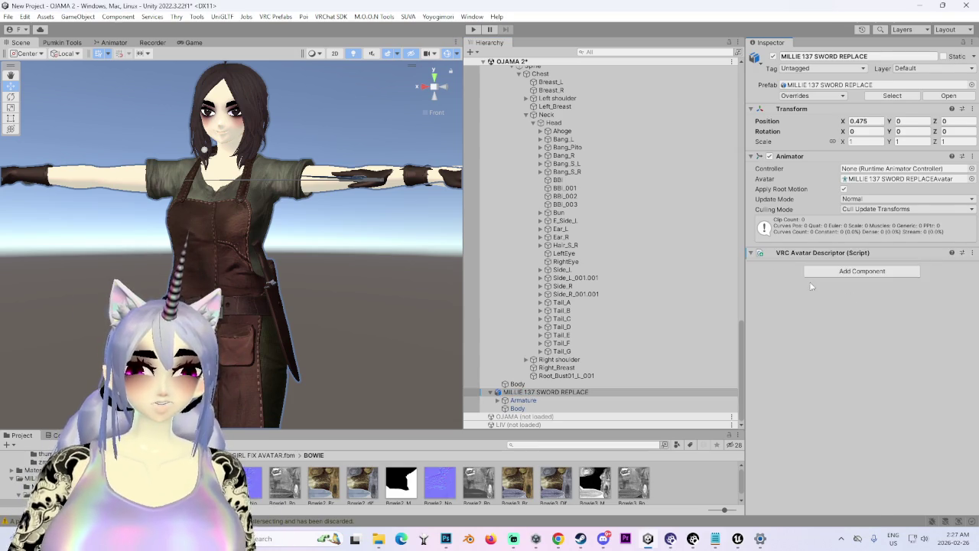
Step: Start editing the view position and move the avatar to Transform Position X 0
{"action": "scroll", "coordinate": [314, 214], "scroll_direction": "down", "scroll_amount": 2}
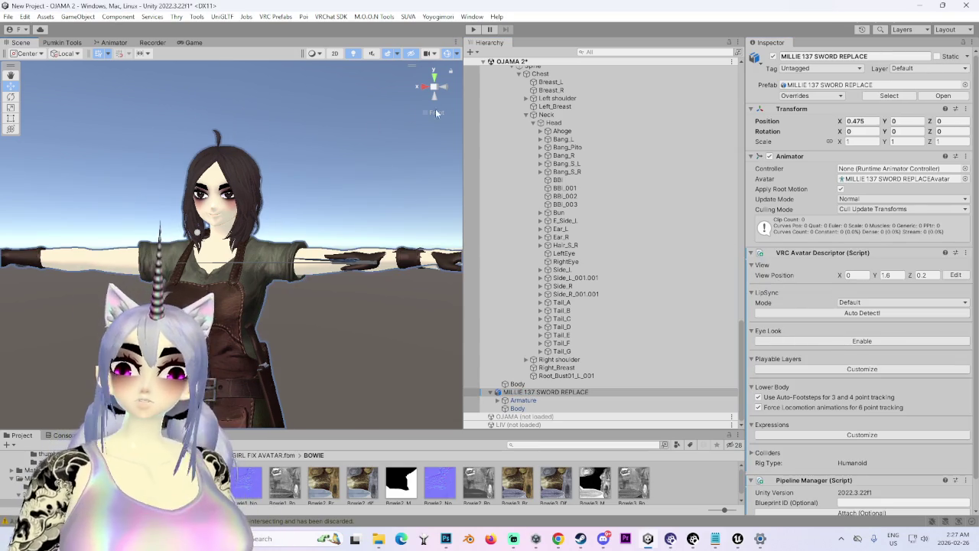
{"action": "left_click", "coordinate": [445, 86]}
{"action": "left_click", "coordinate": [423, 87]}
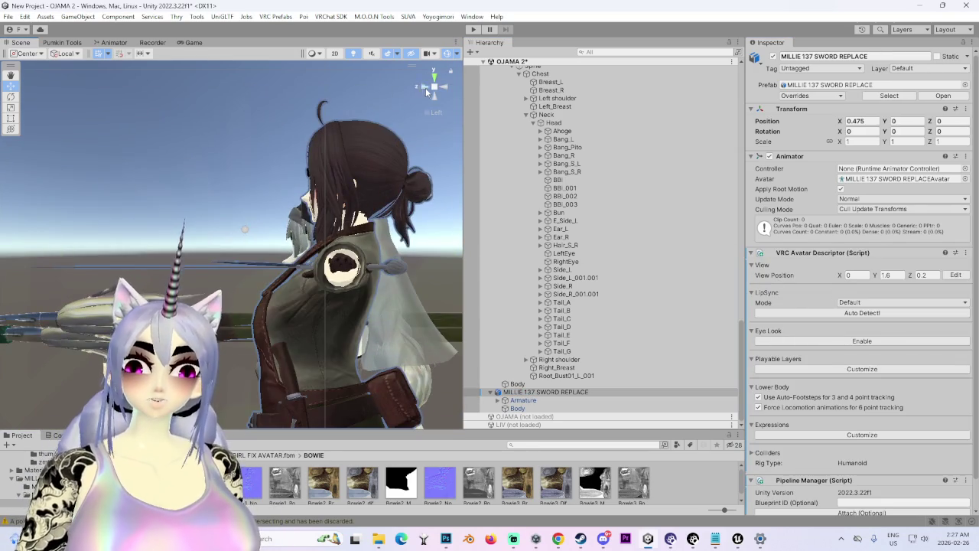
{"action": "left_click", "coordinate": [953, 276]}
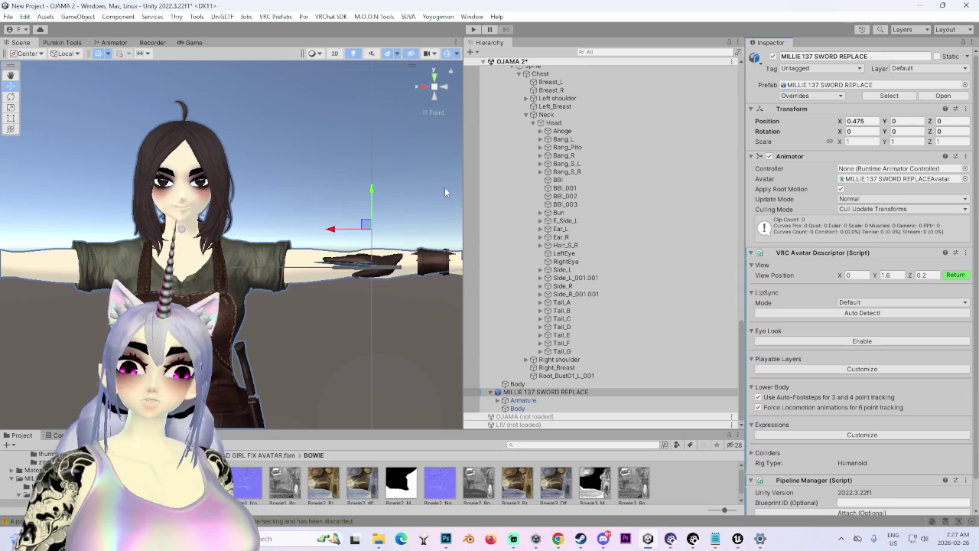
{"action": "scroll", "coordinate": [573, 244], "scroll_direction": "up", "scroll_amount": 4}
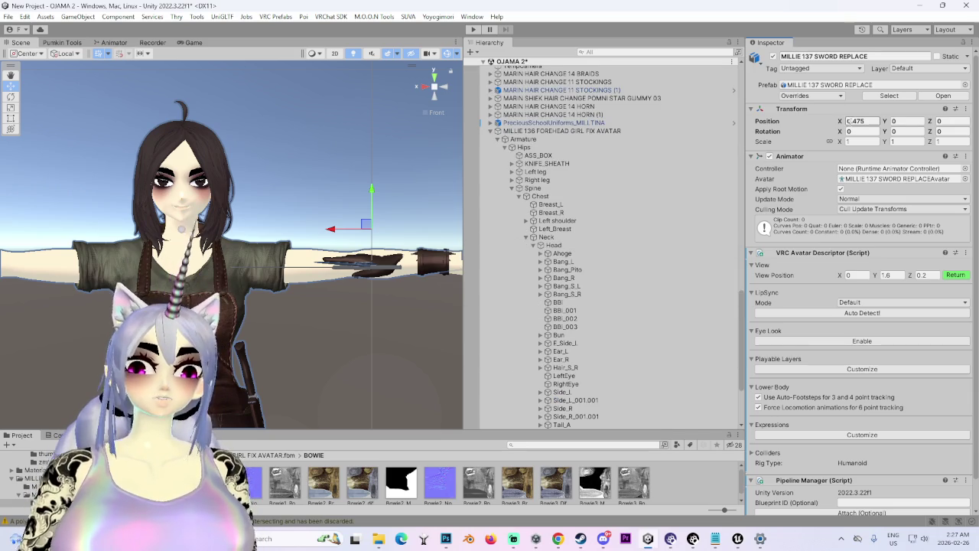
{"action": "type", "text": "0"}
{"action": "key", "text": "Return"}
Step: Place the view position between the eyes, at Y 1.71971, Z 0.02726
{"action": "scroll", "coordinate": [255, 224], "scroll_direction": "up", "scroll_amount": 3}
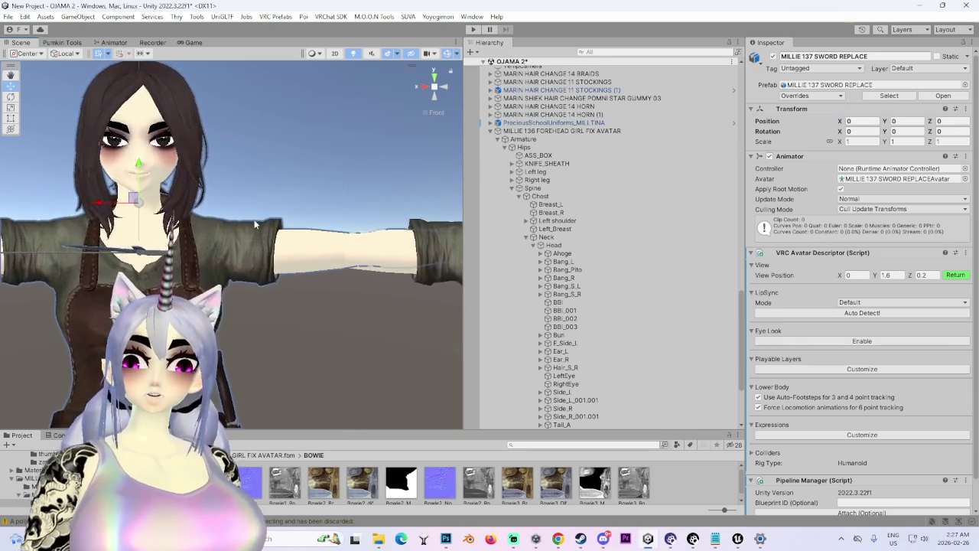
{"action": "scroll", "coordinate": [255, 224], "scroll_direction": "up", "scroll_amount": 3}
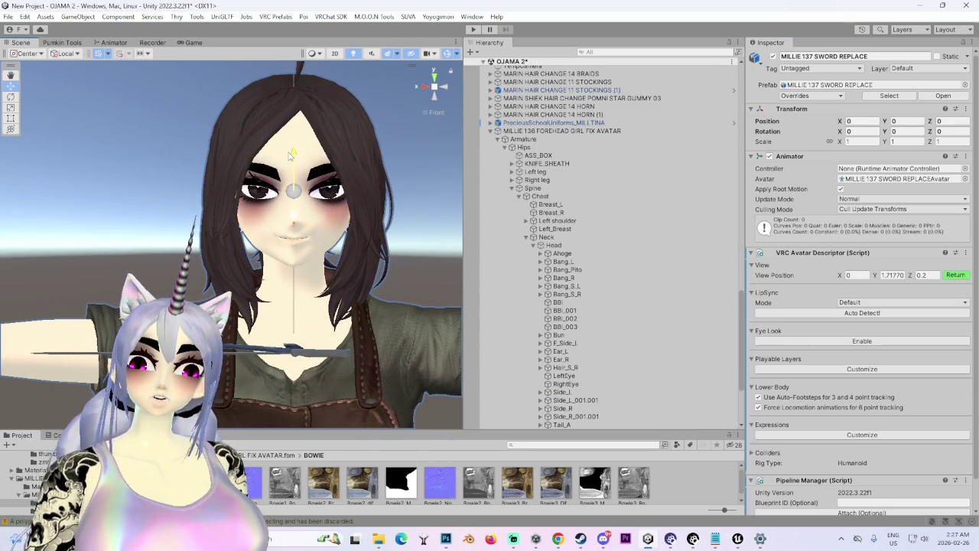
{"action": "left_click_drag", "start_coordinate": [290, 154], "coordinate": [218, 208]}
{"action": "left_click_drag", "start_coordinate": [384, 190], "coordinate": [268, 252]}
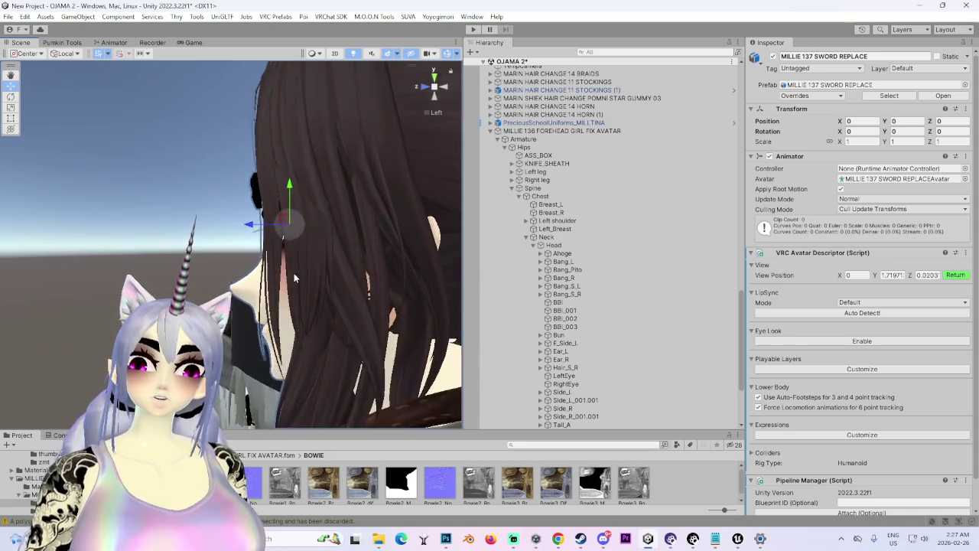
{"action": "scroll", "coordinate": [293, 272], "scroll_direction": "up", "scroll_amount": 3}
{"action": "left_click_drag", "start_coordinate": [398, 322], "coordinate": [428, 336]}
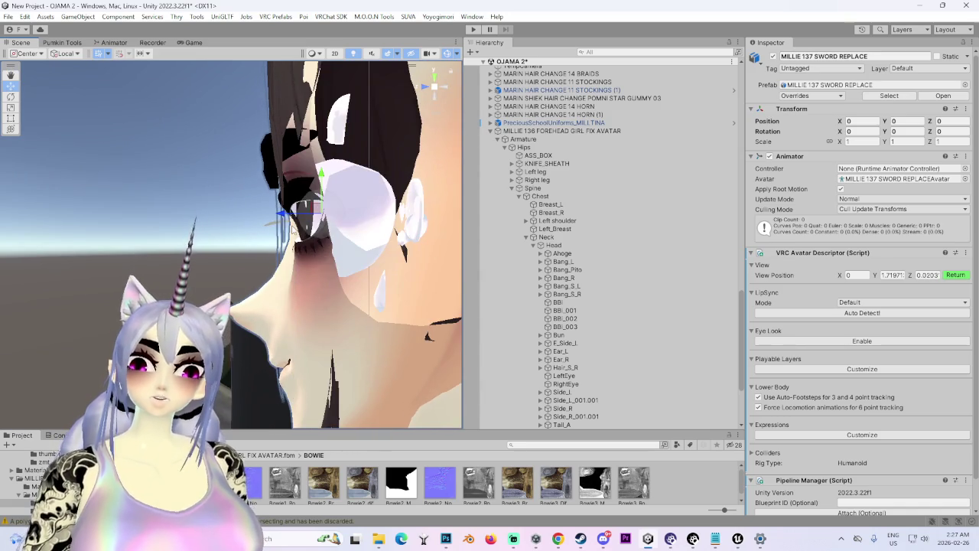
Step: Push eye movements toward excited and confident, then expand the Armature down to the Head bone
{"action": "left_click", "coordinate": [435, 97]}
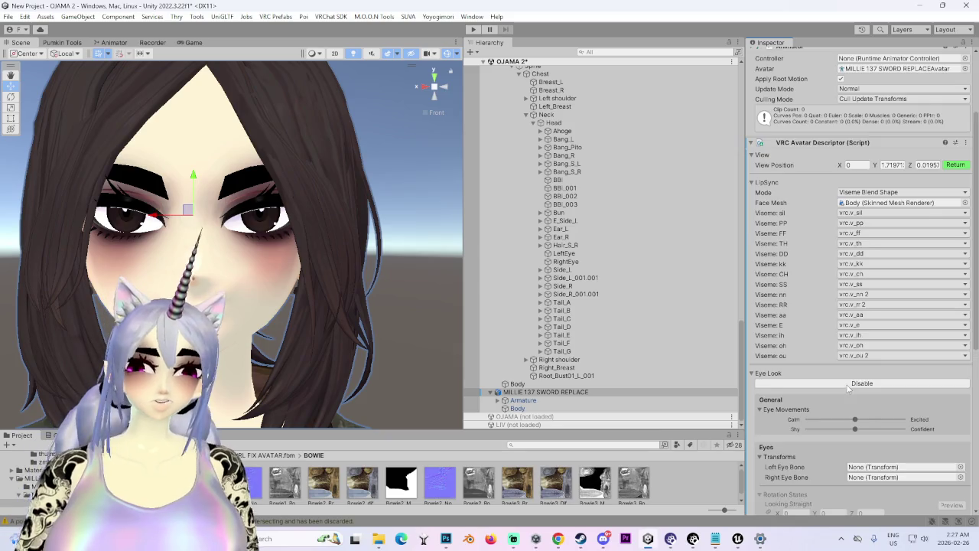
{"action": "left_click_drag", "start_coordinate": [857, 374], "coordinate": [903, 374]}
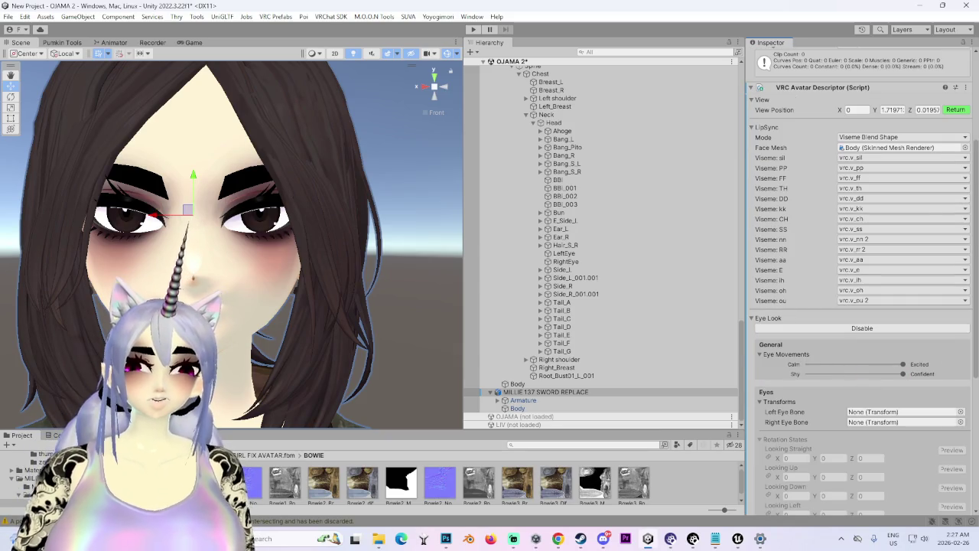
{"action": "left_click", "coordinate": [528, 391]}
{"action": "left_click", "coordinate": [497, 400]}
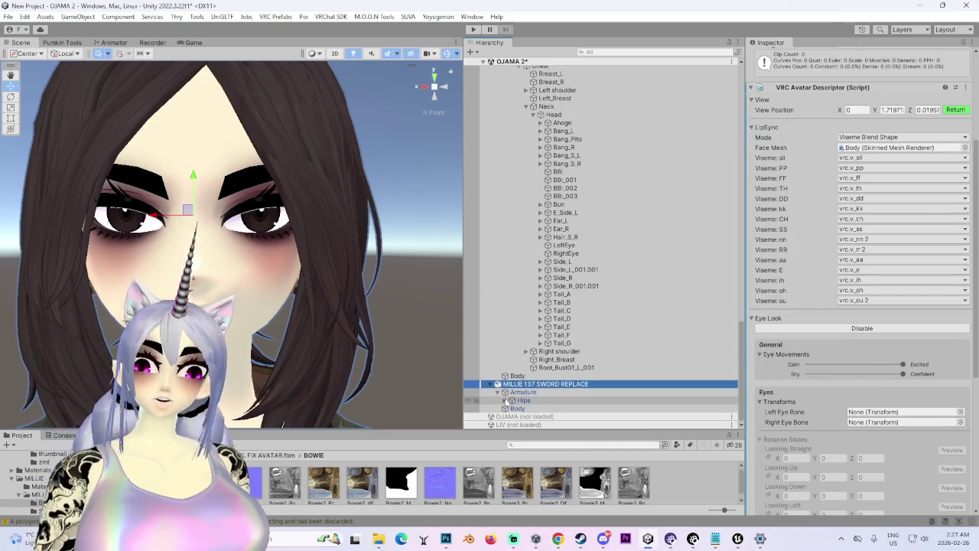
{"action": "left_click", "coordinate": [505, 408]}
{"action": "left_click", "coordinate": [512, 400]}
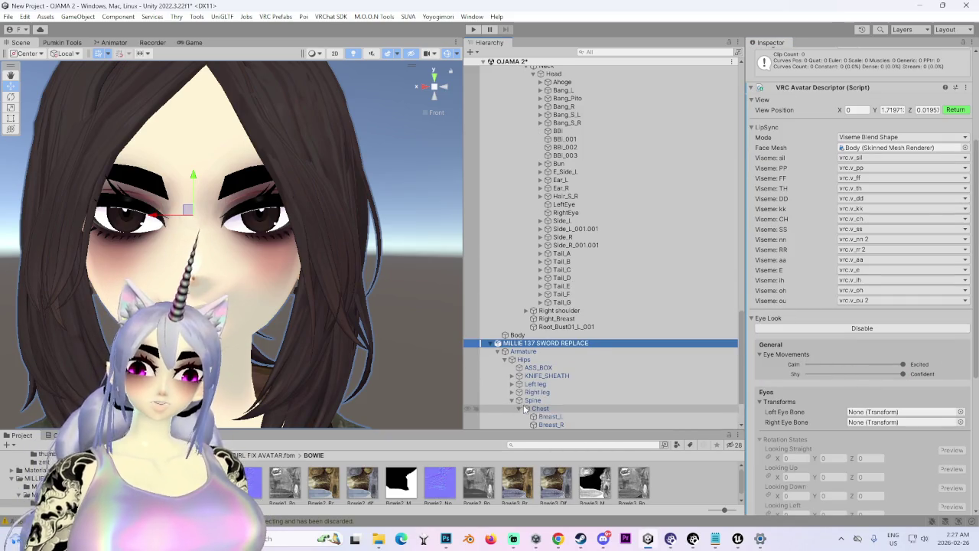
{"action": "left_click", "coordinate": [519, 408]}
{"action": "left_click", "coordinate": [526, 376]}
{"action": "left_click", "coordinate": [533, 383]}
Step: Assign the avatar's eye bones to the Eye Look settings
{"action": "scroll", "coordinate": [630, 255], "scroll_direction": "down", "scroll_amount": 1}
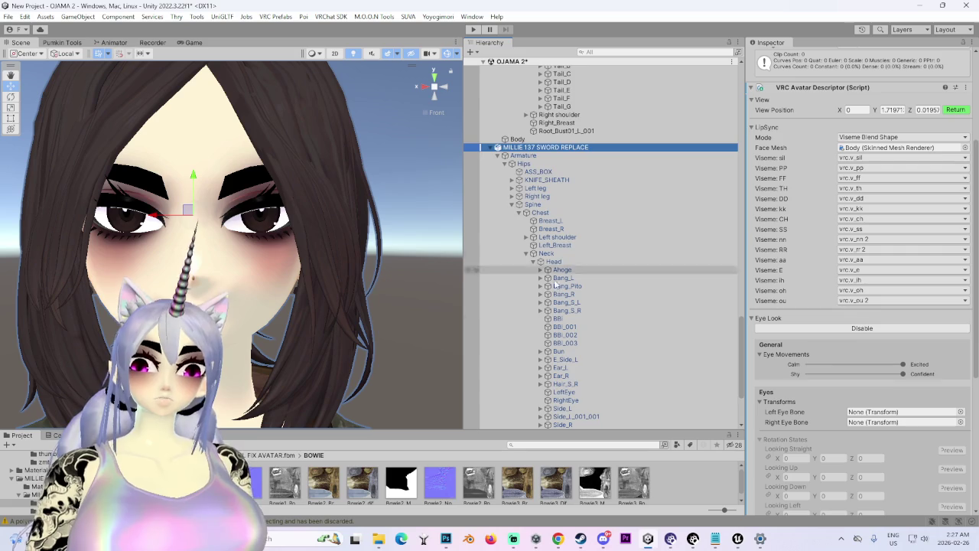
{"action": "scroll", "coordinate": [612, 280], "scroll_direction": "down", "scroll_amount": 2}
{"action": "scroll", "coordinate": [669, 408], "scroll_direction": "down", "scroll_amount": 1}
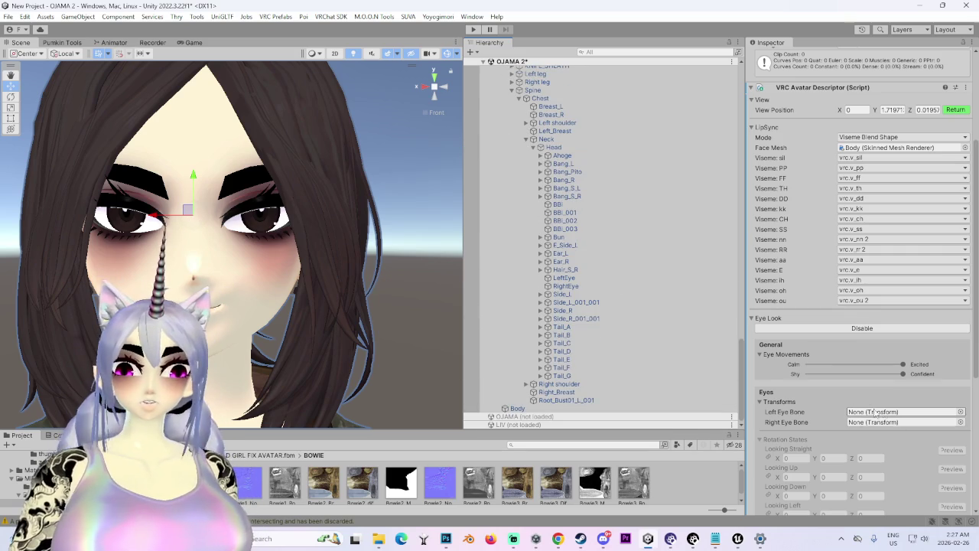
{"action": "scroll", "coordinate": [581, 338], "scroll_direction": "up", "scroll_amount": 1}
{"action": "left_click_drag", "start_coordinate": [570, 316], "coordinate": [860, 417]}
{"action": "left_click_drag", "start_coordinate": [566, 316], "coordinate": [873, 422]}
Step: Preview the look rotations and set Looking Left to Y -18 and Looking Right to Y 18
{"action": "scroll", "coordinate": [796, 385], "scroll_direction": "down", "scroll_amount": 3}
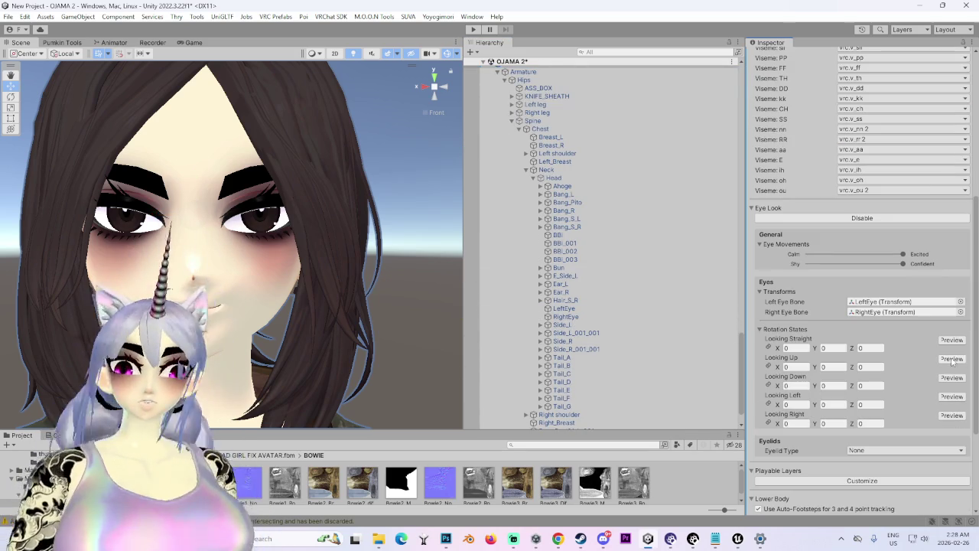
{"action": "left_click", "coordinate": [954, 360]}
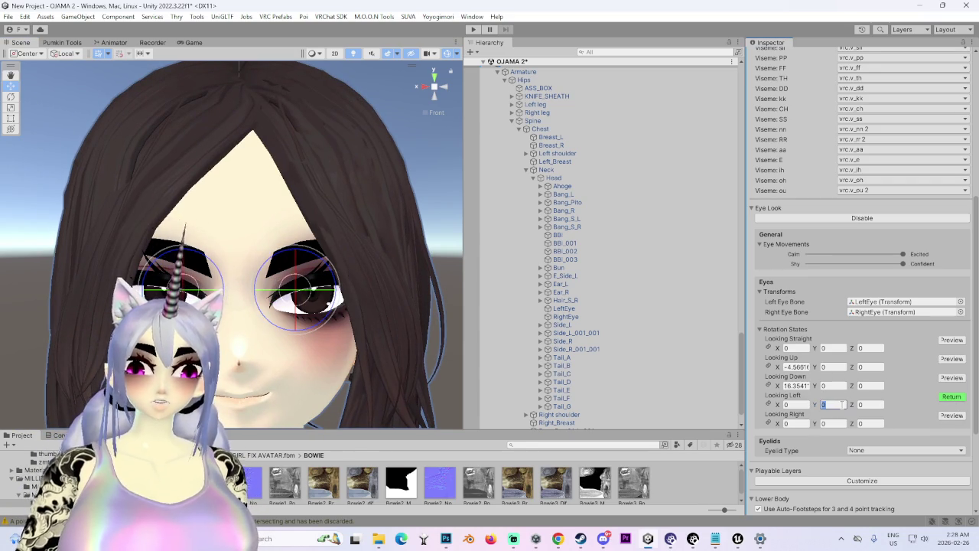
{"action": "type", "text": "-16"}
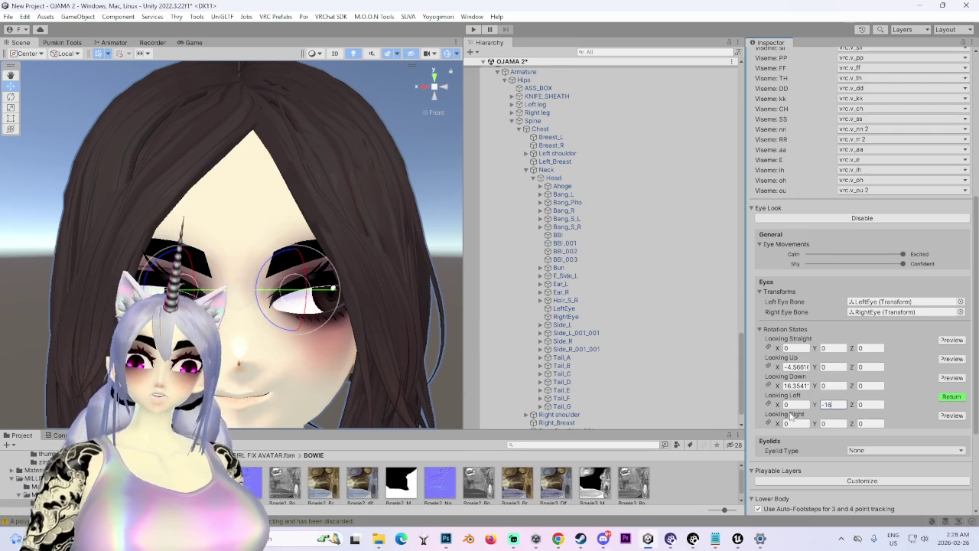
{"action": "type", "text": "8"}
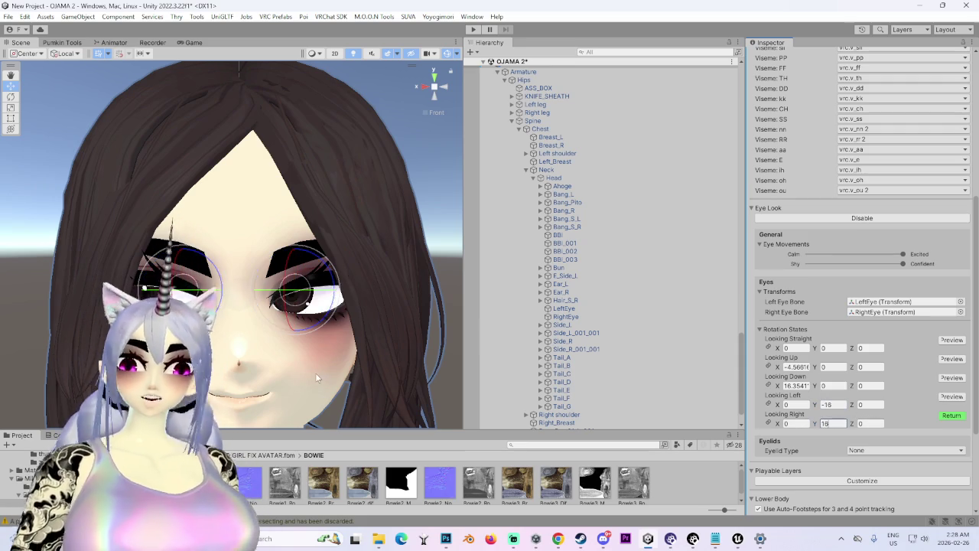
{"action": "scroll", "coordinate": [865, 368], "scroll_direction": "down", "scroll_amount": 2}
{"action": "left_click", "coordinate": [905, 367]}
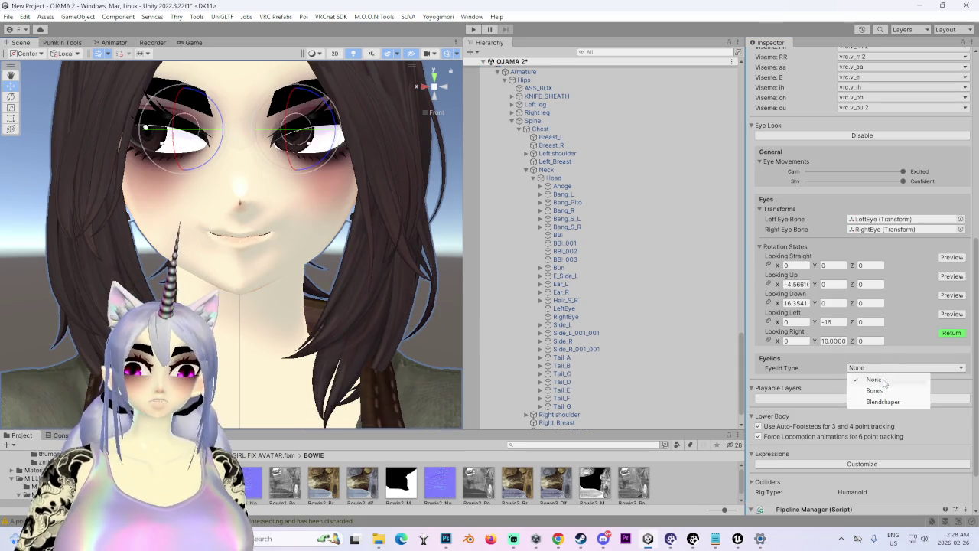
Step: Set Eyelid Type to Blendshapes and assign Body as the Eyelids Mesh
{"action": "left_click", "coordinate": [872, 402]}
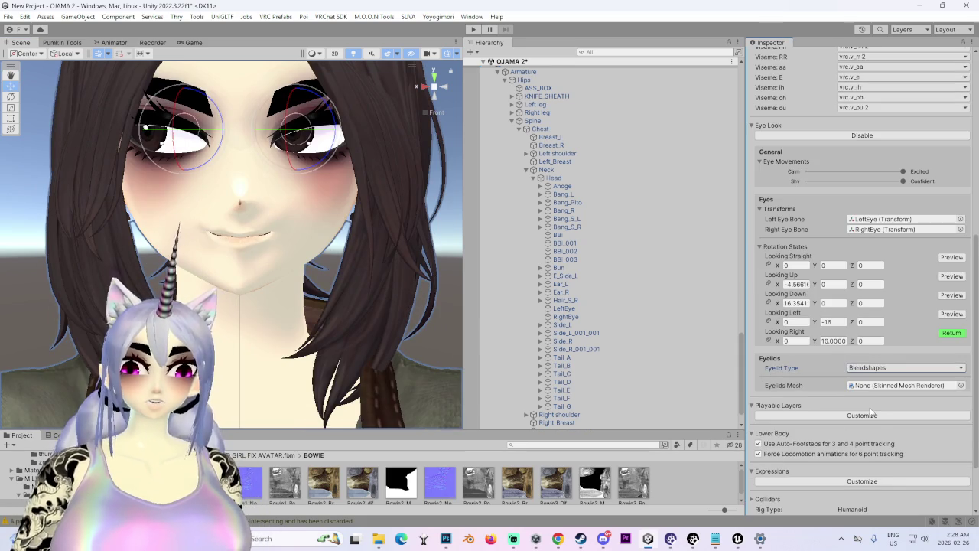
{"action": "left_click", "coordinate": [952, 332]}
{"action": "scroll", "coordinate": [562, 372], "scroll_direction": "down", "scroll_amount": 2}
{"action": "left_click_drag", "start_coordinate": [517, 408], "coordinate": [888, 387]}
{"action": "scroll", "coordinate": [876, 383], "scroll_direction": "down", "scroll_amount": 1}
Step: Choose vrc.Blink as the blink blendshape and preview it
{"action": "left_click", "coordinate": [876, 378]}
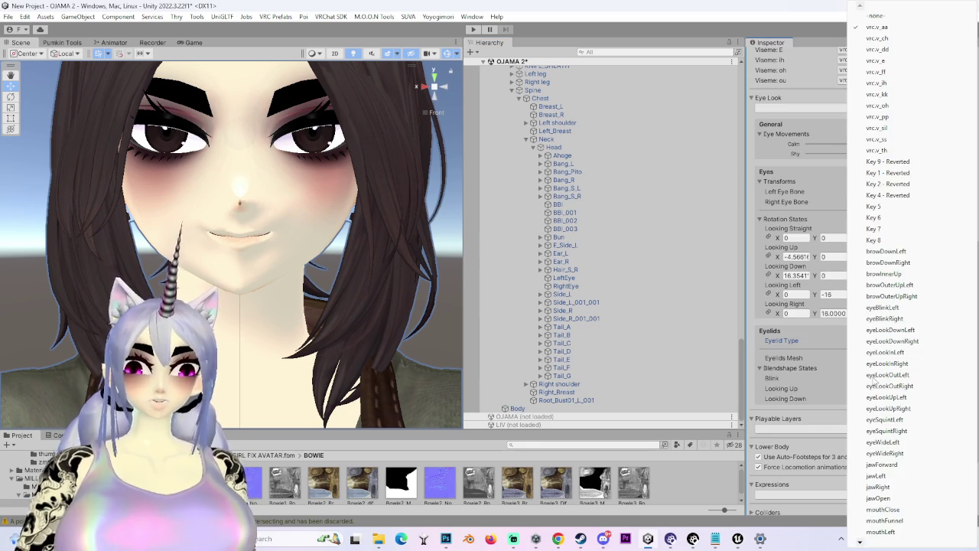
{"action": "scroll", "coordinate": [896, 377], "scroll_direction": "down", "scroll_amount": 10}
{"action": "scroll", "coordinate": [883, 520], "scroll_direction": "down", "scroll_amount": 3}
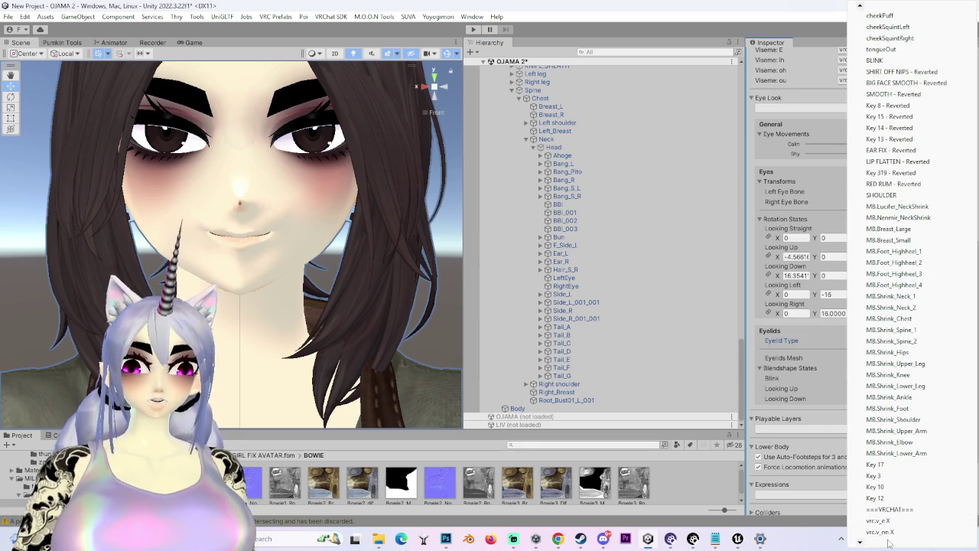
{"action": "left_click", "coordinate": [883, 499]}
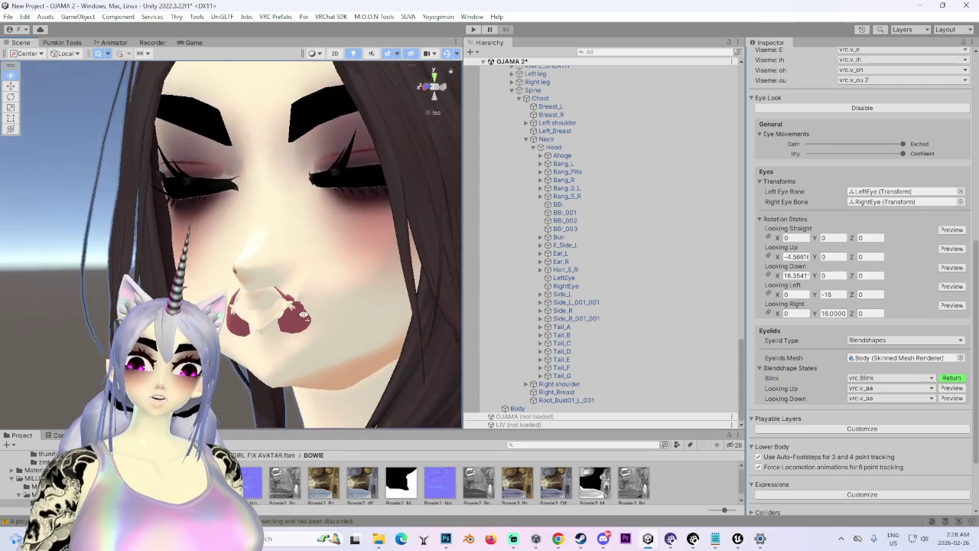
{"action": "left_click", "coordinate": [952, 380]}
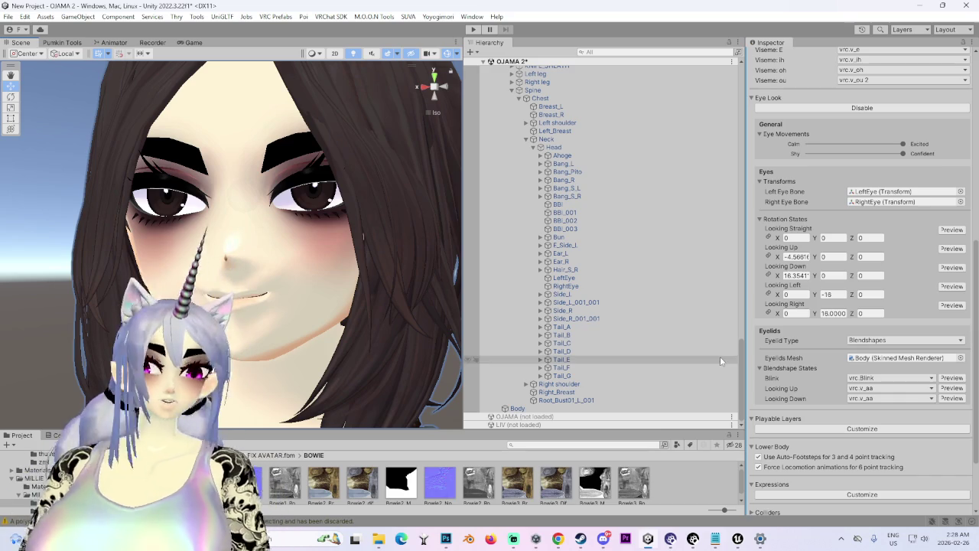
{"action": "left_click", "coordinate": [568, 409]}
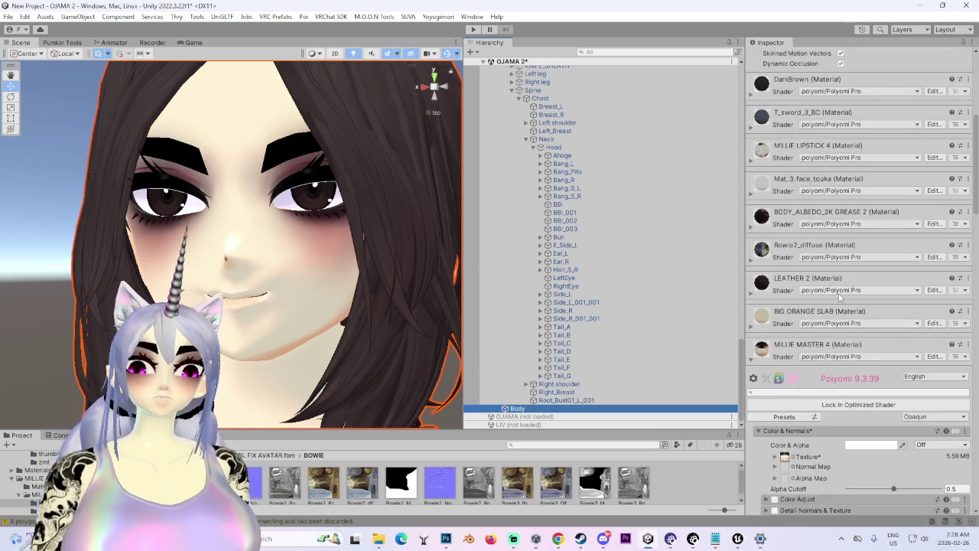
Step: Select the Body mesh to reach its Skinned Mesh Renderer
{"action": "scroll", "coordinate": [839, 297], "scroll_direction": "up", "scroll_amount": 10}
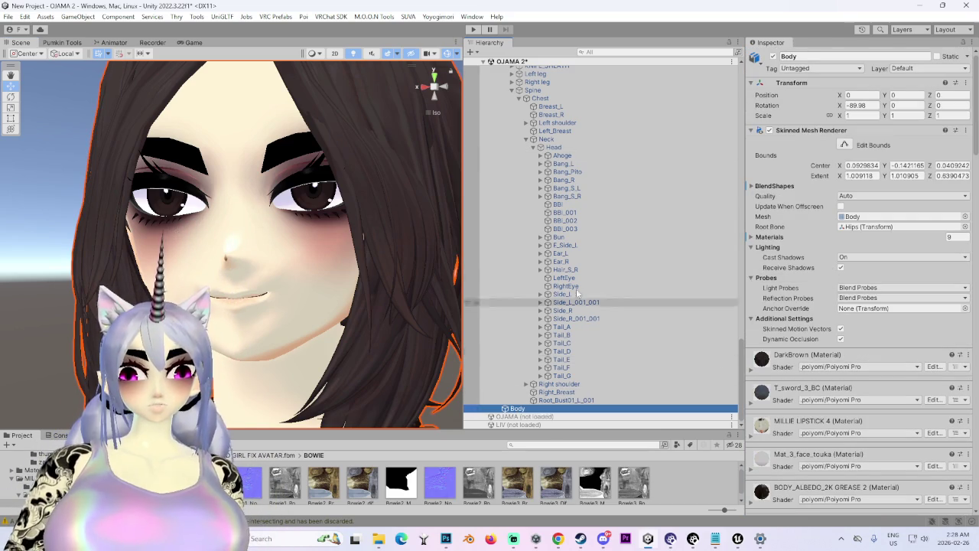
{"action": "scroll", "coordinate": [568, 340], "scroll_direction": "down", "scroll_amount": 5}
{"action": "left_click", "coordinate": [568, 278]}
{"action": "scroll", "coordinate": [813, 360], "scroll_direction": "down", "scroll_amount": 5}
{"action": "scroll", "coordinate": [814, 360], "scroll_direction": "down", "scroll_amount": 3}
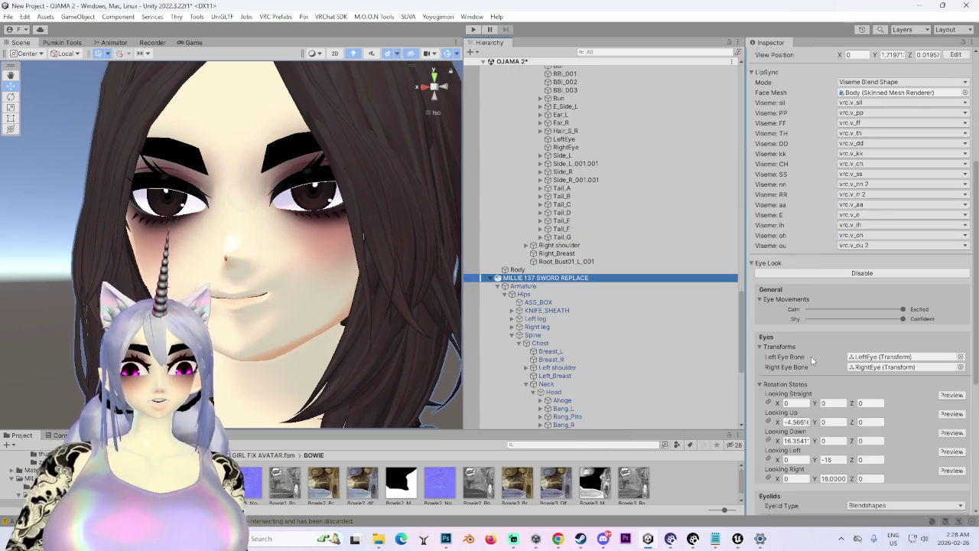
{"action": "scroll", "coordinate": [582, 344], "scroll_direction": "down", "scroll_amount": 8}
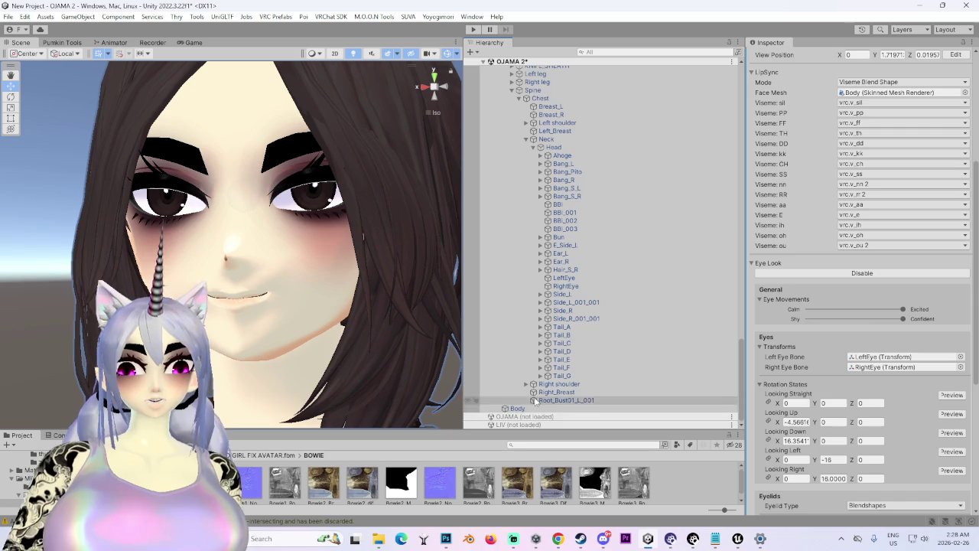
{"action": "left_click", "coordinate": [518, 408]}
{"action": "scroll", "coordinate": [851, 314], "scroll_direction": "up", "scroll_amount": 8}
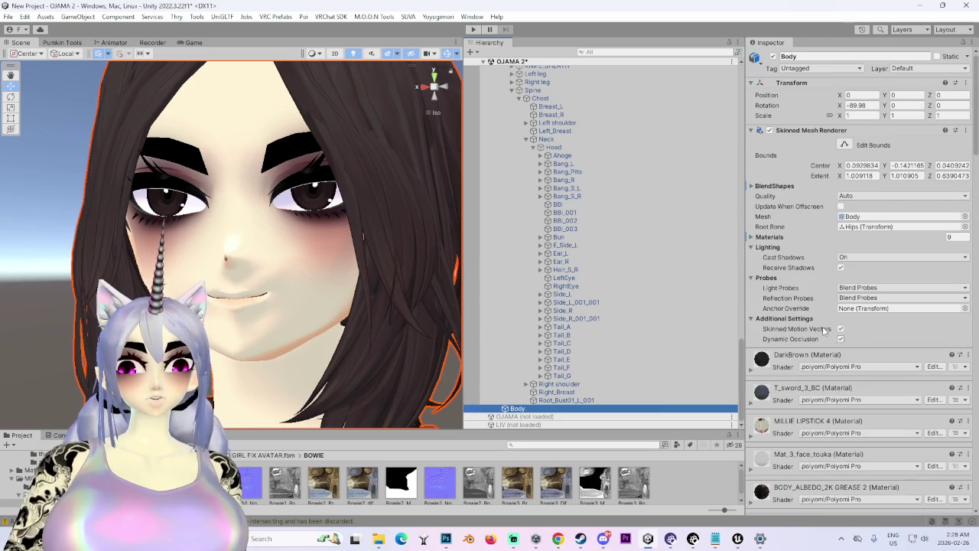
{"action": "scroll", "coordinate": [548, 252], "scroll_direction": "up", "scroll_amount": 6}
{"action": "left_click", "coordinate": [549, 159]}
{"action": "scroll", "coordinate": [549, 306], "scroll_direction": "down", "scroll_amount": 6}
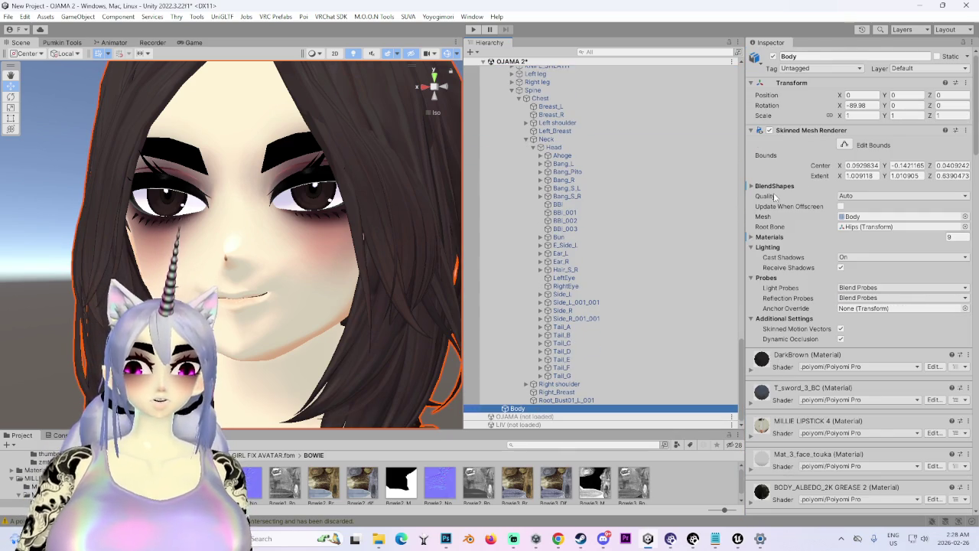
Step: Open the mouth by dragging vrc.v_ih to 100, then return sliders to 0 and face Front view
{"action": "left_click", "coordinate": [769, 189]}
{"action": "left_click_drag", "start_coordinate": [839, 268], "coordinate": [943, 268]}
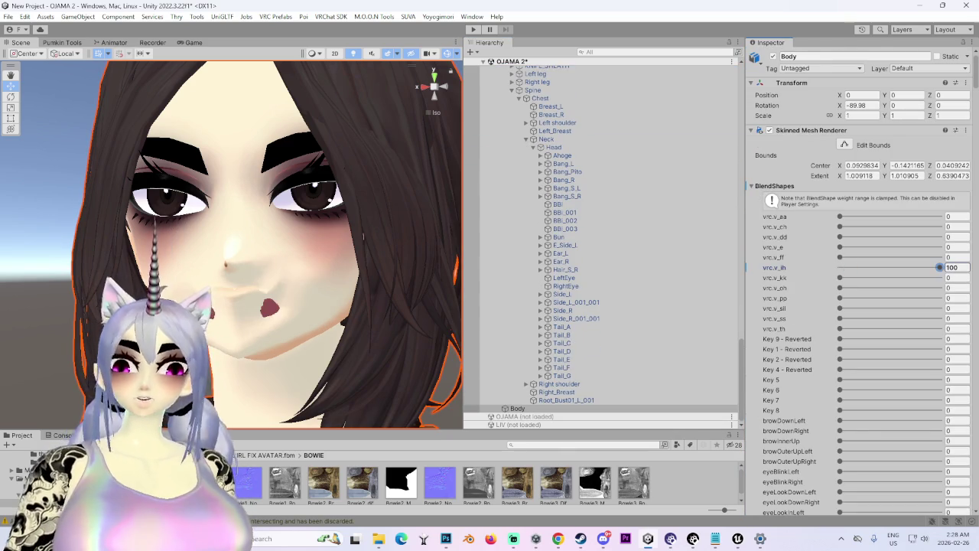
{"action": "left_click", "coordinate": [841, 329]}
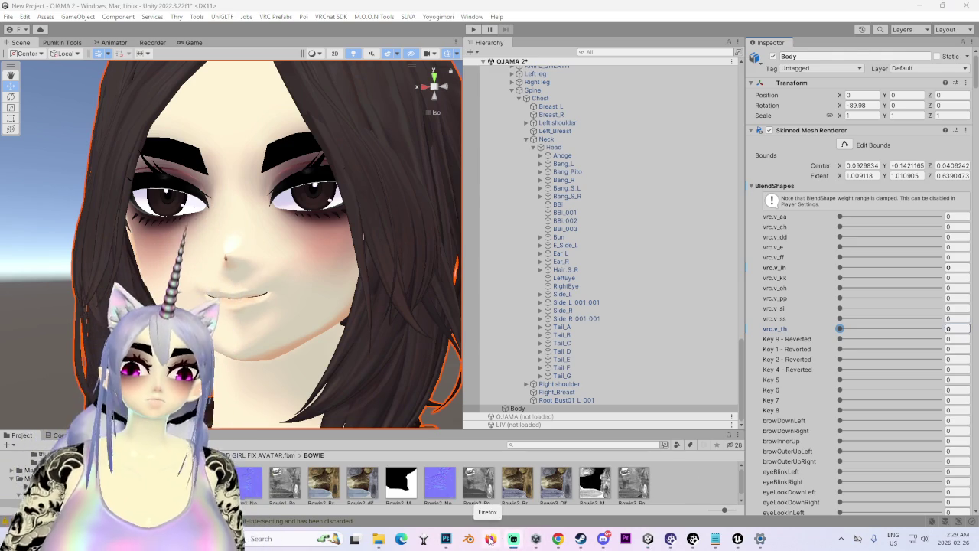
{"action": "scroll", "coordinate": [274, 299], "scroll_direction": "down", "scroll_amount": 4}
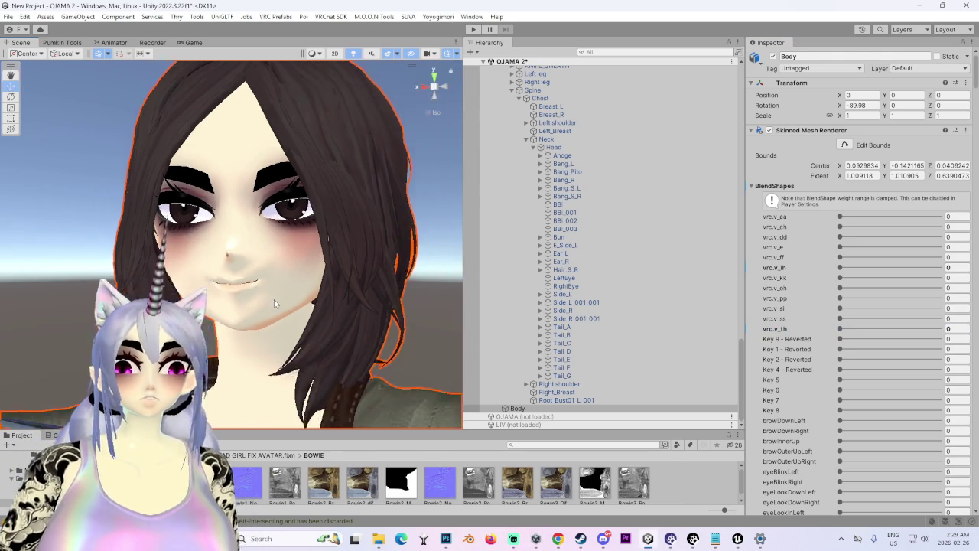
{"action": "left_click", "coordinate": [448, 90]}
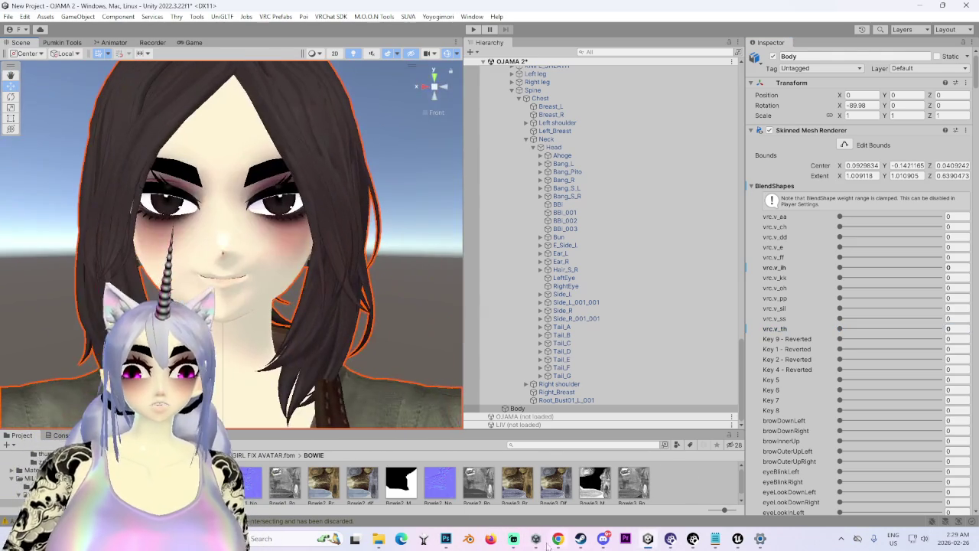
{"action": "left_click", "coordinate": [467, 540]}
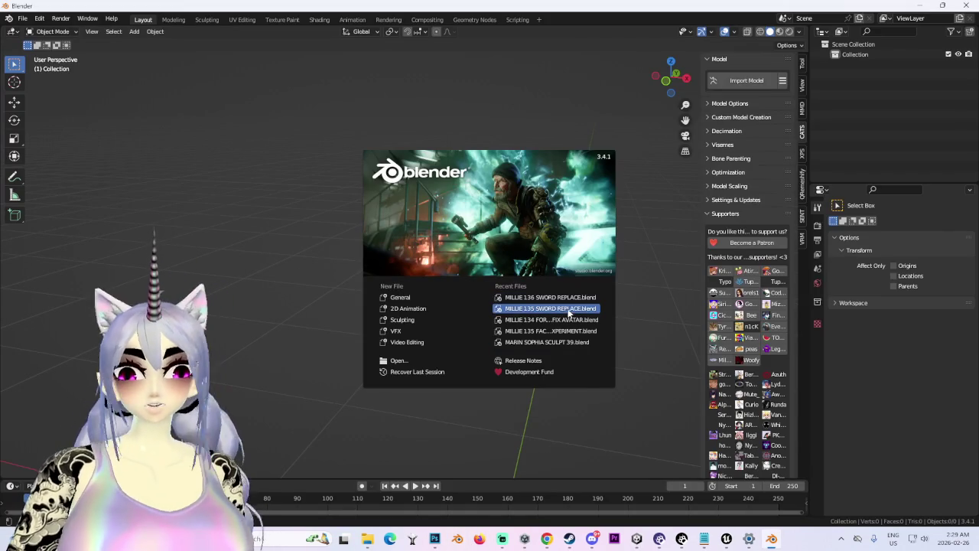
Step: Open the recent MILLIE 134 FOREHEAD GIRL FIX AVATAR.blend and dismiss the compatibility warning
{"action": "left_click", "coordinate": [569, 319]}
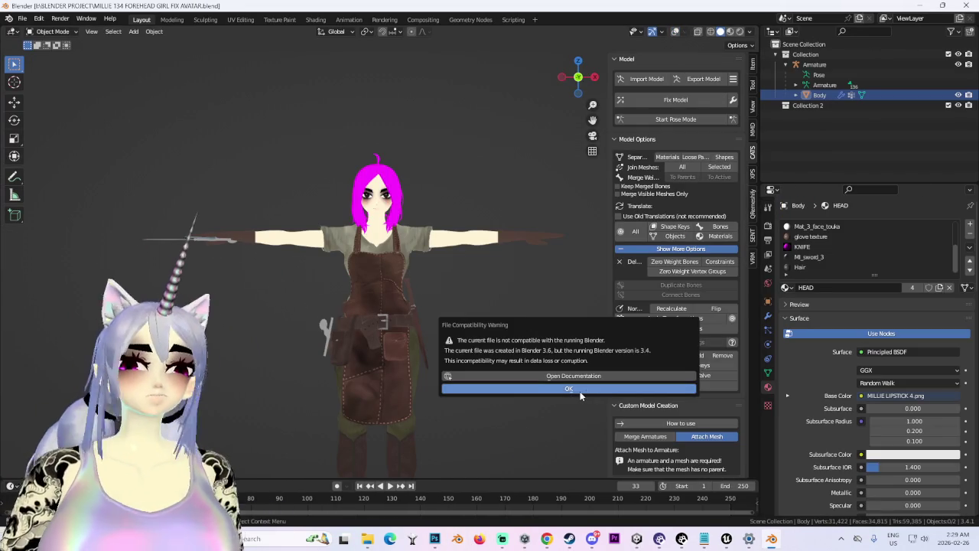
{"action": "left_click", "coordinate": [581, 391]}
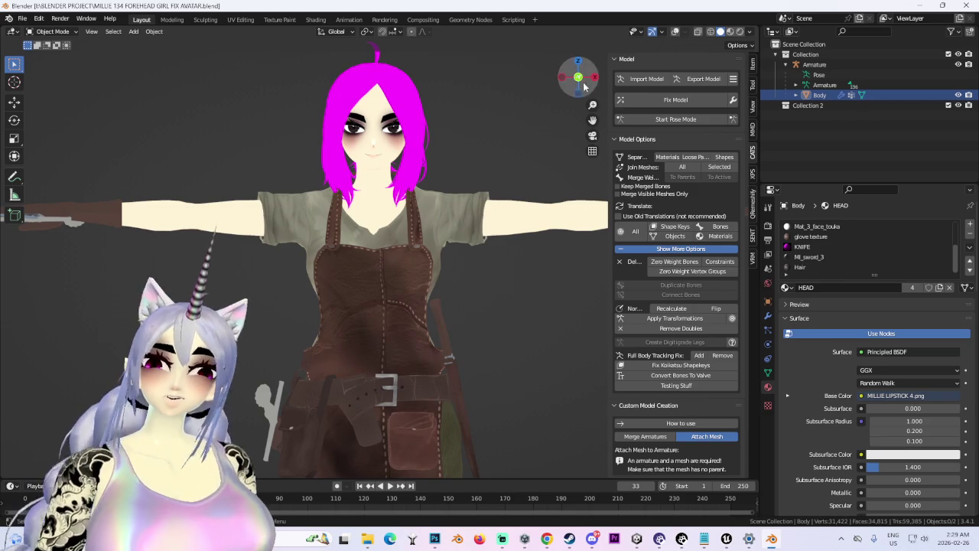
{"action": "left_click", "coordinate": [578, 77]}
{"action": "left_click", "coordinate": [562, 78]}
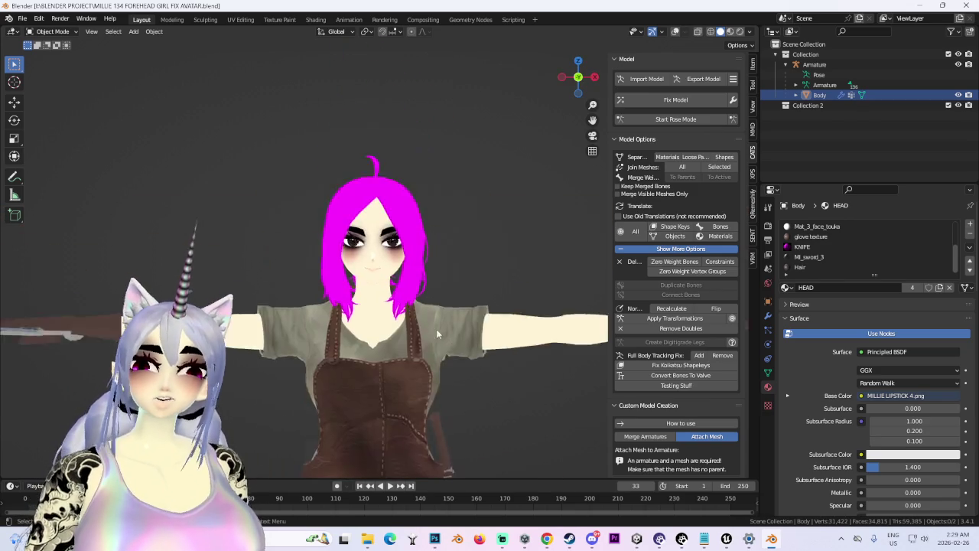
{"action": "scroll", "coordinate": [369, 172], "scroll_direction": "up", "scroll_amount": 5}
Step: In Edit Mode, preview the vrc.v_aa and vrc.v_dd shape keys, then return to Basis
{"action": "left_click", "coordinate": [52, 32]}
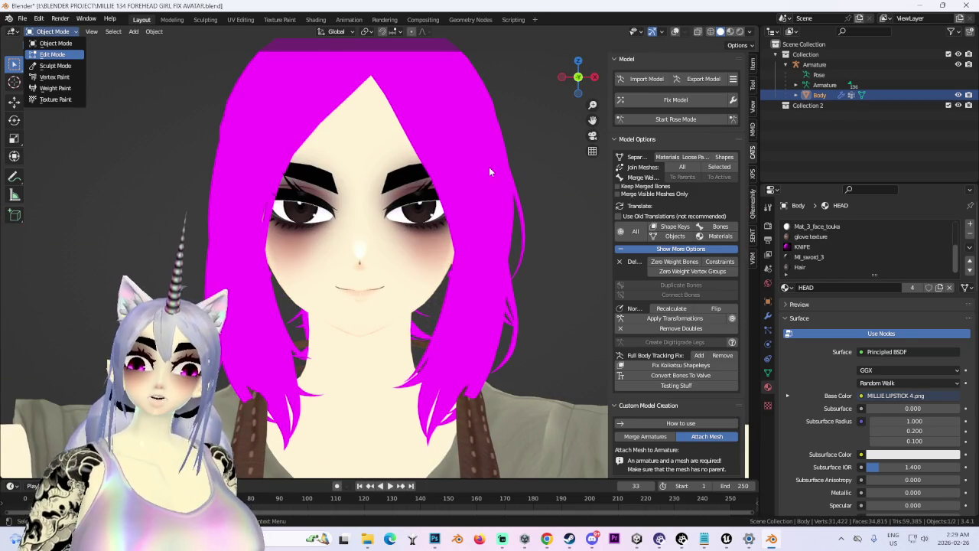
{"action": "left_click", "coordinate": [52, 55]}
{"action": "left_click", "coordinate": [767, 373]}
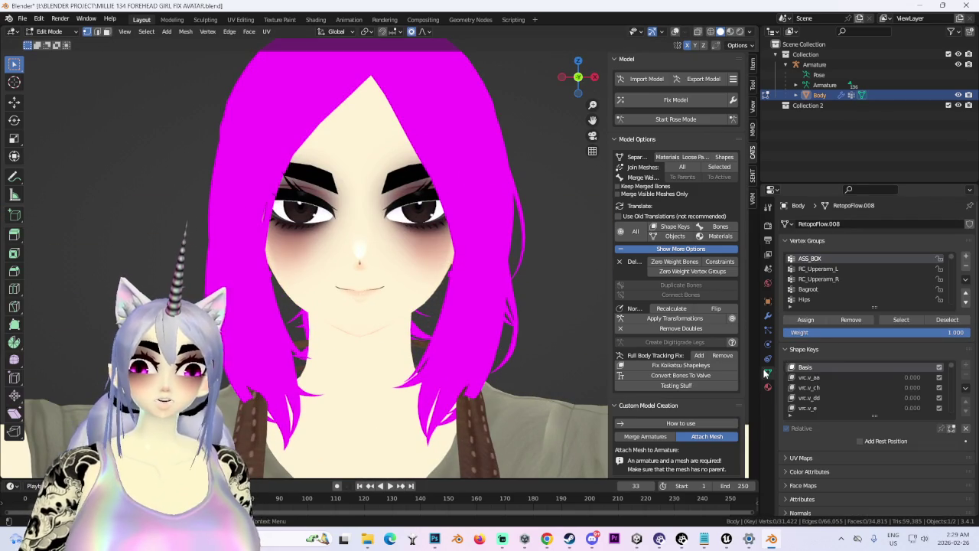
{"action": "left_click", "coordinate": [816, 379]}
{"action": "left_click", "coordinate": [815, 398]}
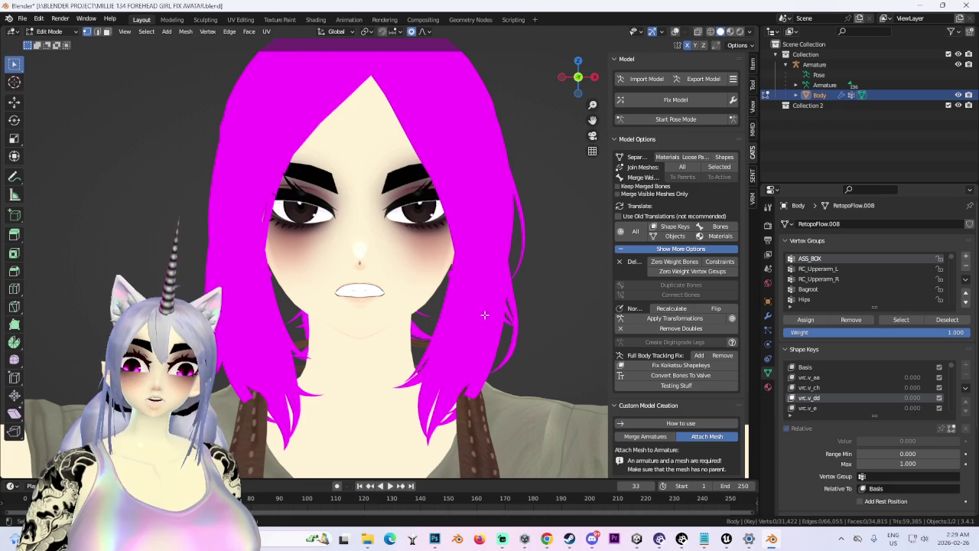
{"action": "scroll", "coordinate": [427, 298], "scroll_direction": "down", "scroll_amount": 5}
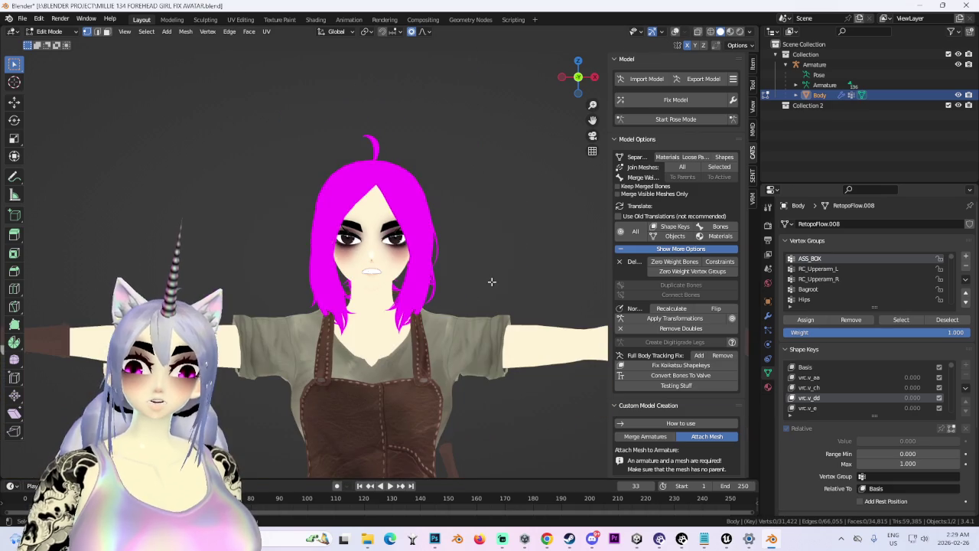
{"action": "left_click", "coordinate": [808, 368]}
{"action": "left_click", "coordinate": [646, 79]}
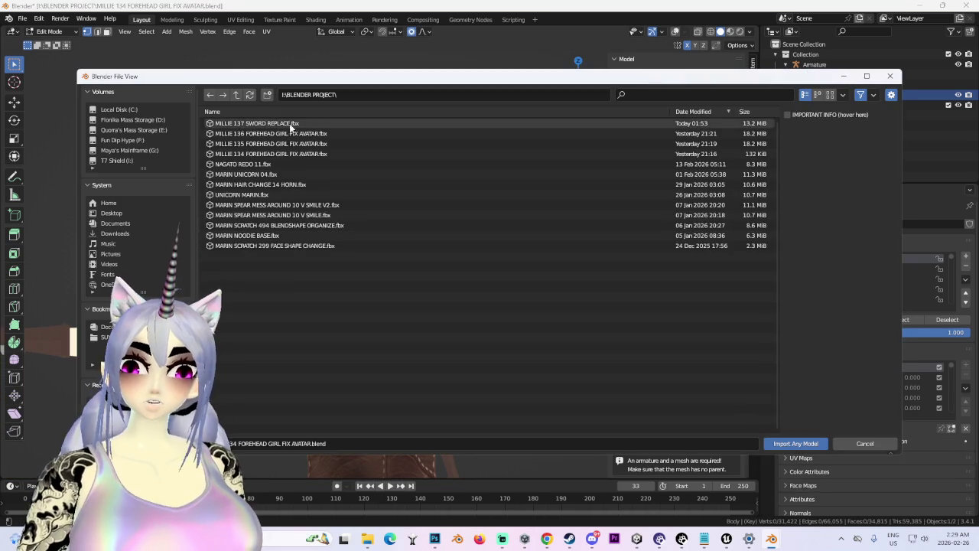
Step: Import MILLIE 137 SWORD REPLACE.fbx and hide the original textured body and armature
{"action": "double_click", "coordinate": [291, 125]}
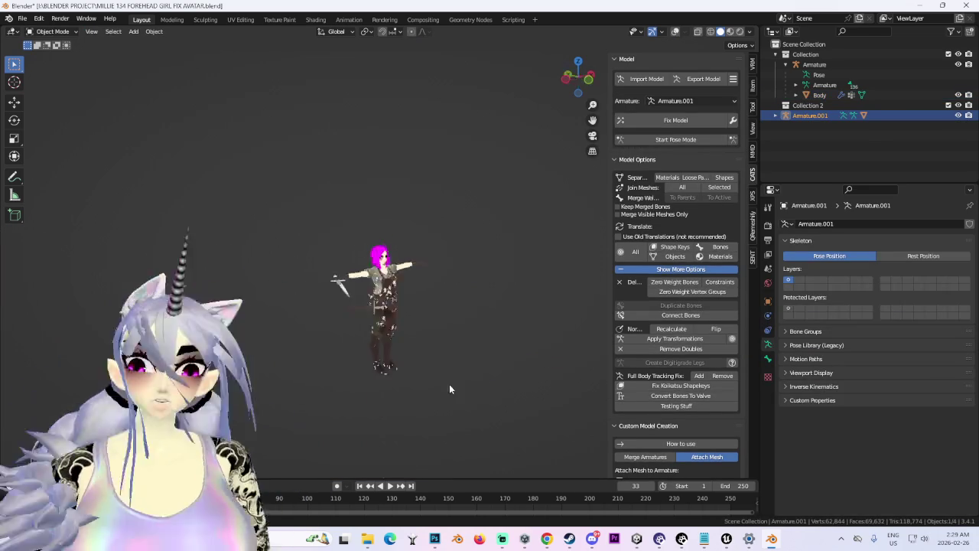
{"action": "scroll", "coordinate": [366, 366], "scroll_direction": "up", "scroll_amount": 5}
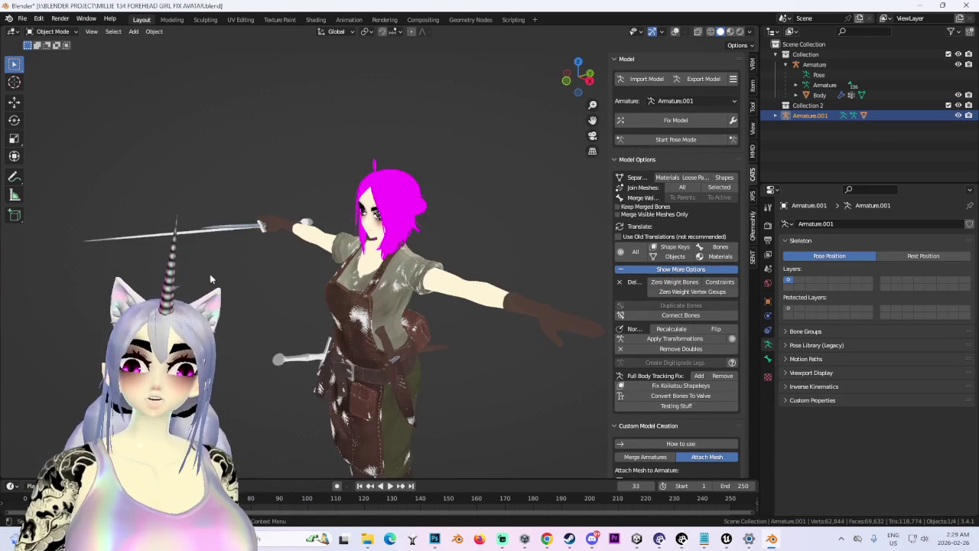
{"action": "left_click", "coordinate": [383, 344]}
{"action": "left_click", "coordinate": [769, 388]}
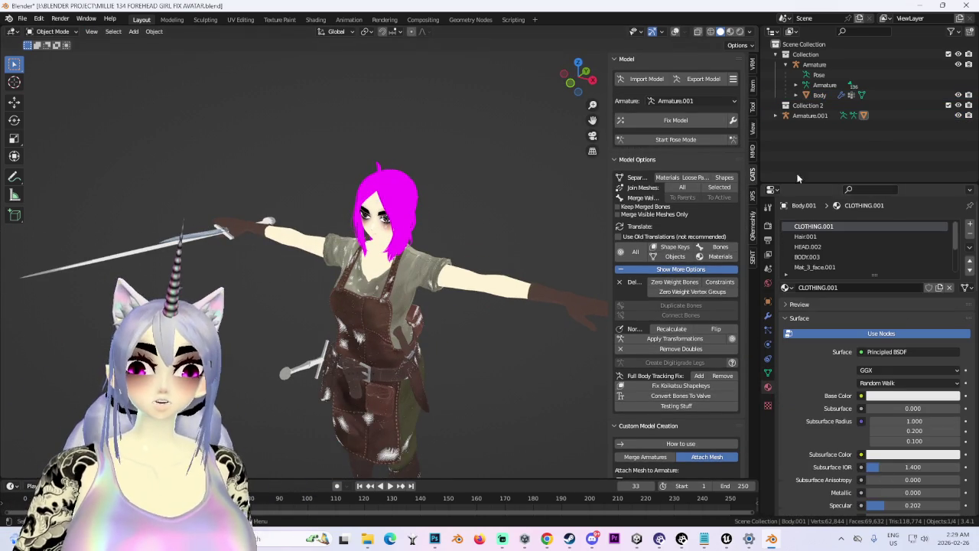
{"action": "key", "text": "KP_1"}
{"action": "left_click", "coordinate": [776, 116]}
{"action": "left_click", "coordinate": [958, 94]}
{"action": "left_click", "coordinate": [958, 64]}
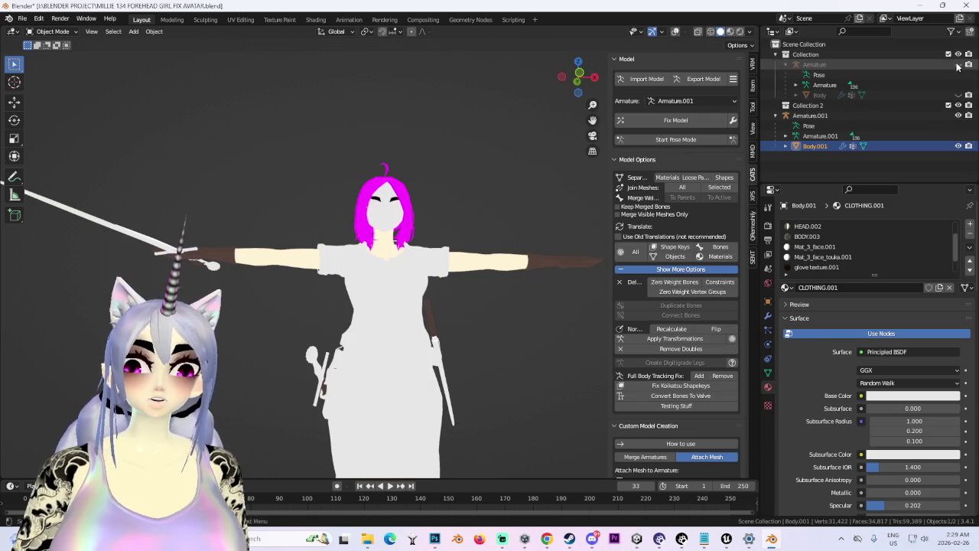
{"action": "scroll", "coordinate": [452, 223], "scroll_direction": "up", "scroll_amount": 5}
{"action": "key", "text": "KP_4"}
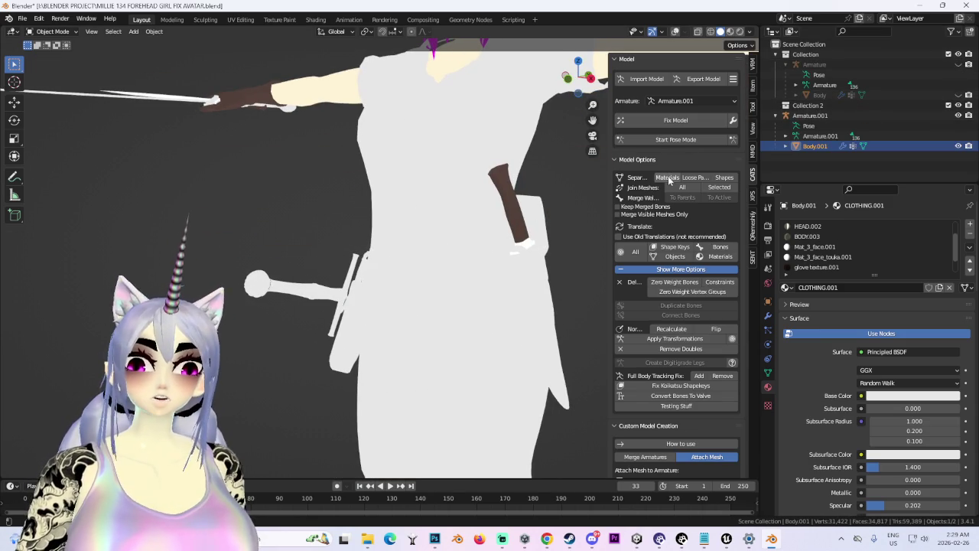
Step: Put Body.001 into Edit Mode with X-ray on and separate it by material
{"action": "left_click", "coordinate": [52, 32]}
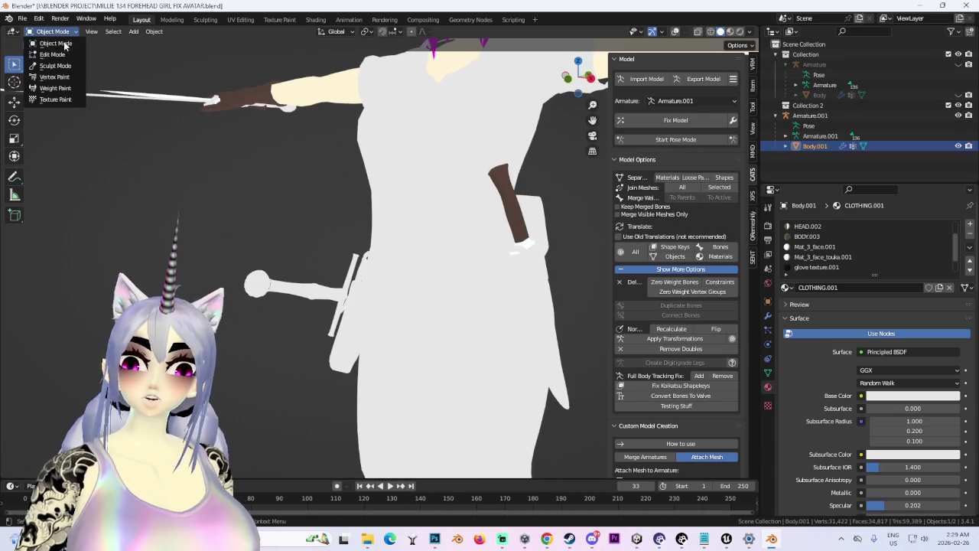
{"action": "left_click", "coordinate": [63, 52]}
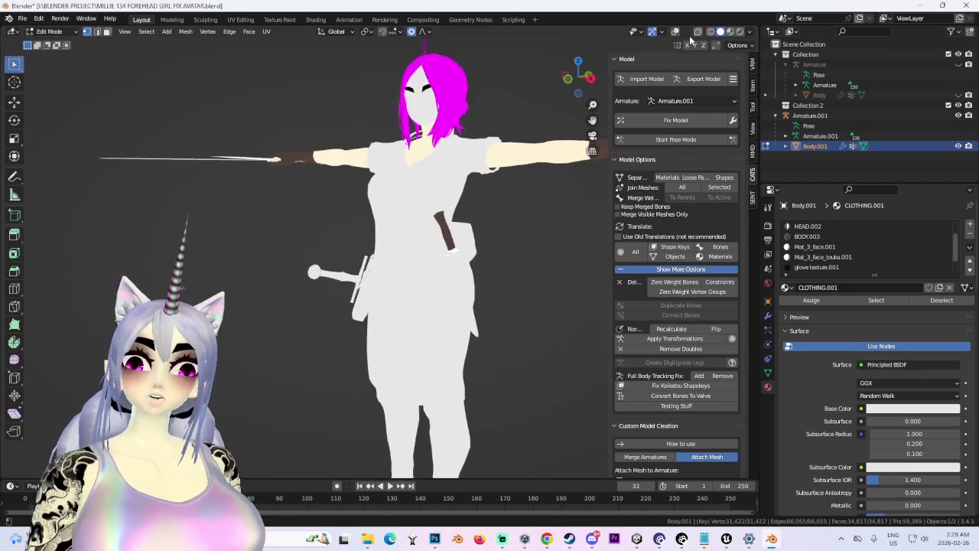
{"action": "left_click", "coordinate": [676, 32]}
{"action": "left_click", "coordinate": [669, 178]}
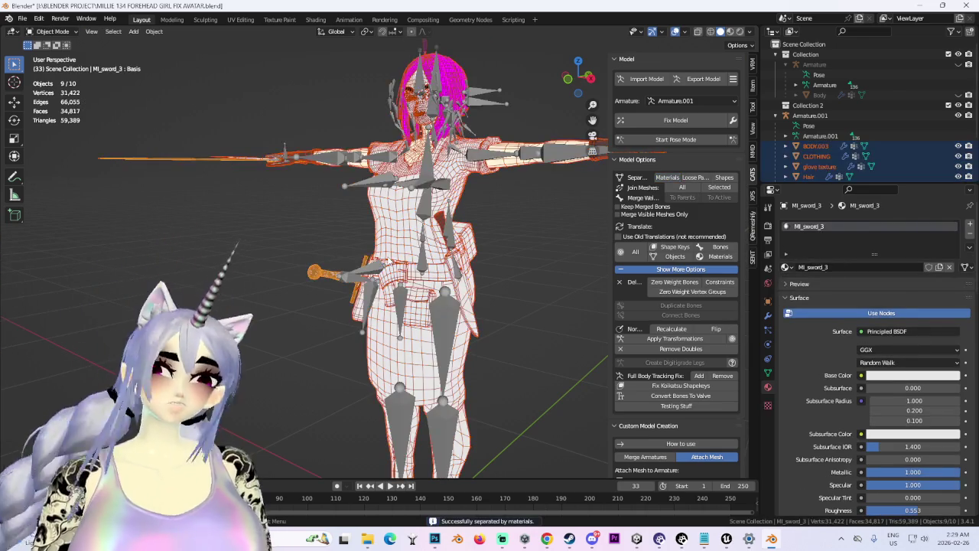
Step: Hide Armature.001's bones and delete the CLOTHING object
{"action": "scroll", "coordinate": [402, 239], "scroll_direction": "up", "scroll_amount": 8}
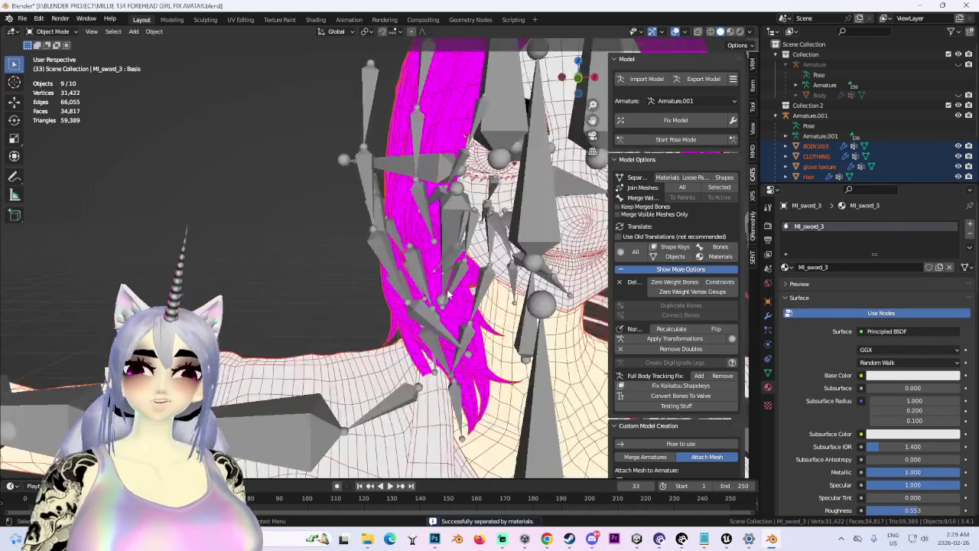
{"action": "scroll", "coordinate": [401, 239], "scroll_direction": "down", "scroll_amount": 3}
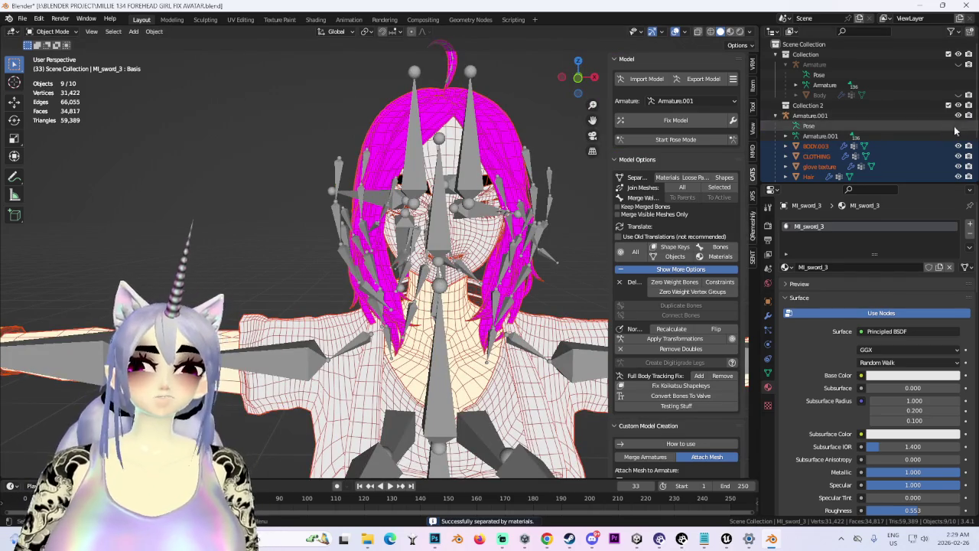
{"action": "left_click", "coordinate": [958, 115]}
{"action": "scroll", "coordinate": [332, 316], "scroll_direction": "down", "scroll_amount": 3}
{"action": "left_click", "coordinate": [332, 316]}
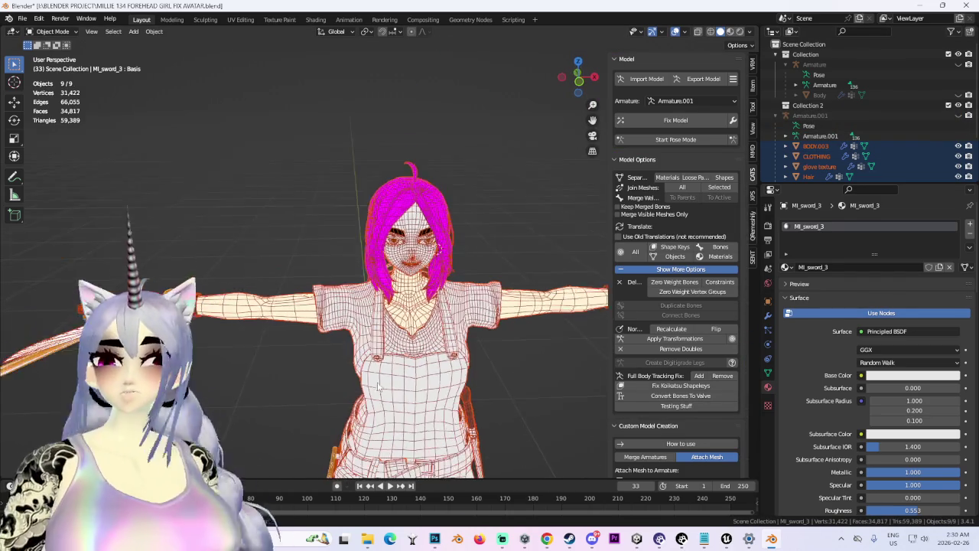
{"action": "scroll", "coordinate": [420, 254], "scroll_direction": "up", "scroll_amount": 2}
{"action": "right_click", "coordinate": [431, 269]}
{"action": "left_click", "coordinate": [398, 453]}
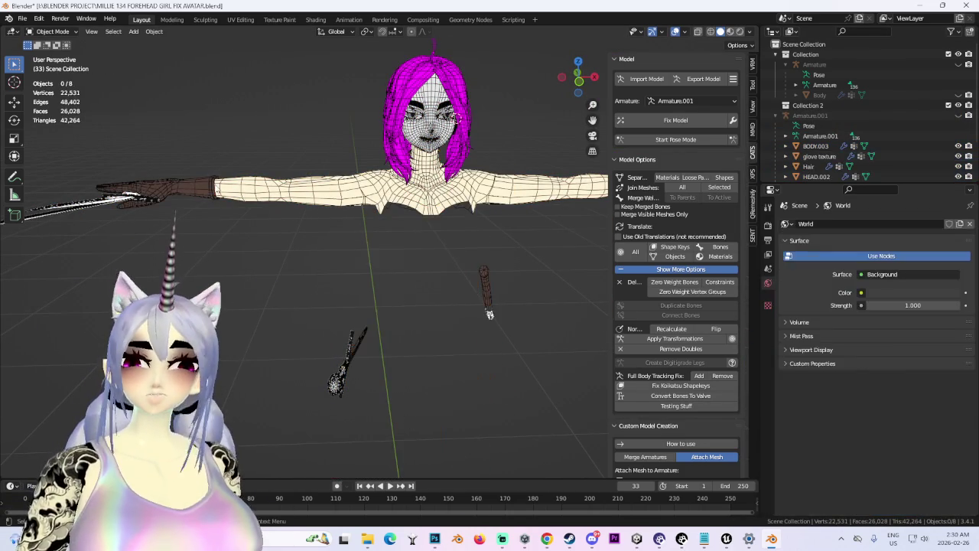
Step: Delete the extra glove texture part and the BODY.003 mesh from the separated model
{"action": "left_click", "coordinate": [197, 193]}
{"action": "right_click", "coordinate": [197, 193]}
{"action": "left_click", "coordinate": [197, 224]}
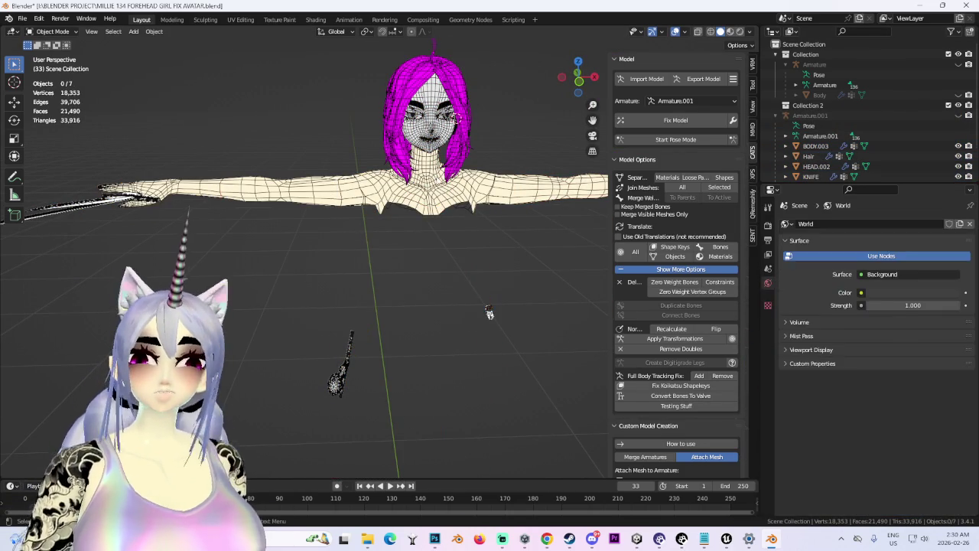
{"action": "left_click", "coordinate": [439, 183]}
{"action": "right_click", "coordinate": [405, 225]}
{"action": "left_click", "coordinate": [404, 225]}
{"action": "left_click", "coordinate": [432, 92]}
{"action": "left_click_drag", "start_coordinate": [339, 203], "coordinate": [380, 205]}
{"action": "key", "text": "ctrl+z"}
{"action": "key", "text": "ctrl+z"}
{"action": "key", "text": "ctrl+z"}
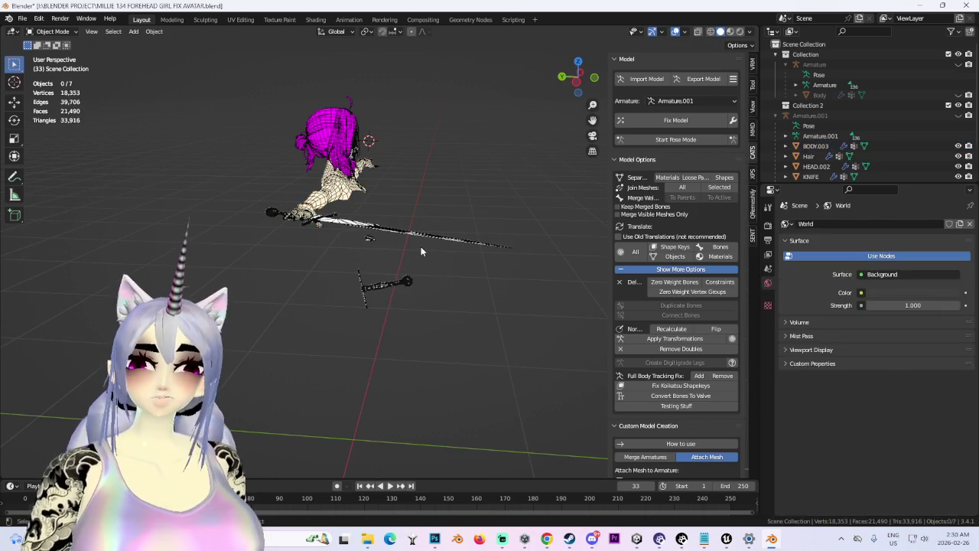
{"action": "left_click_drag", "start_coordinate": [371, 233], "coordinate": [346, 175]}
{"action": "left_click", "coordinate": [345, 174]}
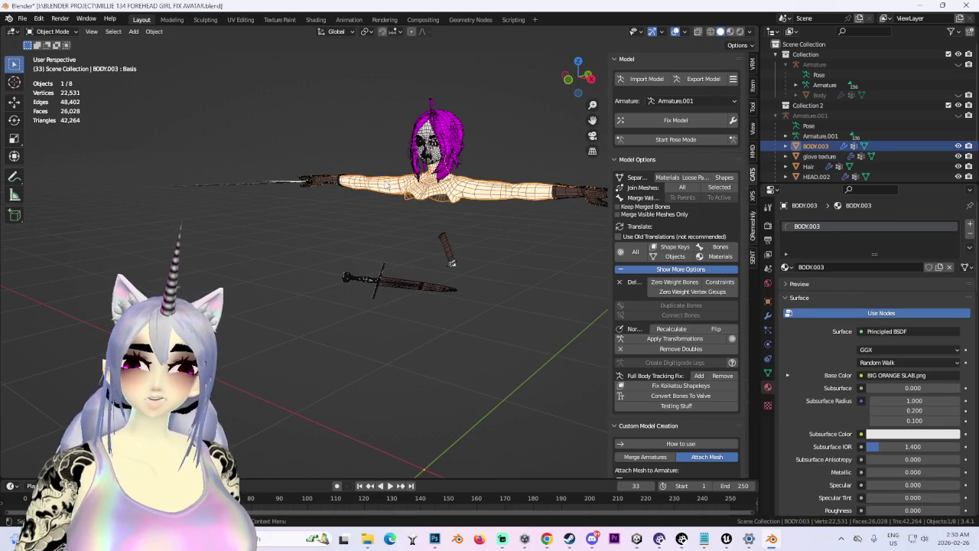
{"action": "right_click", "coordinate": [359, 222]}
{"action": "left_click", "coordinate": [364, 223]}
Step: Delete the KNIFE, Hair and Mat_3_face parts, keeping the swords
{"action": "left_click", "coordinate": [375, 285]}
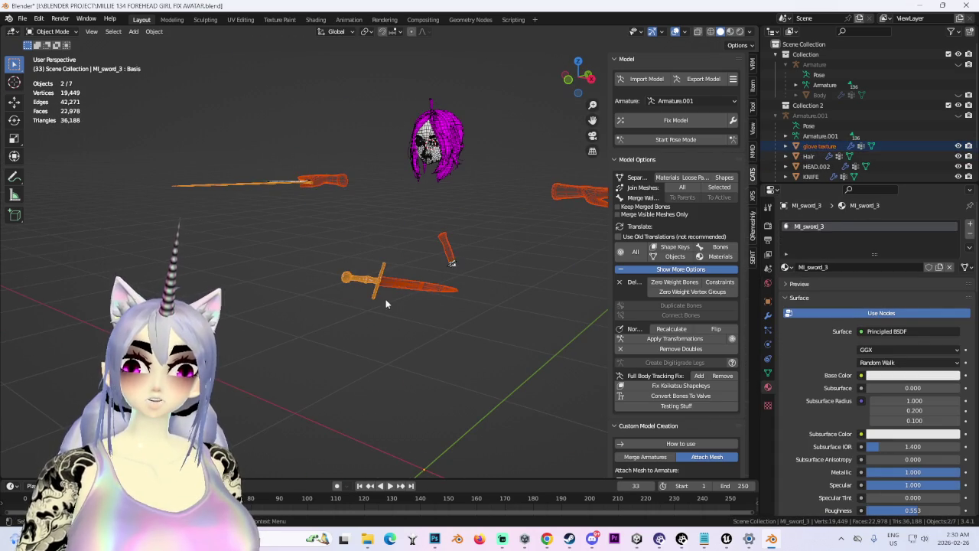
{"action": "left_click", "coordinate": [544, 202]}
{"action": "left_click", "coordinate": [574, 195]}
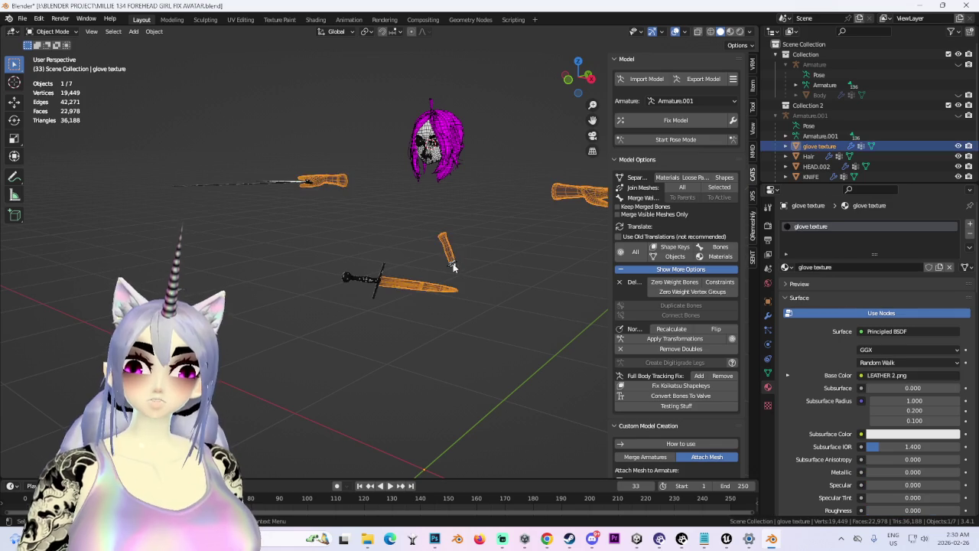
{"action": "left_click", "coordinate": [442, 251]}
{"action": "mouse_move", "coordinate": [435, 224]}
{"action": "left_mouse_down"}
{"action": "mouse_move", "coordinate": [480, 303]}
{"action": "mouse_move", "coordinate": [462, 247]}
{"action": "left_mouse_up"}
{"action": "right_click", "coordinate": [462, 246]}
{"action": "left_click", "coordinate": [462, 246]}
{"action": "left_click", "coordinate": [439, 184]}
{"action": "right_click", "coordinate": [436, 185]}
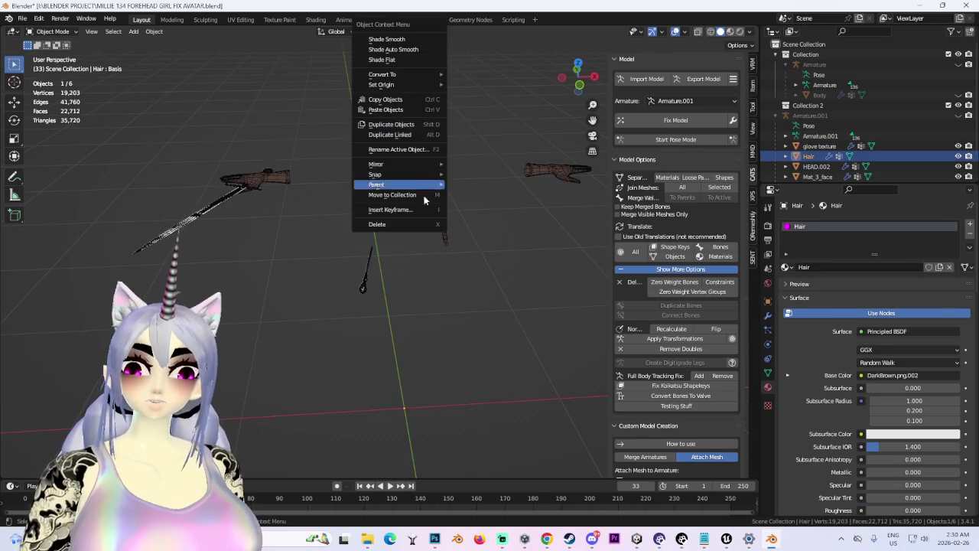
{"action": "left_click", "coordinate": [429, 224]}
{"action": "left_click", "coordinate": [419, 130]}
{"action": "right_click", "coordinate": [419, 129]}
{"action": "left_click", "coordinate": [367, 224]}
Step: In the glove texture mesh, delete the selected glove faces in wireframe Edit Mode
{"action": "left_click", "coordinate": [264, 175]}
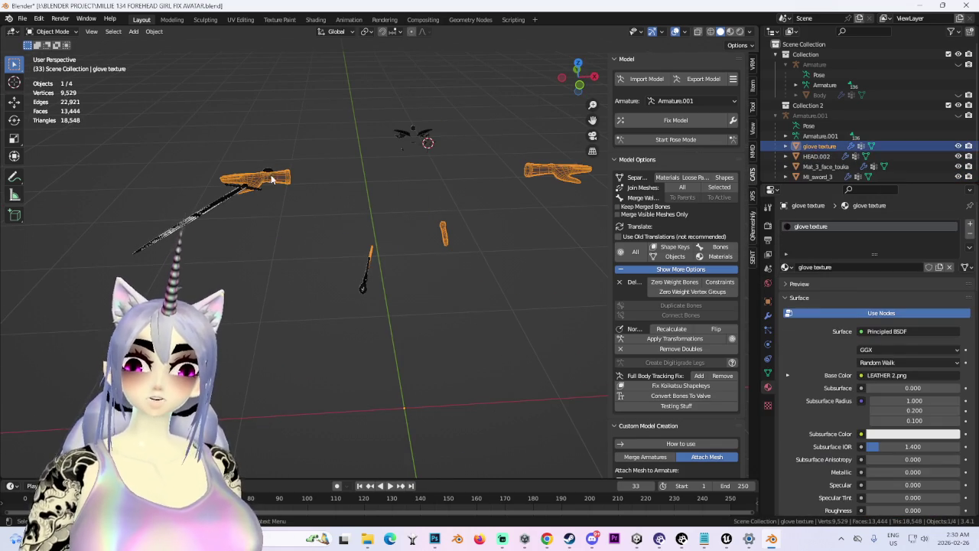
{"action": "left_click", "coordinate": [52, 31]}
{"action": "left_click", "coordinate": [52, 47]}
{"action": "left_click_drag", "start_coordinate": [332, 175], "coordinate": [381, 220]}
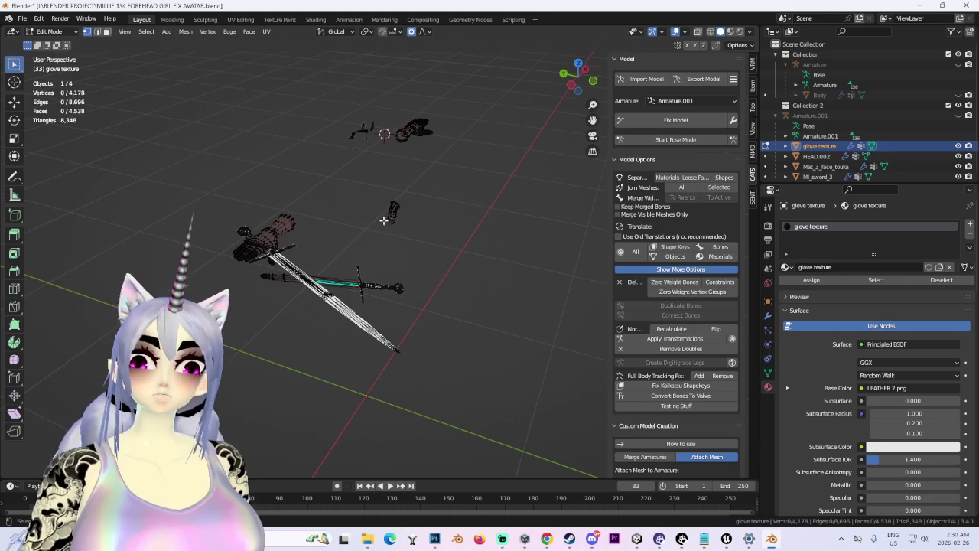
{"action": "left_click", "coordinate": [711, 31]}
{"action": "mouse_move", "coordinate": [344, 87]}
{"action": "left_mouse_down"}
{"action": "mouse_move", "coordinate": [383, 163]}
{"action": "mouse_move", "coordinate": [517, 245]}
{"action": "mouse_move", "coordinate": [398, 226]}
{"action": "left_mouse_up"}
{"action": "left_click_drag", "start_coordinate": [153, 112], "coordinate": [363, 230]}
{"action": "mouse_move", "coordinate": [363, 229]}
{"action": "left_mouse_down"}
{"action": "mouse_move", "coordinate": [360, 212]}
{"action": "mouse_move", "coordinate": [372, 203]}
{"action": "mouse_move", "coordinate": [425, 318]}
{"action": "left_mouse_up"}
{"action": "key", "text": "x"}
{"action": "left_click", "coordinate": [362, 230]}
{"action": "left_click", "coordinate": [49, 32]}
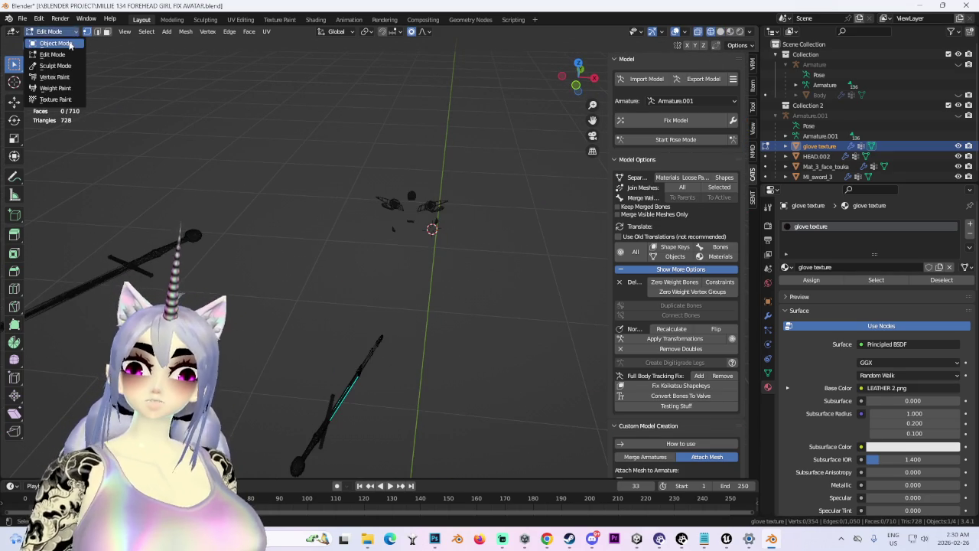
{"action": "left_click", "coordinate": [46, 40]}
Step: Delete Mat_3_face_touka and HEAD.002, then remove Armature.001's 77 zero-weight bones
{"action": "left_click", "coordinate": [431, 205]}
{"action": "right_click", "coordinate": [427, 208]}
{"action": "left_click", "coordinate": [417, 224]}
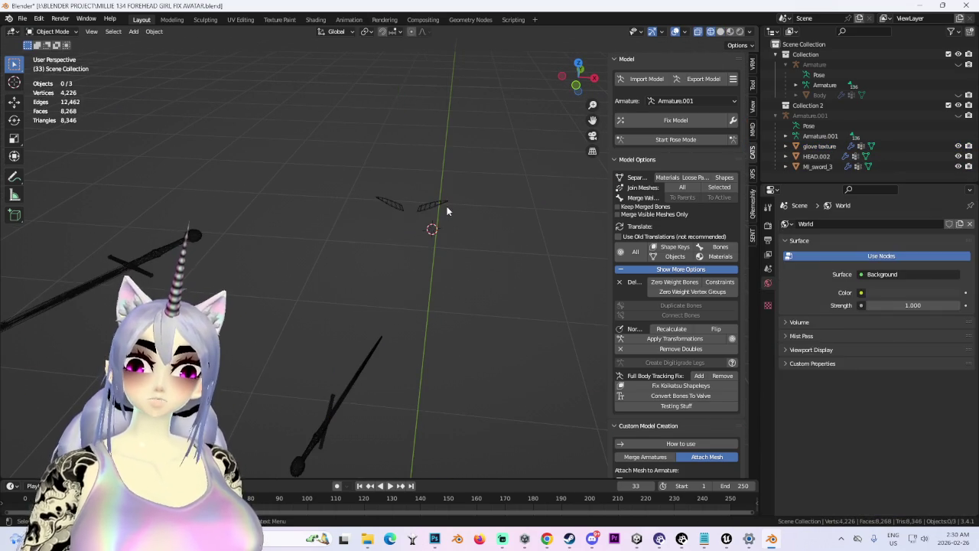
{"action": "left_click", "coordinate": [442, 205]}
{"action": "right_click", "coordinate": [443, 205]}
{"action": "left_click", "coordinate": [440, 208]}
{"action": "mouse_move", "coordinate": [348, 273]}
{"action": "left_mouse_down"}
{"action": "mouse_move", "coordinate": [416, 245]}
{"action": "mouse_move", "coordinate": [406, 267]}
{"action": "mouse_move", "coordinate": [359, 297]}
{"action": "mouse_move", "coordinate": [473, 315]}
{"action": "mouse_move", "coordinate": [489, 291]}
{"action": "left_mouse_up"}
{"action": "left_click", "coordinate": [405, 267]}
{"action": "left_click", "coordinate": [675, 282]}
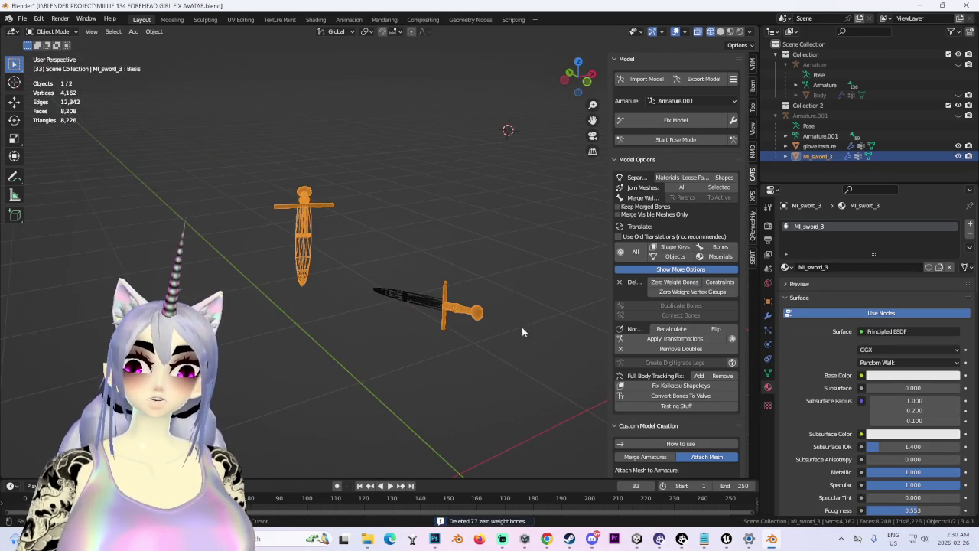
Step: Hide glove texture and MI_sword_3, unhide the original Body, and enter its Edit Mode
{"action": "left_click_drag", "start_coordinate": [958, 146], "coordinate": [959, 156]}
{"action": "left_click", "coordinate": [959, 95]}
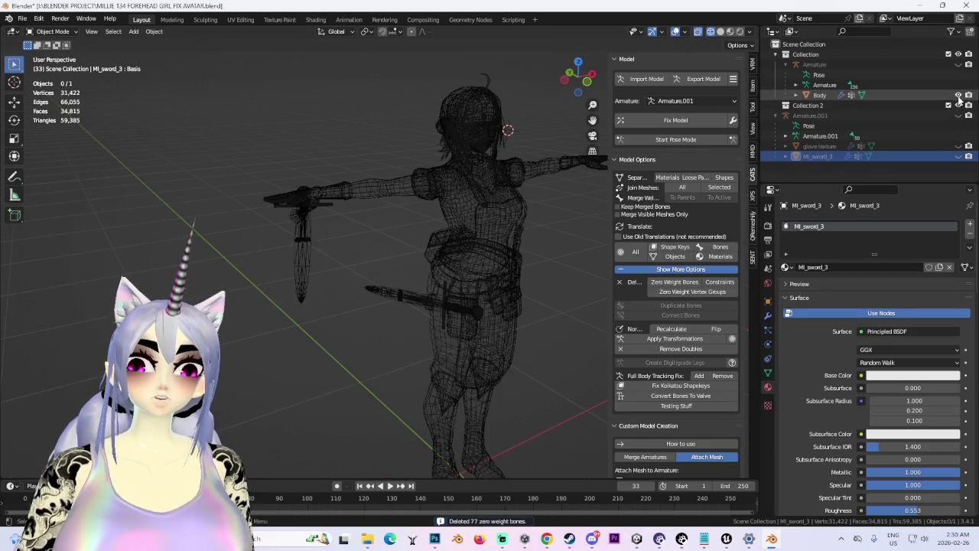
{"action": "left_click", "coordinate": [404, 306]}
{"action": "left_click_drag", "start_coordinate": [404, 306], "coordinate": [113, 124]}
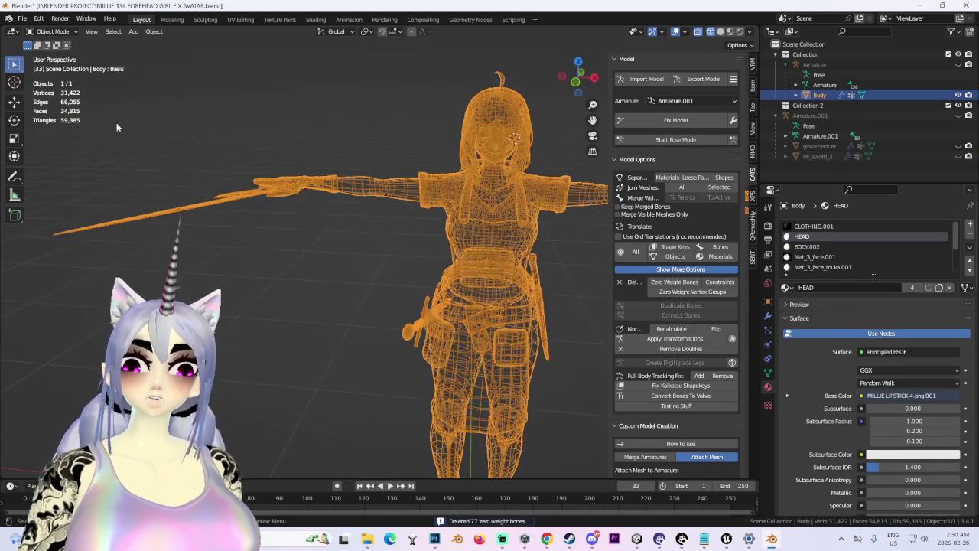
{"action": "left_click", "coordinate": [52, 31]}
{"action": "key", "text": "Return"}
{"action": "left_click_drag", "start_coordinate": [306, 230], "coordinate": [514, 335]}
{"action": "mouse_move", "coordinate": [549, 362]}
{"action": "left_mouse_down"}
{"action": "mouse_move", "coordinate": [372, 376]}
{"action": "mouse_move", "coordinate": [666, 365]}
{"action": "left_mouse_up"}
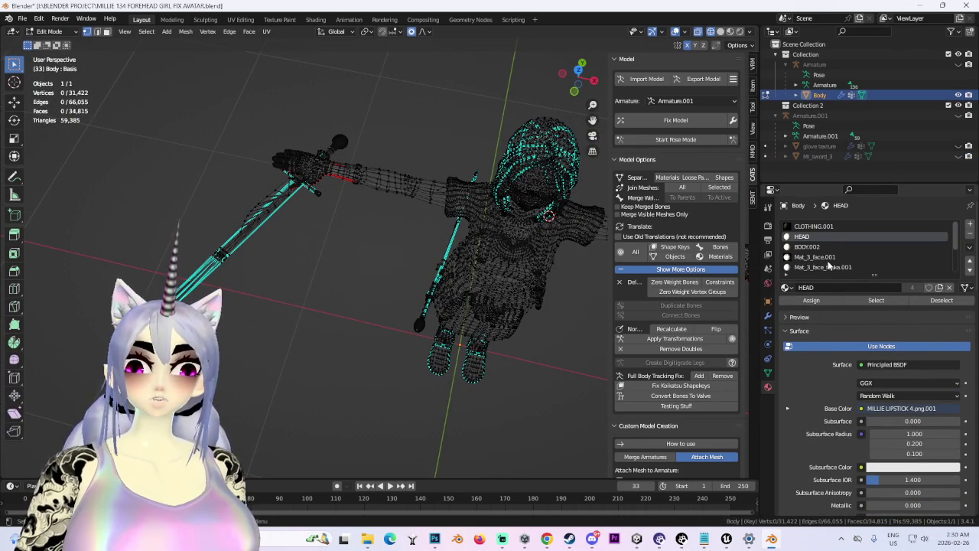
Step: Select the MI_sword_3.001 material's faces on the Body and delete them
{"action": "scroll", "coordinate": [829, 265], "scroll_direction": "down", "scroll_amount": 4}
{"action": "left_click", "coordinate": [814, 258]}
{"action": "left_click", "coordinate": [876, 300]}
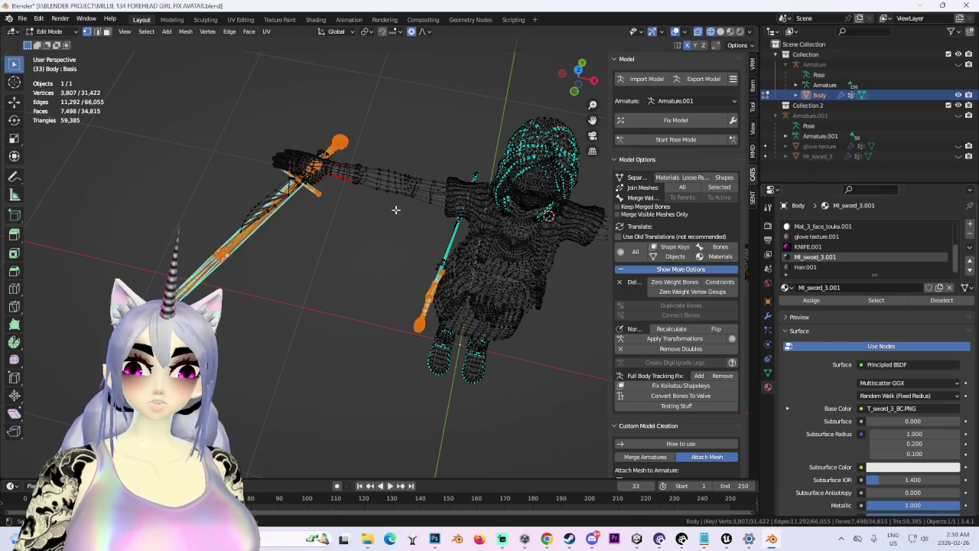
{"action": "left_click_drag", "start_coordinate": [487, 247], "coordinate": [375, 186]}
{"action": "mouse_move", "coordinate": [404, 224]}
{"action": "left_mouse_down"}
{"action": "mouse_move", "coordinate": [450, 320]}
{"action": "mouse_move", "coordinate": [474, 276]}
{"action": "mouse_move", "coordinate": [383, 291]}
{"action": "mouse_move", "coordinate": [520, 255]}
{"action": "mouse_move", "coordinate": [218, 201]}
{"action": "left_mouse_up"}
{"action": "mouse_move", "coordinate": [149, 192]}
{"action": "left_mouse_down"}
{"action": "mouse_move", "coordinate": [349, 306]}
{"action": "mouse_move", "coordinate": [339, 267]}
{"action": "left_mouse_up"}
{"action": "key", "text": "ctrl+z"}
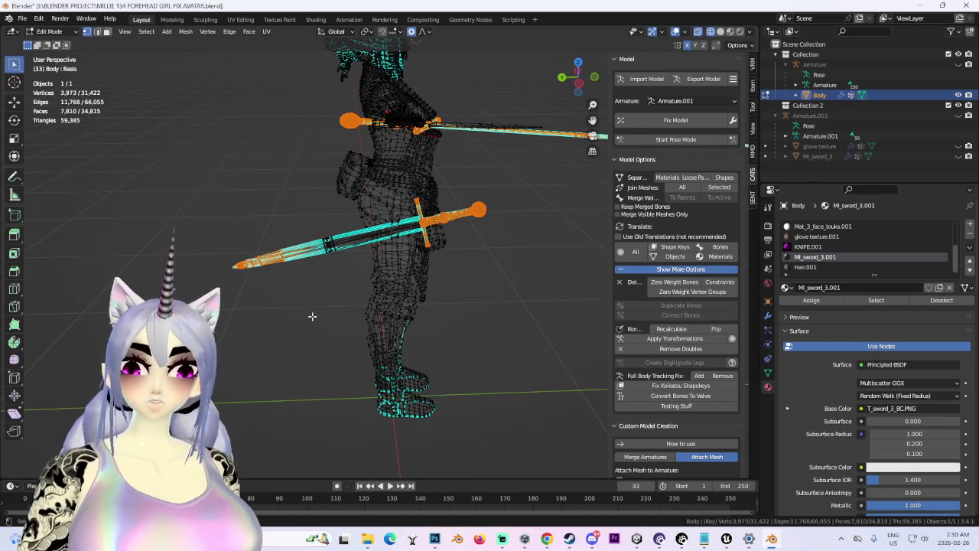
{"action": "key", "text": "ctrl+l"}
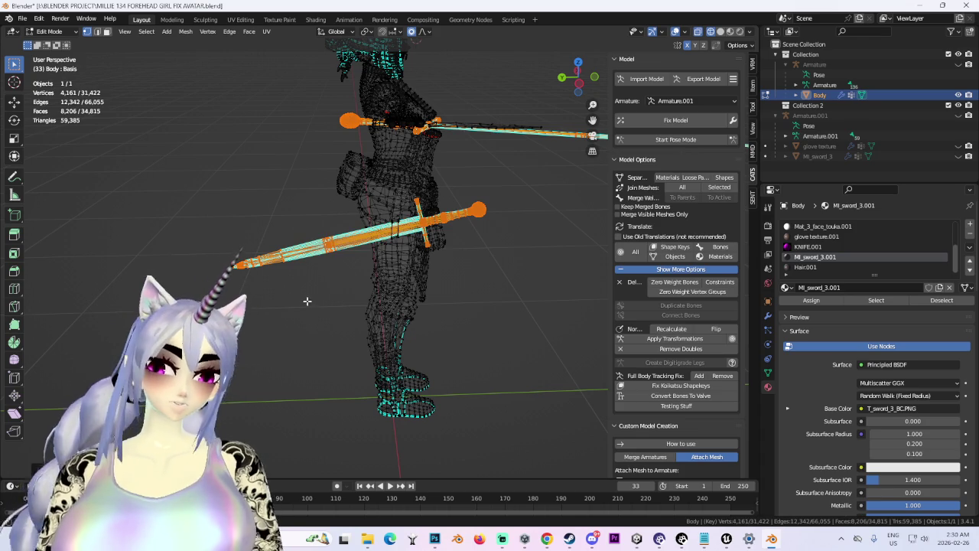
{"action": "mouse_move", "coordinate": [449, 314]}
{"action": "left_mouse_down"}
{"action": "mouse_move", "coordinate": [367, 277]}
{"action": "mouse_move", "coordinate": [408, 245]}
{"action": "left_mouse_up"}
{"action": "key", "text": "x"}
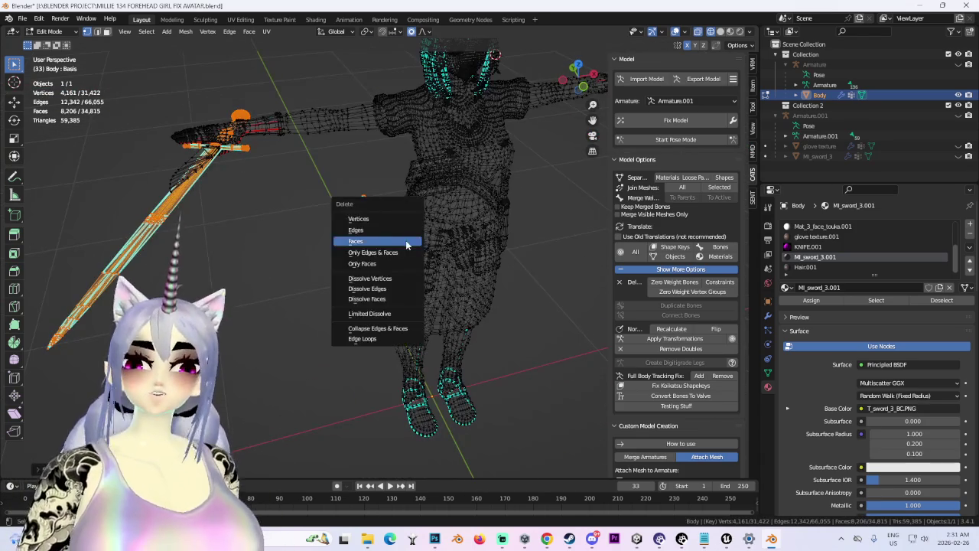
{"action": "left_click", "coordinate": [402, 240]}
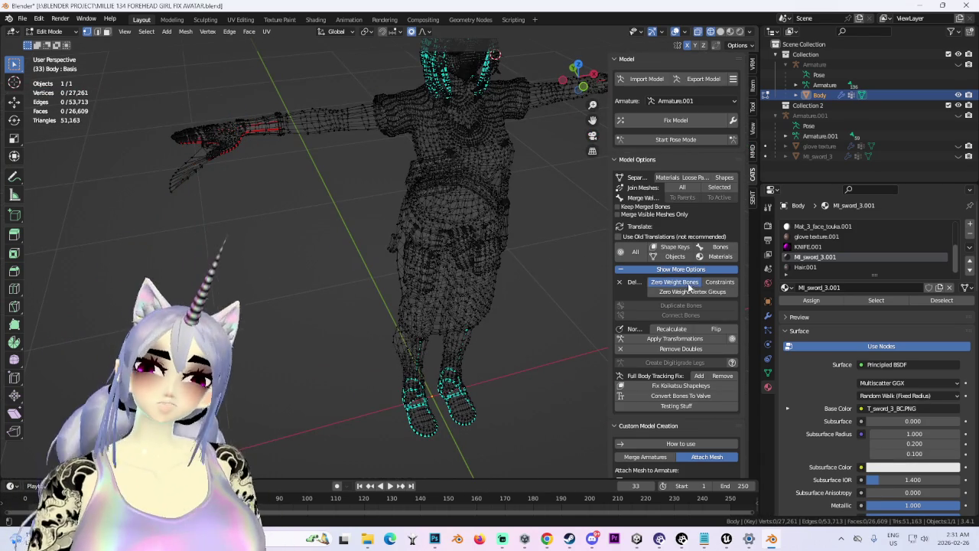
Step: Run Zero Weight Bones on Armature.001, then on Armature, removing its 2 zero-weight bones
{"action": "left_click", "coordinate": [691, 284]}
{"action": "left_click_drag", "start_coordinate": [413, 254], "coordinate": [444, 237]}
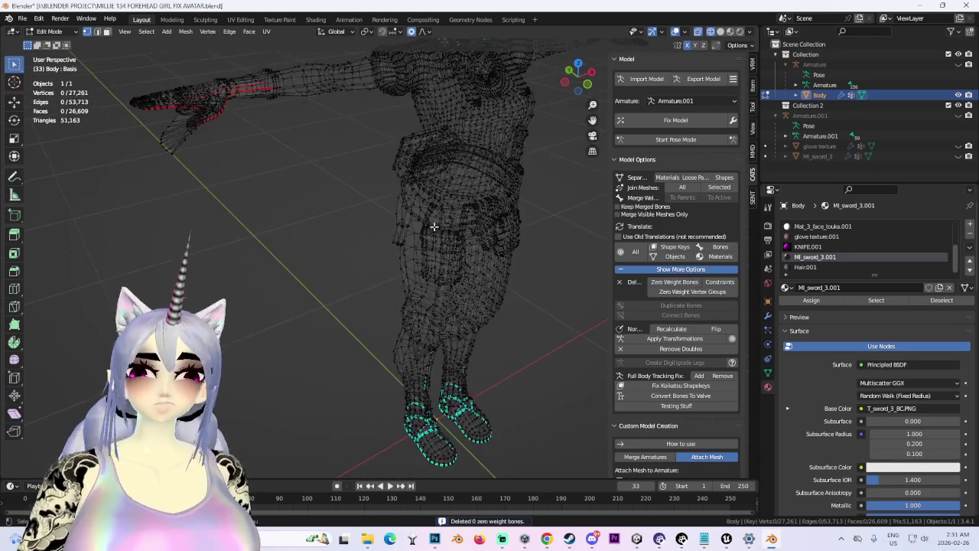
{"action": "left_click", "coordinate": [688, 100]}
{"action": "left_click", "coordinate": [687, 114]}
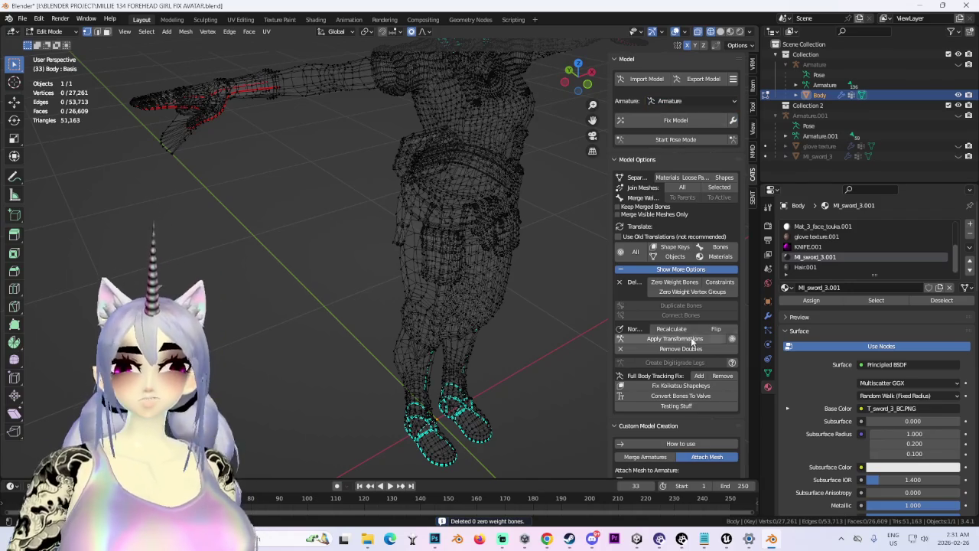
{"action": "left_click", "coordinate": [685, 287]}
{"action": "left_click", "coordinate": [61, 34]}
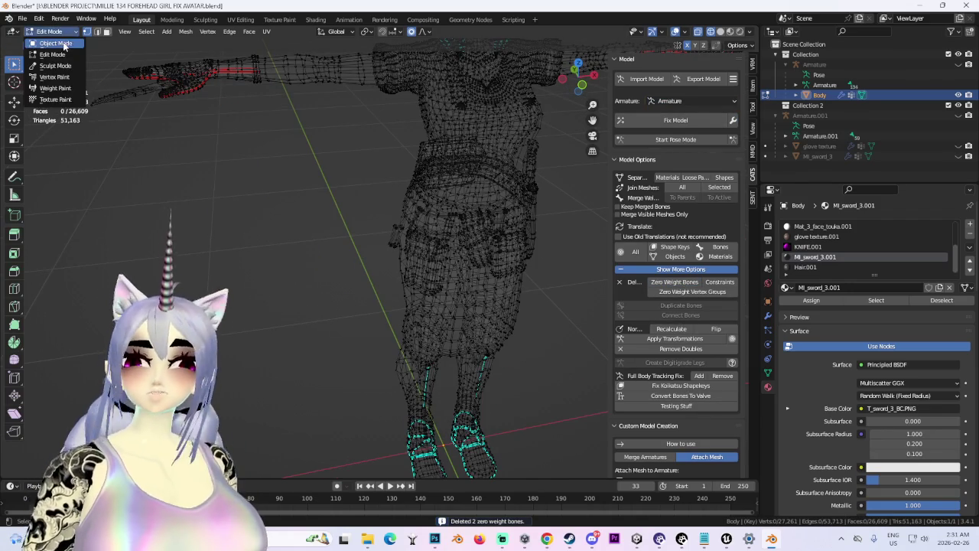
Step: Back in Object Mode, unhide both armatures plus the glove texture and MI_sword_3 objects
{"action": "left_click", "coordinate": [61, 46]}
{"action": "left_click", "coordinate": [959, 64]}
{"action": "left_click", "coordinate": [958, 115]}
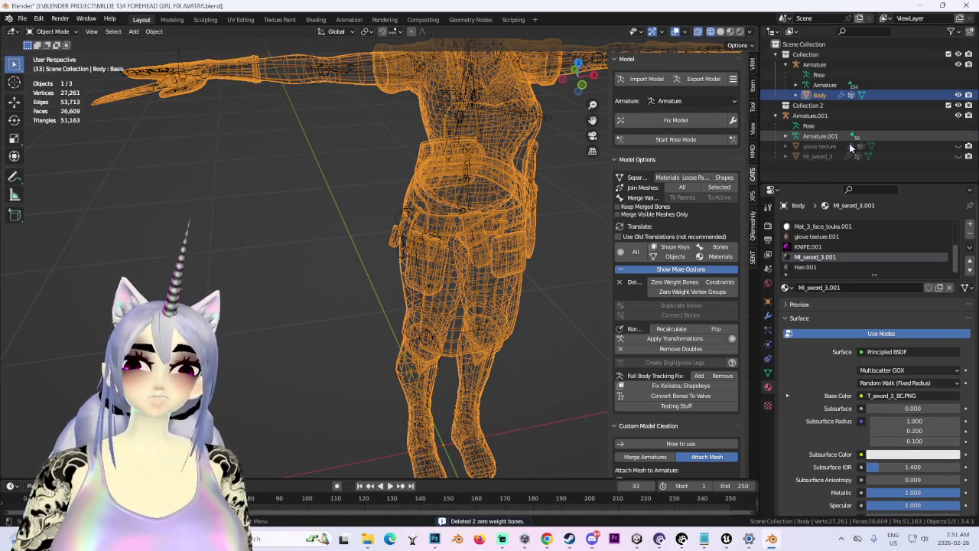
{"action": "left_click", "coordinate": [959, 146]}
{"action": "left_click", "coordinate": [959, 156]}
{"action": "scroll", "coordinate": [459, 245], "scroll_direction": "down", "scroll_amount": 3}
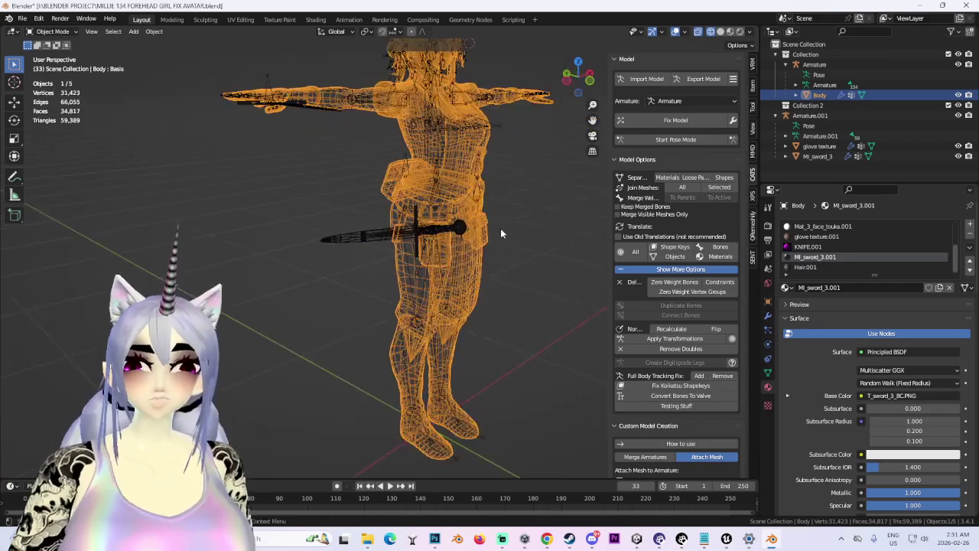
{"action": "left_click_drag", "start_coordinate": [427, 273], "coordinate": [418, 276]}
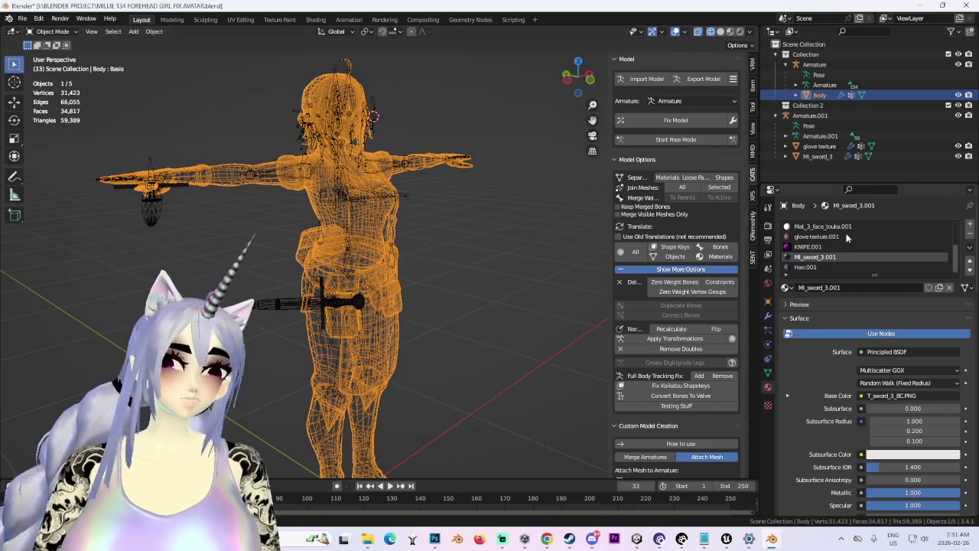
Step: Switch the Body's glove texture.001 slot to the shared 'glove texture' material, then deselect everything
{"action": "left_click", "coordinate": [322, 310]}
{"action": "left_click", "coordinate": [272, 299]}
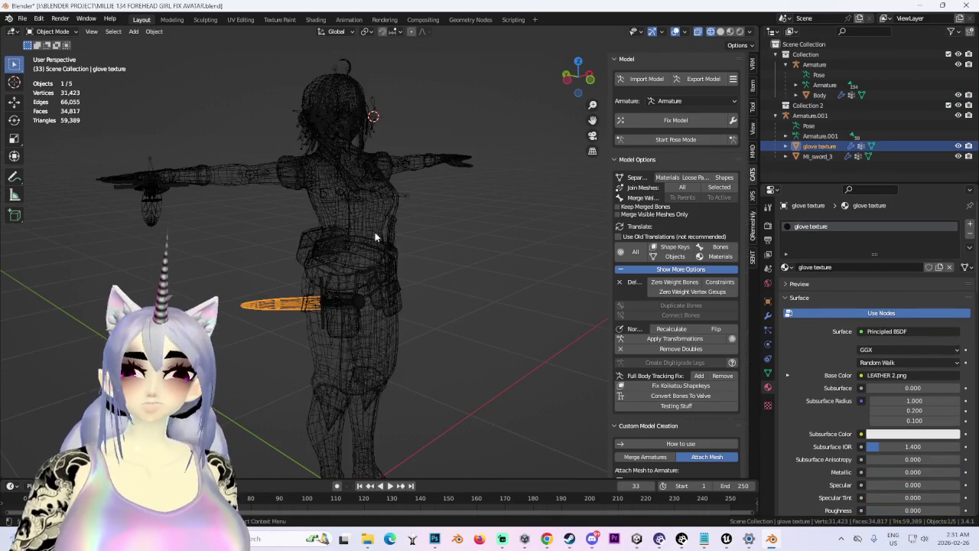
{"action": "left_click", "coordinate": [352, 276]}
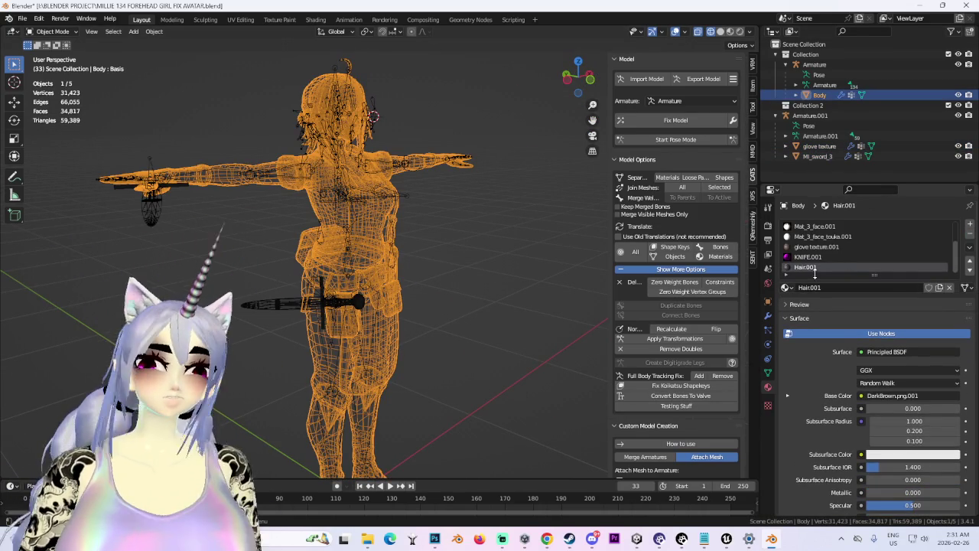
{"action": "left_click", "coordinate": [818, 246]}
{"action": "scroll", "coordinate": [487, 240], "scroll_direction": "down", "scroll_amount": 2}
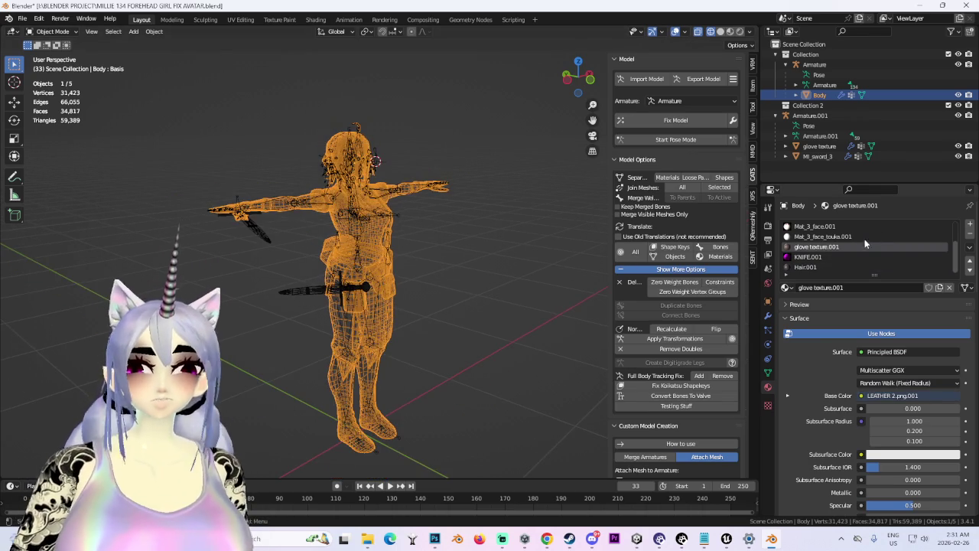
{"action": "left_click", "coordinate": [303, 292]}
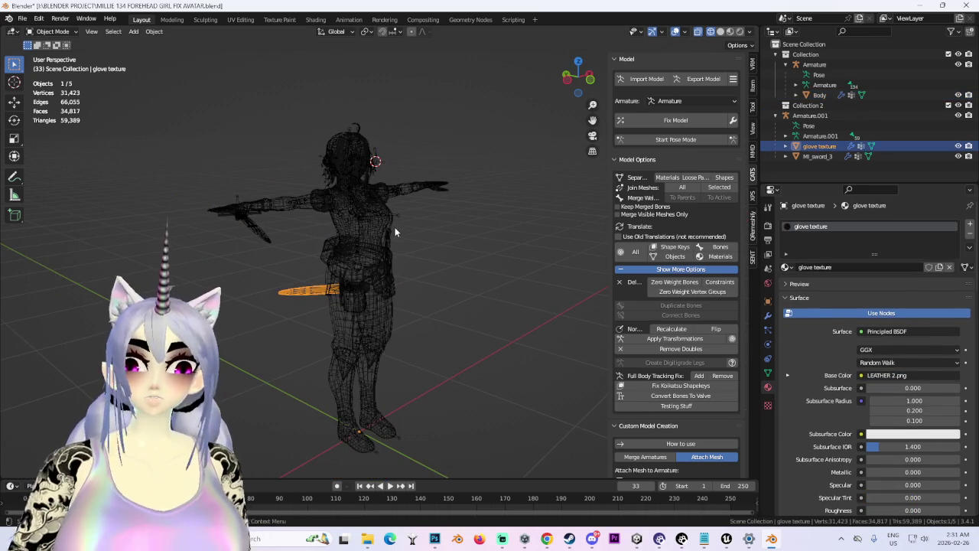
{"action": "left_click", "coordinate": [380, 287]}
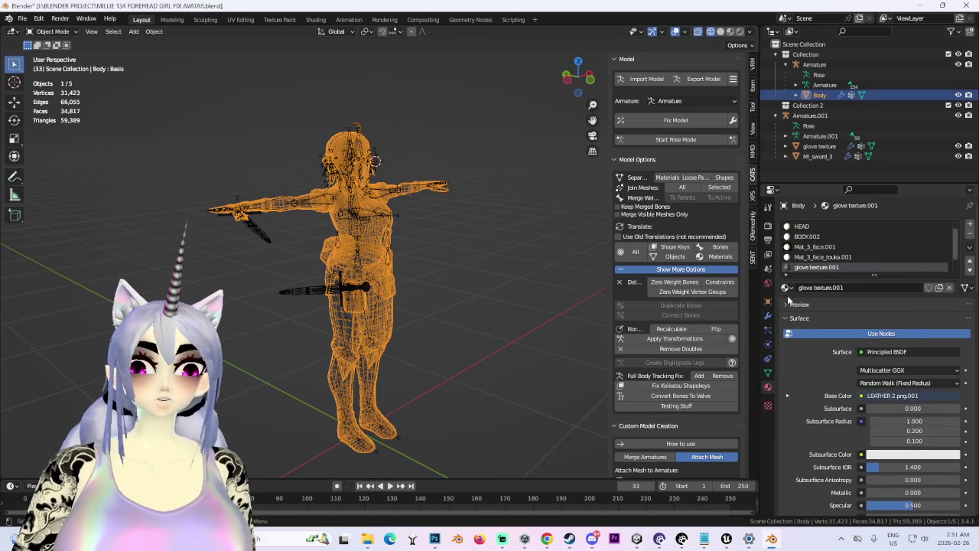
{"action": "left_click", "coordinate": [786, 287]}
{"action": "left_click", "coordinate": [814, 351]}
{"action": "scroll", "coordinate": [524, 276], "scroll_direction": "up", "scroll_amount": 3}
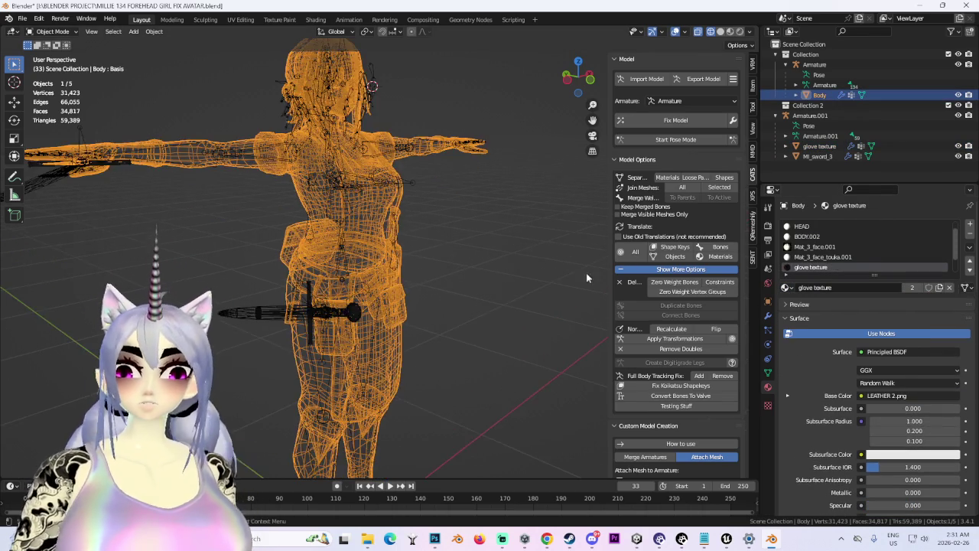
{"action": "left_click", "coordinate": [523, 272]}
{"action": "scroll", "coordinate": [524, 273], "scroll_direction": "down", "scroll_amount": 3}
{"action": "scroll", "coordinate": [666, 356], "scroll_direction": "down", "scroll_amount": 4}
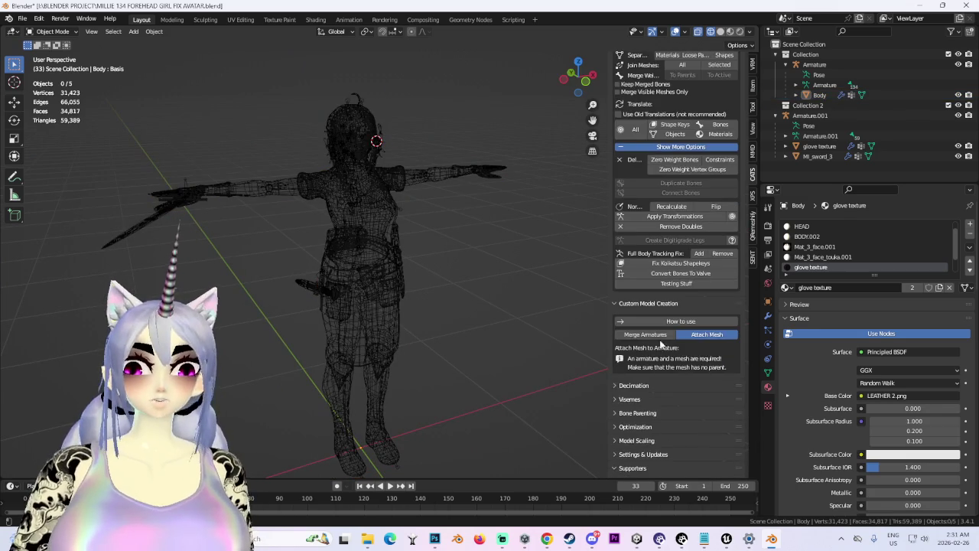
Step: Merge the sword armature into the avatar armature and view the sword in solid shading
{"action": "left_click", "coordinate": [670, 336]}
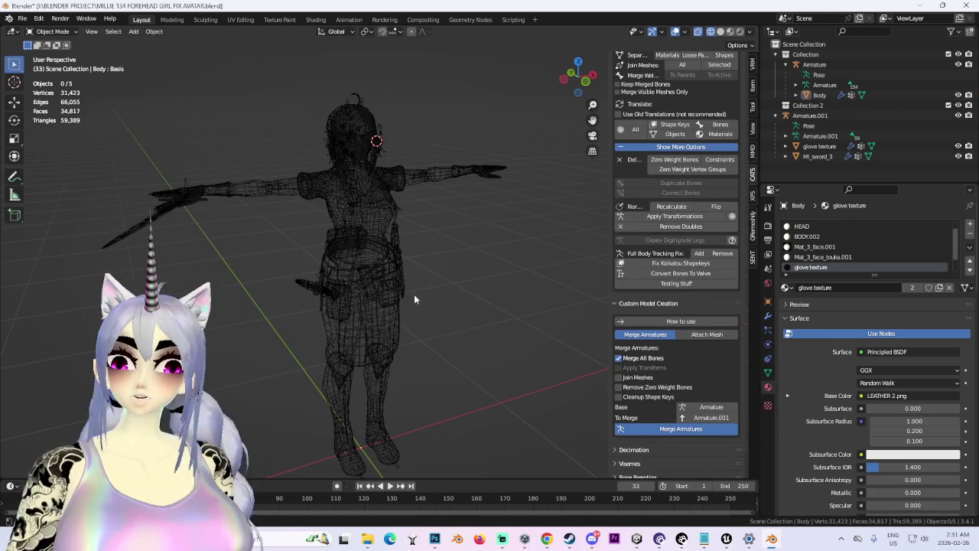
{"action": "scroll", "coordinate": [485, 294], "scroll_direction": "up", "scroll_amount": 2}
{"action": "scroll", "coordinate": [451, 321], "scroll_direction": "up", "scroll_amount": 3}
{"action": "left_click", "coordinate": [480, 269]}
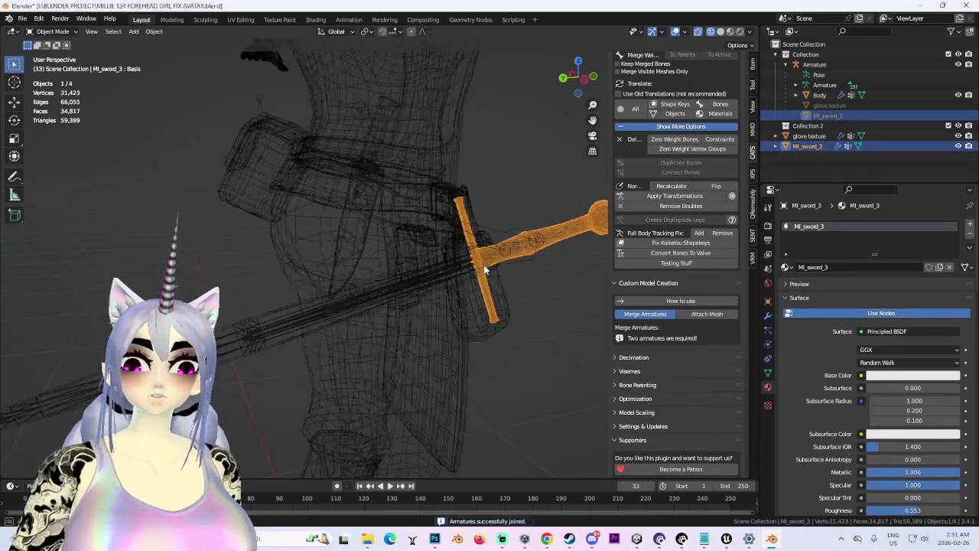
{"action": "left_click", "coordinate": [719, 32]}
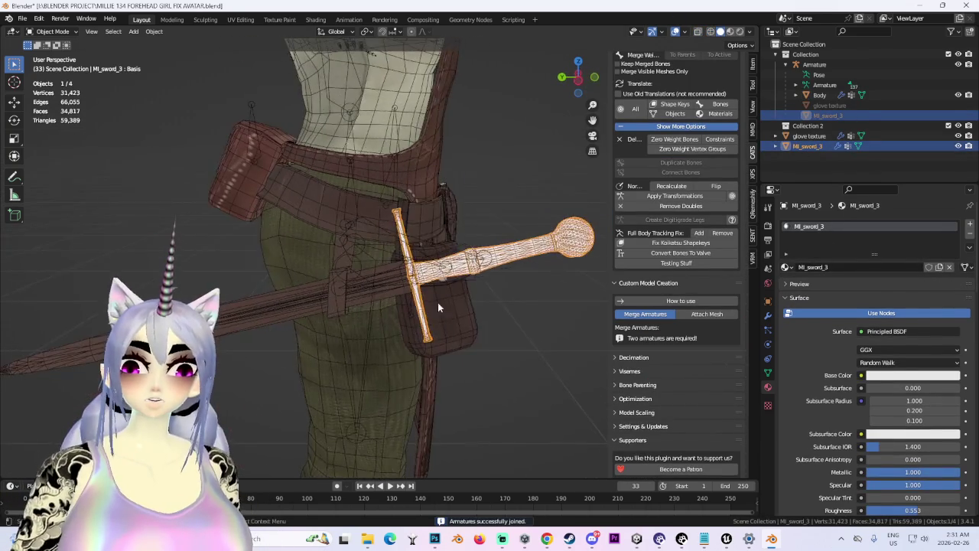
{"action": "scroll", "coordinate": [685, 111], "scroll_direction": "up", "scroll_amount": 2}
Step: Test the merged rig in Pose Mode by rotating and resetting the right leg bone
{"action": "left_click", "coordinate": [661, 59]}
{"action": "left_click", "coordinate": [525, 240]}
{"action": "left_click", "coordinate": [409, 266]}
{"action": "mouse_move", "coordinate": [409, 265]}
{"action": "left_mouse_down"}
{"action": "mouse_move", "coordinate": [474, 191]}
{"action": "mouse_move", "coordinate": [536, 252]}
{"action": "mouse_move", "coordinate": [603, 220]}
{"action": "left_mouse_up"}
{"action": "scroll", "coordinate": [621, 220], "scroll_direction": "up", "scroll_amount": 1}
{"action": "key", "text": "alt+r"}
{"action": "mouse_move", "coordinate": [529, 234]}
{"action": "left_mouse_down"}
{"action": "mouse_move", "coordinate": [402, 236]}
{"action": "mouse_move", "coordinate": [437, 192]}
{"action": "mouse_move", "coordinate": [414, 242]}
{"action": "left_mouse_up"}
{"action": "left_click", "coordinate": [50, 31]}
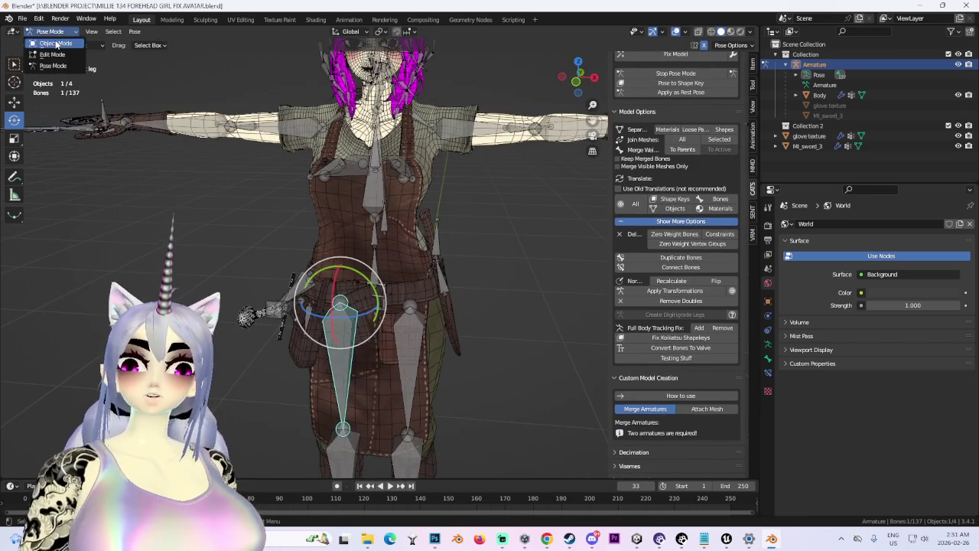
{"action": "left_click", "coordinate": [49, 44]}
Step: Move the glove texture and MI_sword_3 meshes into the main Collection
{"action": "left_click", "coordinate": [810, 135]}
{"action": "left_click", "coordinate": [815, 146], "text": "ctrl"}
{"action": "left_click_drag", "start_coordinate": [816, 146], "coordinate": [804, 54]}
{"action": "left_click", "coordinate": [837, 115]}
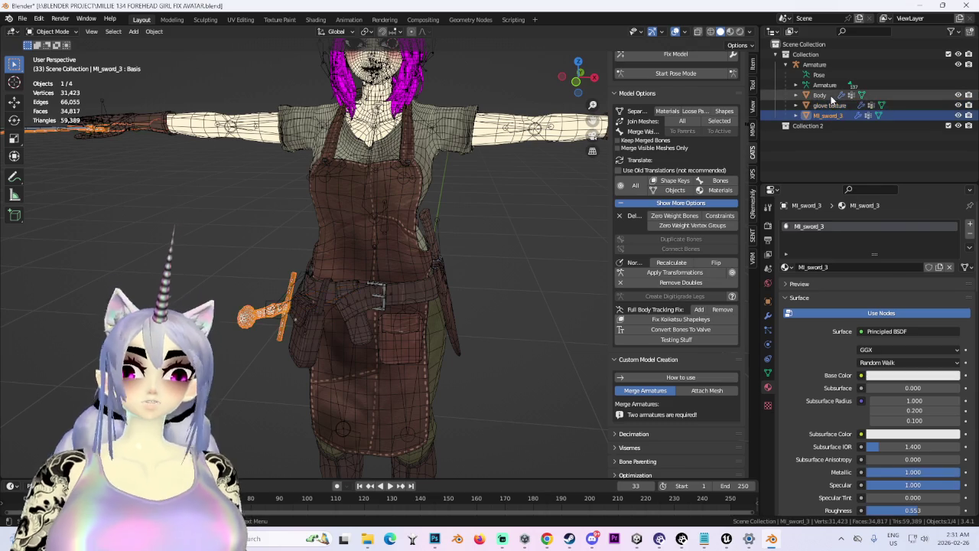
Step: Join Body, glove texture and MI_sword_3 as selected meshes, then close the Unreal Engine window
{"action": "left_click", "coordinate": [831, 95], "text": "shift"}
{"action": "left_click", "coordinate": [719, 125]}
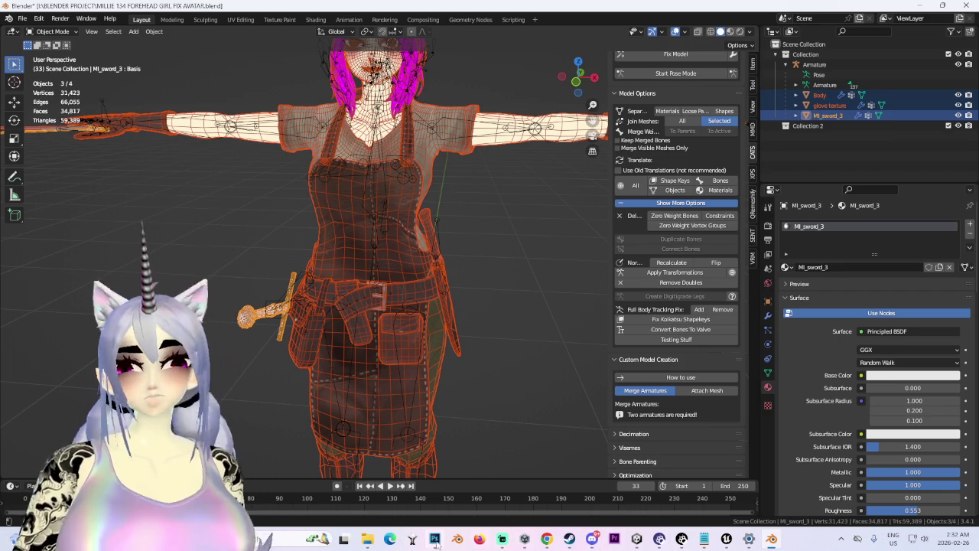
{"action": "mouse_move", "coordinate": [436, 543]}
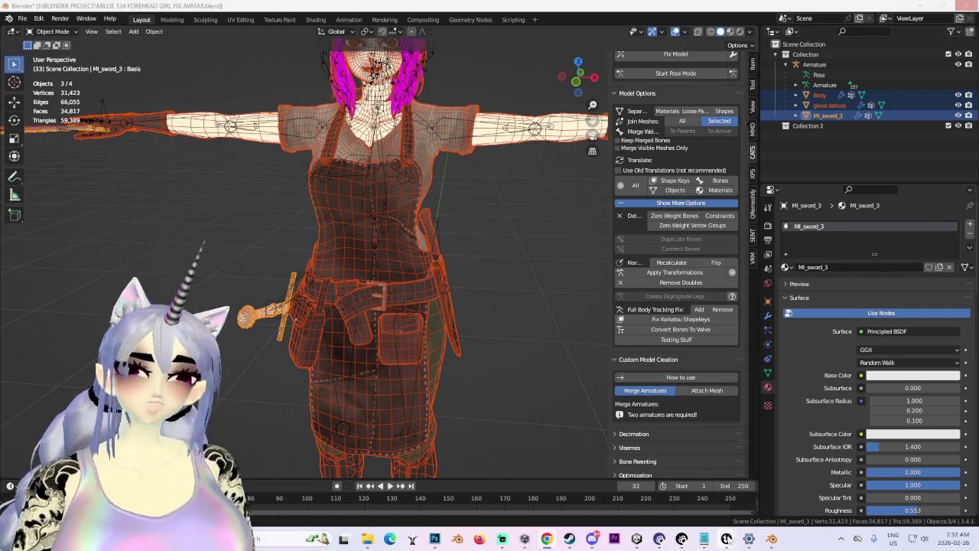
{"action": "mouse_move", "coordinate": [727, 539]}
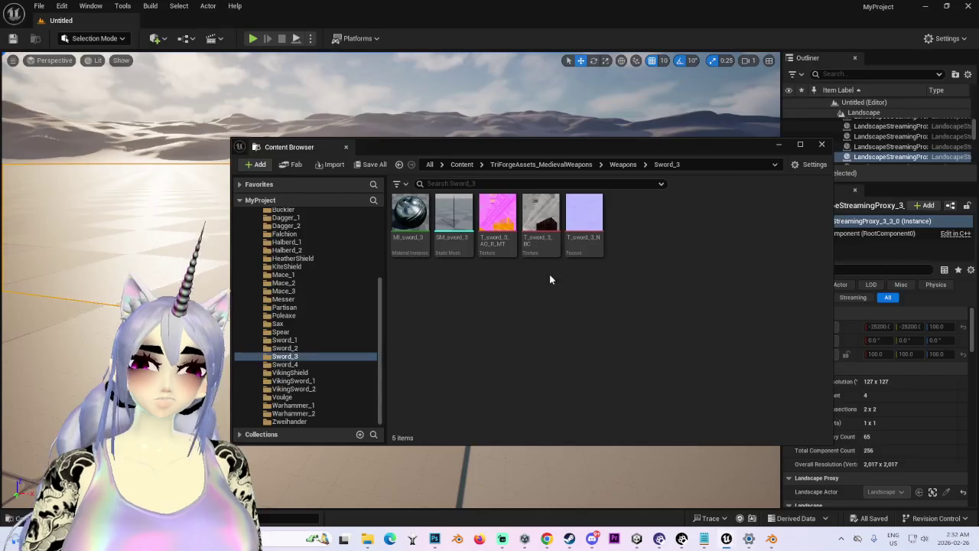
{"action": "left_click", "coordinate": [717, 451]}
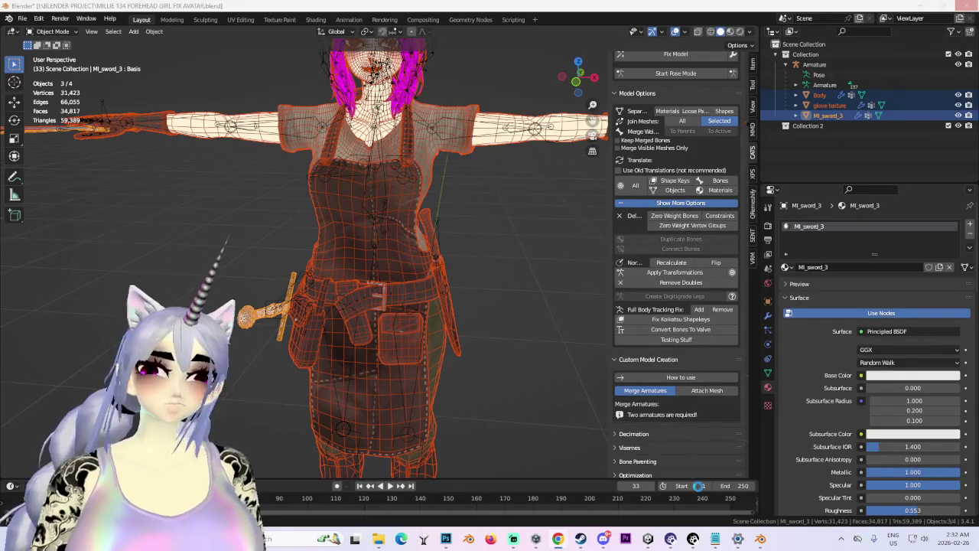
Step: Paste the MILLIE 137 SWORD REPLACE avatar into the Unity scene and frame it
{"action": "left_click", "coordinate": [648, 539]}
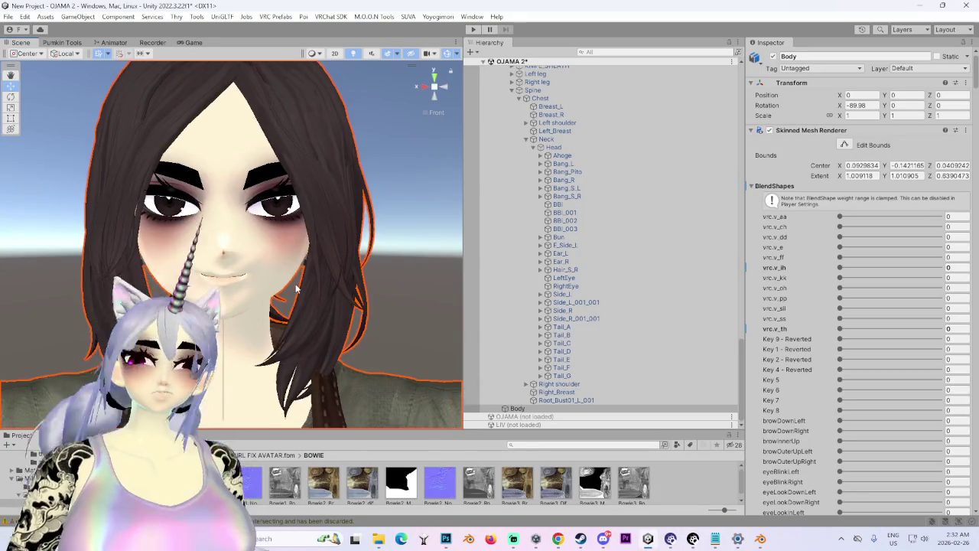
{"action": "left_click", "coordinate": [841, 217]}
{"action": "key", "text": "ctrl+v"}
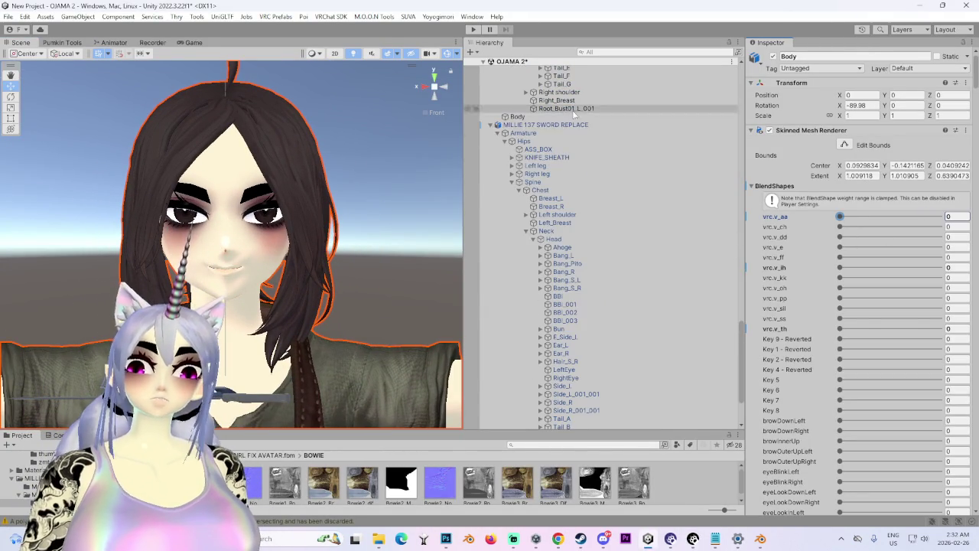
{"action": "key", "text": "f"}
{"action": "scroll", "coordinate": [309, 269], "scroll_direction": "up", "scroll_amount": 5}
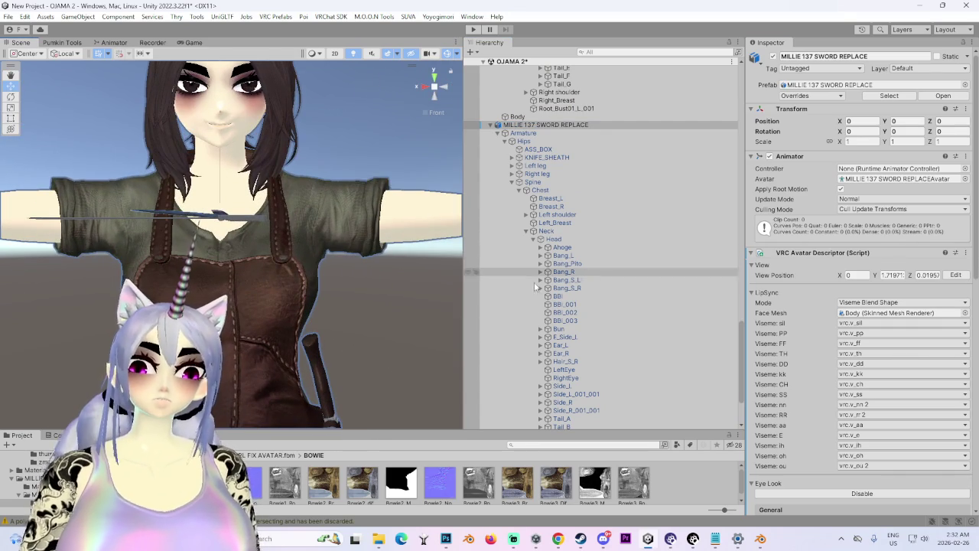
{"action": "scroll", "coordinate": [518, 257], "scroll_direction": "down", "scroll_amount": 3}
Step: On the avatar's Body mesh, set the vrc.v_th and Key 7 blendshapes to 100
{"action": "left_click", "coordinate": [517, 408]}
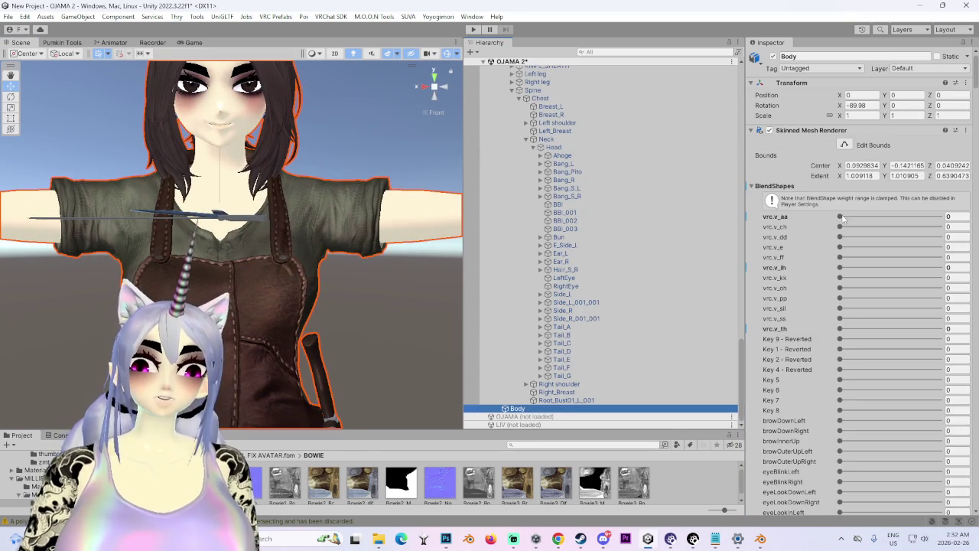
{"action": "left_click", "coordinate": [840, 217]}
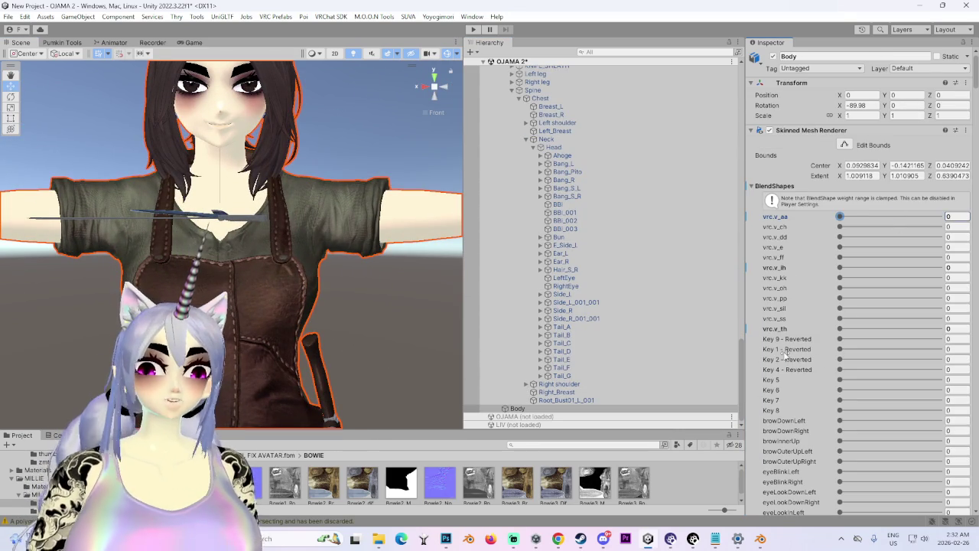
{"action": "scroll", "coordinate": [331, 223], "scroll_direction": "up", "scroll_amount": 5}
{"action": "scroll", "coordinate": [331, 224], "scroll_direction": "down", "scroll_amount": 8}
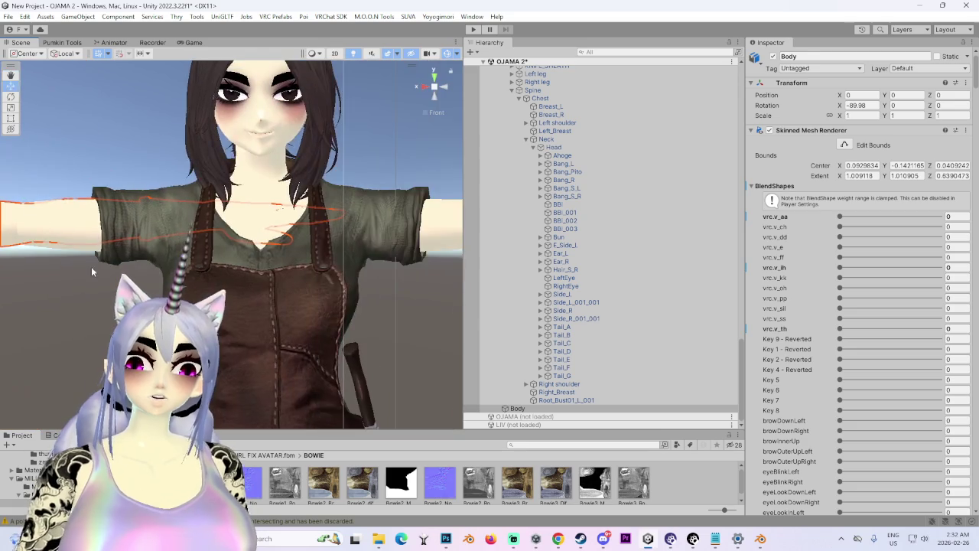
{"action": "left_click", "coordinate": [252, 252]}
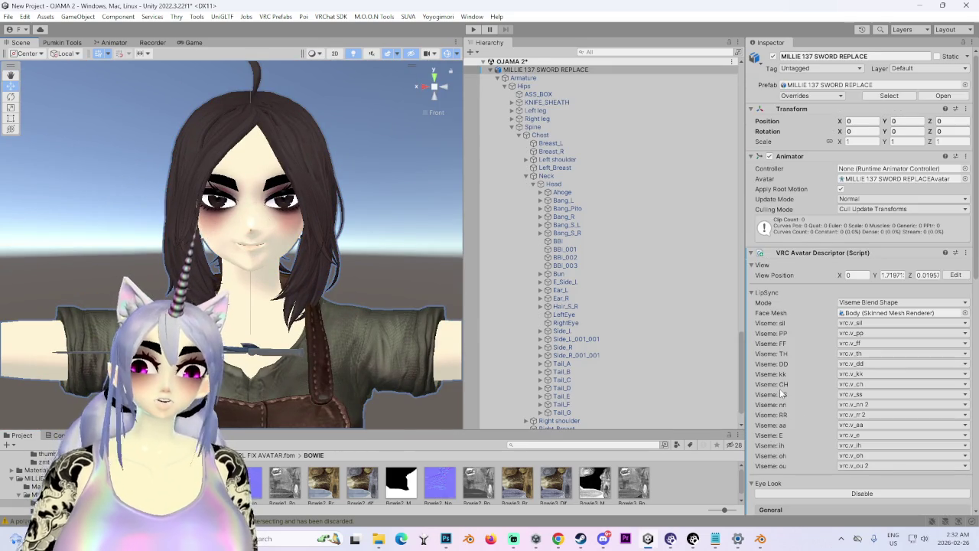
{"action": "scroll", "coordinate": [548, 390], "scroll_direction": "down", "scroll_amount": 3}
{"action": "left_click", "coordinate": [548, 408]}
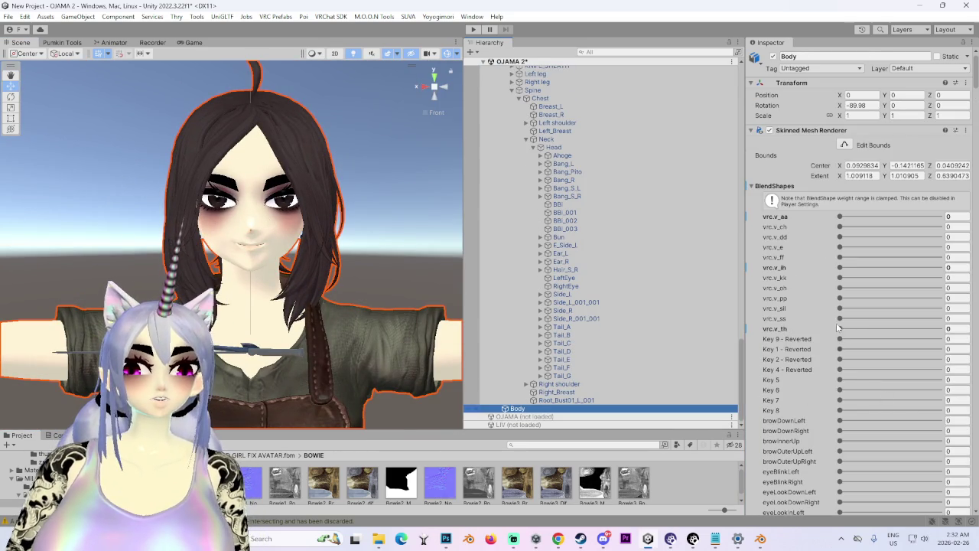
{"action": "mouse_move", "coordinate": [840, 328]}
{"action": "left_mouse_down"}
{"action": "mouse_move", "coordinate": [941, 328]}
{"action": "mouse_move", "coordinate": [834, 328]}
{"action": "mouse_move", "coordinate": [968, 309]}
{"action": "mouse_move", "coordinate": [834, 309]}
{"action": "left_mouse_up"}
{"action": "mouse_move", "coordinate": [841, 400]}
{"action": "left_mouse_down"}
{"action": "mouse_move", "coordinate": [942, 400]}
{"action": "mouse_move", "coordinate": [834, 400]}
{"action": "left_mouse_up"}
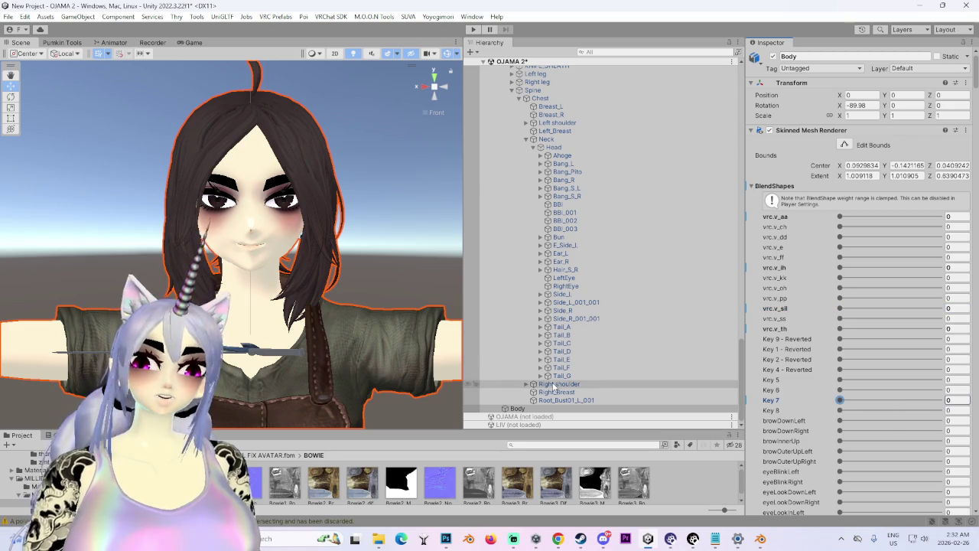
Step: Frame the MILLIE 137 SWORD REPLACE avatar, shift it sideways along X, then return to Blender
{"action": "scroll", "coordinate": [541, 236], "scroll_direction": "down", "scroll_amount": 10}
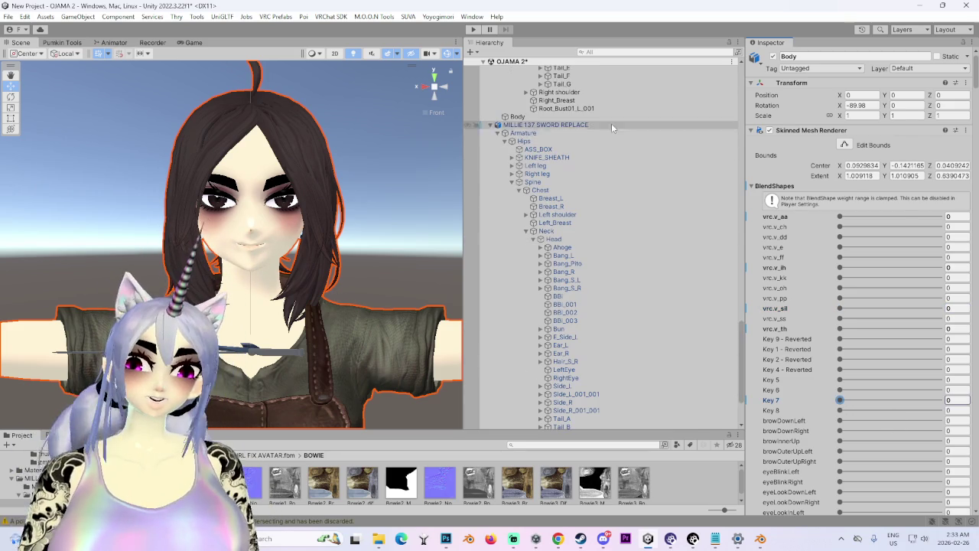
{"action": "left_click", "coordinate": [611, 123]}
{"action": "key", "text": "f"}
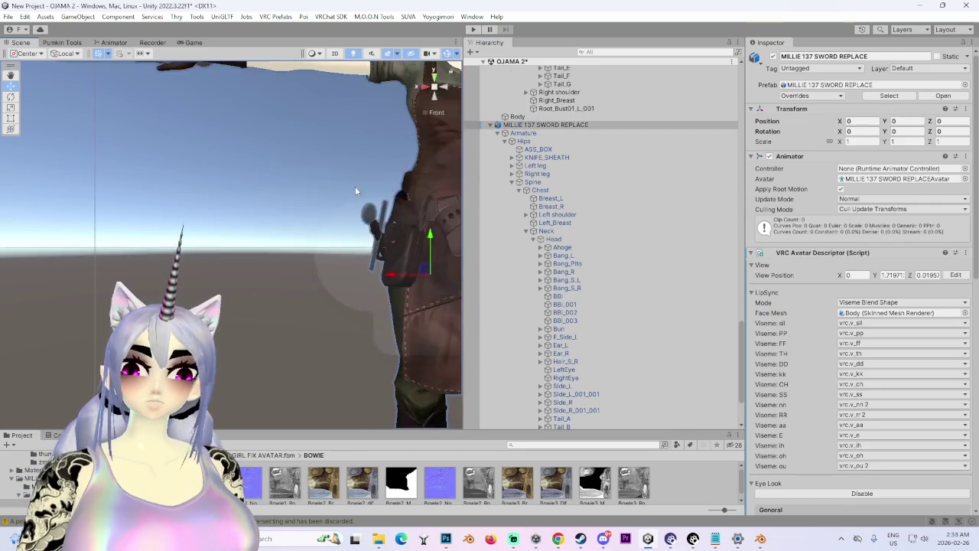
{"action": "mouse_move", "coordinate": [349, 259]}
{"action": "left_mouse_down"}
{"action": "mouse_move", "coordinate": [197, 262]}
{"action": "mouse_move", "coordinate": [364, 279]}
{"action": "mouse_move", "coordinate": [278, 291]}
{"action": "mouse_move", "coordinate": [304, 251]}
{"action": "left_mouse_up"}
{"action": "left_click", "coordinate": [756, 539]}
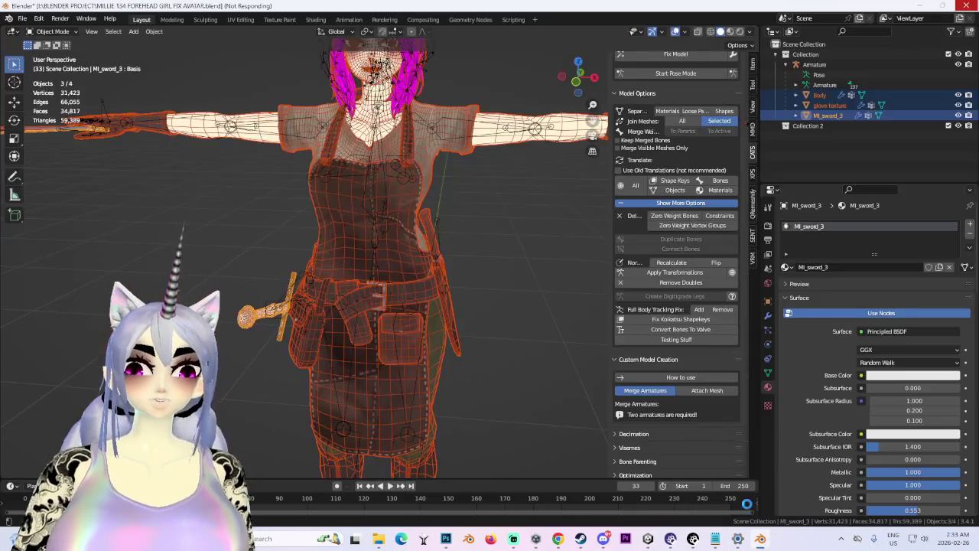
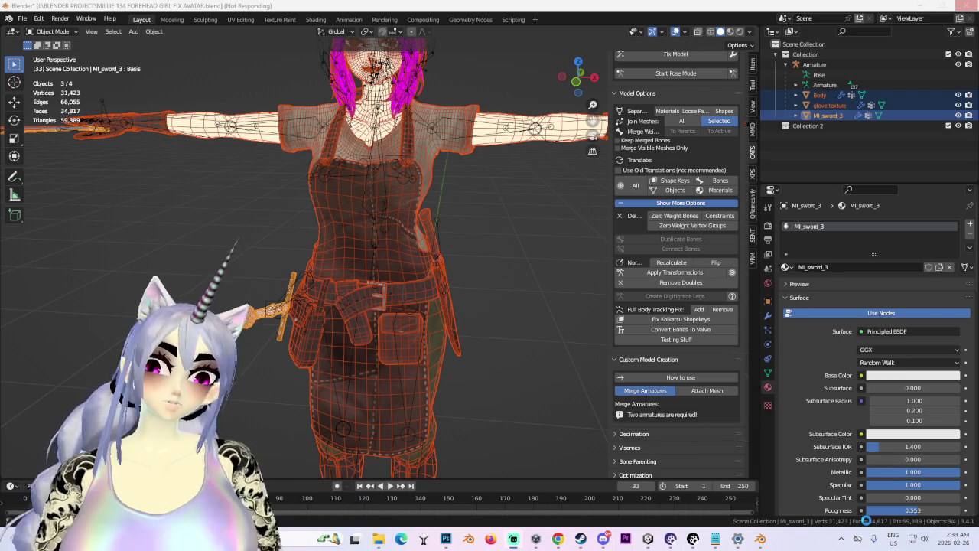
Step: Glance at the Unity project, return to the Blender model, and open the File menu
{"action": "left_click", "coordinate": [648, 539]}
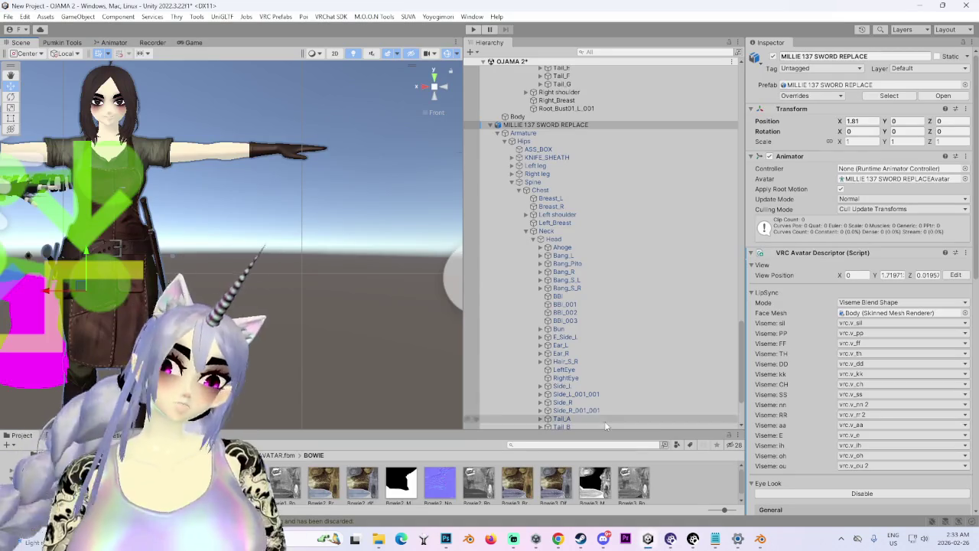
{"action": "left_click", "coordinate": [762, 539]}
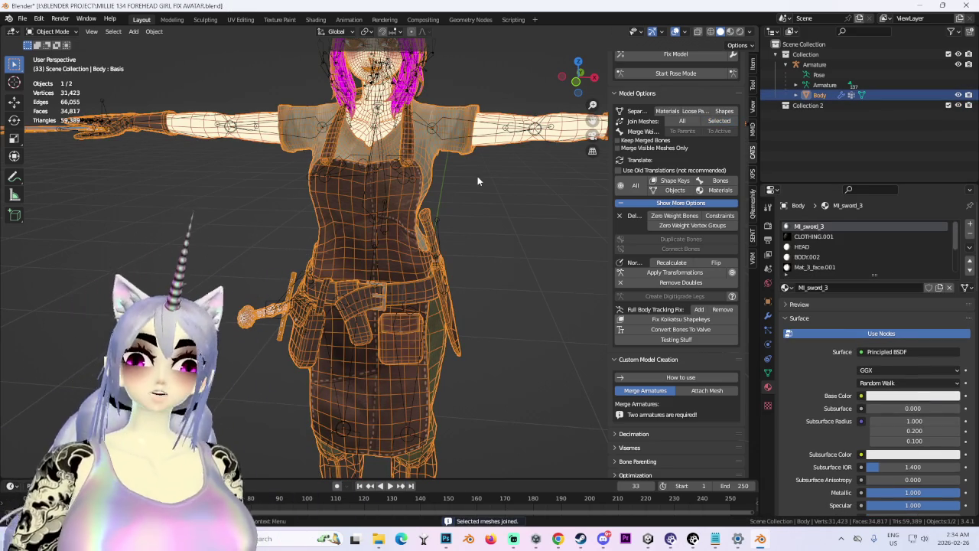
{"action": "left_click", "coordinate": [23, 19]}
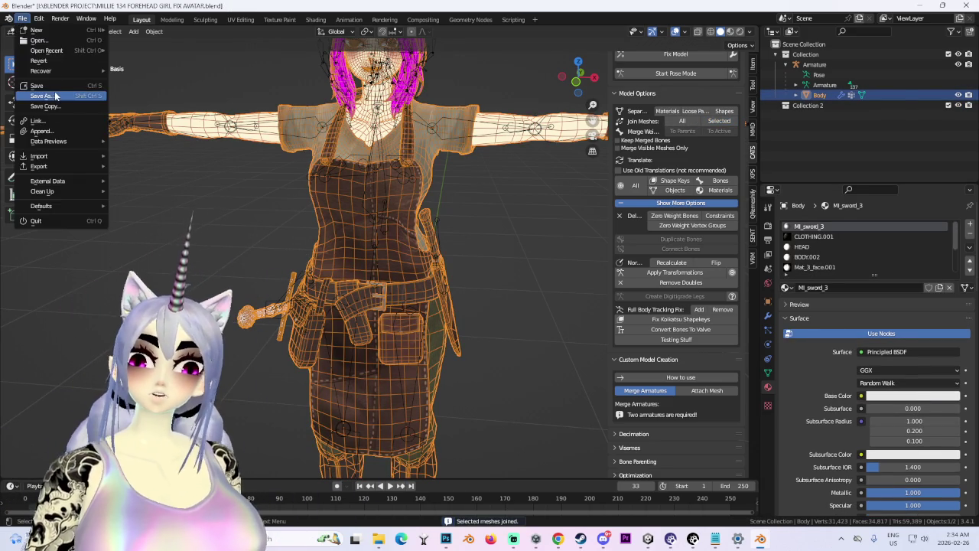
Step: Save the project as MILLIE 137 SWORD REPLACE.blend, then view the model from the front
{"action": "left_click", "coordinate": [46, 106]}
{"action": "left_click", "coordinate": [264, 124]}
{"action": "left_click", "coordinate": [251, 444]}
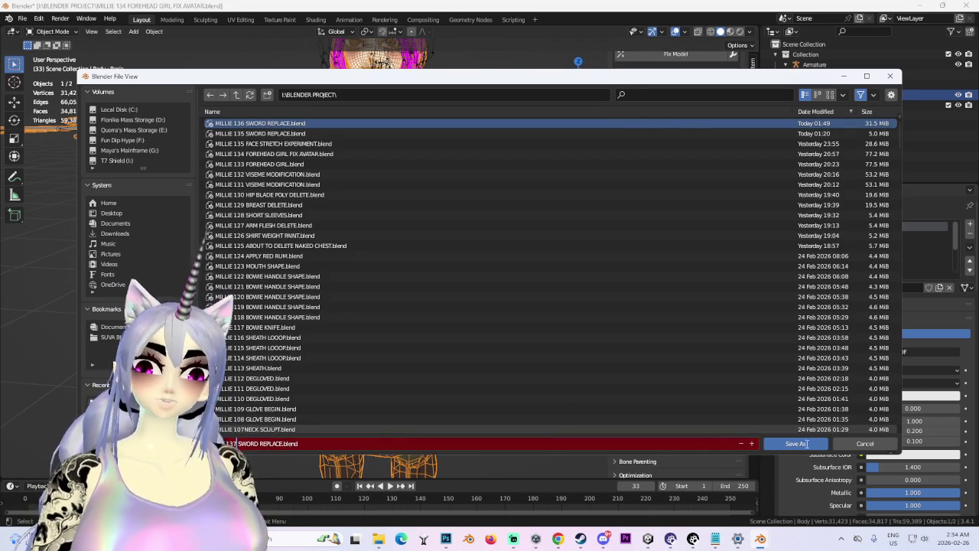
{"action": "left_click", "coordinate": [795, 444]}
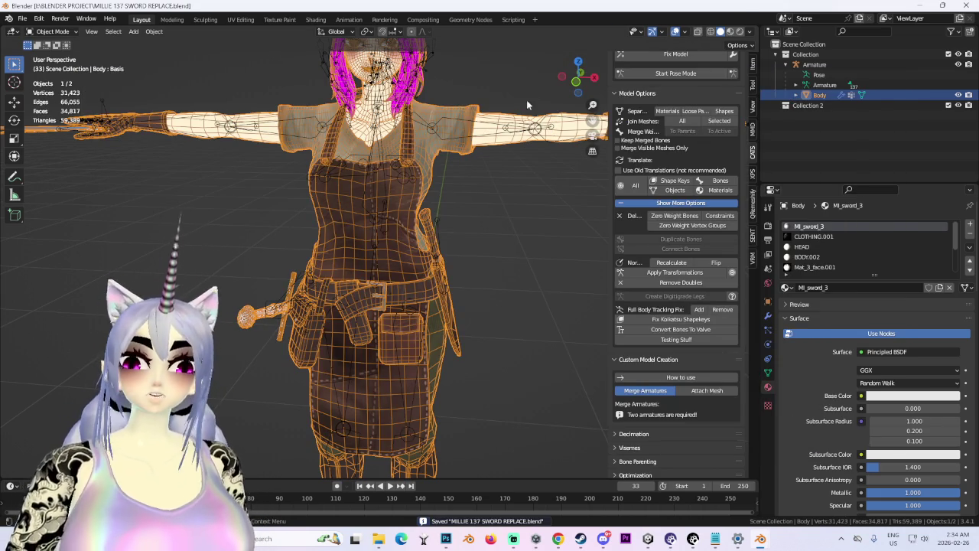
{"action": "left_click", "coordinate": [574, 82]}
{"action": "left_click", "coordinate": [767, 372]}
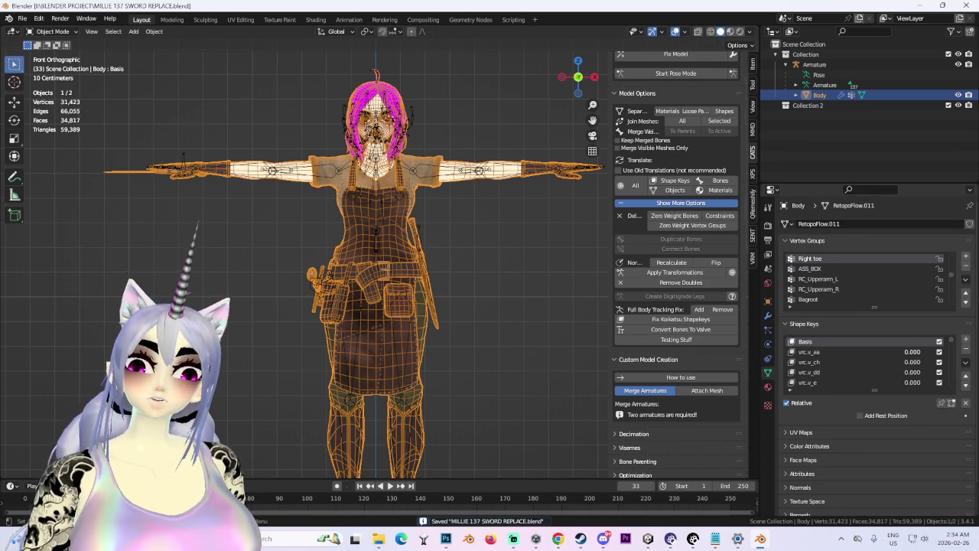
Step: In pose mode, swing an upper-arm bone to test deformation, cancelling back to T-pose
{"action": "left_click", "coordinate": [689, 75]}
{"action": "left_click", "coordinate": [449, 174]}
{"action": "left_click_drag", "start_coordinate": [442, 151], "coordinate": [476, 181]}
{"action": "right_click", "coordinate": [476, 181]}
{"action": "left_click_drag", "start_coordinate": [577, 77], "coordinate": [566, 67]}
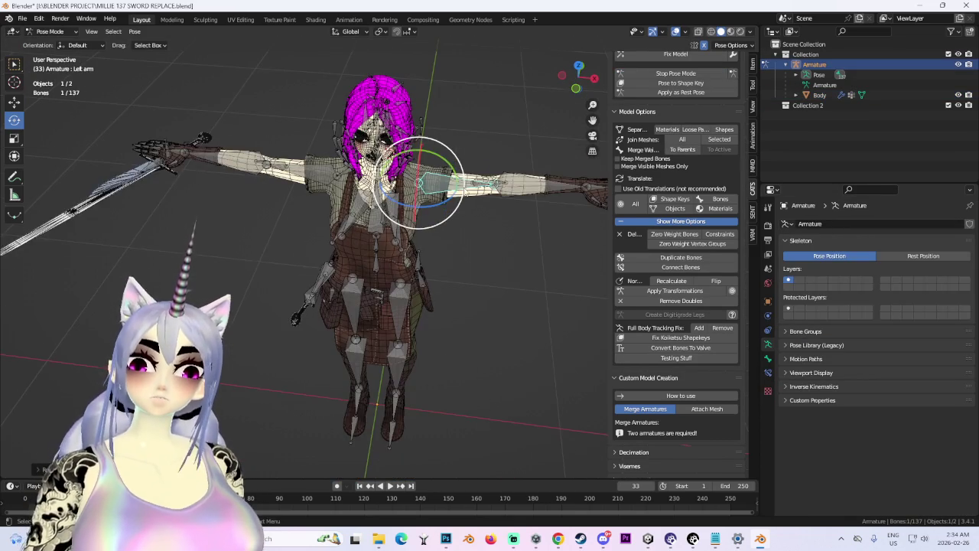
{"action": "mouse_move", "coordinate": [459, 177]}
{"action": "left_mouse_down"}
{"action": "mouse_move", "coordinate": [447, 137]}
{"action": "mouse_move", "coordinate": [468, 92]}
{"action": "mouse_move", "coordinate": [511, 116]}
{"action": "mouse_move", "coordinate": [521, 107]}
{"action": "left_mouse_up"}
{"action": "right_click", "coordinate": [520, 107]}
{"action": "scroll", "coordinate": [485, 207], "scroll_direction": "down", "scroll_amount": 3}
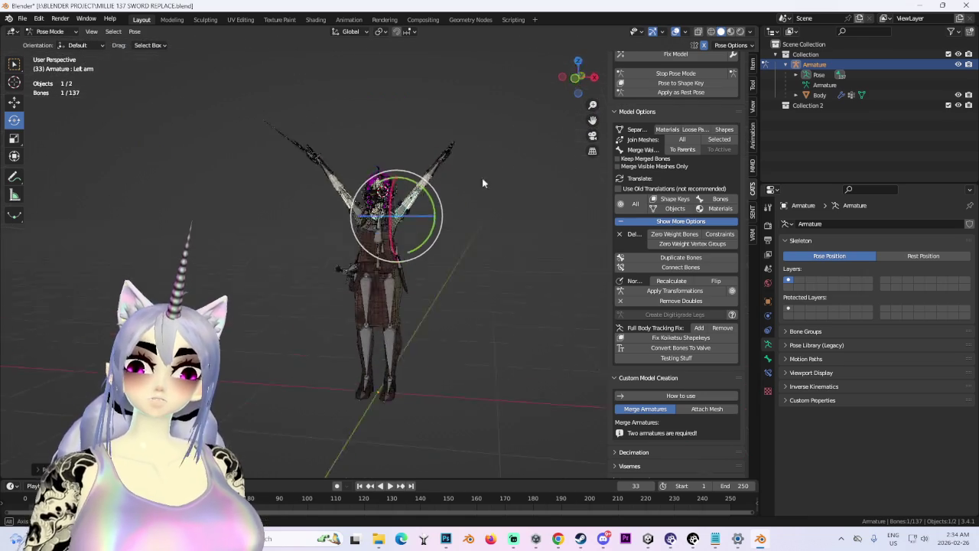
{"action": "key", "text": "r"}
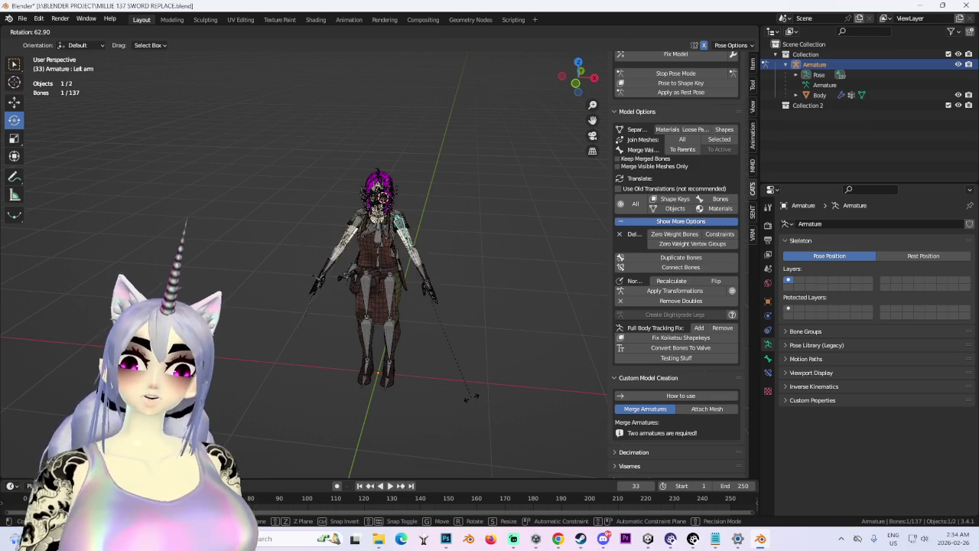
{"action": "right_click", "coordinate": [450, 315]}
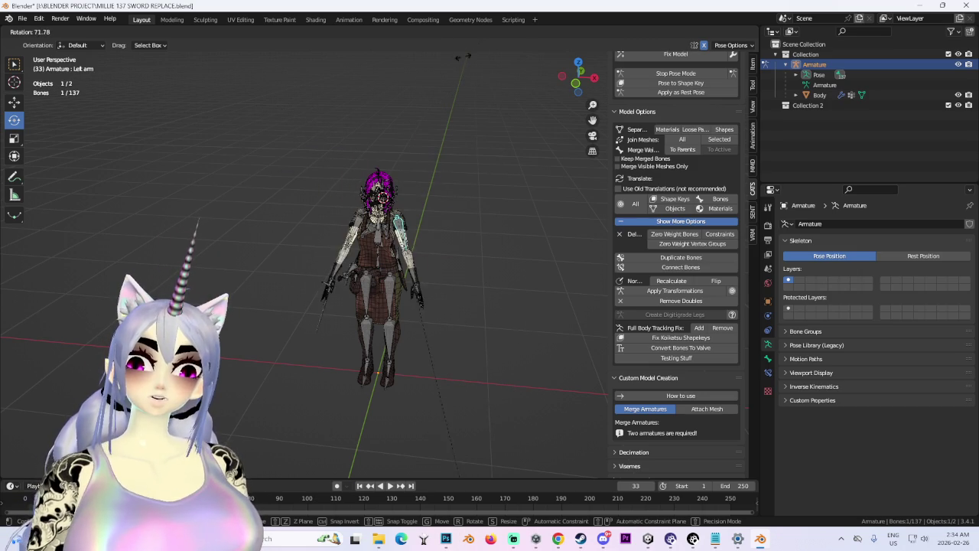
{"action": "scroll", "coordinate": [498, 307], "scroll_direction": "up", "scroll_amount": 4}
Step: Twist the Chest bone to test its deformation, undo it, and hide overlays for a shaded view
{"action": "left_click", "coordinate": [377, 220]}
{"action": "mouse_move", "coordinate": [411, 224]}
{"action": "left_mouse_down"}
{"action": "mouse_move", "coordinate": [398, 186]}
{"action": "mouse_move", "coordinate": [417, 205]}
{"action": "mouse_move", "coordinate": [421, 230]}
{"action": "mouse_move", "coordinate": [395, 271]}
{"action": "mouse_move", "coordinate": [367, 276]}
{"action": "mouse_move", "coordinate": [341, 230]}
{"action": "mouse_move", "coordinate": [417, 226]}
{"action": "mouse_move", "coordinate": [356, 249]}
{"action": "mouse_move", "coordinate": [391, 303]}
{"action": "left_mouse_up"}
{"action": "key", "text": "ctrl+z"}
{"action": "left_click", "coordinate": [395, 318]}
{"action": "scroll", "coordinate": [456, 223], "scroll_direction": "up", "scroll_amount": 4}
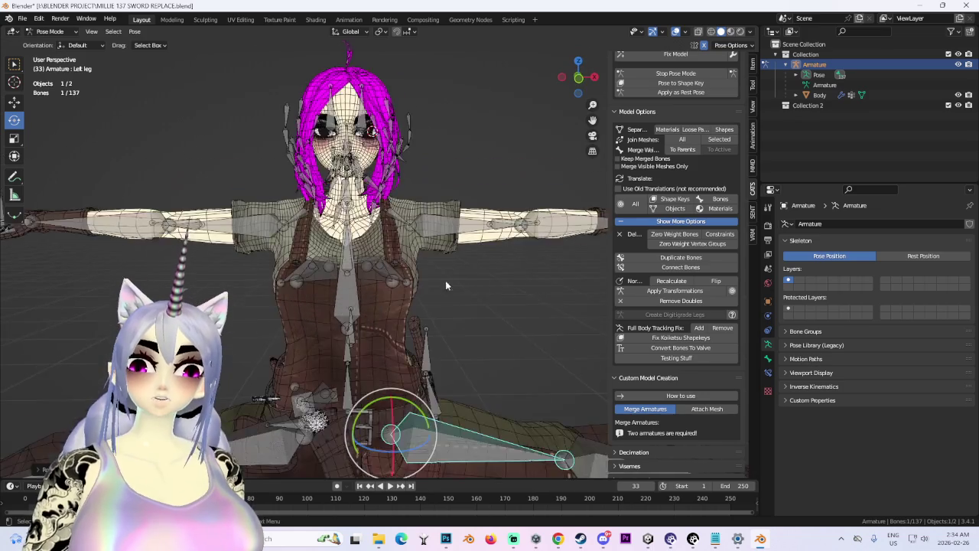
{"action": "left_click", "coordinate": [676, 31]}
{"action": "scroll", "coordinate": [442, 224], "scroll_direction": "down", "scroll_amount": 3}
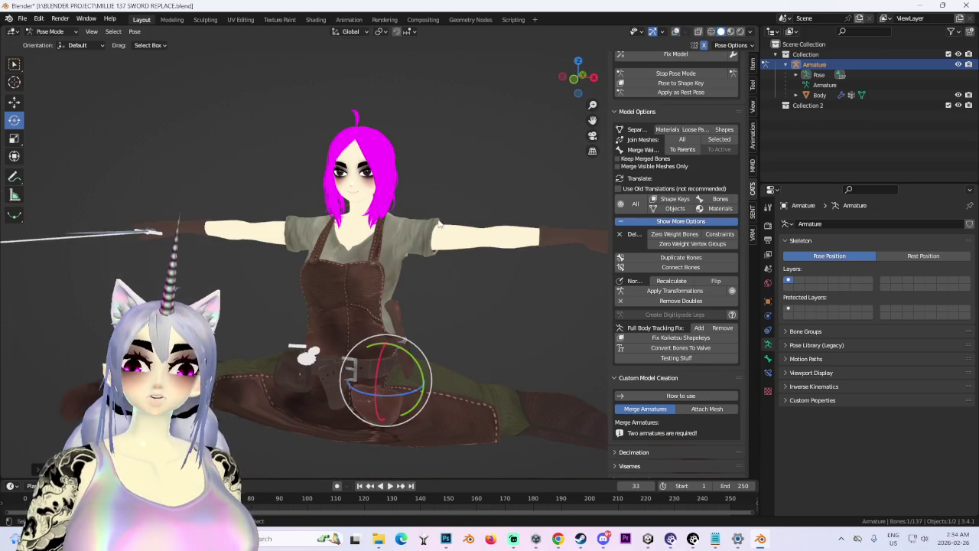
{"action": "scroll", "coordinate": [437, 220], "scroll_direction": "up", "scroll_amount": 3}
{"action": "scroll", "coordinate": [316, 223], "scroll_direction": "up", "scroll_amount": 5}
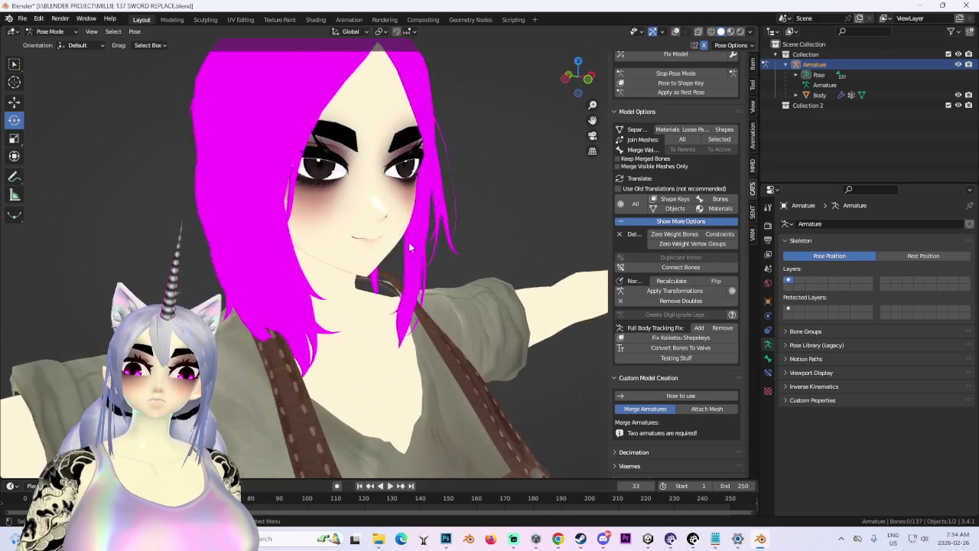
{"action": "left_click", "coordinate": [768, 357]}
{"action": "scroll", "coordinate": [677, 153], "scroll_direction": "up", "scroll_amount": 2}
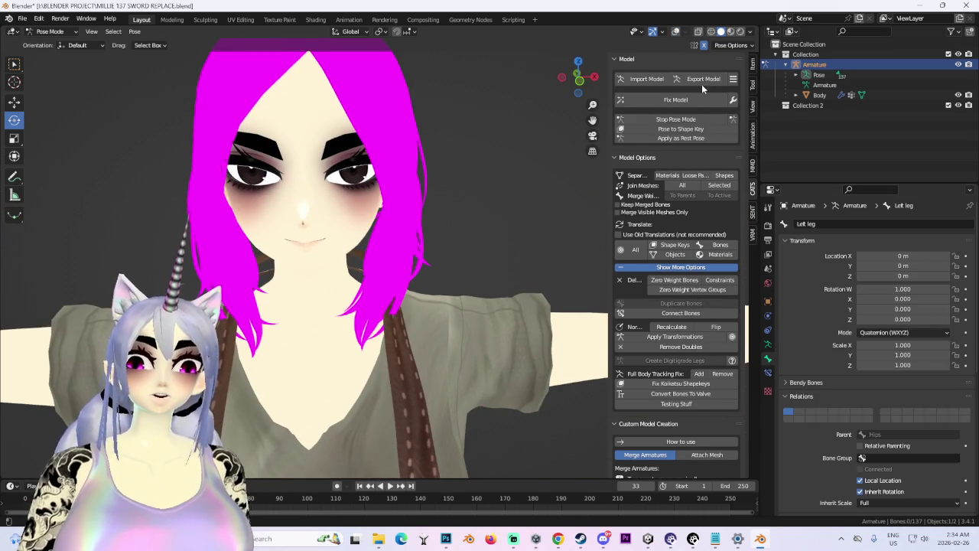
Step: Export the model with CATS to MILLIE 137 SWORD REPLACE.fbx, continuing past the materials warning
{"action": "left_click", "coordinate": [699, 75]}
{"action": "left_click", "coordinate": [710, 141]}
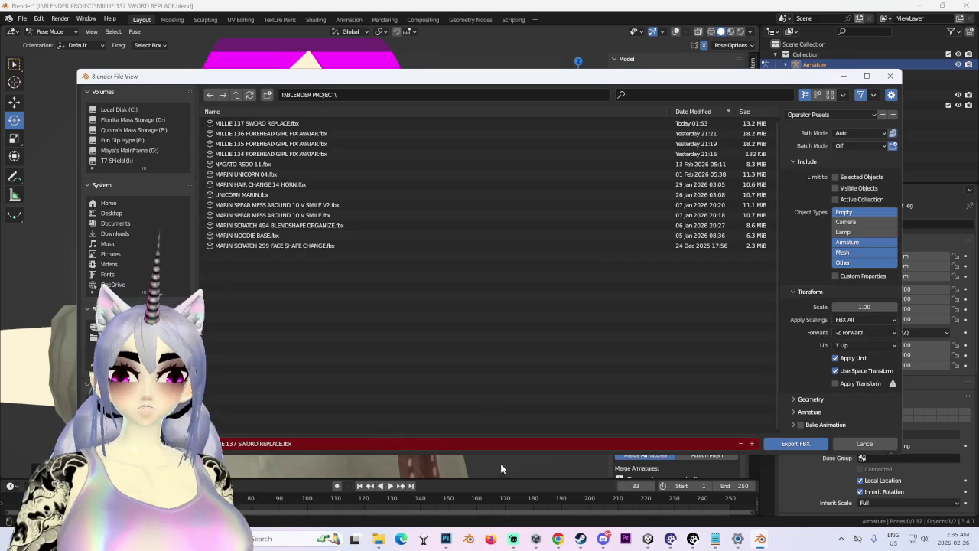
{"action": "left_click", "coordinate": [794, 444]}
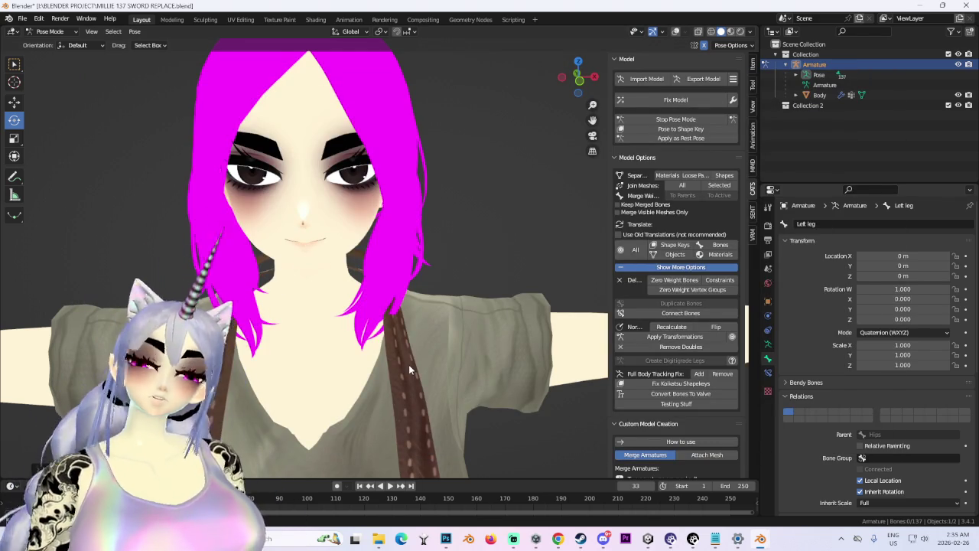
{"action": "left_click", "coordinate": [683, 78]}
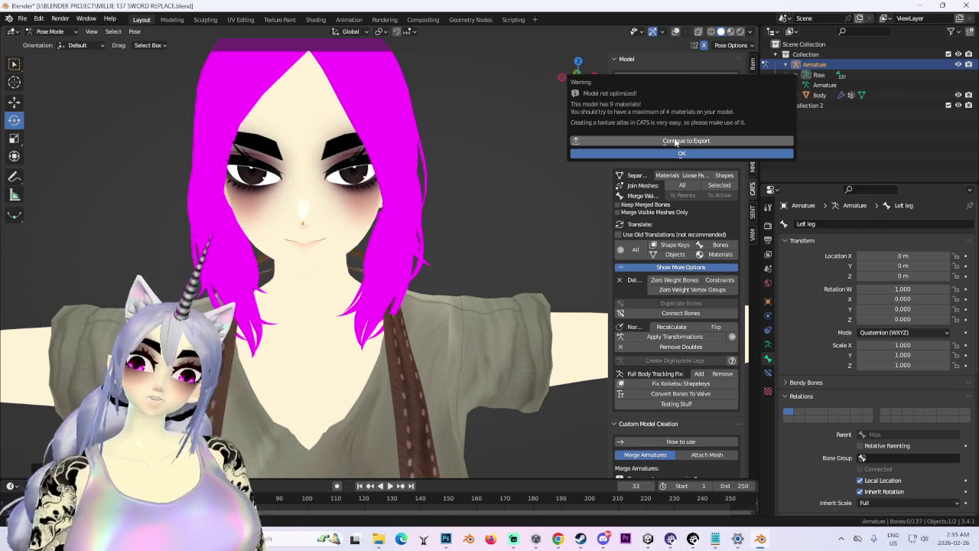
{"action": "left_click", "coordinate": [674, 139]}
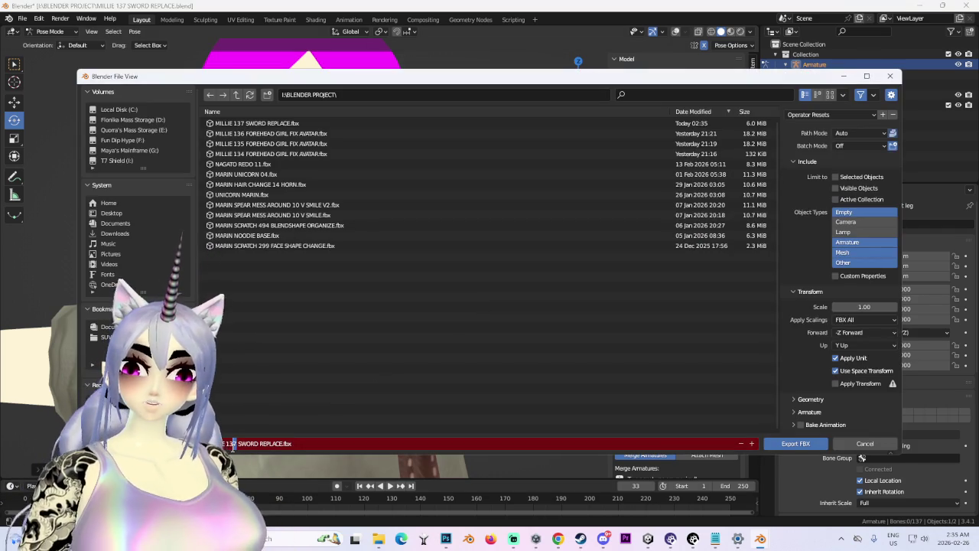
{"action": "left_click", "coordinate": [801, 442]}
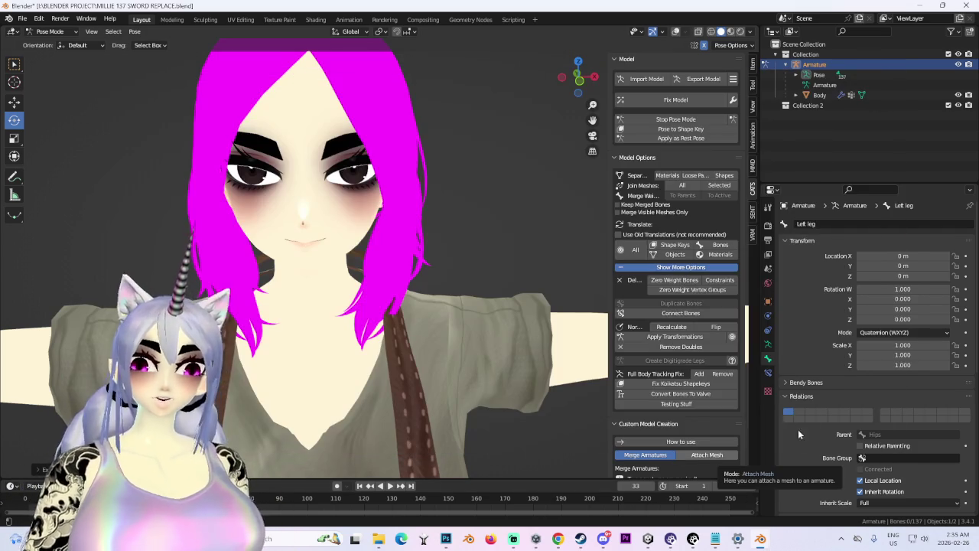
{"action": "left_click", "coordinate": [693, 538]}
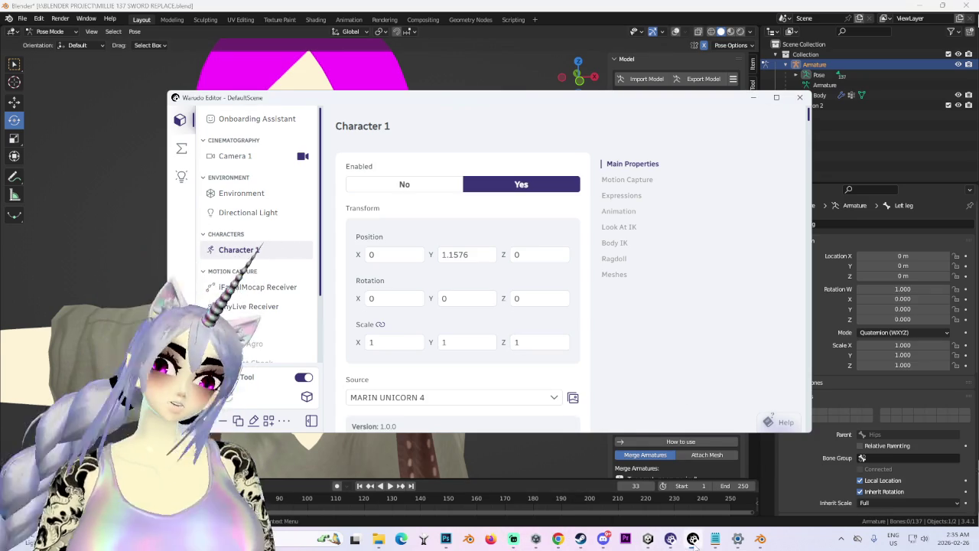
Step: In Unity, locate the avatar's files and select the new MILLIE 138 SWORD REPLACE FBX
{"action": "left_click", "coordinate": [648, 539]}
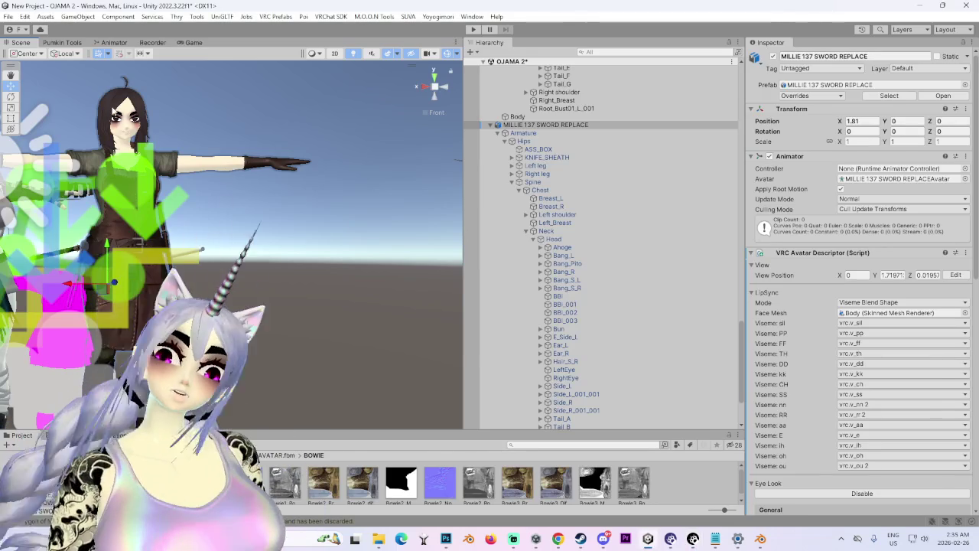
{"action": "left_click", "coordinate": [852, 180]}
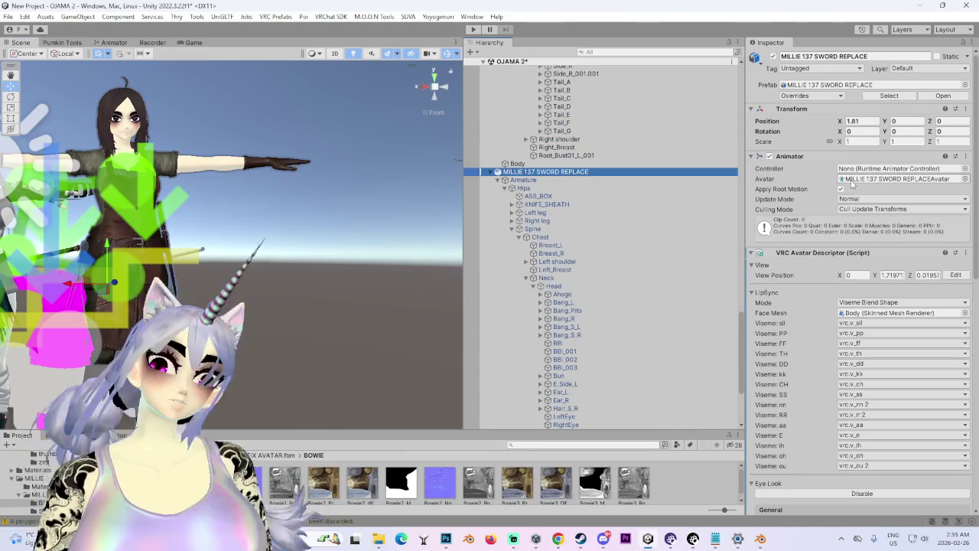
{"action": "left_click", "coordinate": [852, 179]}
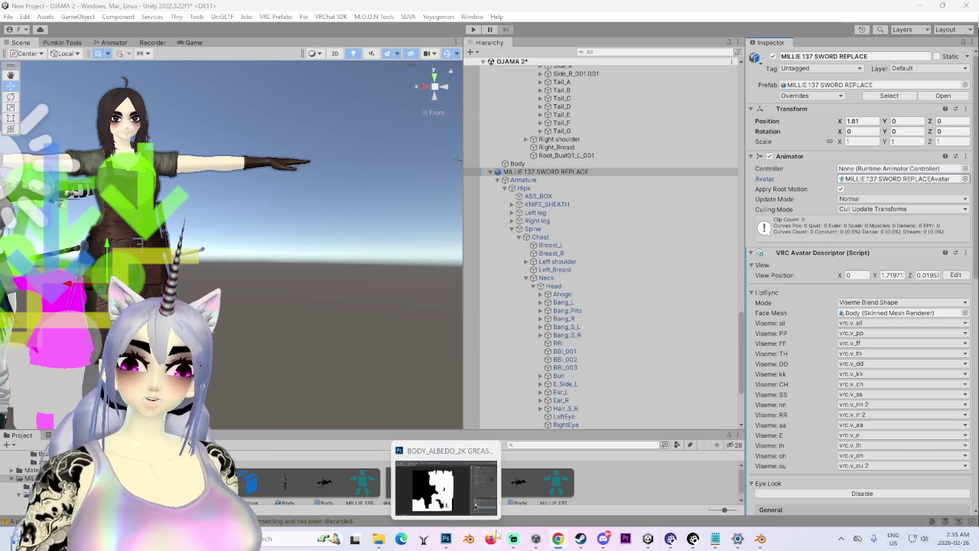
{"action": "mouse_move", "coordinate": [380, 544]}
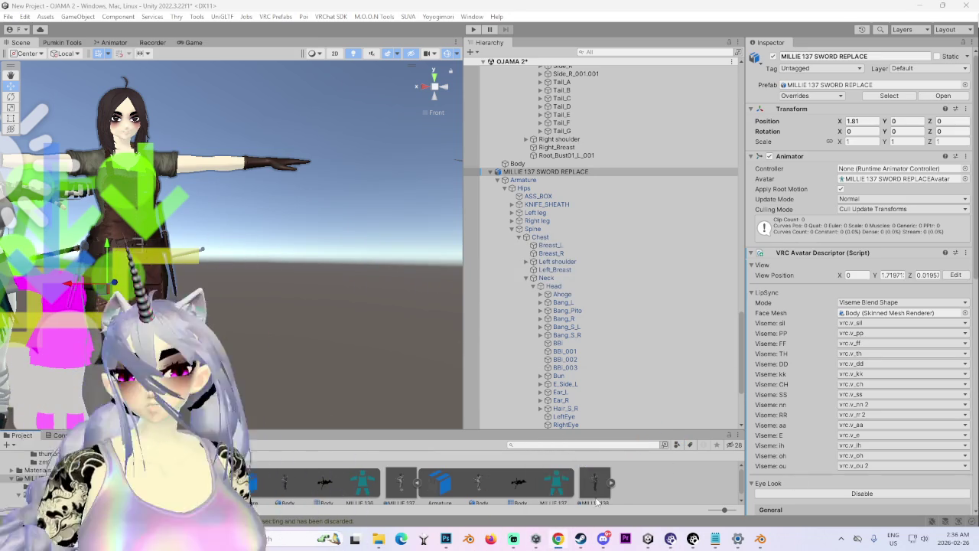
{"action": "left_click", "coordinate": [595, 482]}
Step: Set the FBX material Location to Use External Materials (Legacy) and apply
{"action": "left_click", "coordinate": [898, 105]}
{"action": "left_click", "coordinate": [906, 129]}
{"action": "left_click", "coordinate": [879, 138]}
{"action": "left_click", "coordinate": [965, 199]}
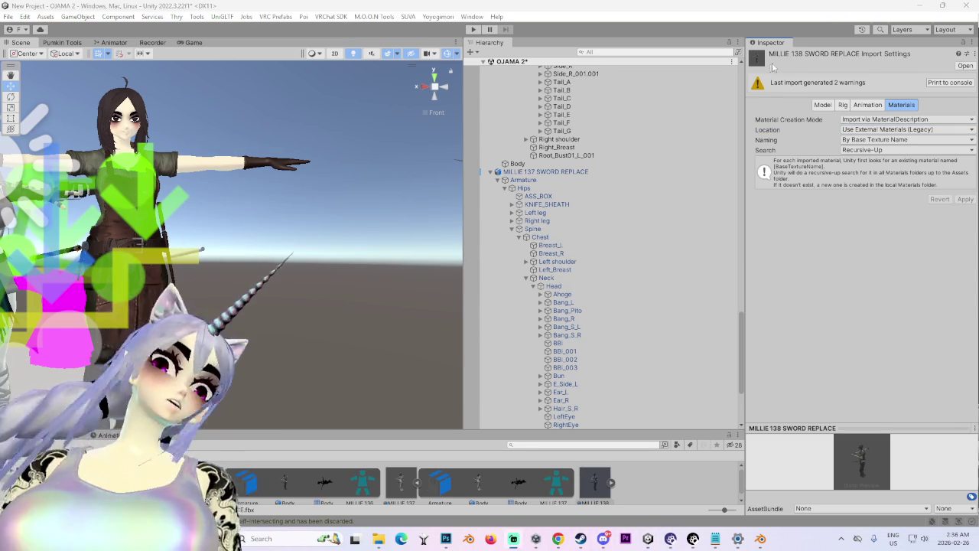
Step: Set the rig Animation Type to Humanoid and apply the reimport
{"action": "left_click", "coordinate": [847, 105]}
{"action": "left_click", "coordinate": [907, 105]}
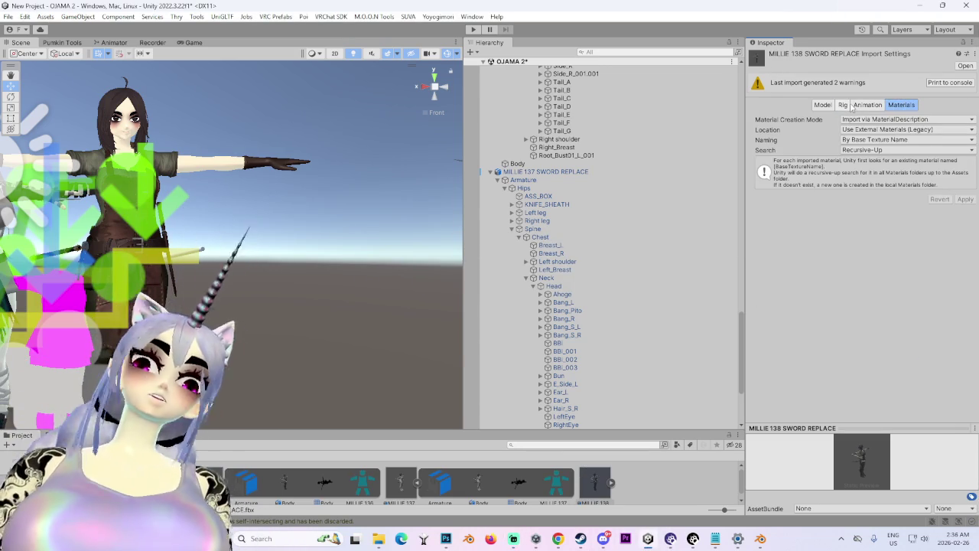
{"action": "left_click", "coordinate": [845, 105]}
{"action": "left_click", "coordinate": [888, 119]}
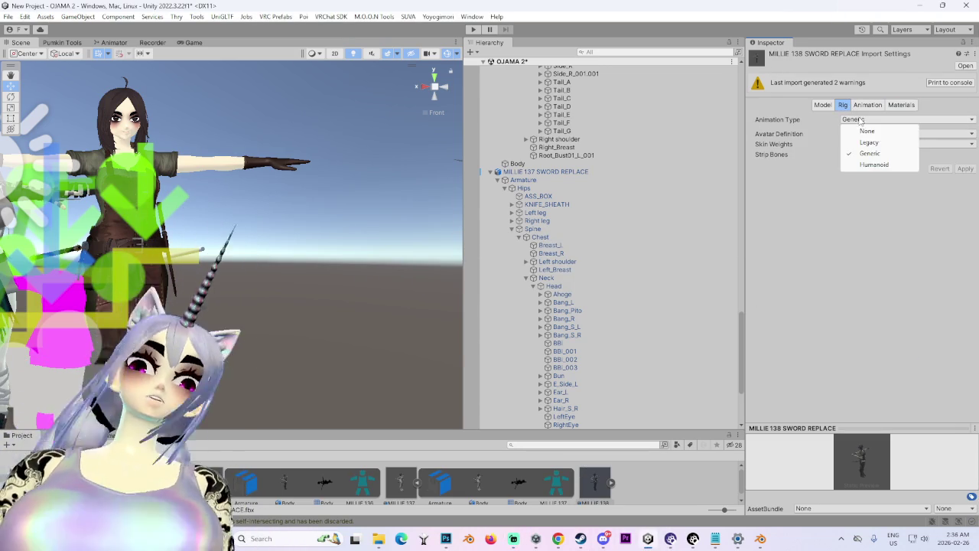
{"action": "left_click", "coordinate": [895, 168]}
{"action": "left_click", "coordinate": [963, 203]}
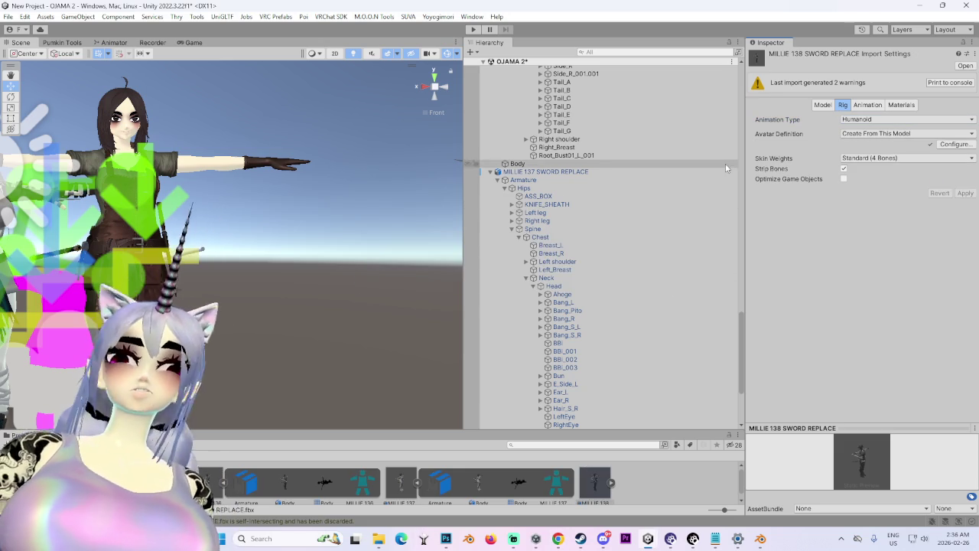
{"action": "left_click", "coordinate": [955, 153]}
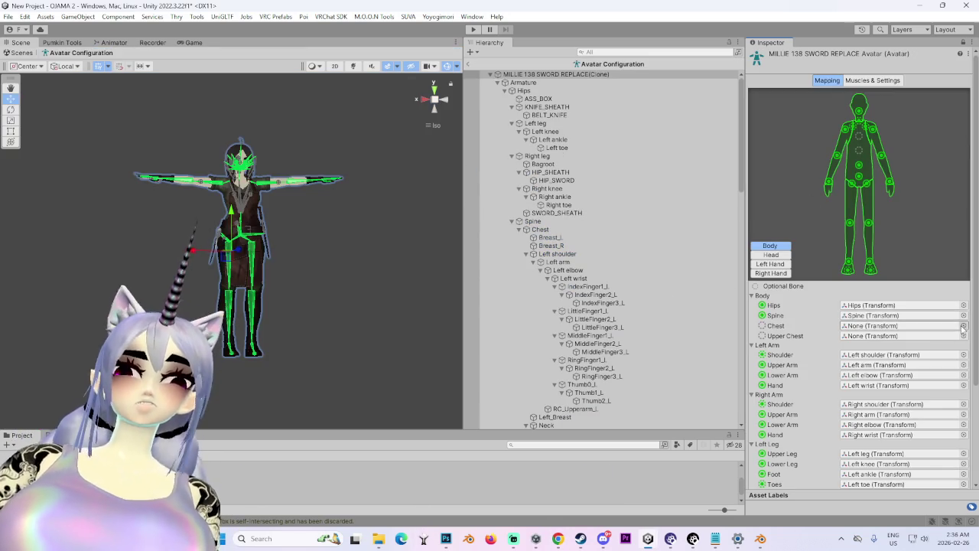
Step: Map Chest to the Chest transform, set Jaw to None, and apply the humanoid configuration
{"action": "left_click", "coordinate": [964, 325]}
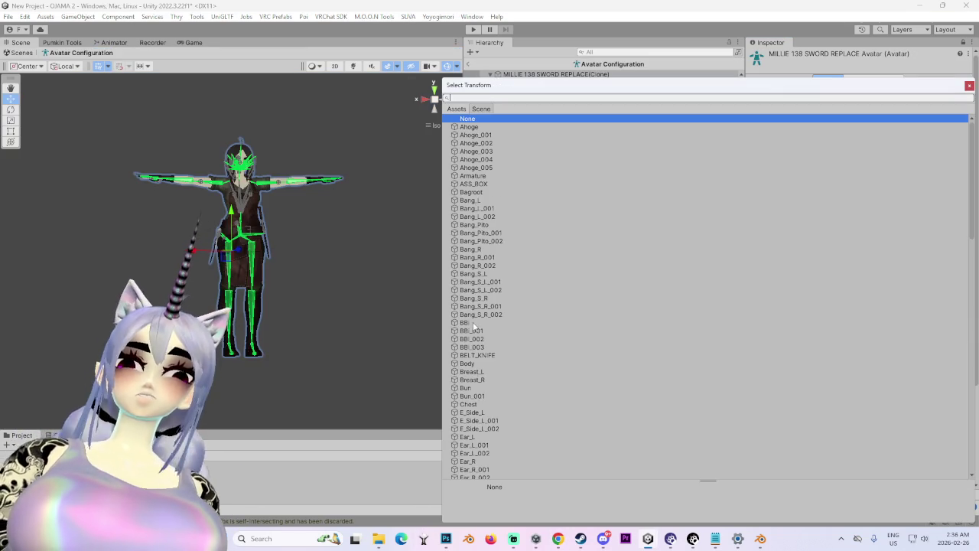
{"action": "double_click", "coordinate": [473, 404]}
{"action": "left_click", "coordinate": [770, 254]}
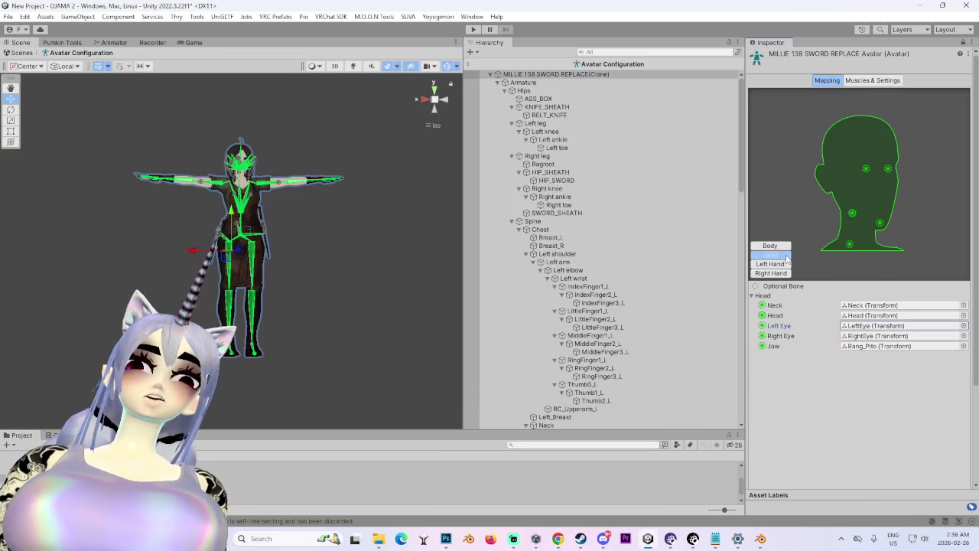
{"action": "left_click", "coordinate": [879, 347]}
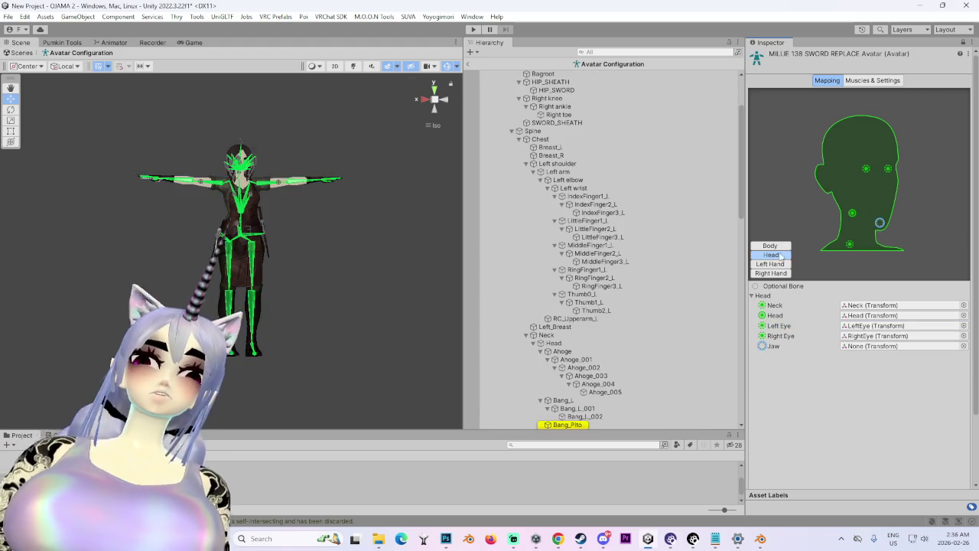
{"action": "left_click", "coordinate": [775, 264]}
{"action": "left_click", "coordinate": [771, 273]}
{"action": "left_click", "coordinate": [781, 246]}
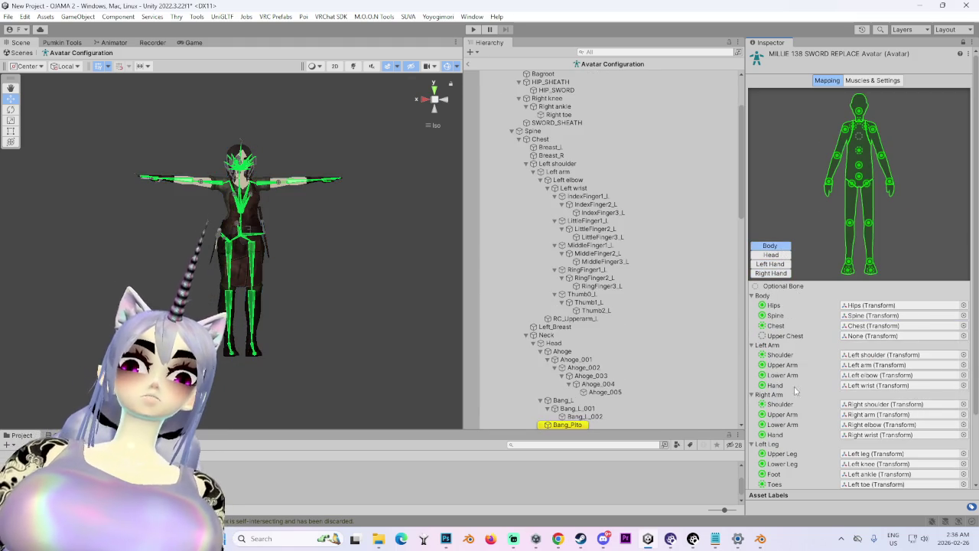
{"action": "scroll", "coordinate": [782, 426], "scroll_direction": "down", "scroll_amount": 3}
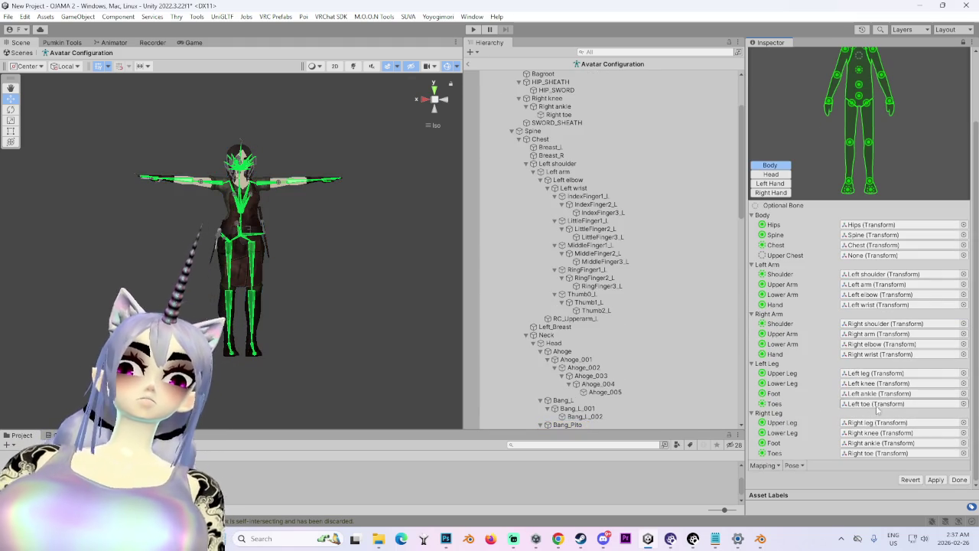
{"action": "left_click", "coordinate": [937, 480]}
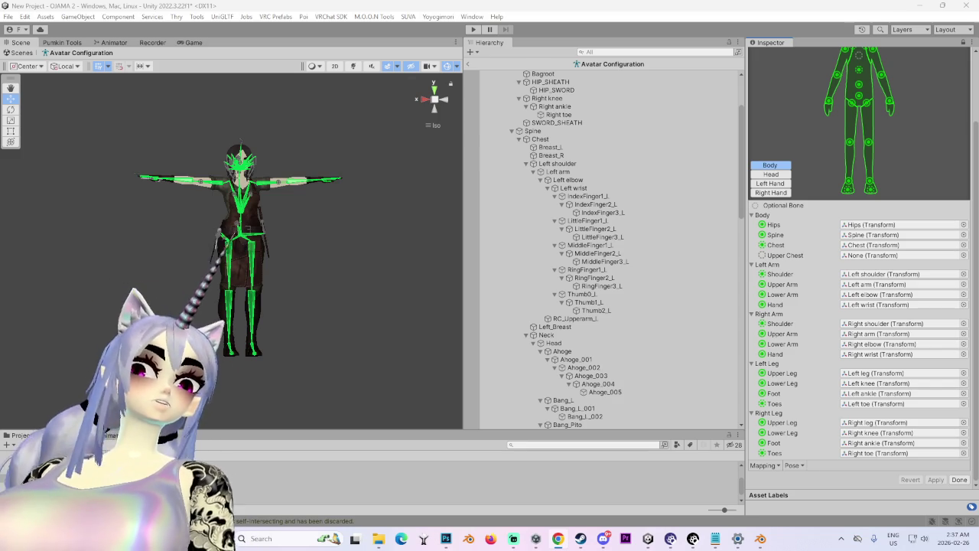
{"action": "left_click", "coordinate": [960, 480]}
{"action": "left_click", "coordinate": [826, 110]}
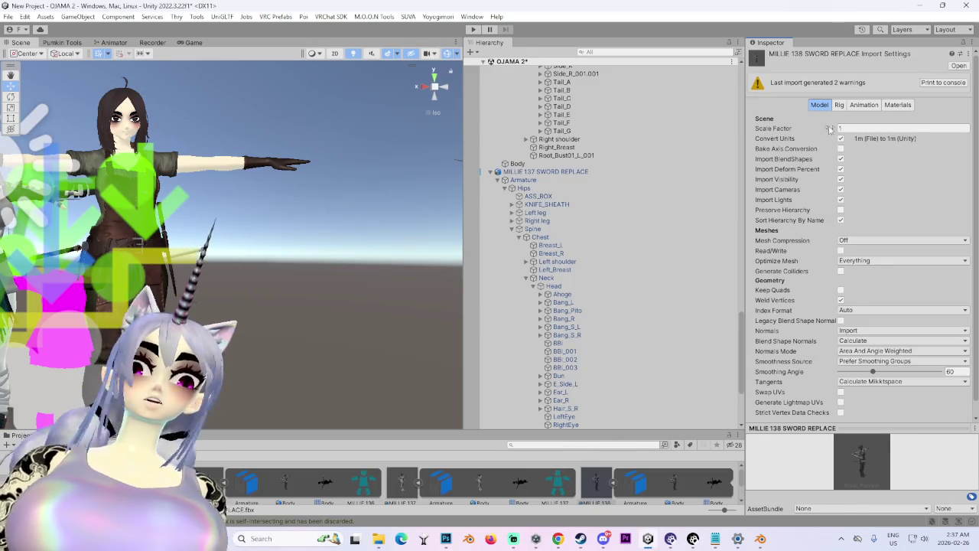
Step: Enable Read/Write and Legacy Blend Shape Normals, set Smoothing Angle to 180, and apply
{"action": "left_click", "coordinate": [841, 251]}
{"action": "left_click", "coordinate": [841, 321]}
{"action": "left_click_drag", "start_coordinate": [880, 352], "coordinate": [952, 352]}
{"action": "left_click", "coordinate": [965, 407]}
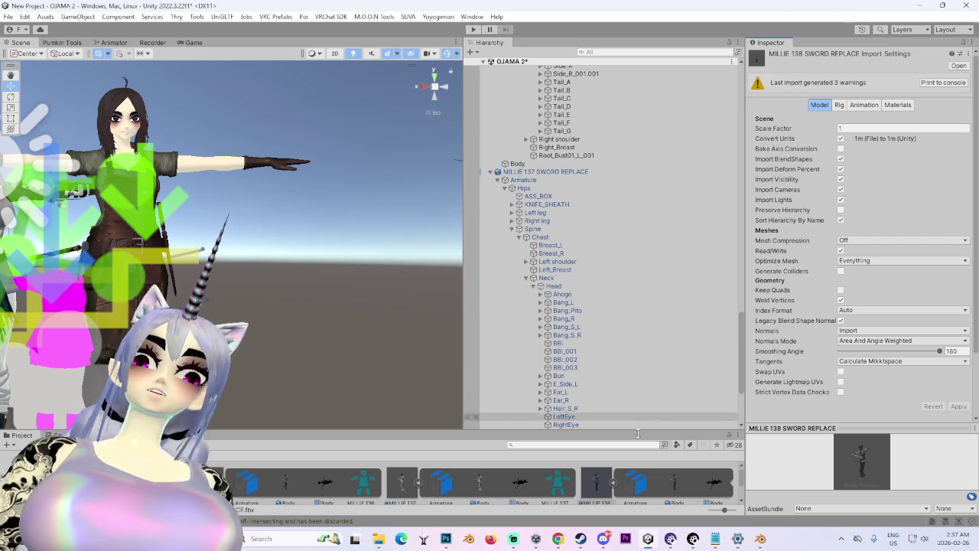
Step: Drag the MILLIE 138 SWORD REPLACE model into the scene alongside the other avatars
{"action": "left_click_drag", "start_coordinate": [603, 477], "coordinate": [593, 70]}
{"action": "scroll", "coordinate": [301, 254], "scroll_direction": "down", "scroll_amount": 6}
{"action": "left_click_drag", "start_coordinate": [310, 313], "coordinate": [328, 325]}
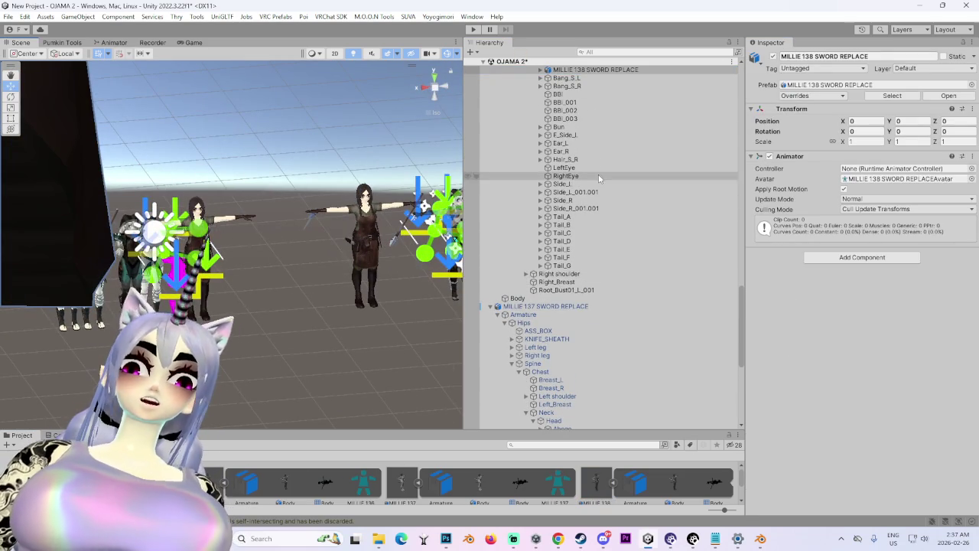
Step: Re-place the model as a top-level scene object and frame it in the front view
{"action": "scroll", "coordinate": [574, 199], "scroll_direction": "up", "scroll_amount": 5}
{"action": "key", "text": "ctrl+z"}
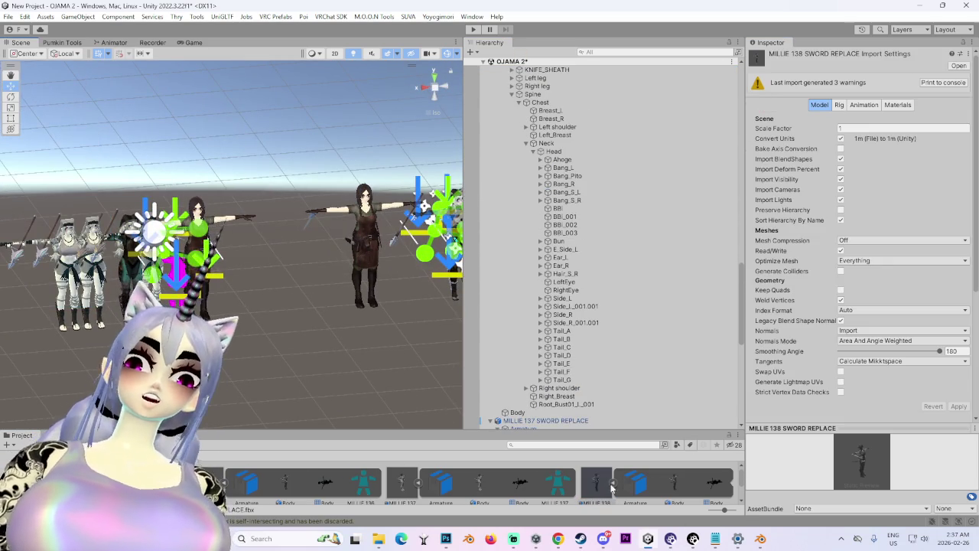
{"action": "key", "text": "ctrl+y"}
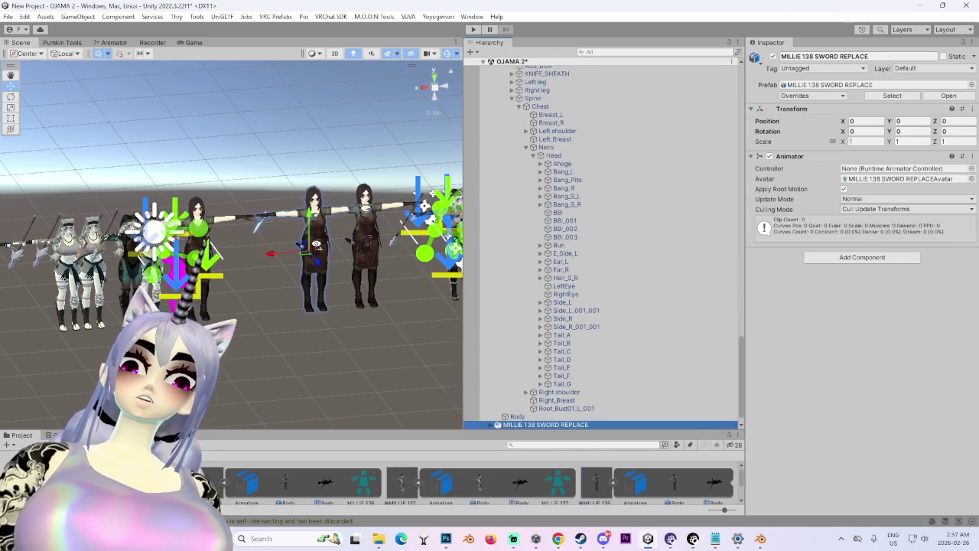
{"action": "double_click", "coordinate": [551, 423]}
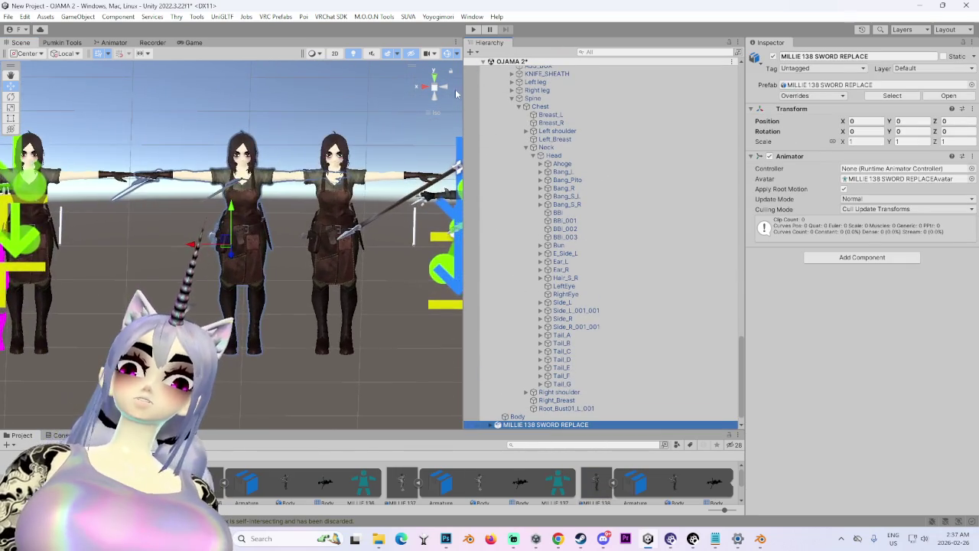
{"action": "left_click", "coordinate": [420, 91]}
{"action": "left_click", "coordinate": [420, 91]}
{"action": "left_click", "coordinate": [491, 425], "text": "alt"}
{"action": "scroll", "coordinate": [605, 306], "scroll_direction": "down", "scroll_amount": 3}
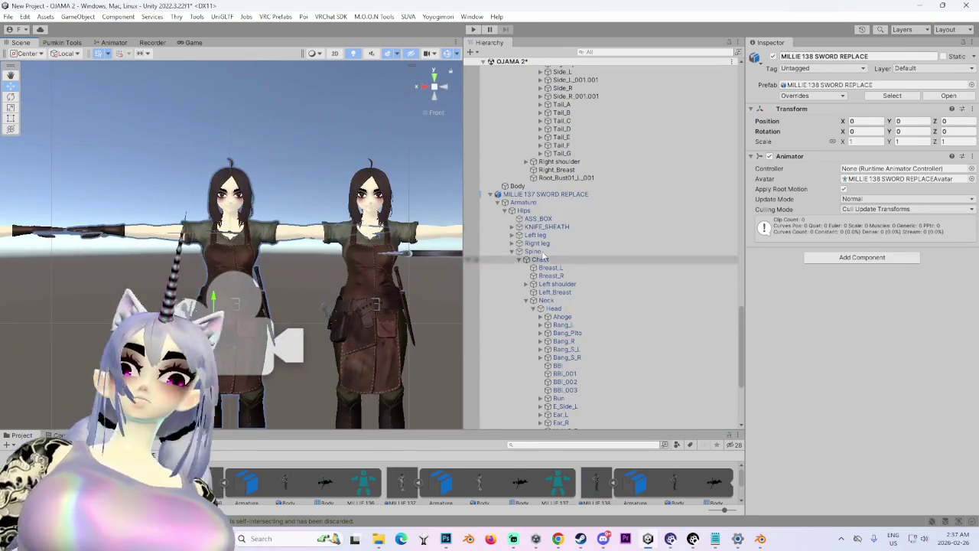
Step: Copy MILLIE 137's VRC Avatar Descriptor and paste it as a new component on MILLIE 138
{"action": "left_click", "coordinate": [543, 202]}
{"action": "left_click", "coordinate": [543, 193]}
{"action": "right_click", "coordinate": [895, 253]}
{"action": "left_click", "coordinate": [895, 313]}
{"action": "left_click", "coordinate": [490, 195]}
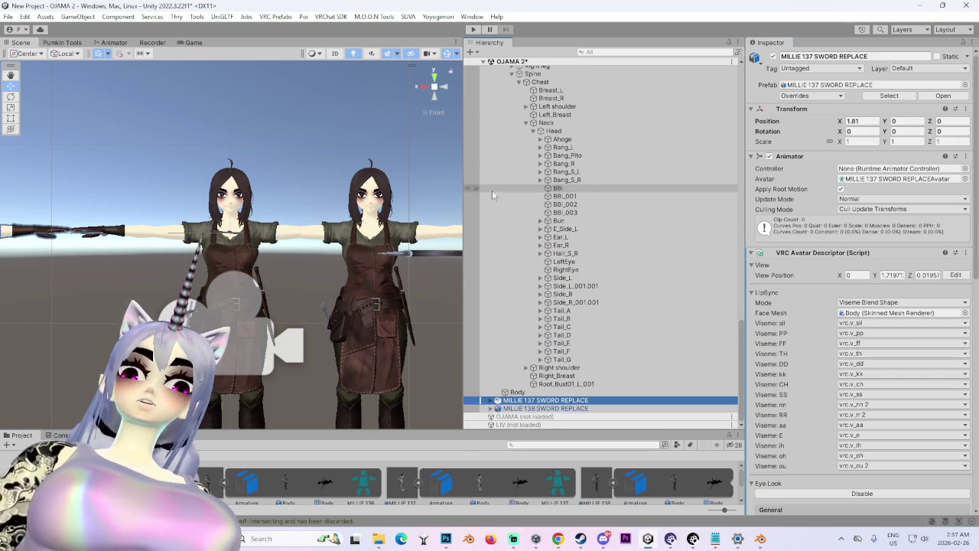
{"action": "left_click", "coordinate": [583, 409]}
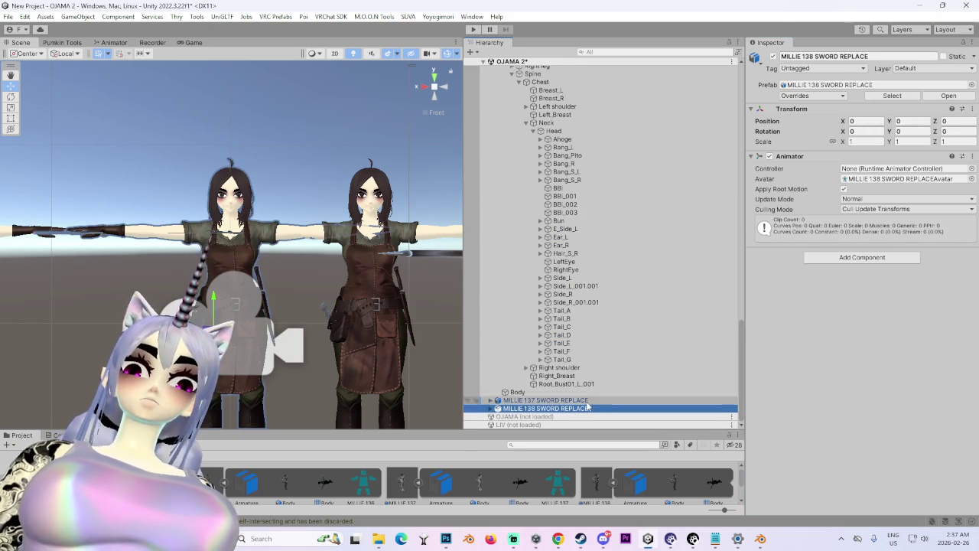
{"action": "left_click", "coordinate": [972, 156]}
{"action": "left_click", "coordinate": [903, 228]}
{"action": "key", "text": "f"}
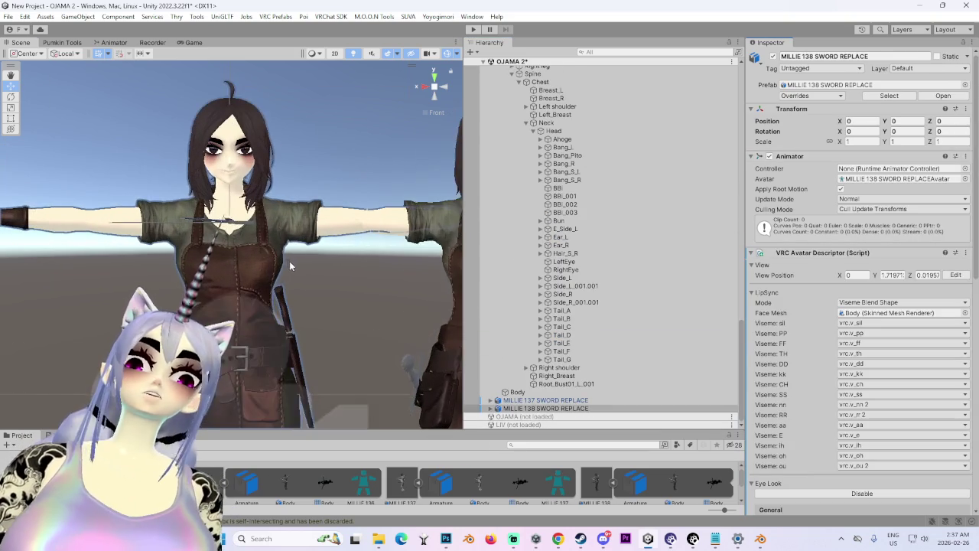
{"action": "left_click", "coordinate": [505, 408]}
Step: Inspect MILLIE 138's eyelid settings, previewing the Blink and looking-up blendshapes on the face
{"action": "left_click", "coordinate": [492, 408]}
{"action": "scroll", "coordinate": [495, 410], "scroll_direction": "down", "scroll_amount": 1}
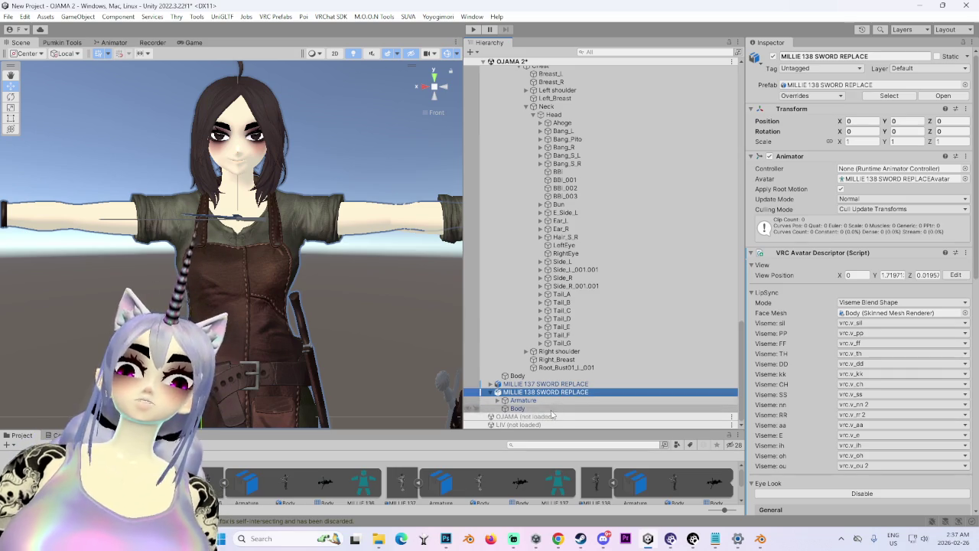
{"action": "left_click", "coordinate": [864, 305]}
{"action": "scroll", "coordinate": [809, 410], "scroll_direction": "down", "scroll_amount": 10}
{"action": "left_click", "coordinate": [949, 352]}
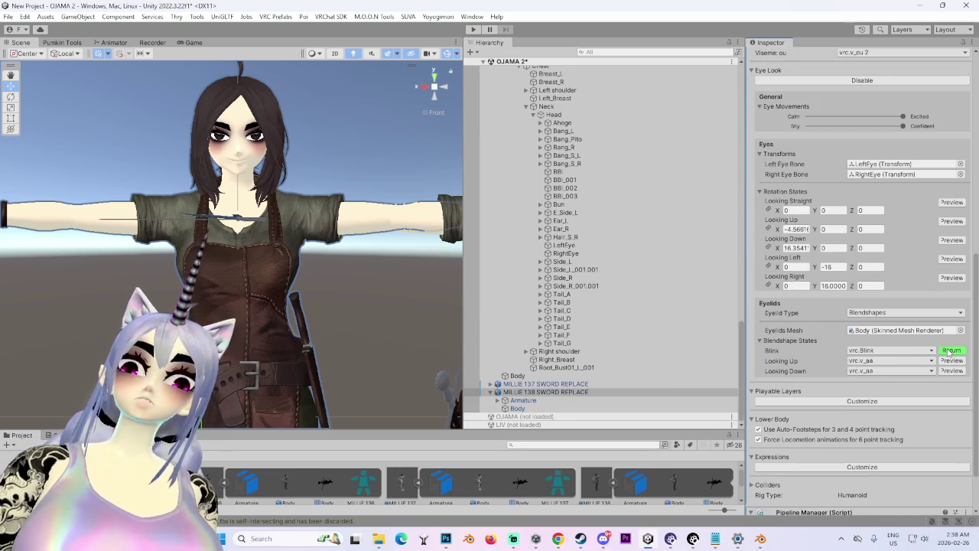
{"action": "left_click", "coordinate": [568, 392]}
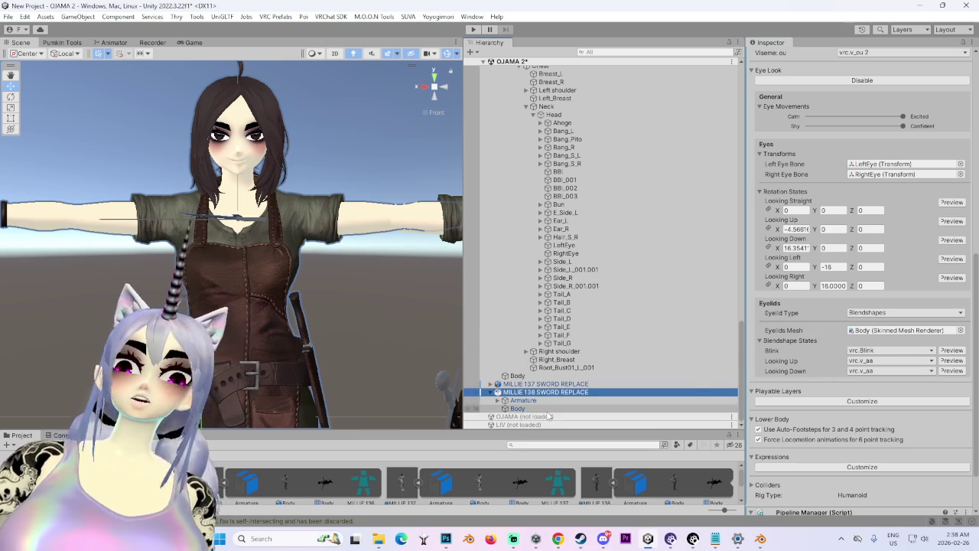
{"action": "left_click", "coordinate": [880, 330]}
{"action": "left_click", "coordinate": [953, 350]}
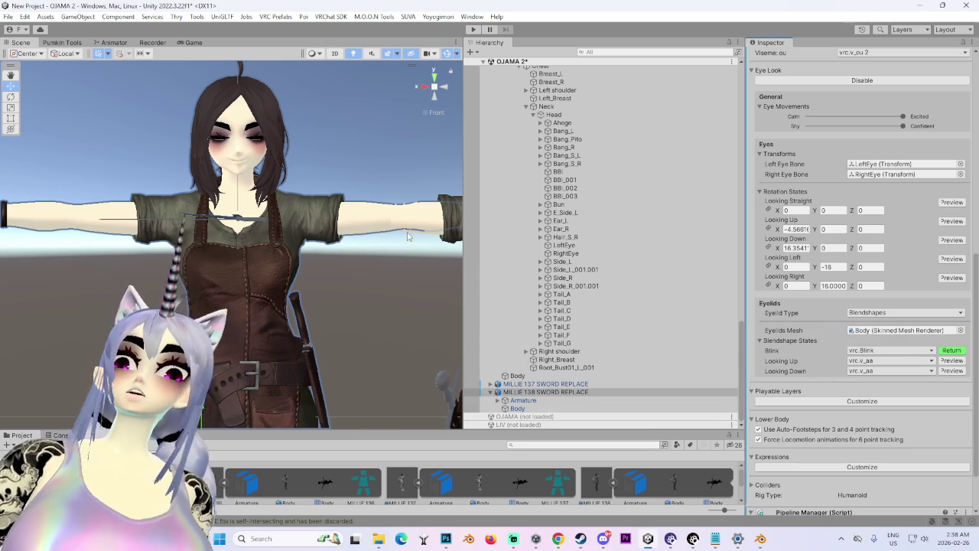
{"action": "mouse_move", "coordinate": [302, 286]}
{"action": "left_mouse_down"}
{"action": "mouse_move", "coordinate": [396, 267]}
{"action": "mouse_move", "coordinate": [184, 266]}
{"action": "left_mouse_up"}
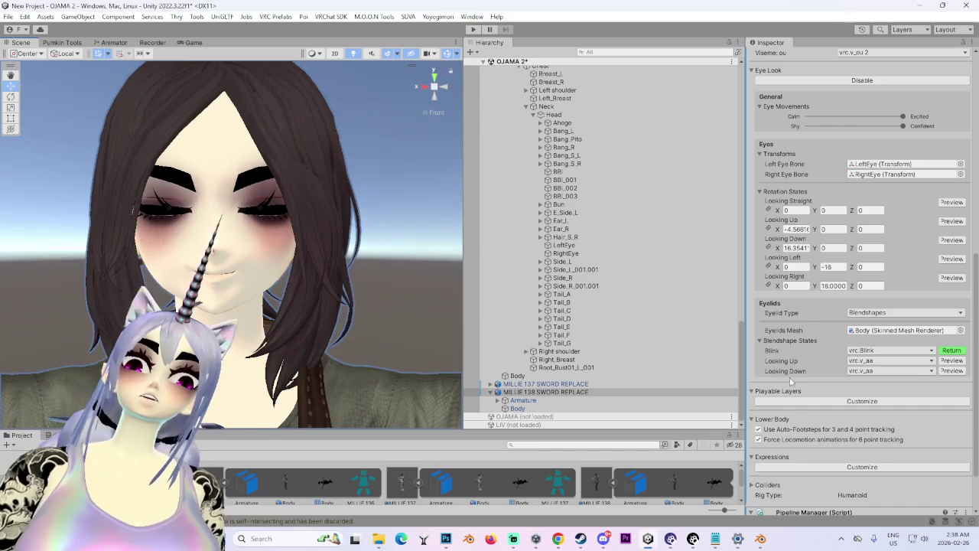
{"action": "left_click", "coordinate": [953, 350]}
{"action": "left_click", "coordinate": [953, 361]}
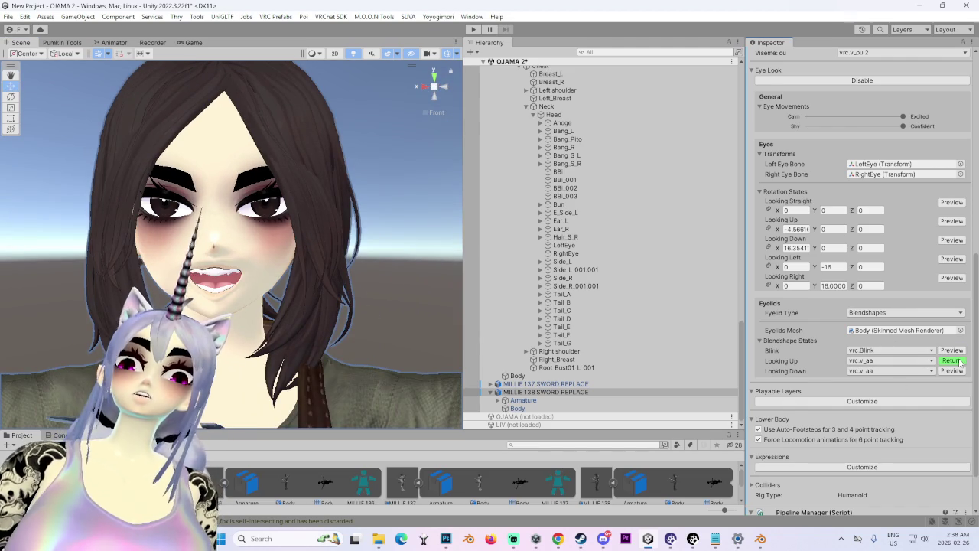
{"action": "left_click", "coordinate": [959, 361]}
Step: Set the Looking Up blendshape to vrc.looking_up and Looking Down to vrc.looking_down
{"action": "left_click", "coordinate": [902, 361]}
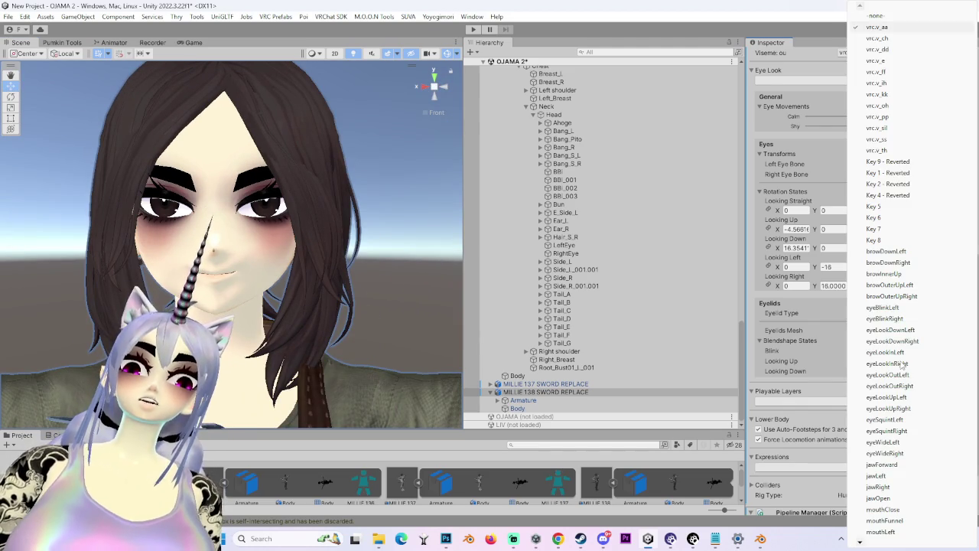
{"action": "scroll", "coordinate": [899, 421], "scroll_direction": "down", "scroll_amount": 10}
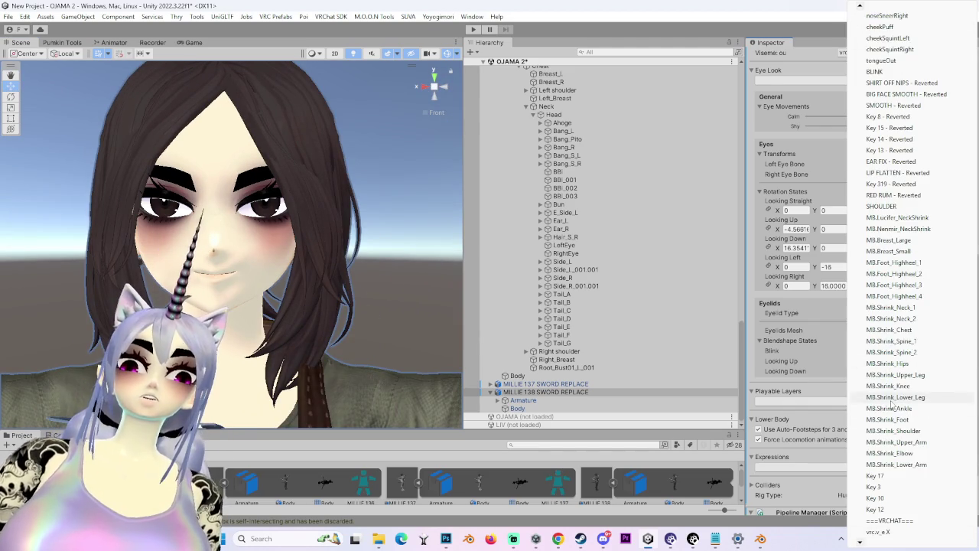
{"action": "scroll", "coordinate": [892, 497], "scroll_direction": "down", "scroll_amount": 3}
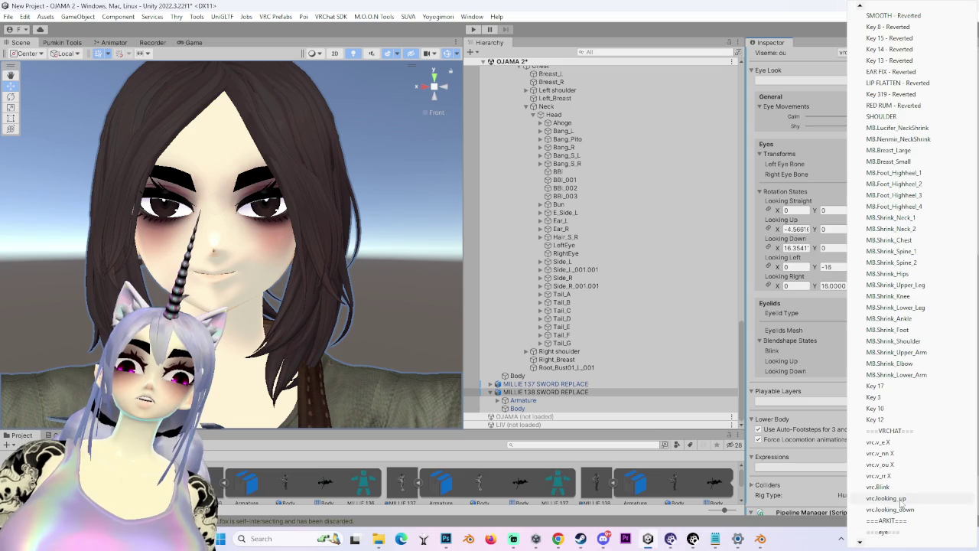
{"action": "left_click", "coordinate": [888, 501]}
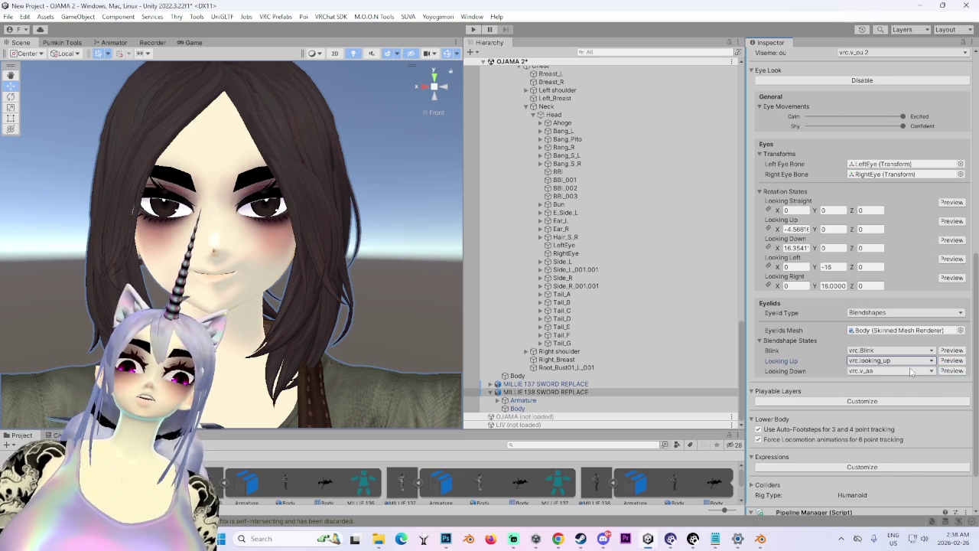
{"action": "left_click", "coordinate": [911, 371]}
{"action": "scroll", "coordinate": [903, 459], "scroll_direction": "down", "scroll_amount": 15}
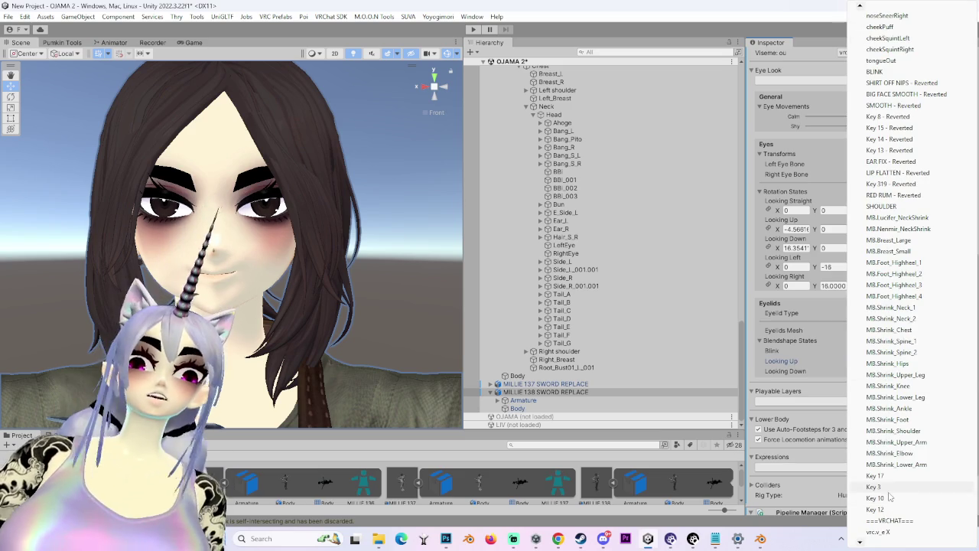
{"action": "scroll", "coordinate": [888, 521], "scroll_direction": "down", "scroll_amount": 3}
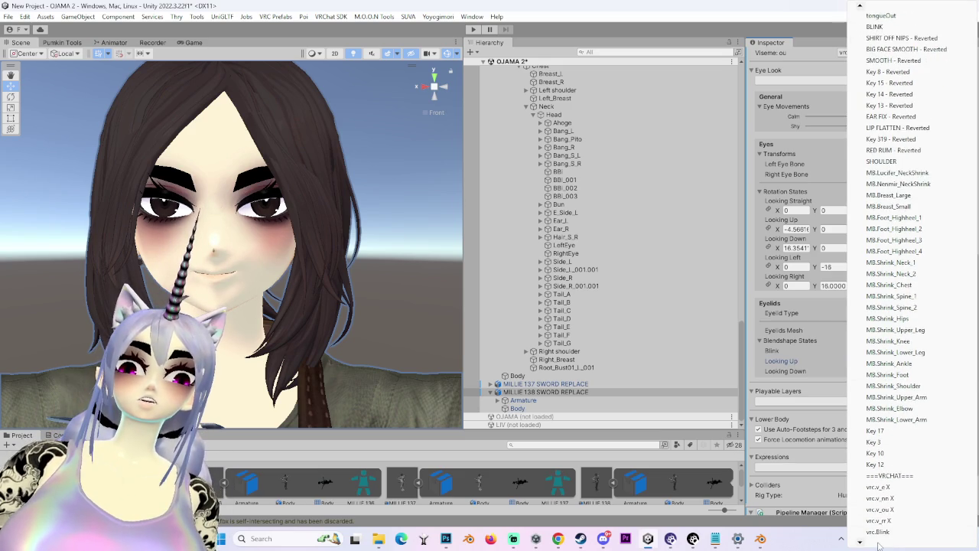
{"action": "left_click", "coordinate": [892, 499]}
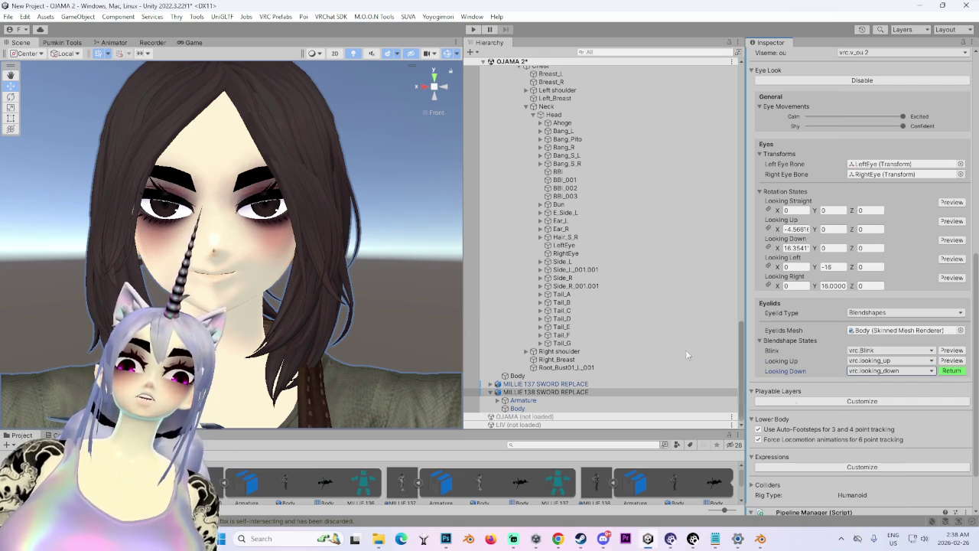
{"action": "left_click", "coordinate": [950, 371]}
Step: Enable Customize for the descriptor's Playable Layers and Expressions sections
{"action": "scroll", "coordinate": [821, 340], "scroll_direction": "down", "scroll_amount": 3}
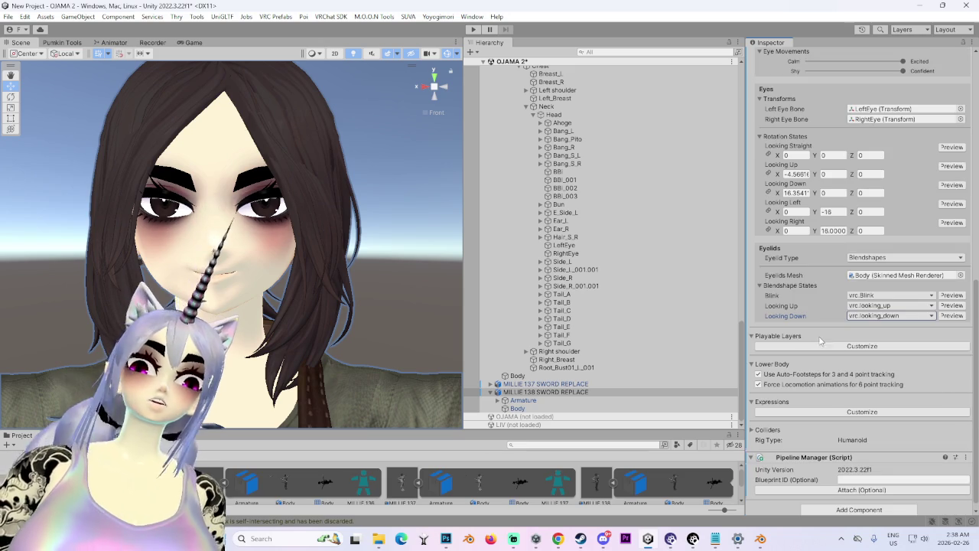
{"action": "left_click", "coordinate": [852, 346]}
{"action": "scroll", "coordinate": [805, 344], "scroll_direction": "down", "scroll_amount": 5}
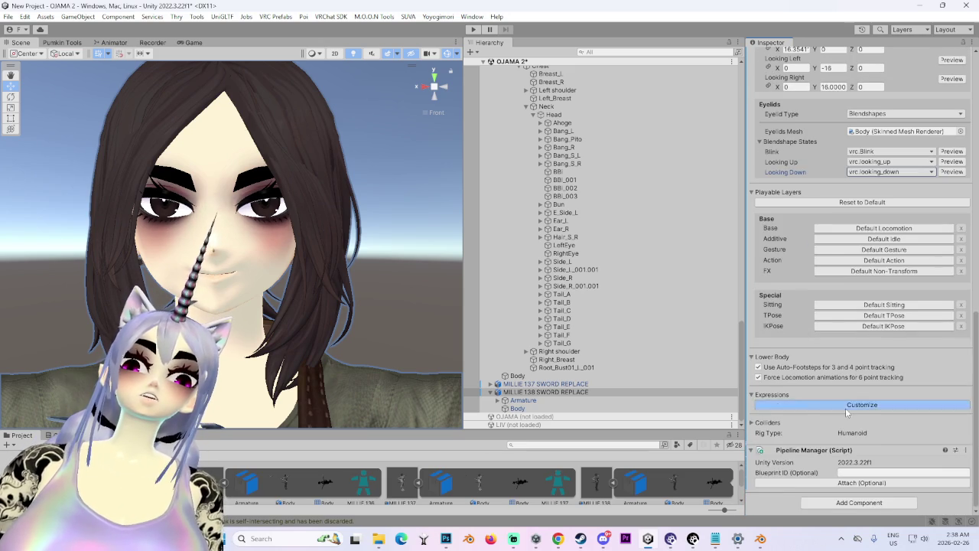
{"action": "left_click", "coordinate": [846, 408]}
{"action": "scroll", "coordinate": [830, 494], "scroll_direction": "up", "scroll_amount": 5}
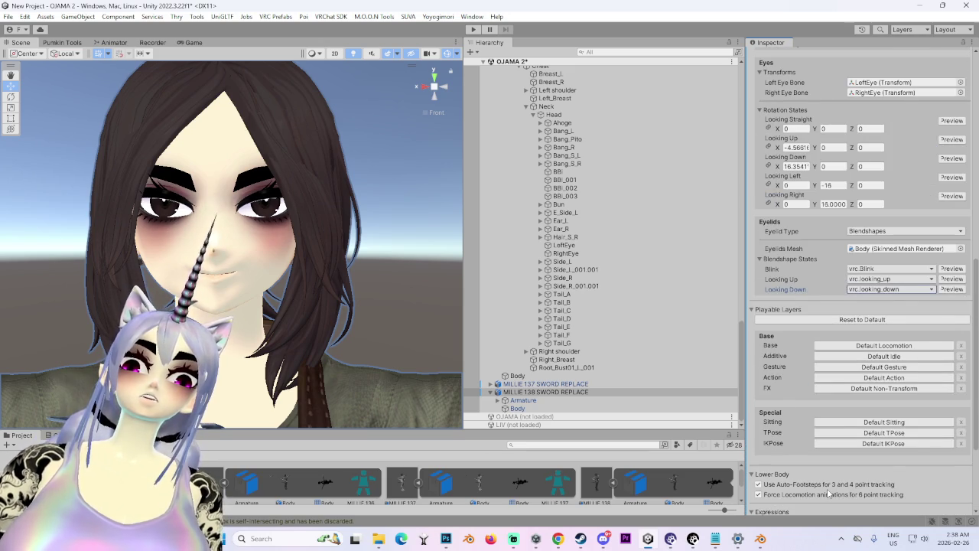
{"action": "scroll", "coordinate": [829, 493], "scroll_direction": "up", "scroll_amount": 5}
{"action": "left_click", "coordinate": [908, 249]}
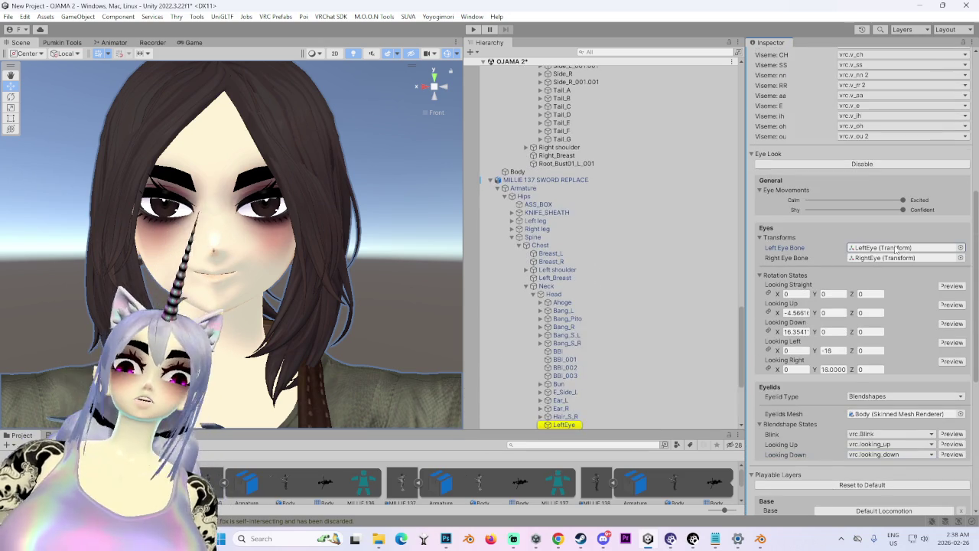
Step: Expand MILLIE 138 SWORD REPLACE's Armature to the Head and drag RightEye into Right Eye Bone
{"action": "left_click", "coordinate": [545, 392]}
{"action": "left_click", "coordinate": [498, 400]}
{"action": "left_click", "coordinate": [528, 400]}
{"action": "left_click", "coordinate": [512, 400]}
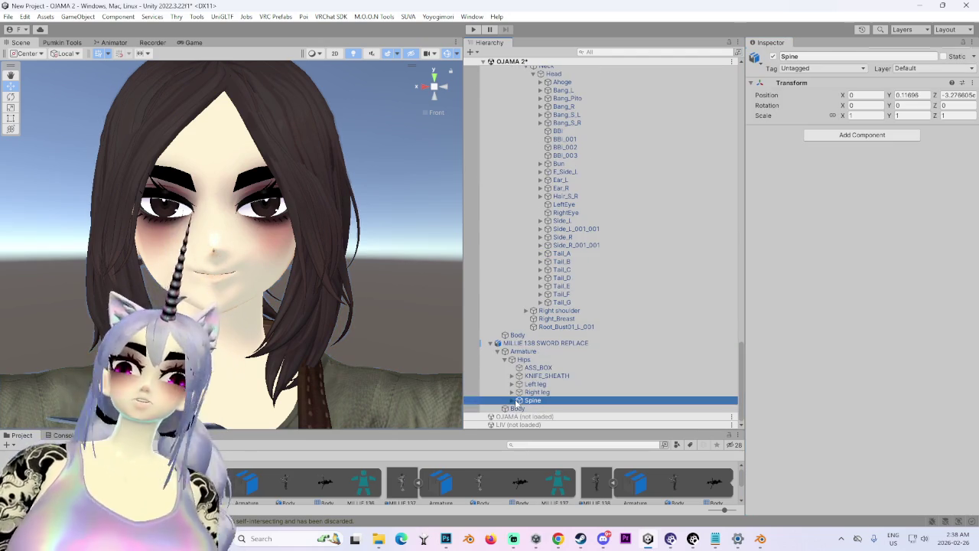
{"action": "left_click", "coordinate": [518, 409]}
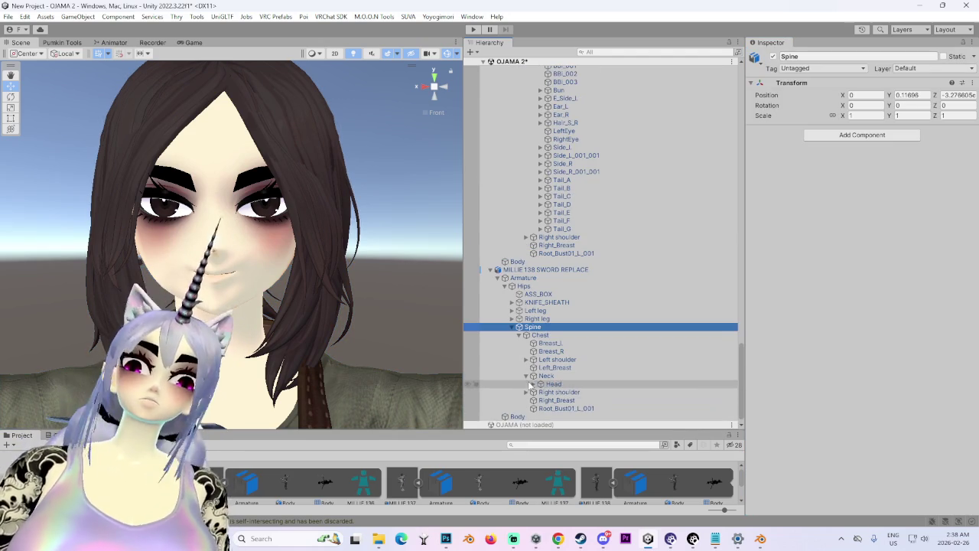
{"action": "left_click", "coordinate": [527, 376]}
{"action": "scroll", "coordinate": [536, 386], "scroll_direction": "down", "scroll_amount": 3}
{"action": "left_click", "coordinate": [545, 177]}
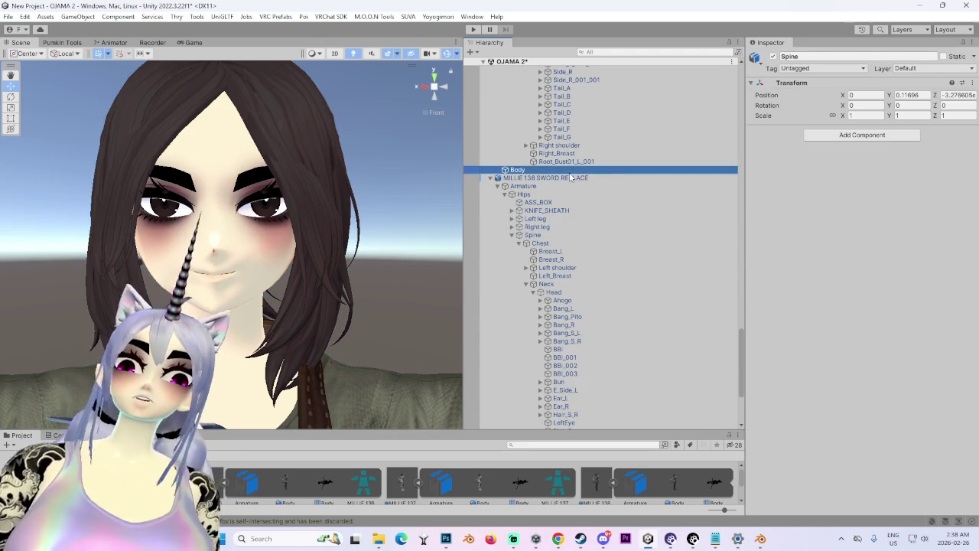
{"action": "scroll", "coordinate": [597, 358], "scroll_direction": "down", "scroll_amount": 5}
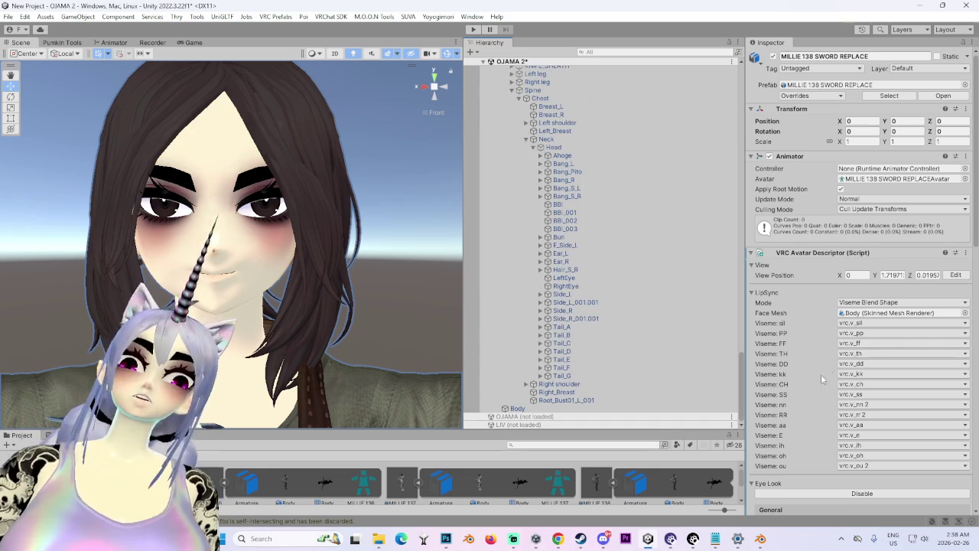
{"action": "scroll", "coordinate": [831, 369], "scroll_direction": "down", "scroll_amount": 5}
{"action": "left_click_drag", "start_coordinate": [566, 285], "coordinate": [893, 368]}
{"action": "left_click", "coordinate": [893, 368]}
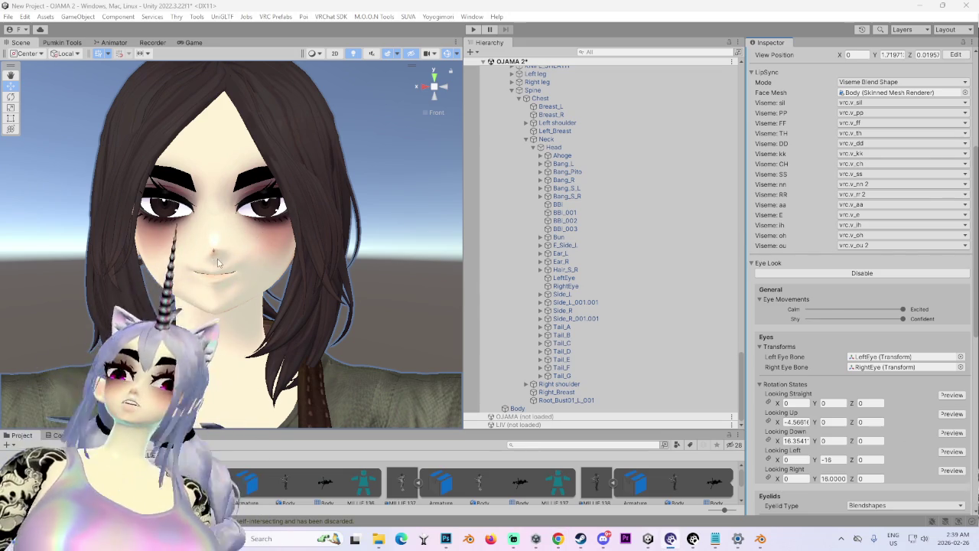
Step: Select the avatar's Body mesh from its face and check the head from behind and front
{"action": "left_click", "coordinate": [218, 263]}
{"action": "scroll", "coordinate": [217, 263], "scroll_direction": "down", "scroll_amount": 3}
{"action": "left_click", "coordinate": [441, 91]}
{"action": "left_click", "coordinate": [434, 86]}
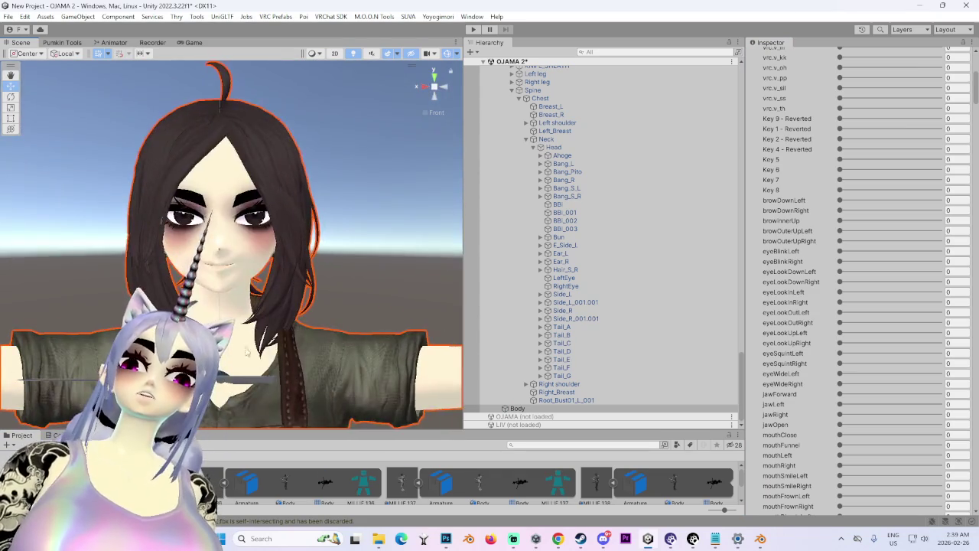
{"action": "scroll", "coordinate": [830, 243], "scroll_direction": "up", "scroll_amount": 5}
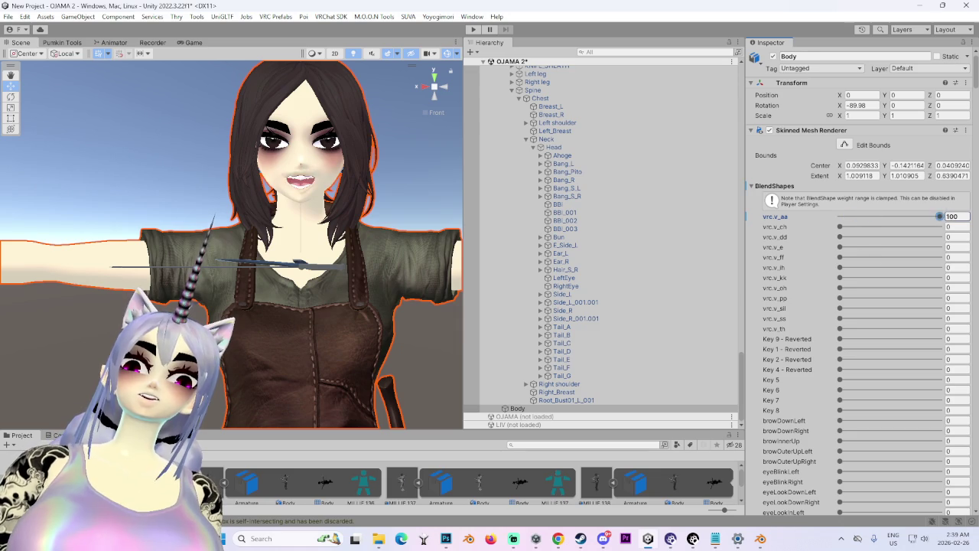
Step: Orbit out to the whole character, reselect the Body mesh, and scroll to its materials
{"action": "left_click_drag", "start_coordinate": [414, 256], "coordinate": [153, 285]}
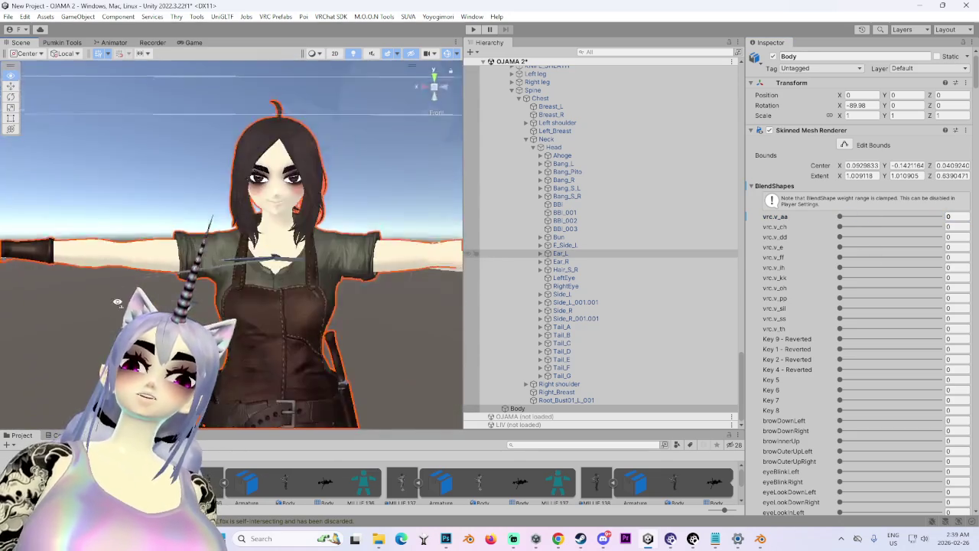
{"action": "scroll", "coordinate": [384, 249], "scroll_direction": "up", "scroll_amount": 5}
{"action": "left_click_drag", "start_coordinate": [366, 403], "coordinate": [334, 291]}
{"action": "scroll", "coordinate": [334, 291], "scroll_direction": "down", "scroll_amount": 3}
{"action": "left_click", "coordinate": [398, 178]}
{"action": "left_click", "coordinate": [349, 325]}
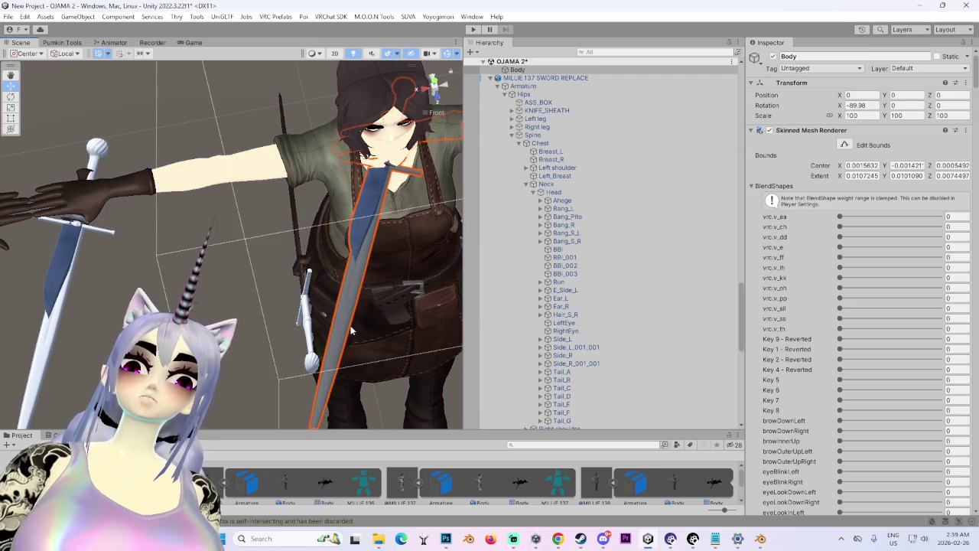
{"action": "scroll", "coordinate": [885, 475], "scroll_direction": "down", "scroll_amount": 10}
{"action": "scroll", "coordinate": [886, 475], "scroll_direction": "down", "scroll_amount": 15}
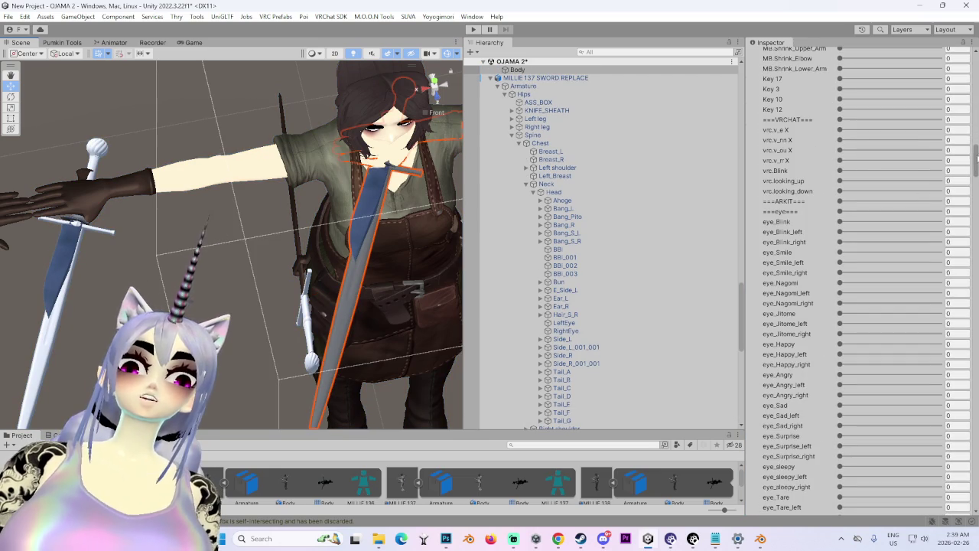
{"action": "scroll", "coordinate": [757, 414], "scroll_direction": "down", "scroll_amount": 20}
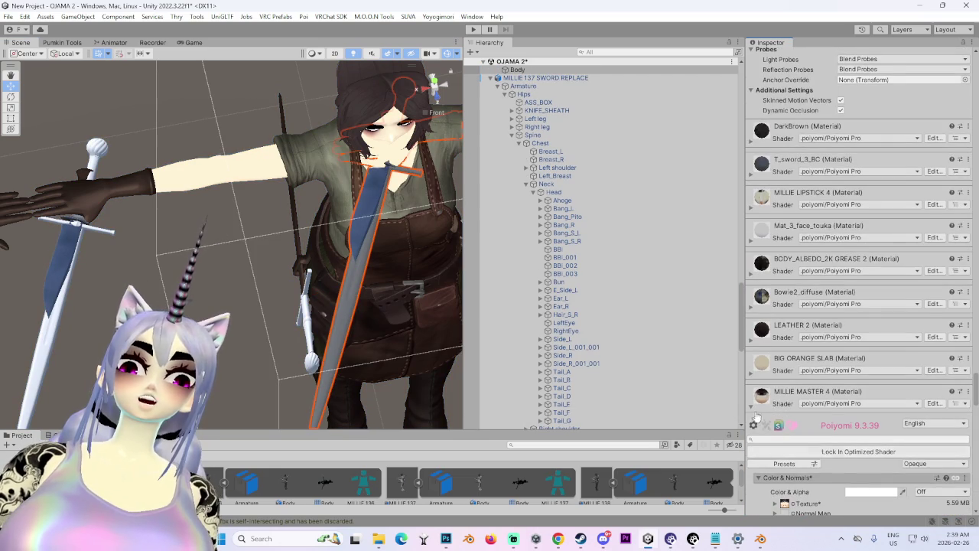
Step: Collapse the MILLIE MASTER 4 shader settings and locate the T_sword_3 material in the Project
{"action": "left_click", "coordinate": [759, 409]}
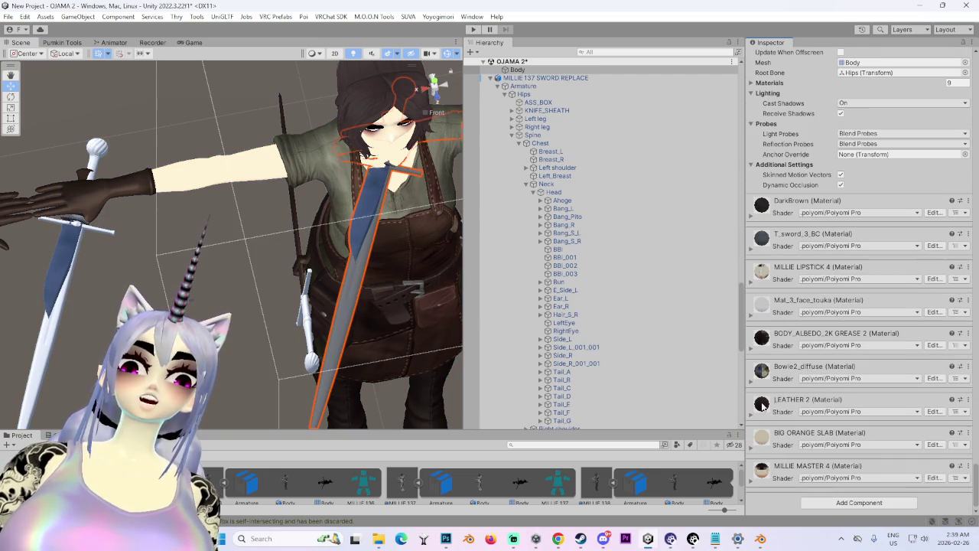
{"action": "right_click", "coordinate": [947, 245]}
{"action": "left_click", "coordinate": [811, 280]}
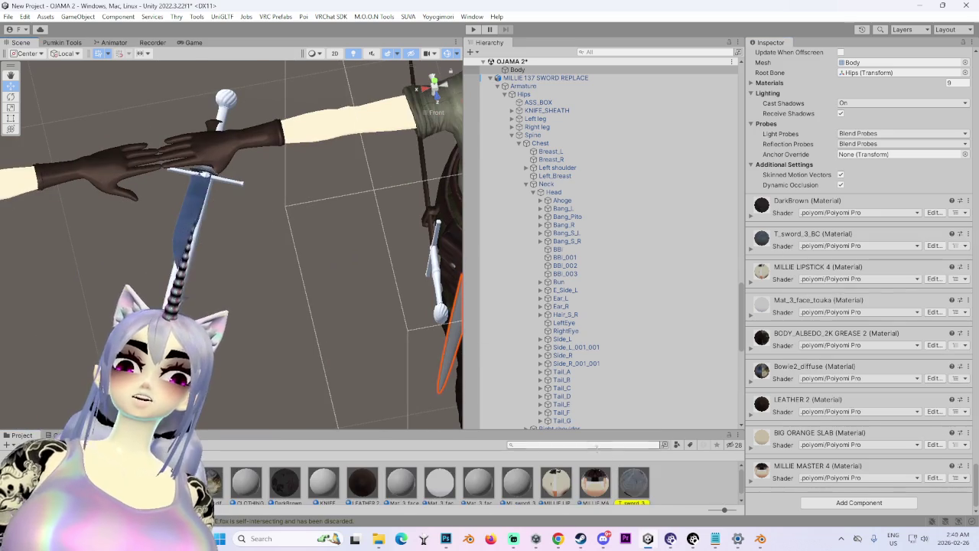
{"action": "key", "text": "f"}
{"action": "mouse_move", "coordinate": [328, 308]}
{"action": "left_mouse_down"}
{"action": "mouse_move", "coordinate": [295, 233]}
{"action": "mouse_move", "coordinate": [512, 362]}
{"action": "mouse_move", "coordinate": [304, 324]}
{"action": "mouse_move", "coordinate": [339, 431]}
{"action": "mouse_move", "coordinate": [334, 276]}
{"action": "mouse_move", "coordinate": [227, 288]}
{"action": "mouse_move", "coordinate": [244, 291]}
{"action": "left_mouse_up"}
{"action": "scroll", "coordinate": [584, 196], "scroll_direction": "down", "scroll_amount": 10}
{"action": "scroll", "coordinate": [556, 106], "scroll_direction": "up", "scroll_amount": 12}
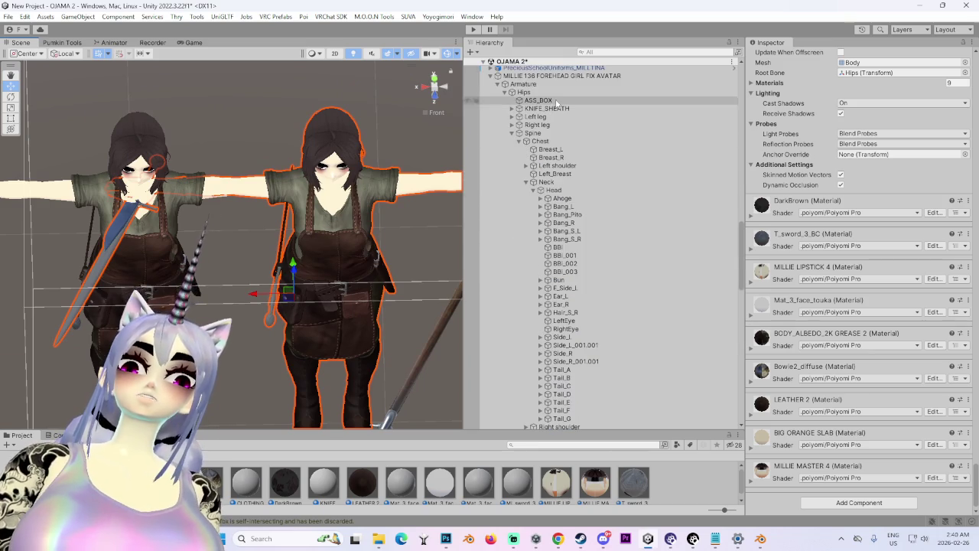
Step: Frame and reselect MILLIE 138 SWORD REPLACE to show its Avatar Descriptor settings
{"action": "double_click", "coordinate": [570, 75]}
{"action": "key", "text": "h"}
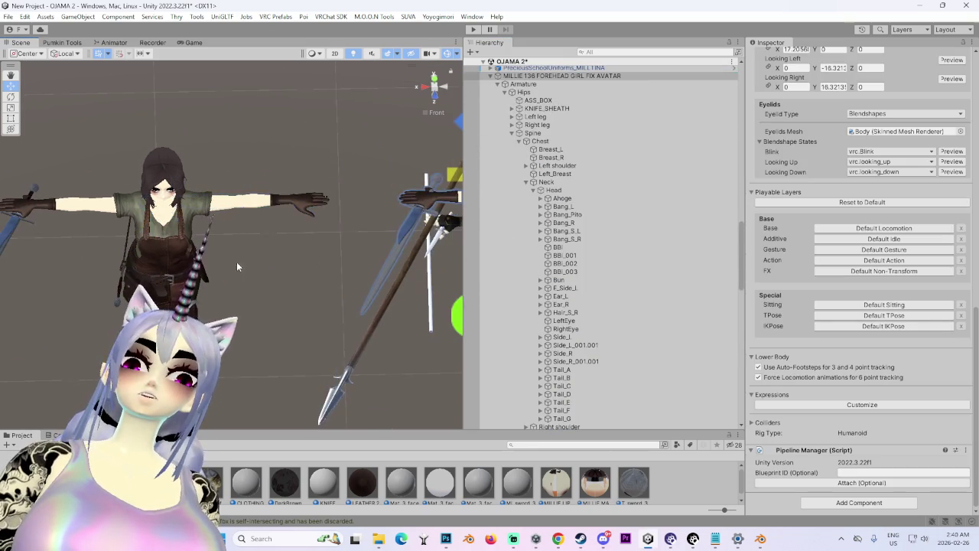
{"action": "left_click", "coordinate": [310, 279]}
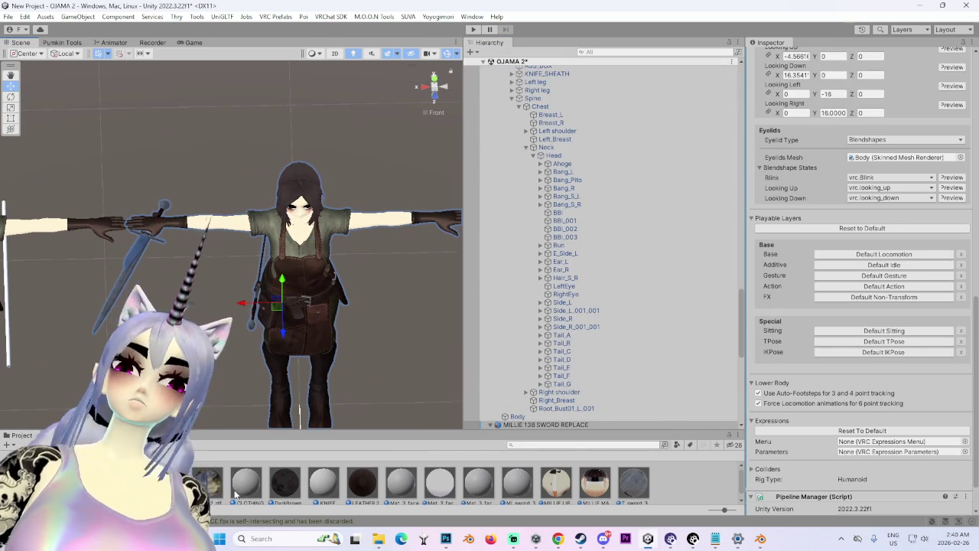
{"action": "scroll", "coordinate": [499, 477], "scroll_direction": "down", "scroll_amount": 2}
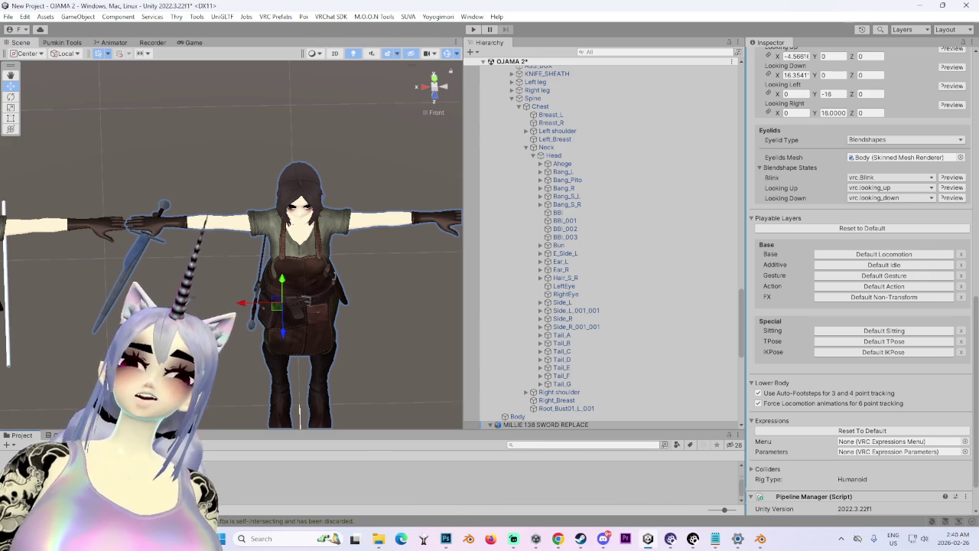
Step: Create a VRC Expression Parameters asset named Millie params in the MILLIE folder
{"action": "right_click", "coordinate": [303, 489]}
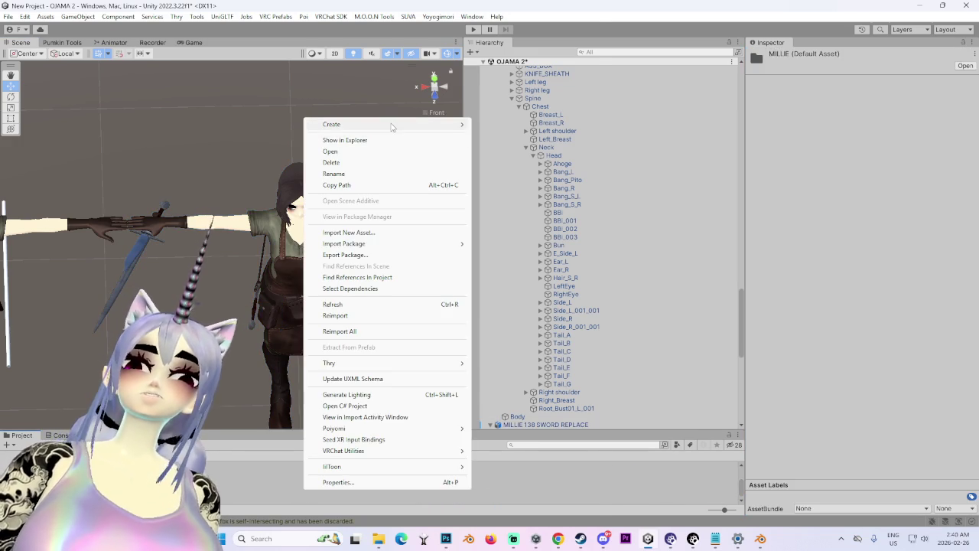
{"action": "mouse_move", "coordinate": [403, 125]}
{"action": "mouse_move", "coordinate": [556, 12]}
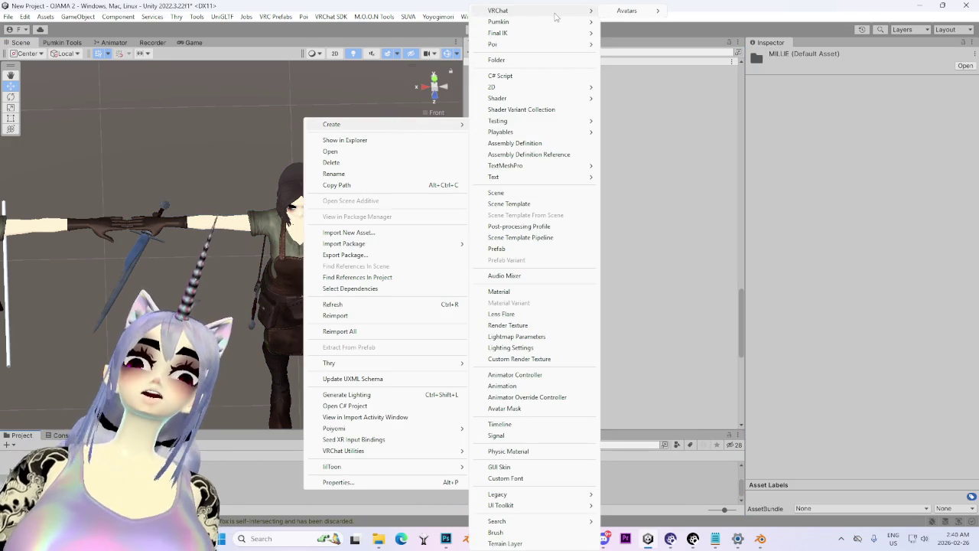
{"action": "mouse_move", "coordinate": [635, 11]}
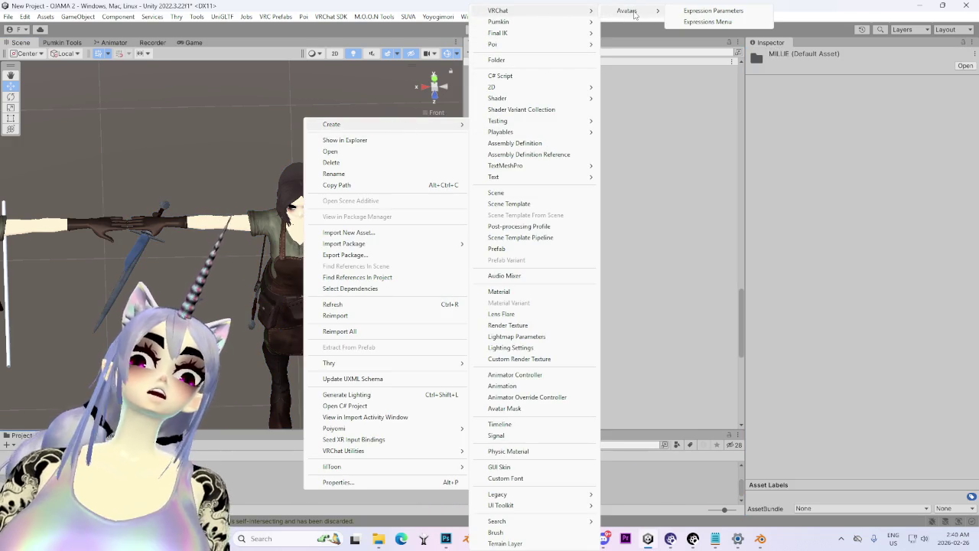
{"action": "left_click", "coordinate": [729, 12]}
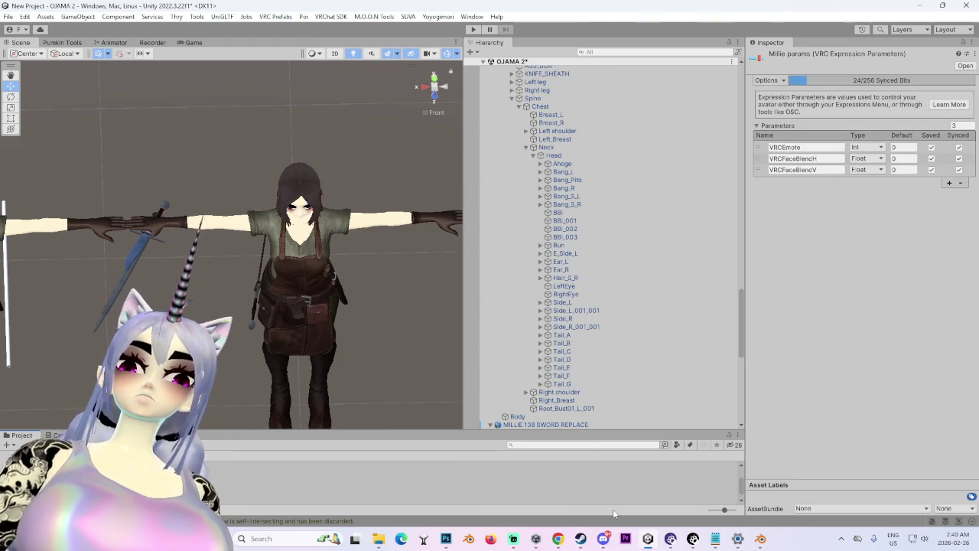
{"action": "left_click_drag", "start_coordinate": [433, 328], "coordinate": [433, 338]}
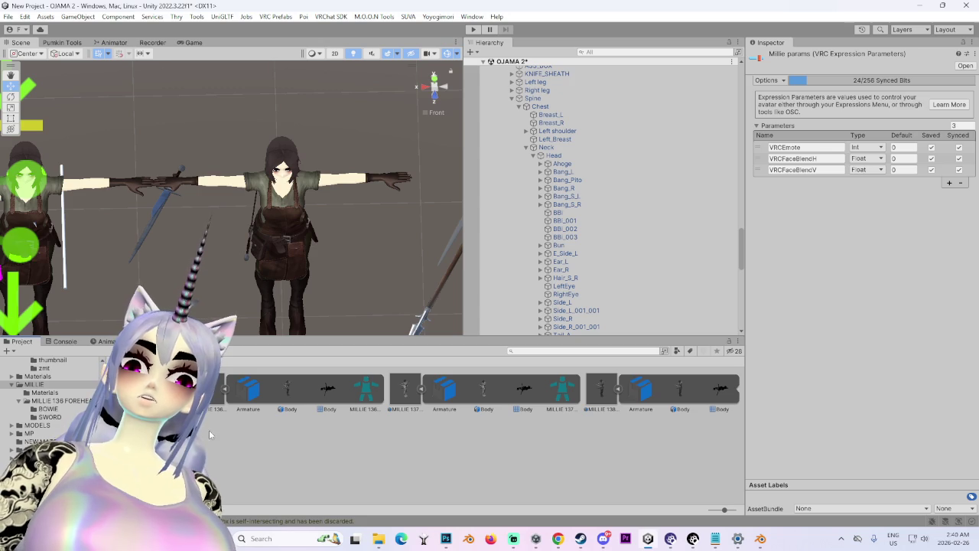
Step: Select MILLIE 138 SWORD REPLACE and open its Millie params Expression Parameters from the descriptor
{"action": "scroll", "coordinate": [559, 191], "scroll_direction": "up", "scroll_amount": 3}
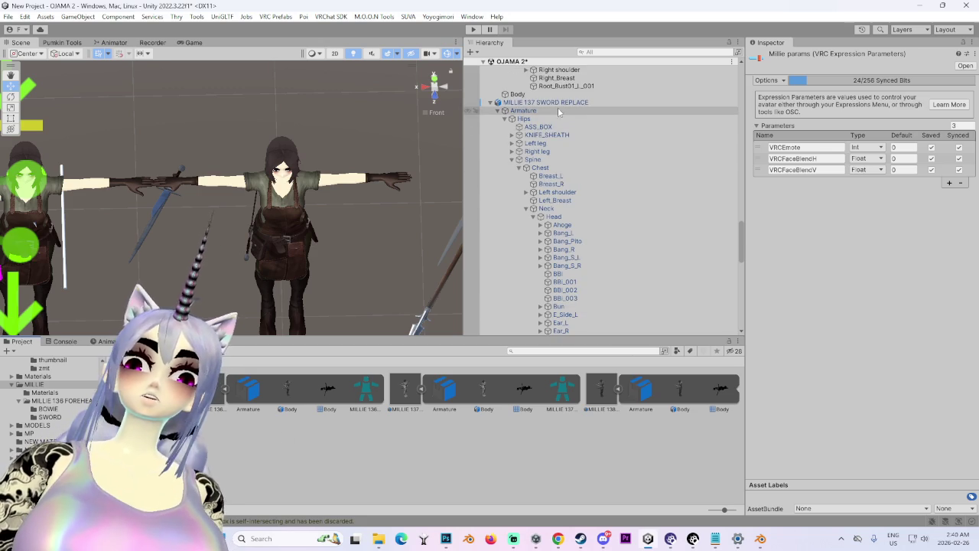
{"action": "left_click", "coordinate": [559, 102]}
{"action": "scroll", "coordinate": [797, 364], "scroll_direction": "down", "scroll_amount": 12}
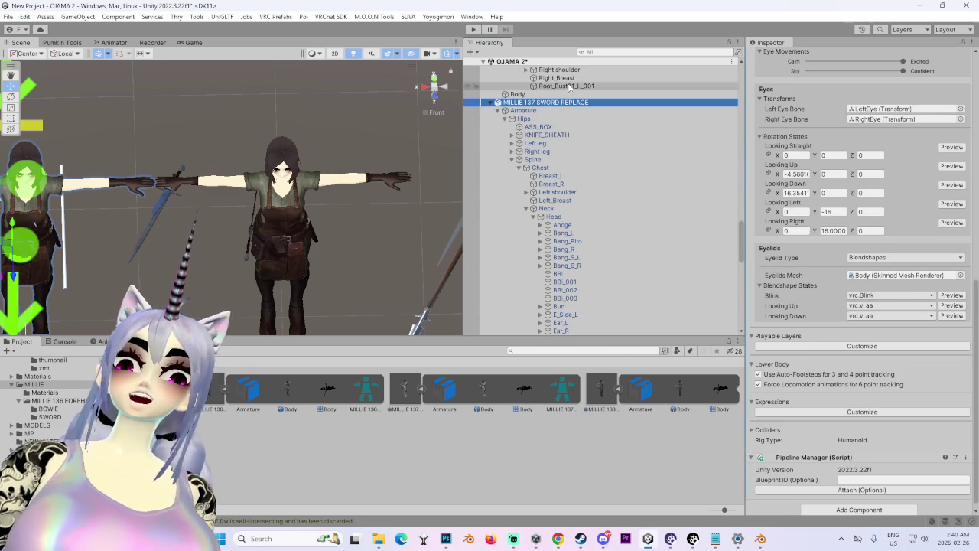
{"action": "left_click", "coordinate": [487, 103]}
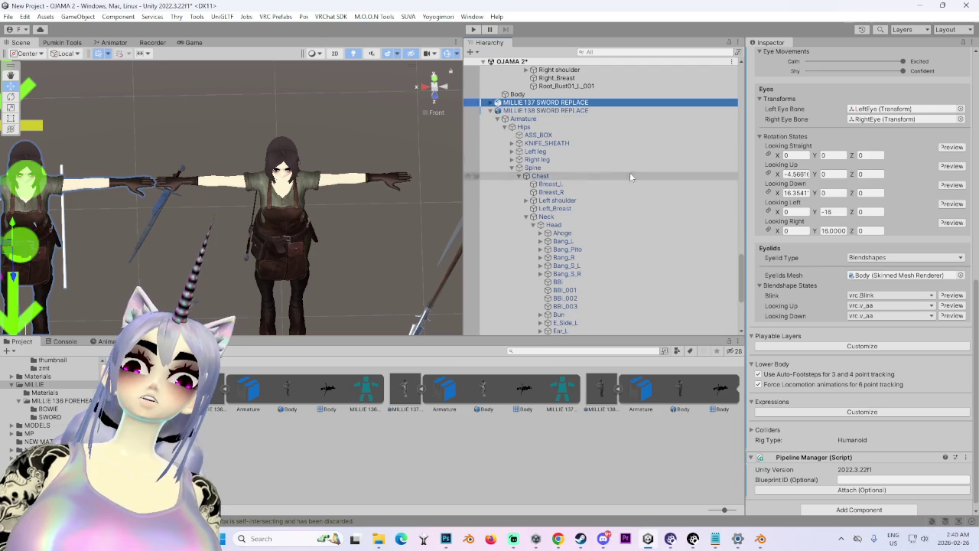
{"action": "left_click", "coordinate": [569, 111]}
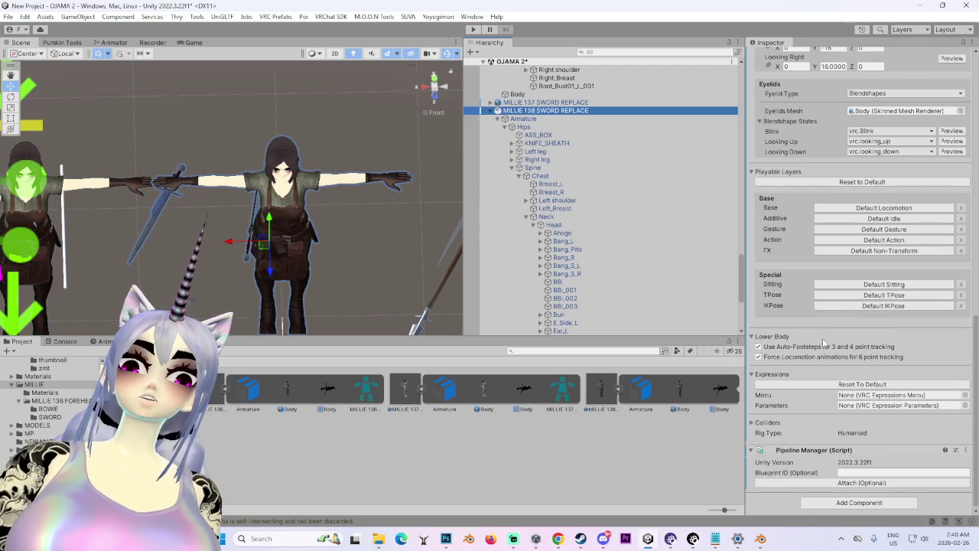
{"action": "left_click", "coordinate": [476, 430]}
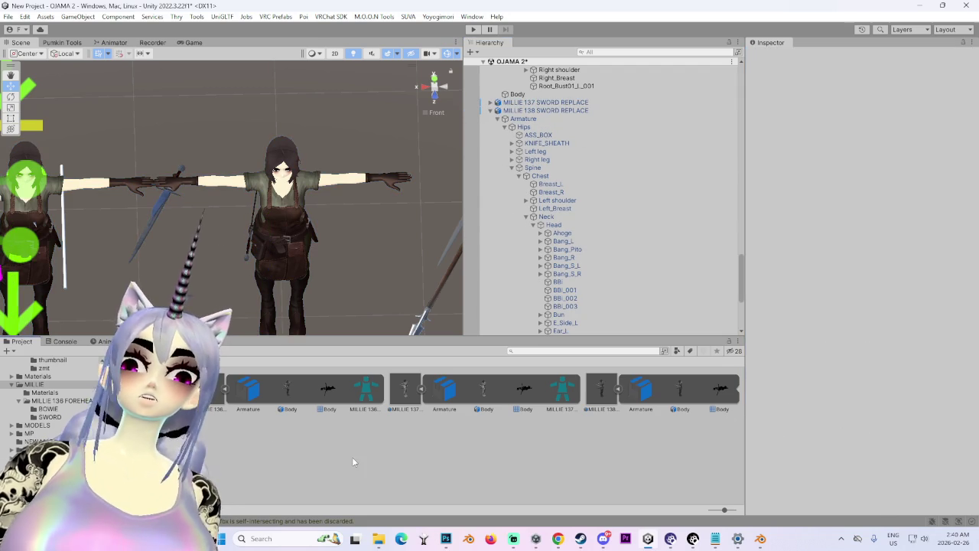
{"action": "left_click", "coordinate": [551, 111]}
{"action": "scroll", "coordinate": [790, 386], "scroll_direction": "down", "scroll_amount": 15}
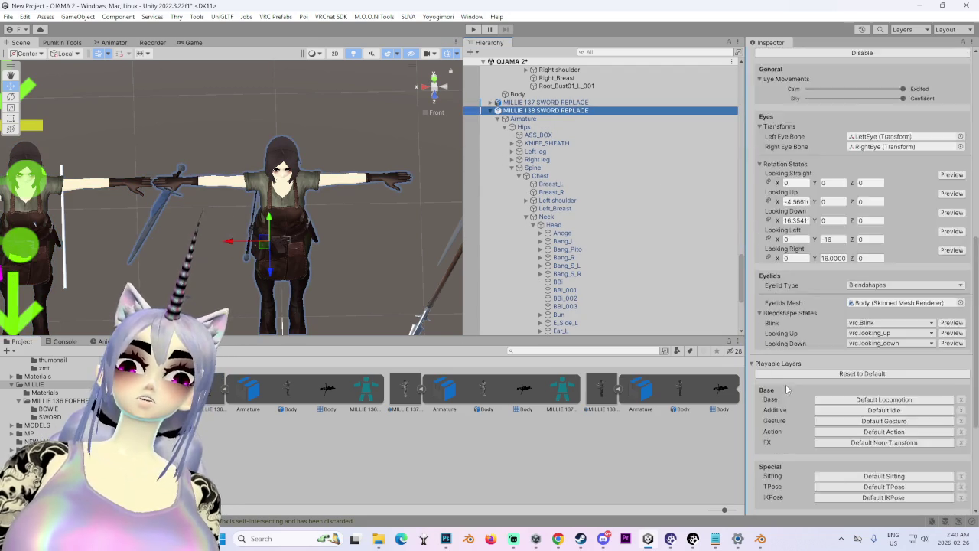
{"action": "scroll", "coordinate": [791, 387], "scroll_direction": "down", "scroll_amount": 3}
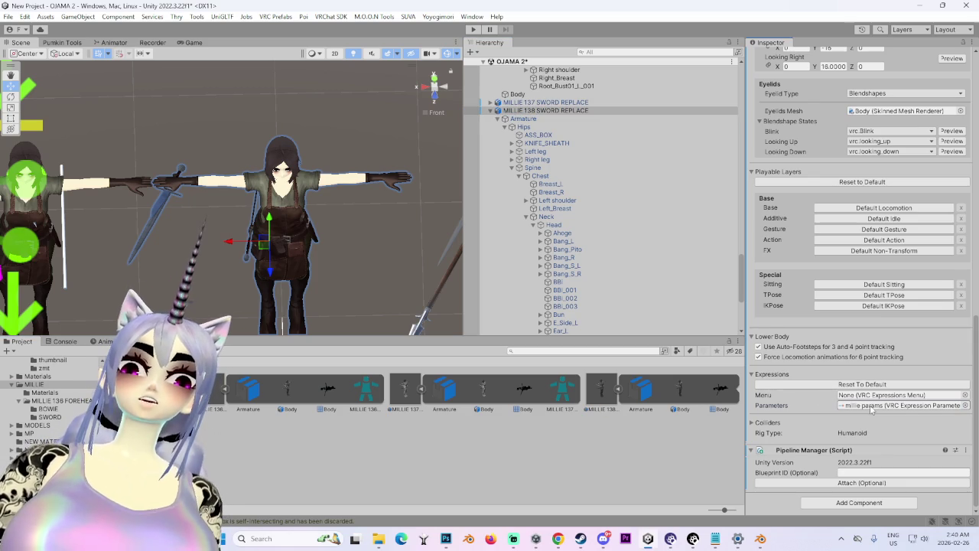
{"action": "left_click", "coordinate": [352, 390]}
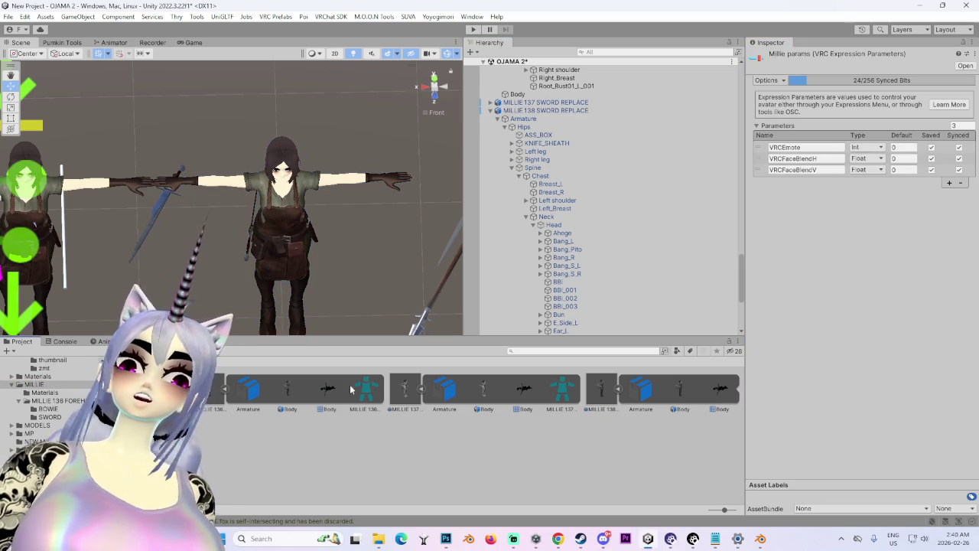
Step: Add two Bool parameters named SWORD and KNIFE to Millie params
{"action": "left_click", "coordinate": [949, 183]}
{"action": "left_click", "coordinate": [949, 194]}
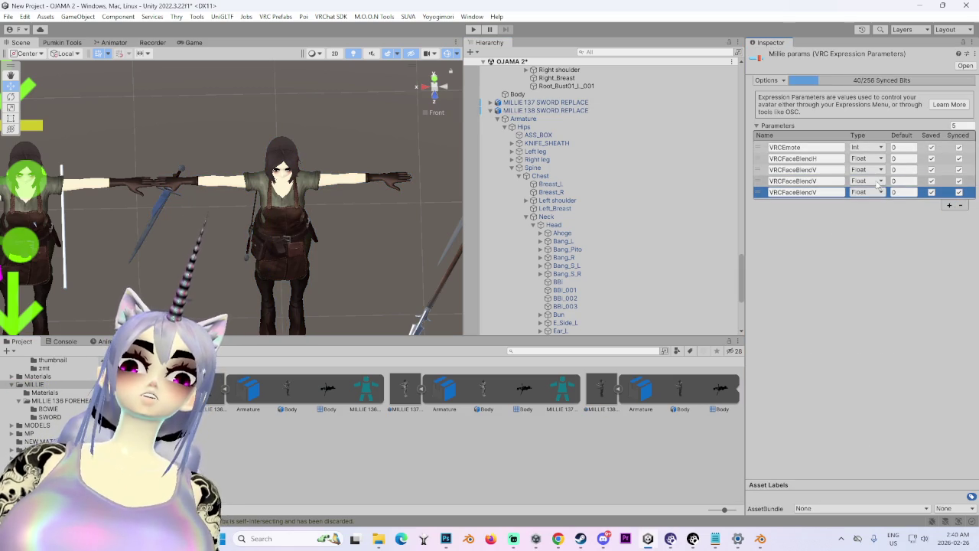
{"action": "left_click", "coordinate": [893, 216]}
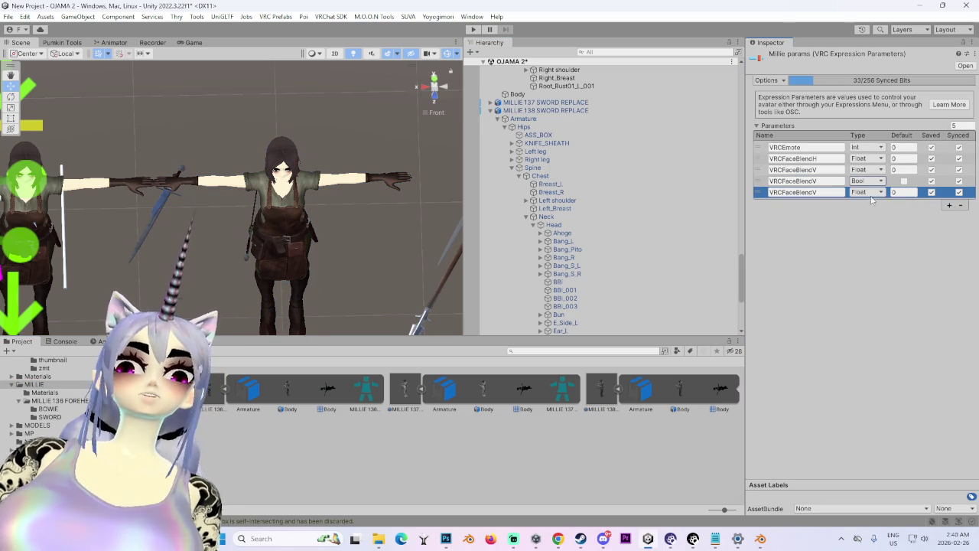
{"action": "left_click", "coordinate": [876, 227]}
{"action": "left_click", "coordinate": [824, 182]}
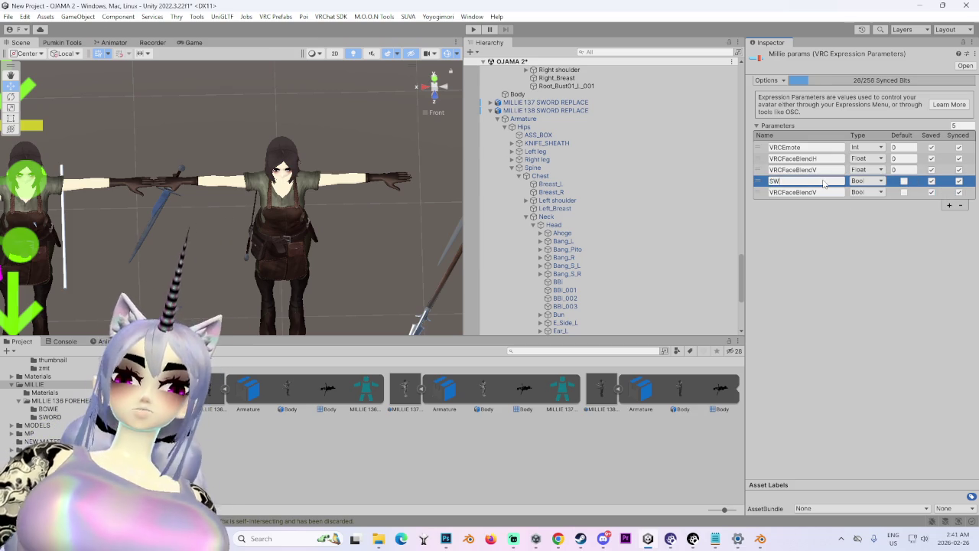
{"action": "left_click", "coordinate": [811, 192]}
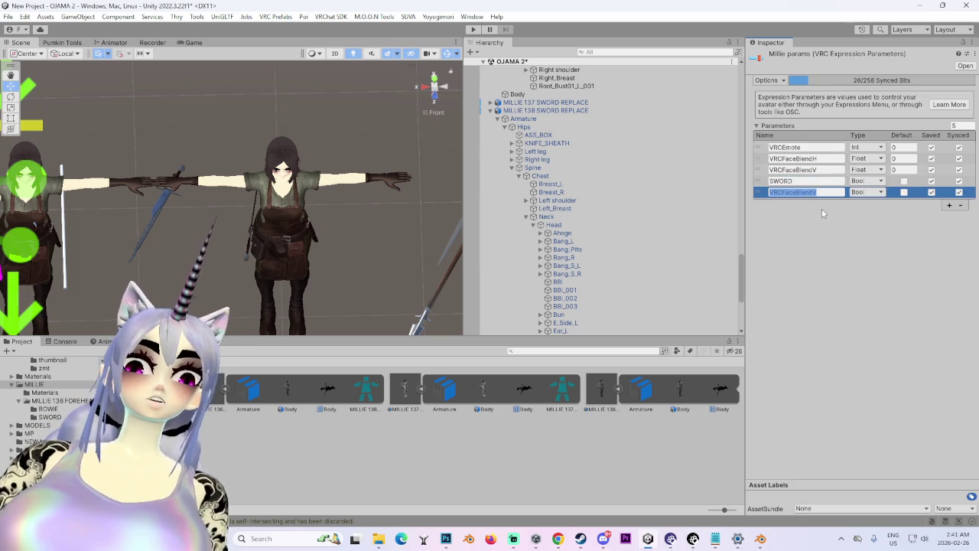
{"action": "type", "text": "KNIFE"}
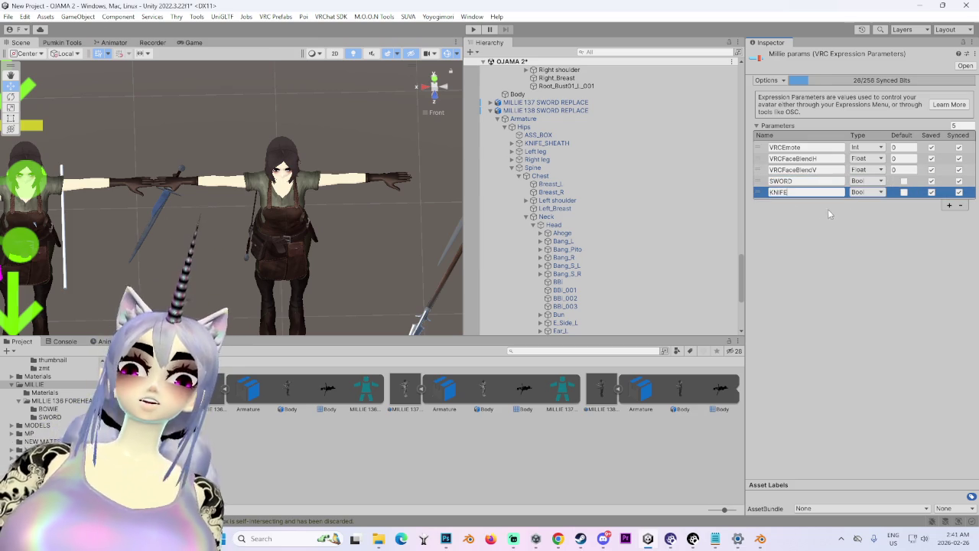
Step: Add a sixth Bool parameter to Millie params, bringing synced bits to 27/256
{"action": "left_click", "coordinate": [433, 101]}
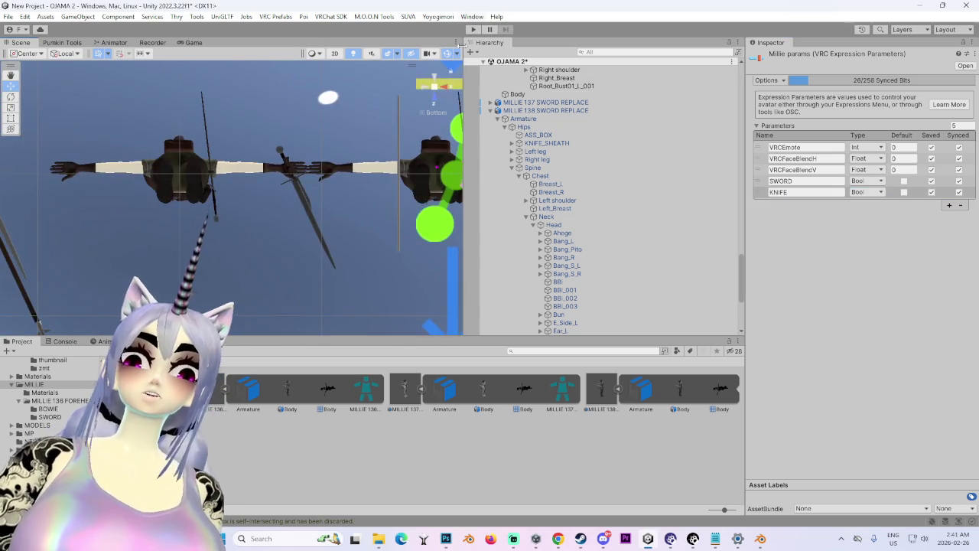
{"action": "left_click", "coordinate": [442, 89]}
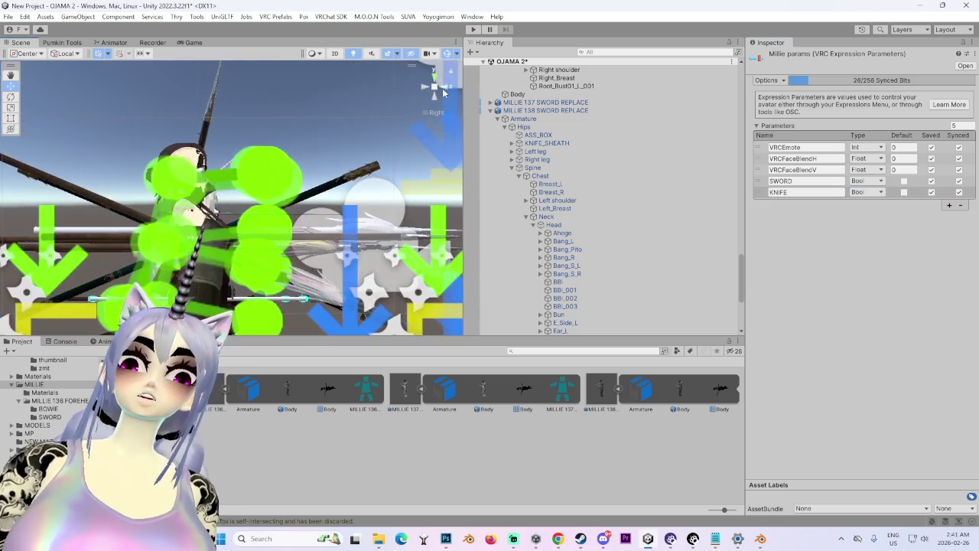
{"action": "left_click", "coordinate": [442, 90]}
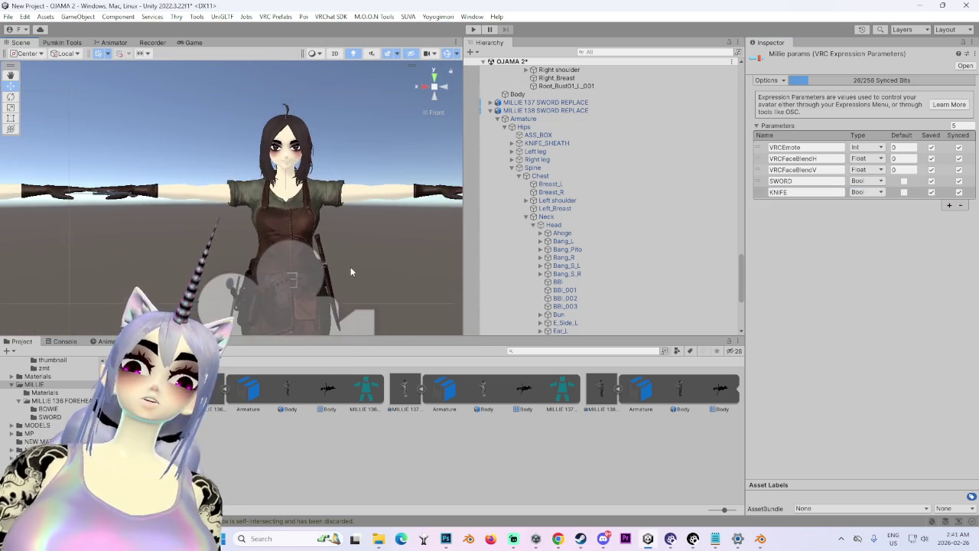
{"action": "scroll", "coordinate": [350, 264], "scroll_direction": "up", "scroll_amount": 3}
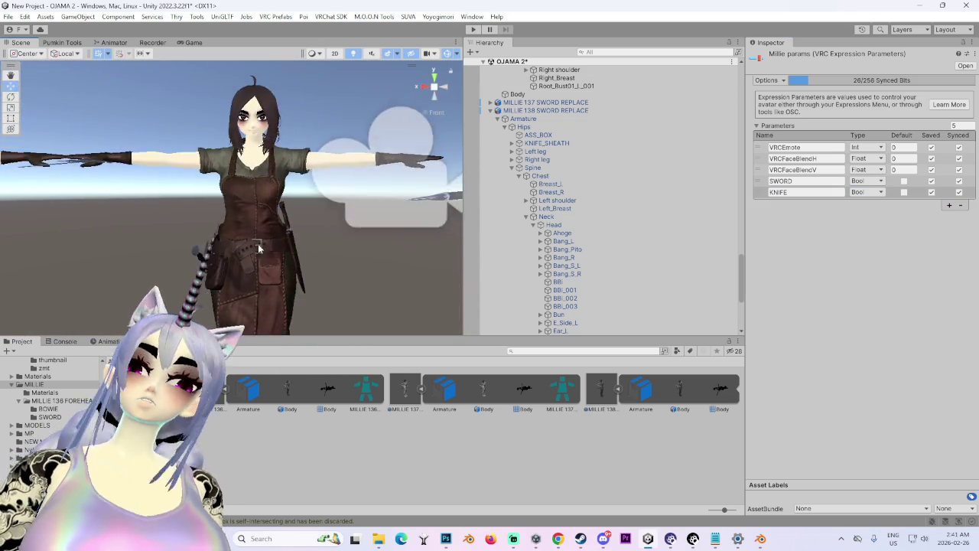
{"action": "scroll", "coordinate": [268, 257], "scroll_direction": "up", "scroll_amount": 3}
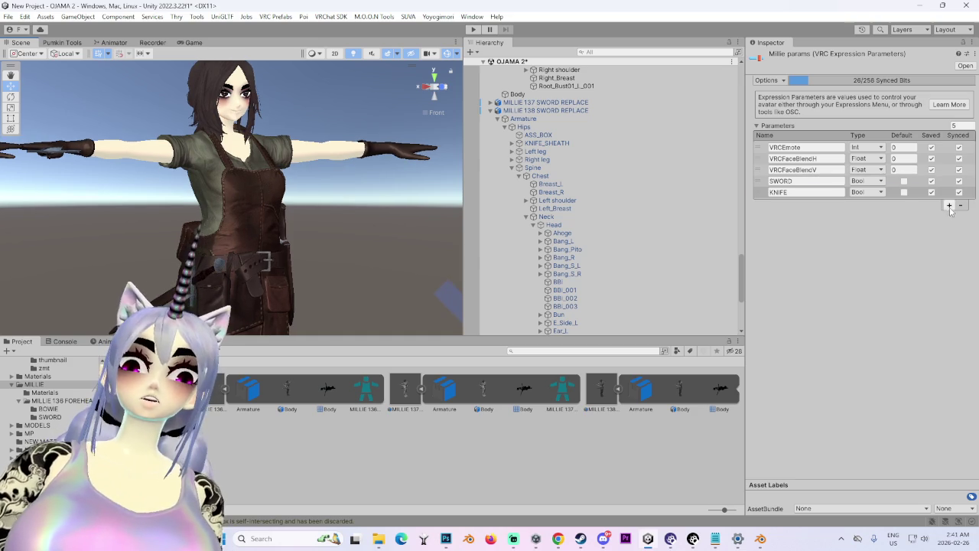
{"action": "left_click", "coordinate": [949, 206]}
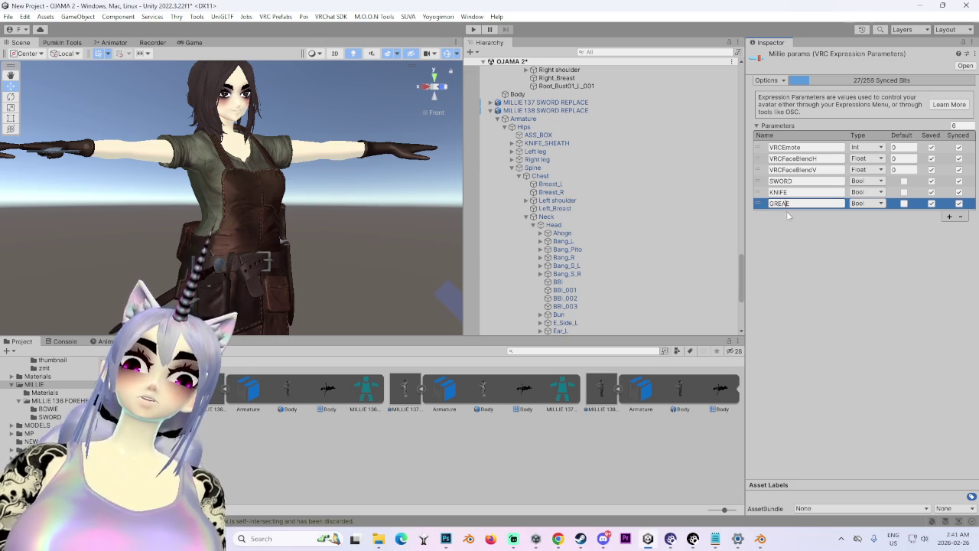
{"action": "left_click", "coordinate": [558, 478]}
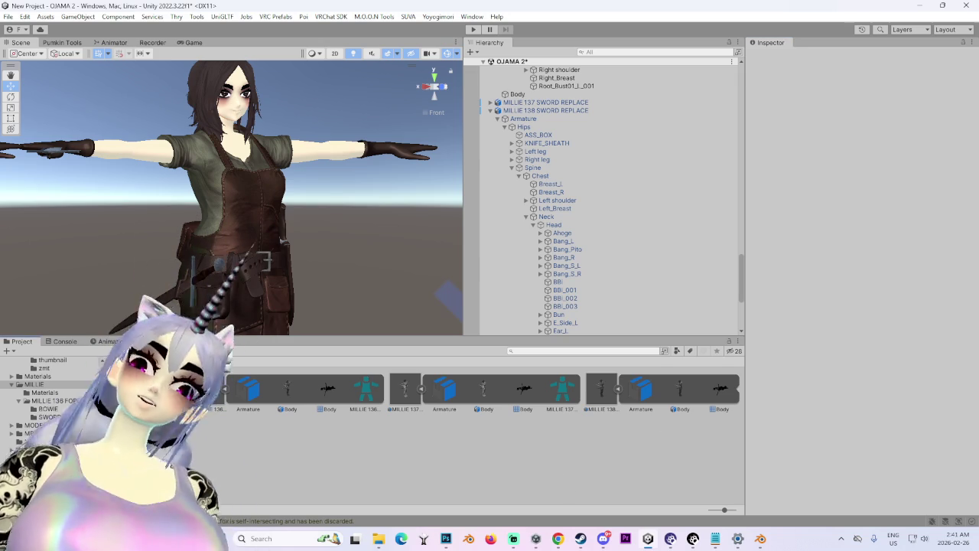
Step: Create a VRC Expressions Menu named MILLIE MENU and assign it to MILLIE 138's Menu slot
{"action": "right_click", "coordinate": [259, 456]}
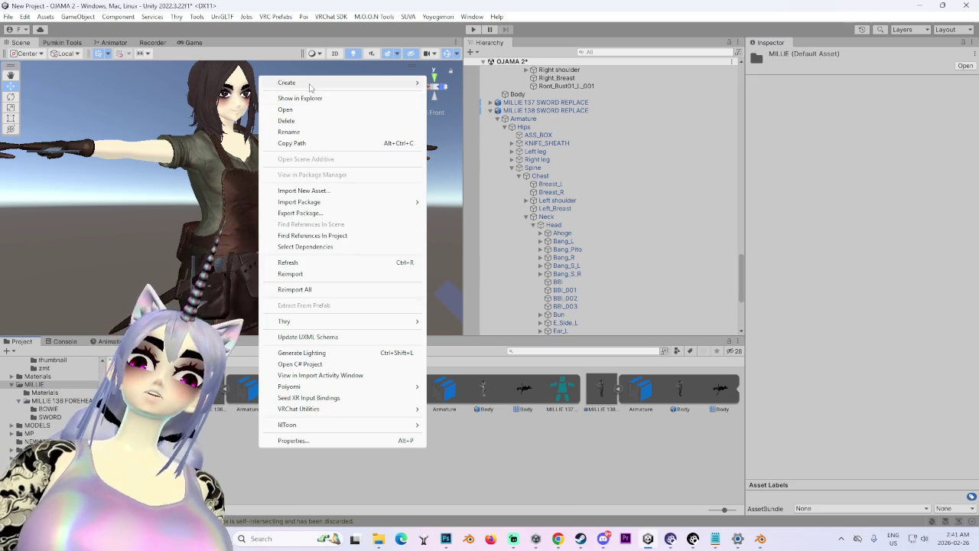
{"action": "mouse_move", "coordinate": [310, 84]}
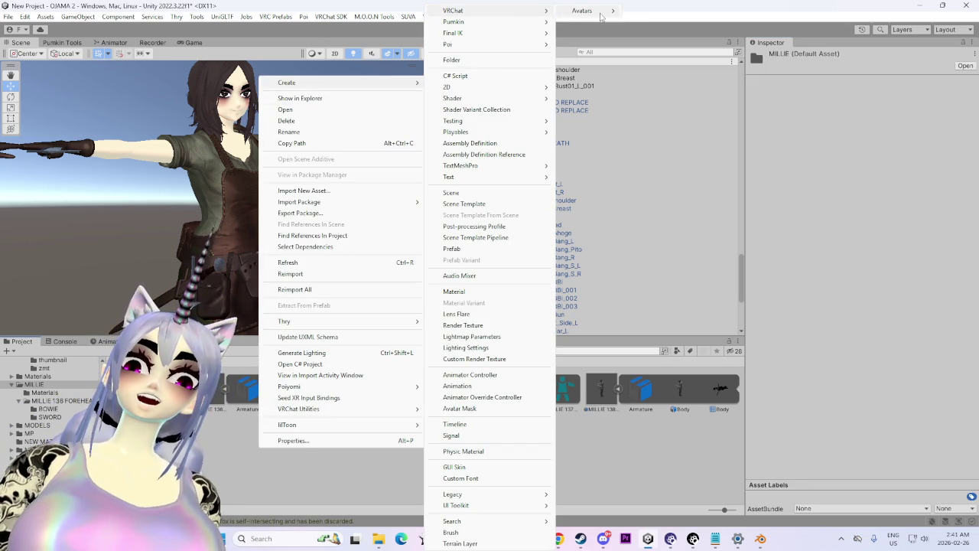
{"action": "left_click", "coordinate": [661, 22]}
{"action": "type", "text": "MENU"}
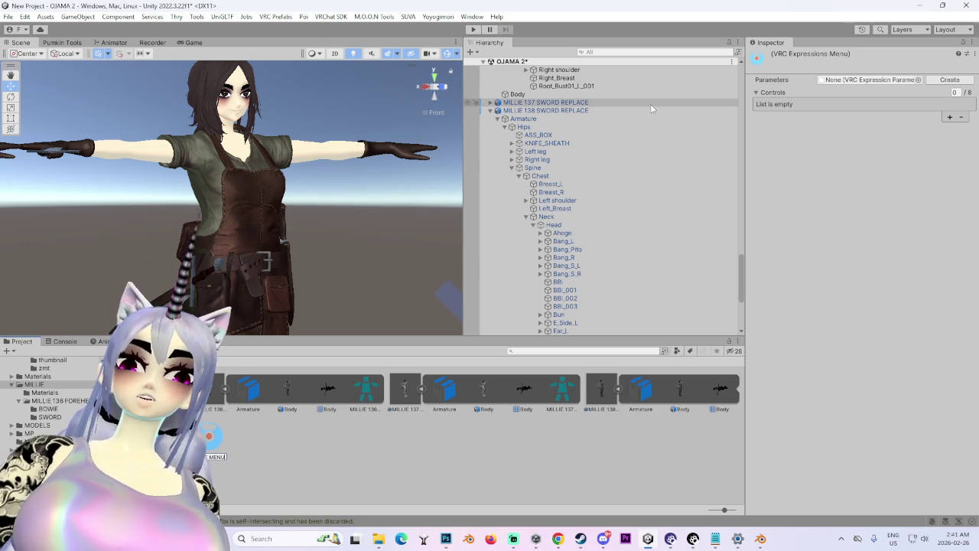
{"action": "key", "text": "Return"}
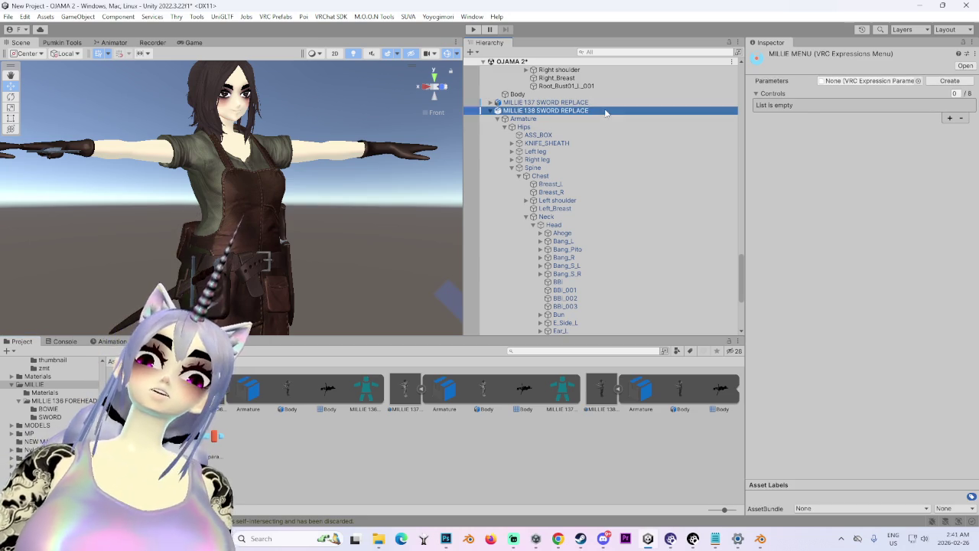
{"action": "left_click", "coordinate": [647, 110]}
{"action": "scroll", "coordinate": [813, 354], "scroll_direction": "down", "scroll_amount": 10}
{"action": "scroll", "coordinate": [813, 354], "scroll_direction": "down", "scroll_amount": 5}
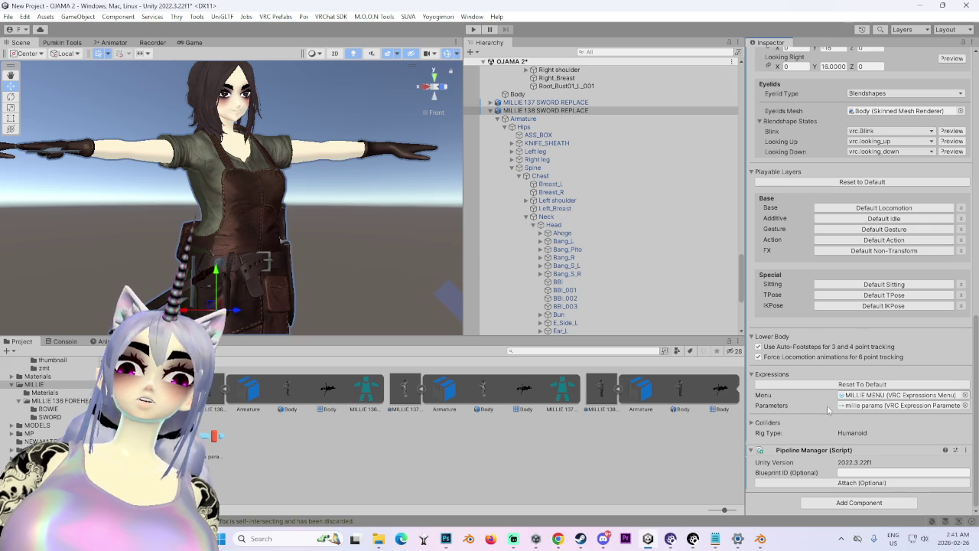
Step: Dismiss the Project Create menu and filter the project assets by 'fx'
{"action": "right_click", "coordinate": [346, 451]}
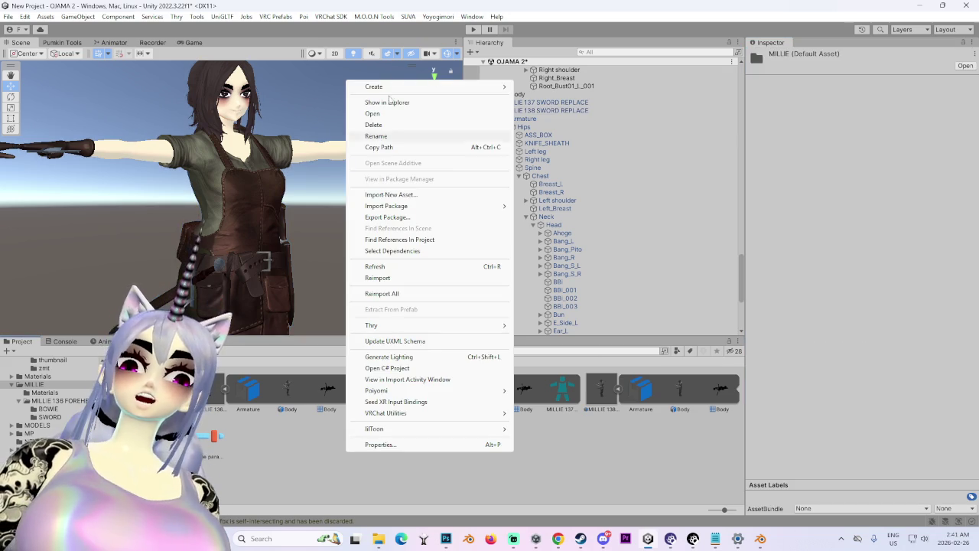
{"action": "mouse_move", "coordinate": [389, 87]}
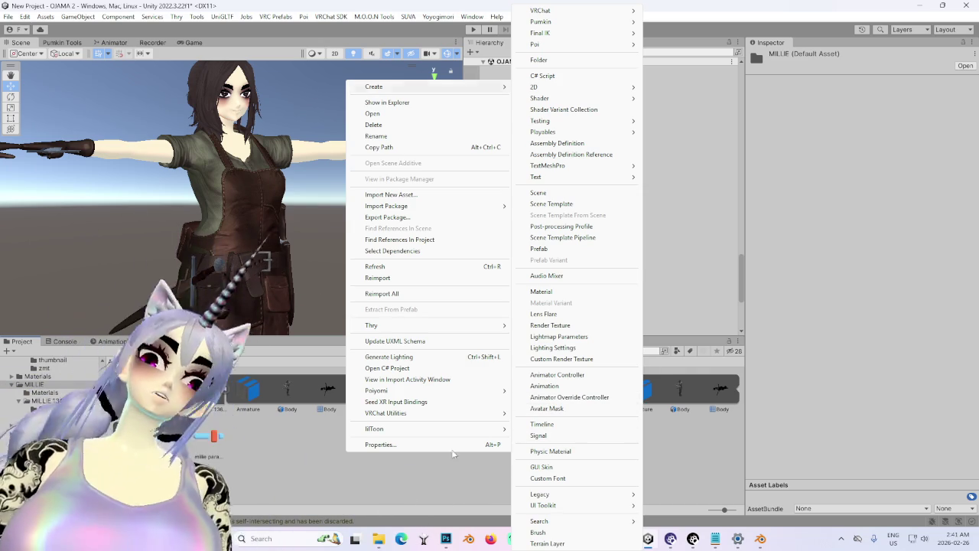
{"action": "key", "text": "Escape"}
{"action": "key", "text": "Escape"}
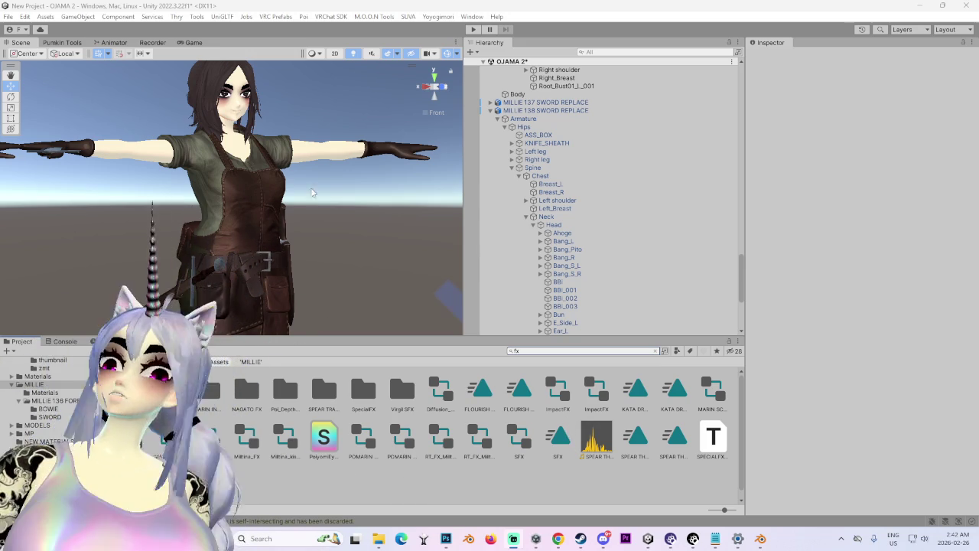
{"action": "mouse_move", "coordinate": [395, 221]}
{"action": "left_mouse_down"}
{"action": "mouse_move", "coordinate": [363, 257]}
{"action": "mouse_move", "coordinate": [353, 244]}
{"action": "mouse_move", "coordinate": [427, 86]}
{"action": "mouse_move", "coordinate": [305, 234]}
{"action": "left_mouse_up"}
Step: Select the avatar's Body mesh at the head and scroll through its blendshapes in the Inspector
{"action": "scroll", "coordinate": [286, 208], "scroll_direction": "up", "scroll_amount": 2}
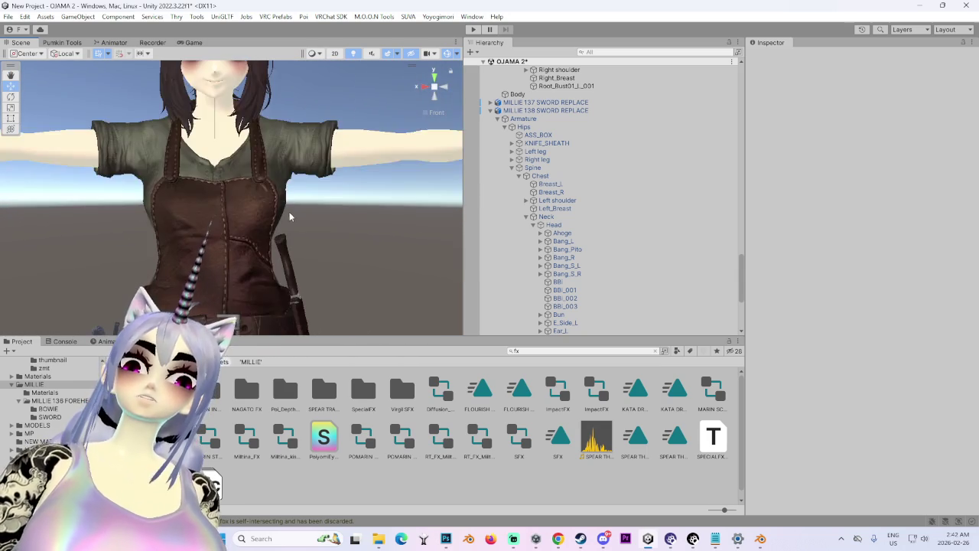
{"action": "scroll", "coordinate": [287, 208], "scroll_direction": "down", "scroll_amount": 2}
{"action": "left_click", "coordinate": [249, 248]}
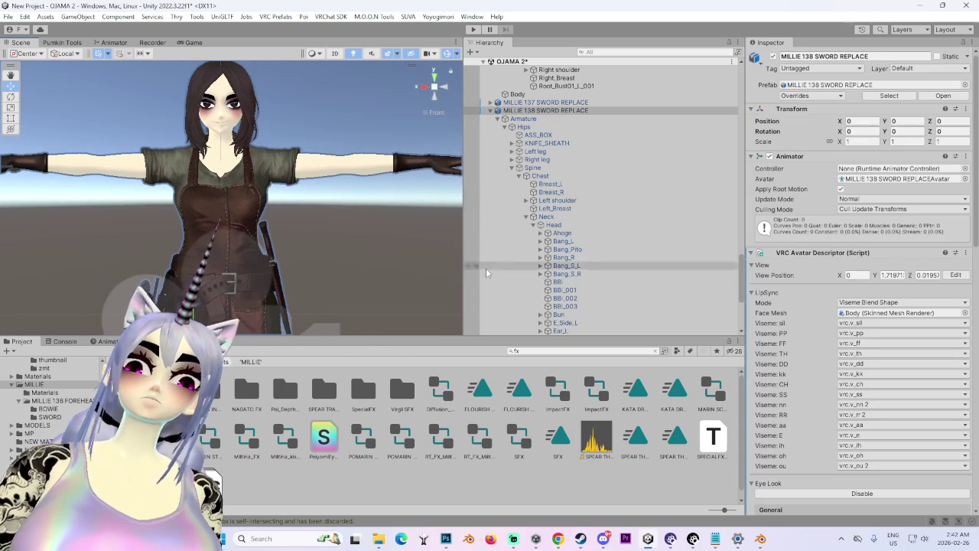
{"action": "scroll", "coordinate": [617, 320], "scroll_direction": "down", "scroll_amount": 5}
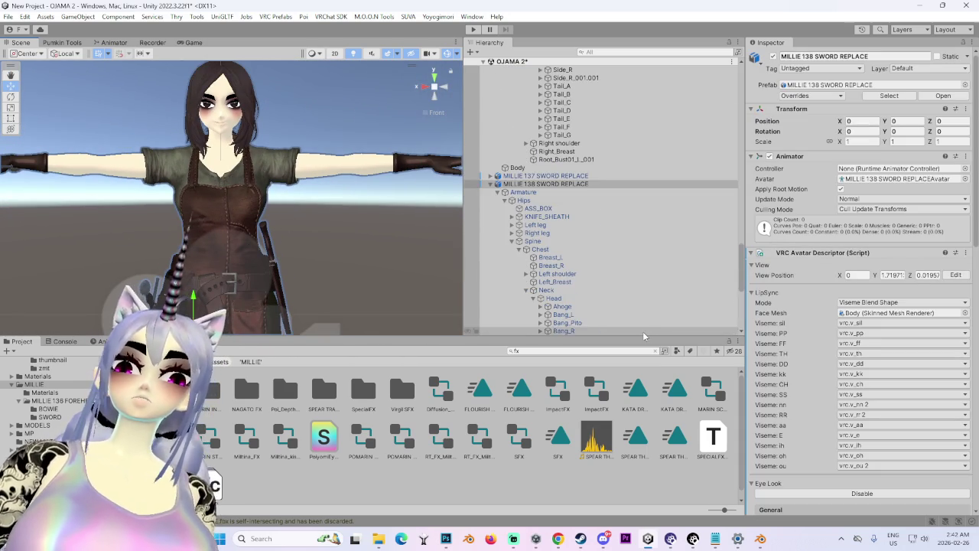
{"action": "scroll", "coordinate": [566, 266], "scroll_direction": "up", "scroll_amount": 4}
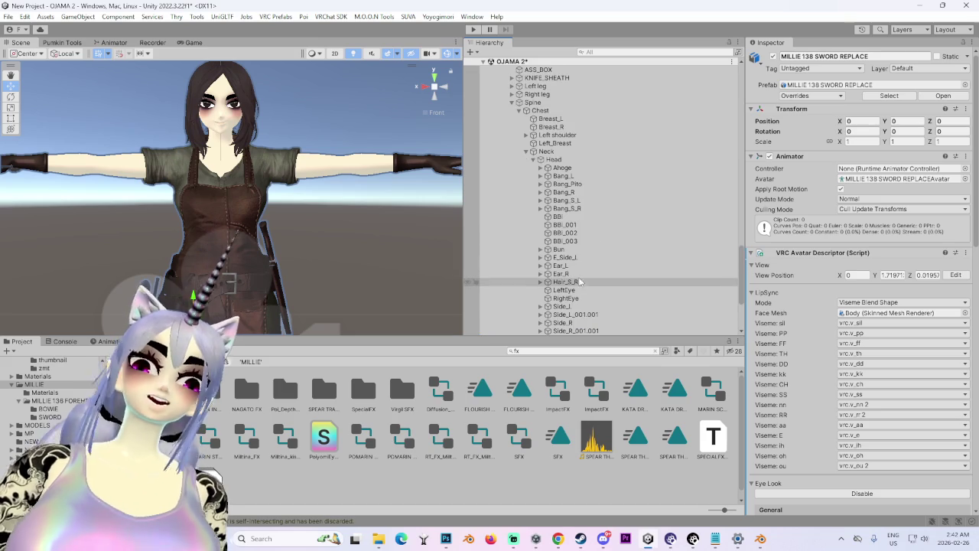
{"action": "scroll", "coordinate": [581, 271], "scroll_direction": "up", "scroll_amount": 4}
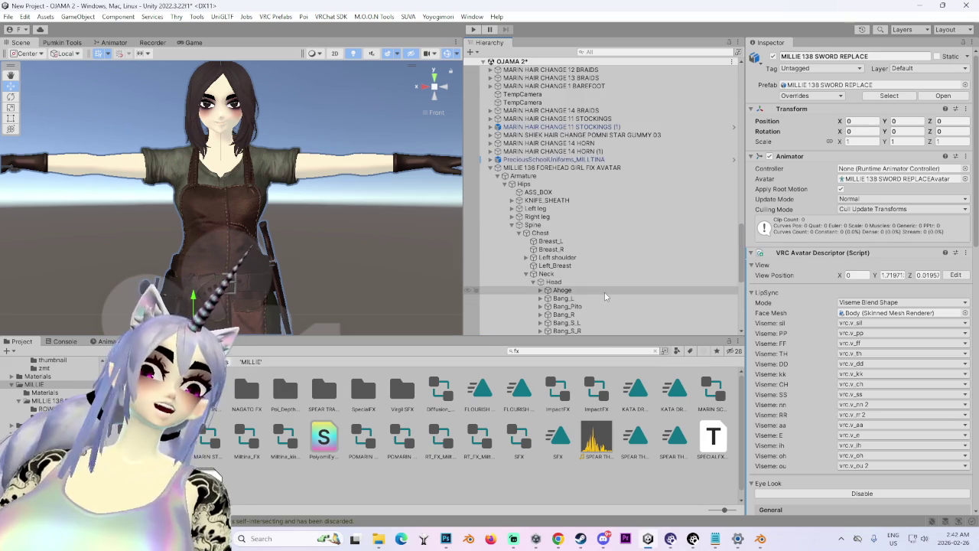
{"action": "mouse_move", "coordinate": [335, 167]}
{"action": "left_mouse_down"}
{"action": "mouse_move", "coordinate": [285, 268]}
{"action": "mouse_move", "coordinate": [258, 263]}
{"action": "left_mouse_up"}
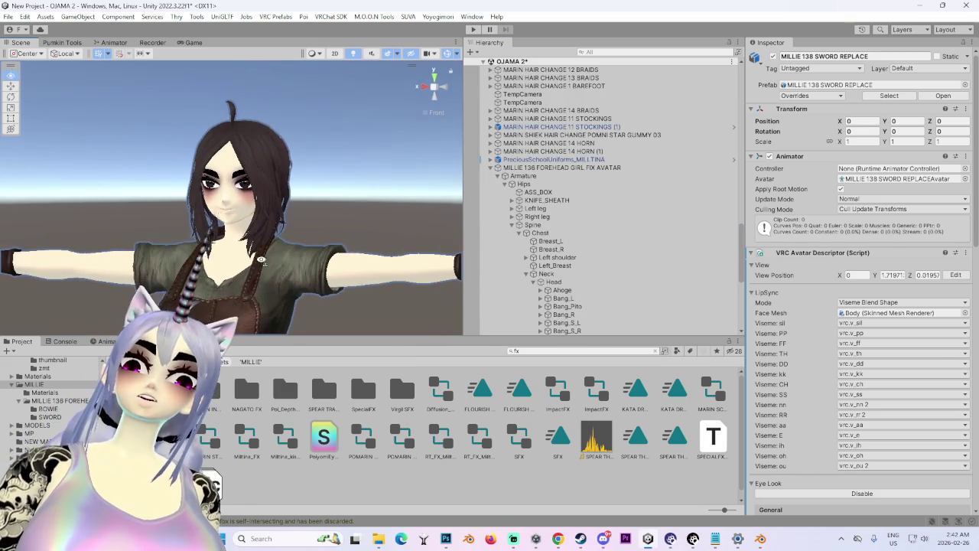
{"action": "left_click", "coordinate": [259, 262]}
{"action": "scroll", "coordinate": [804, 452], "scroll_direction": "down", "scroll_amount": 15}
{"action": "scroll", "coordinate": [803, 451], "scroll_direction": "down", "scroll_amount": 10}
{"action": "left_click_drag", "start_coordinate": [977, 161], "coordinate": [944, 520]}
Step: Expand the Body's Poiyomi material and set the Decal 0 Alpha to 0
{"action": "left_click", "coordinate": [753, 482]}
{"action": "scroll", "coordinate": [758, 487], "scroll_direction": "down", "scroll_amount": 10}
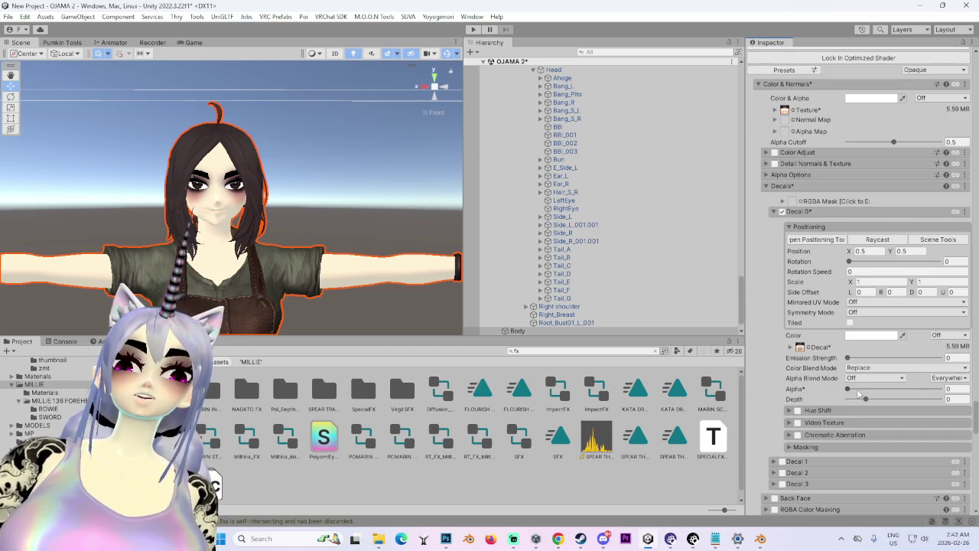
{"action": "scroll", "coordinate": [367, 248], "scroll_direction": "up", "scroll_amount": 6}
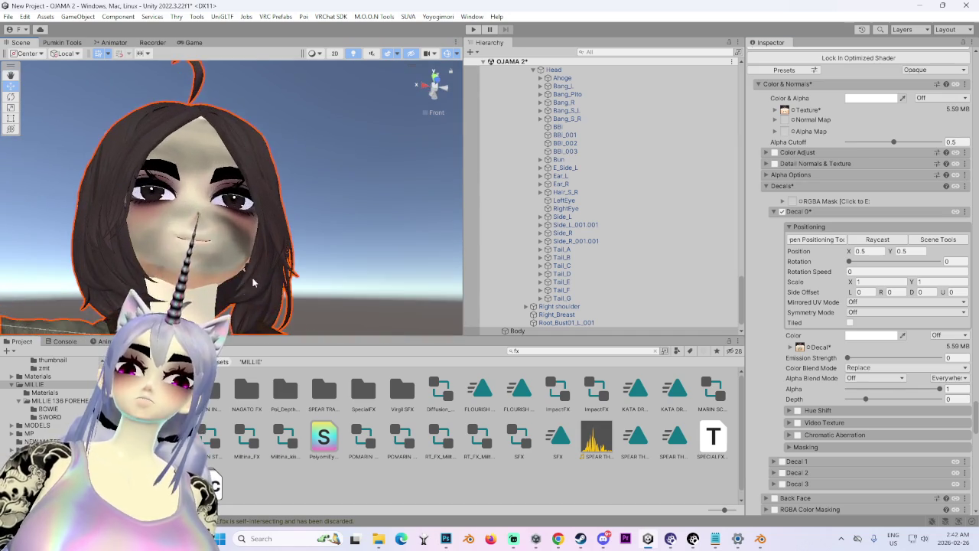
{"action": "scroll", "coordinate": [254, 283], "scroll_direction": "up", "scroll_amount": 8}
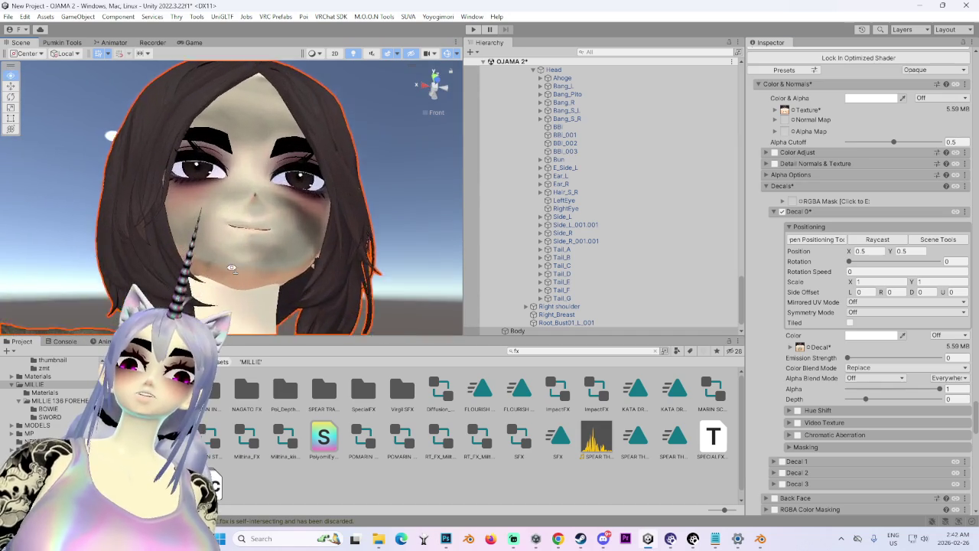
{"action": "scroll", "coordinate": [246, 222], "scroll_direction": "up", "scroll_amount": 8}
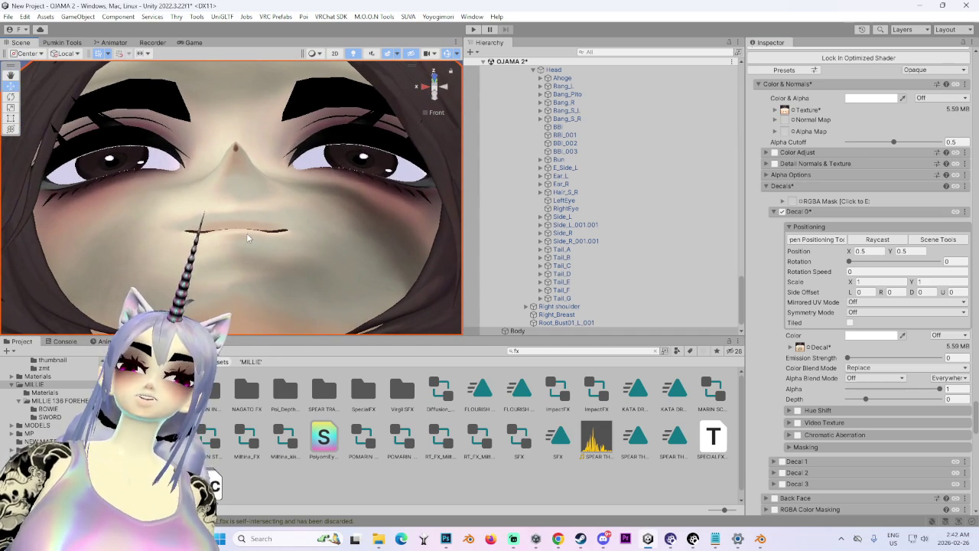
{"action": "scroll", "coordinate": [246, 237], "scroll_direction": "down", "scroll_amount": 1}
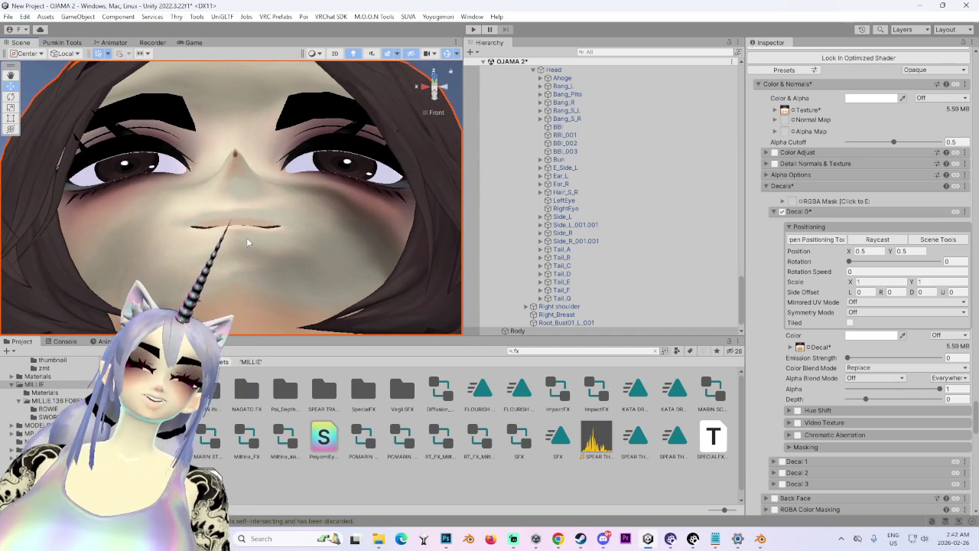
{"action": "scroll", "coordinate": [247, 237], "scroll_direction": "down", "scroll_amount": 5}
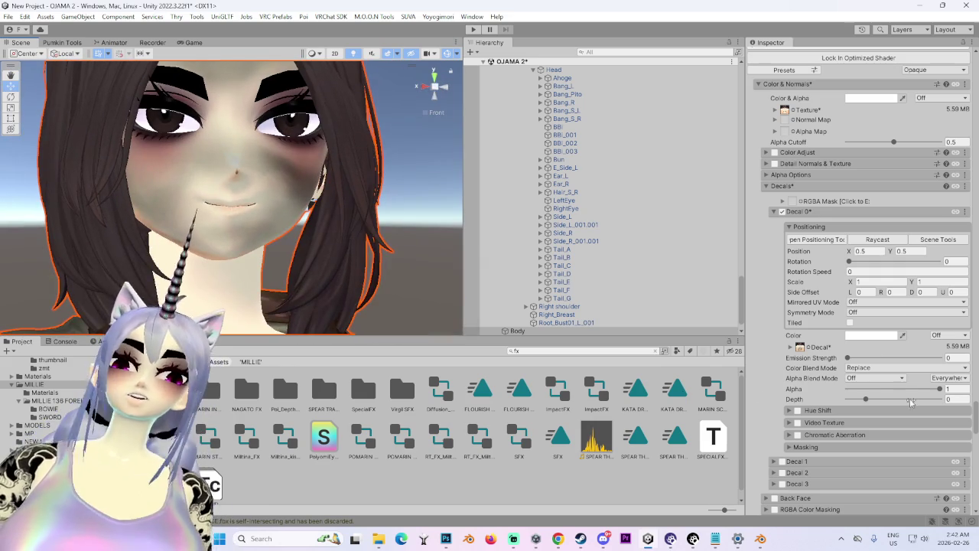
{"action": "left_click_drag", "start_coordinate": [922, 386], "coordinate": [848, 388]}
Step: Orbit around the avatar to confirm the face no longer shows the green decal tint
{"action": "scroll", "coordinate": [314, 279], "scroll_direction": "down", "scroll_amount": 3}
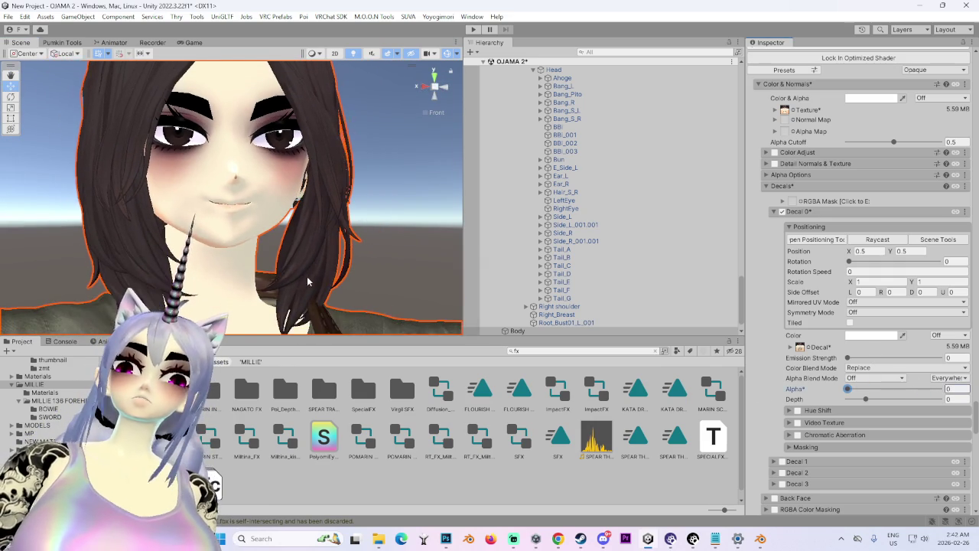
{"action": "scroll", "coordinate": [315, 280], "scroll_direction": "down", "scroll_amount": 3}
{"action": "left_click_drag", "start_coordinate": [315, 279], "coordinate": [406, 140]}
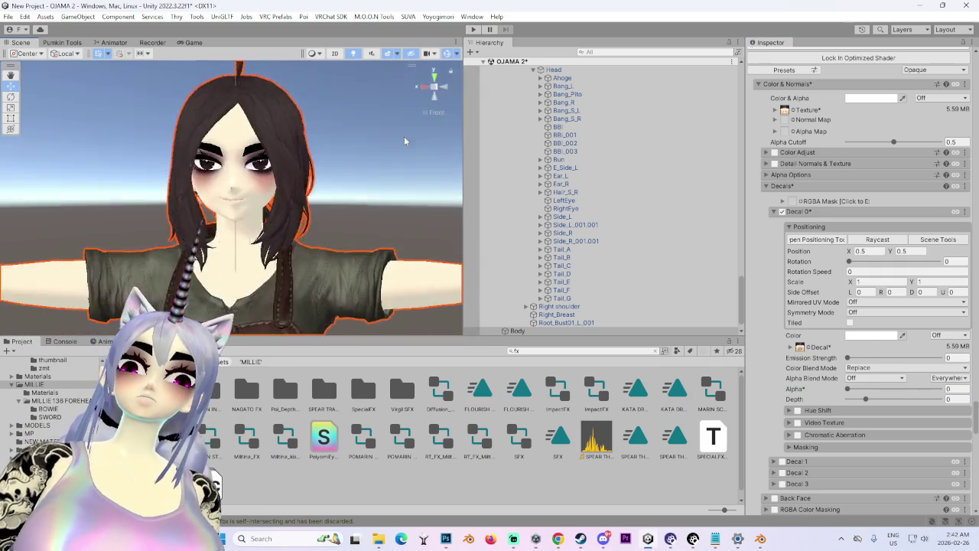
{"action": "scroll", "coordinate": [322, 184], "scroll_direction": "down", "scroll_amount": 3}
{"action": "scroll", "coordinate": [329, 230], "scroll_direction": "up", "scroll_amount": 4}
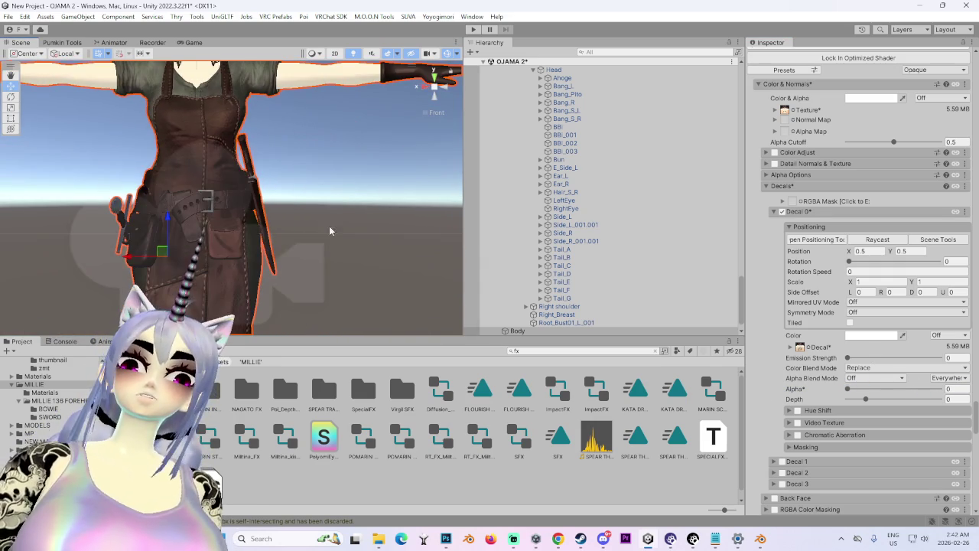
{"action": "mouse_move", "coordinate": [129, 220]}
{"action": "left_mouse_down"}
{"action": "mouse_move", "coordinate": [336, 208]}
{"action": "mouse_move", "coordinate": [474, 252]}
{"action": "left_mouse_up"}
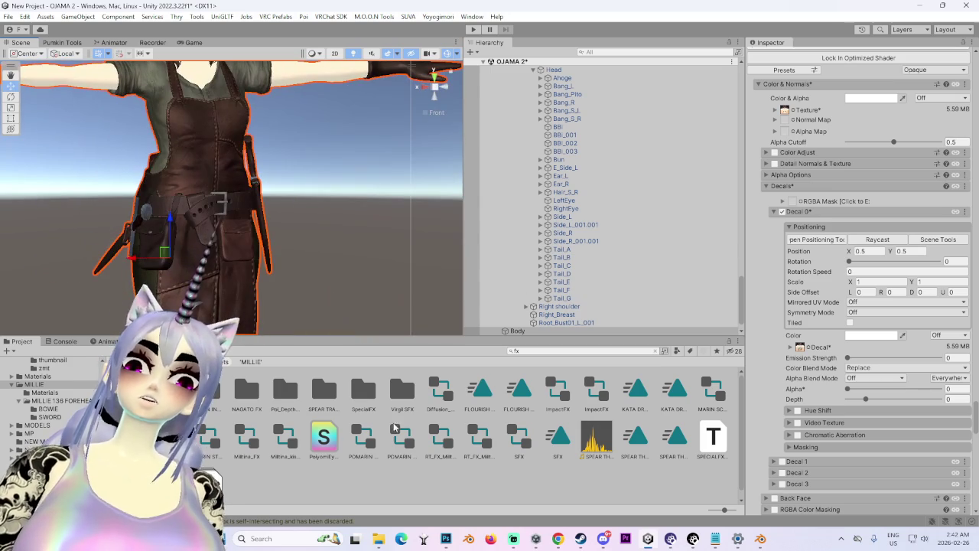
{"action": "scroll", "coordinate": [567, 100], "scroll_direction": "up", "scroll_amount": 3}
{"action": "scroll", "coordinate": [566, 100], "scroll_direction": "up", "scroll_amount": 3}
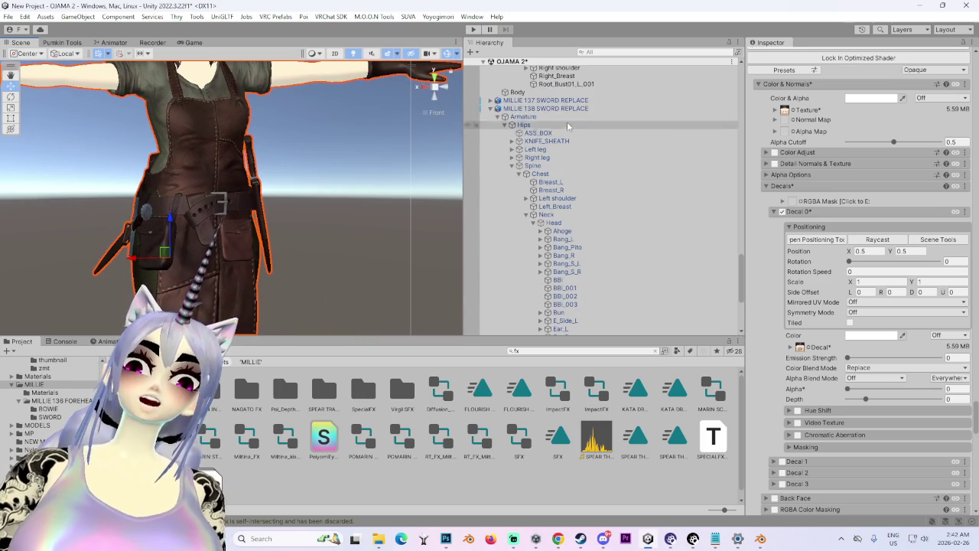
Step: Select the MILLIE 138 SWORD REPLACE avatar and locate its MILLIE project folder via the Expressions Menu
{"action": "left_click", "coordinate": [570, 101]}
{"action": "left_click", "coordinate": [570, 109]}
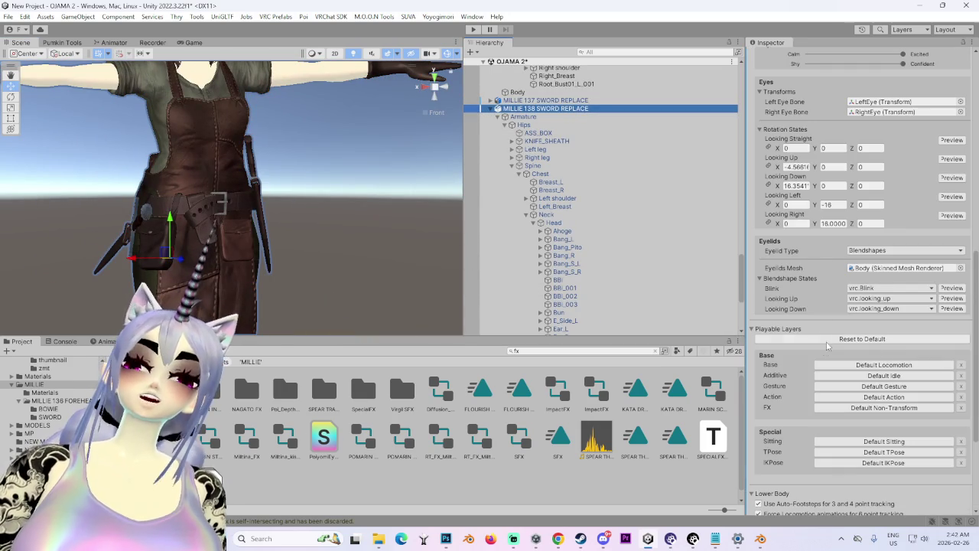
{"action": "scroll", "coordinate": [891, 252], "scroll_direction": "up", "scroll_amount": 5}
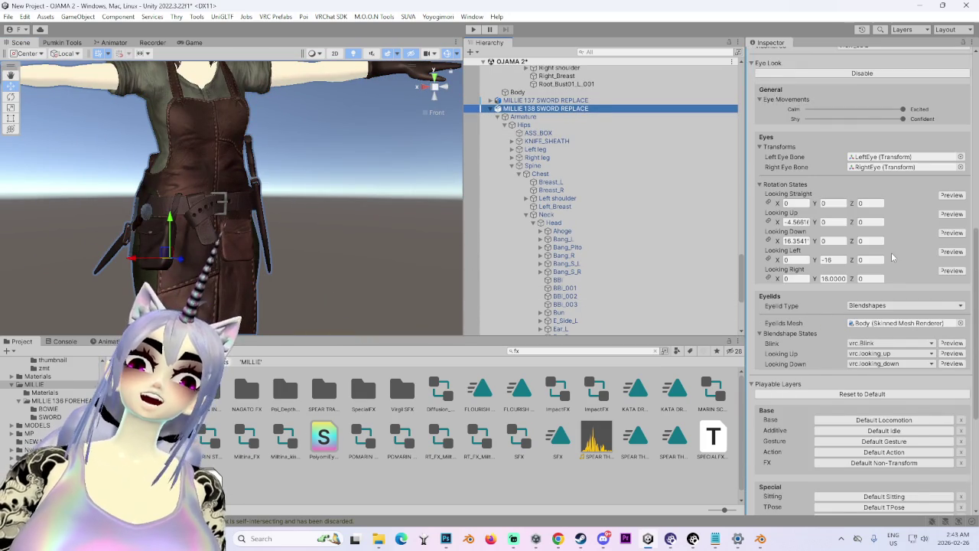
{"action": "scroll", "coordinate": [892, 444], "scroll_direction": "down", "scroll_amount": 10}
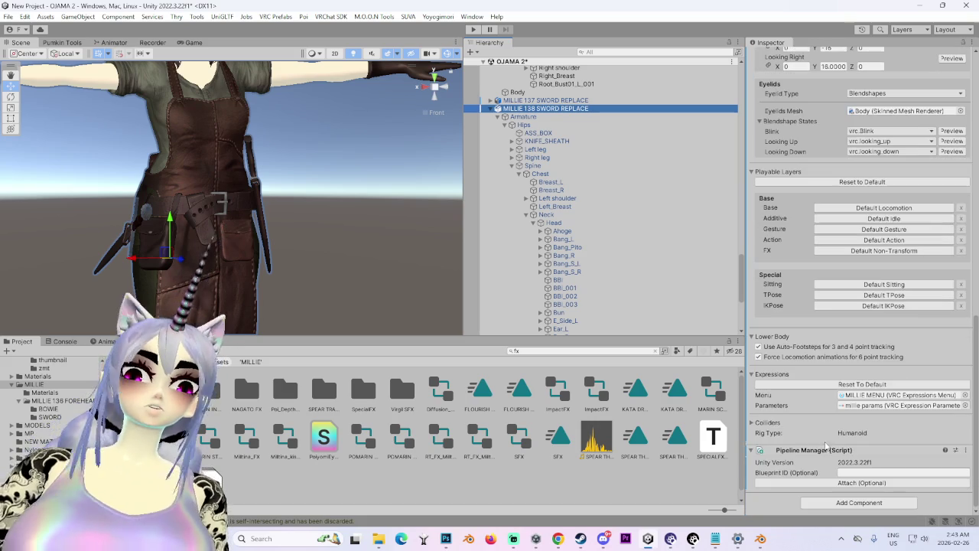
{"action": "left_click", "coordinate": [876, 396]}
Step: Create a new folder named MILLIE FX inside the MILLIE folder
{"action": "right_click", "coordinate": [360, 468]}
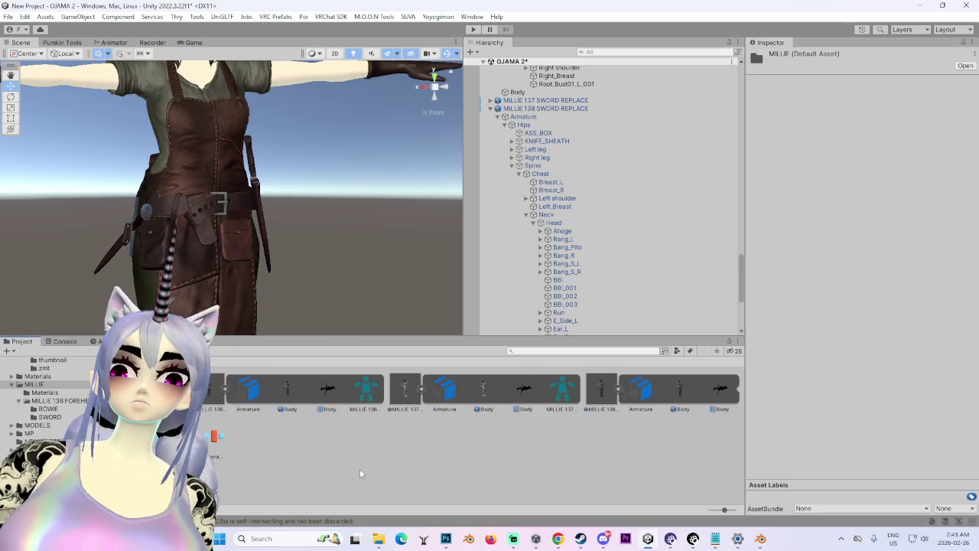
{"action": "mouse_move", "coordinate": [390, 107]}
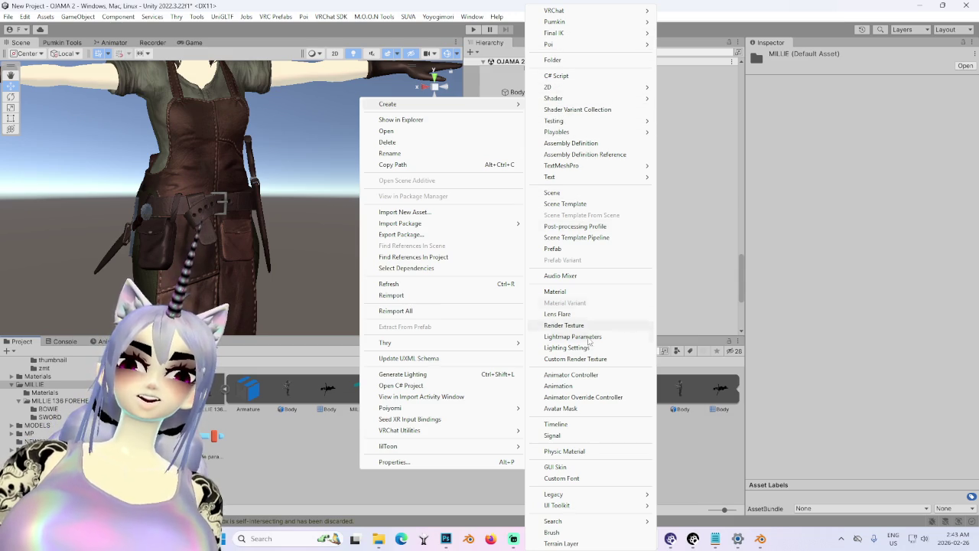
{"action": "mouse_move", "coordinate": [444, 104]}
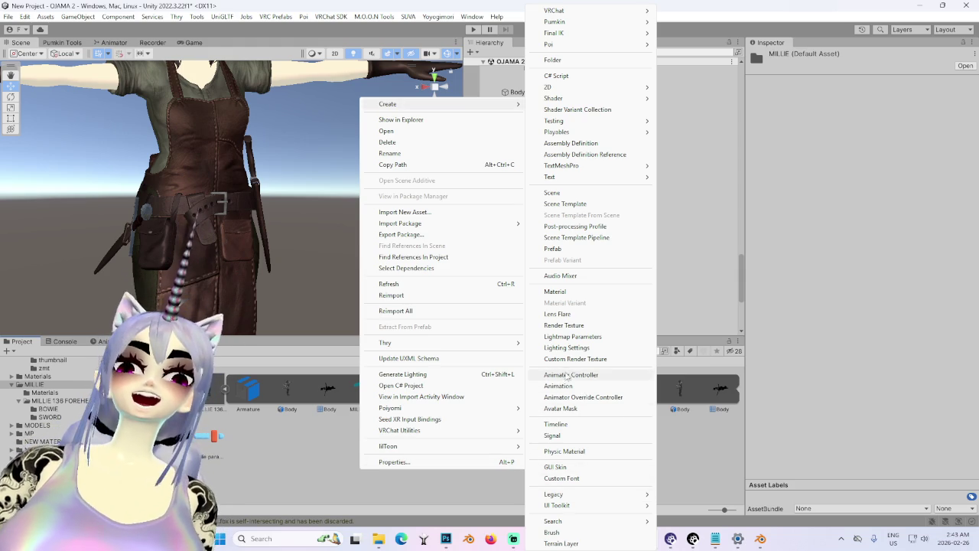
{"action": "left_click", "coordinate": [571, 76]}
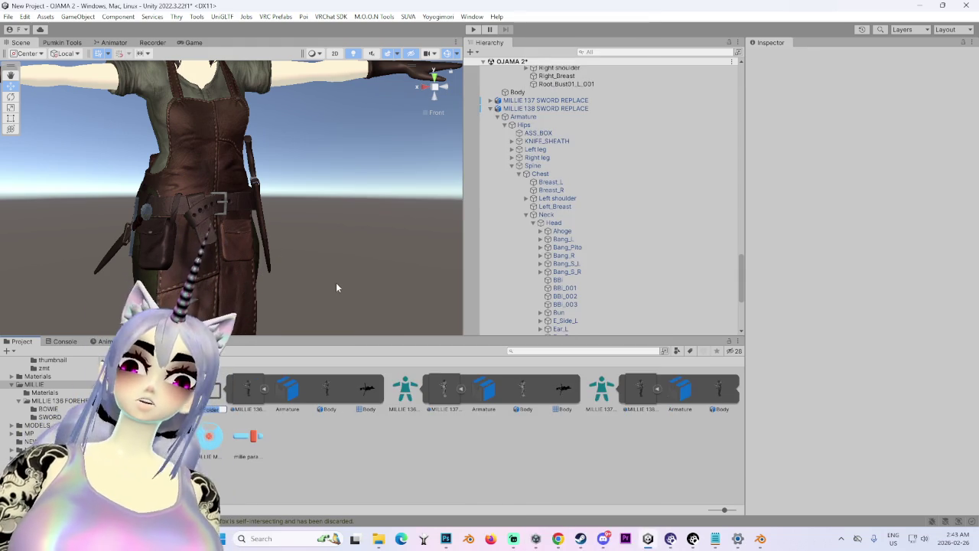
{"action": "left_click", "coordinate": [433, 90]}
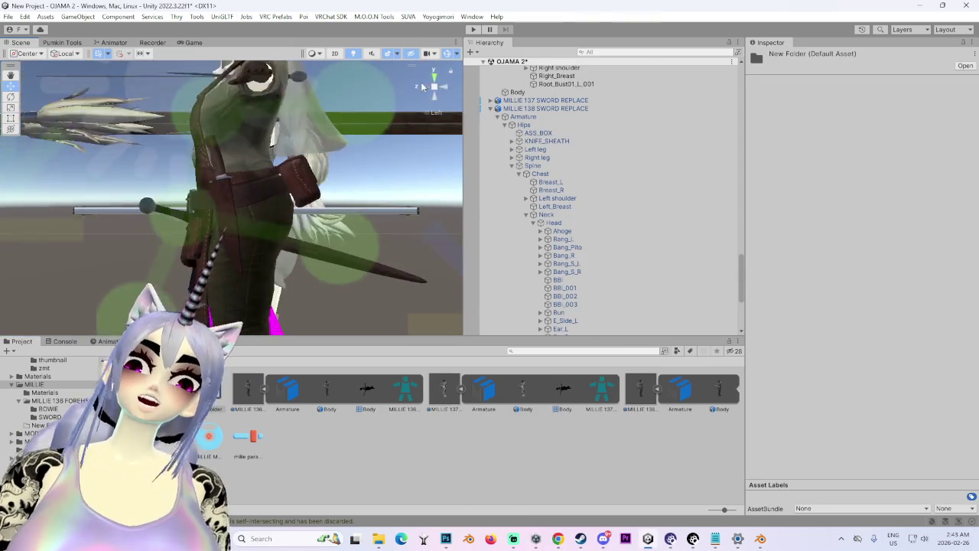
{"action": "left_click_drag", "start_coordinate": [216, 260], "coordinate": [280, 279]}
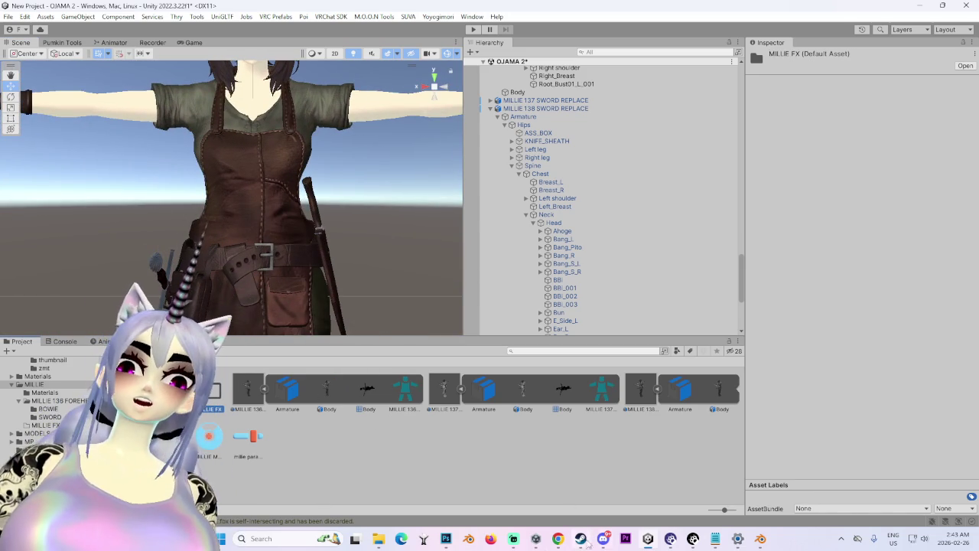
{"action": "mouse_move", "coordinate": [951, 99]}
{"action": "left_mouse_down"}
{"action": "mouse_move", "coordinate": [766, 123]}
{"action": "mouse_move", "coordinate": [726, 147]}
{"action": "left_mouse_up"}
{"action": "mouse_move", "coordinate": [566, 56]}
{"action": "left_mouse_down"}
{"action": "mouse_move", "coordinate": [612, 58]}
{"action": "mouse_move", "coordinate": [554, 55]}
{"action": "left_mouse_up"}
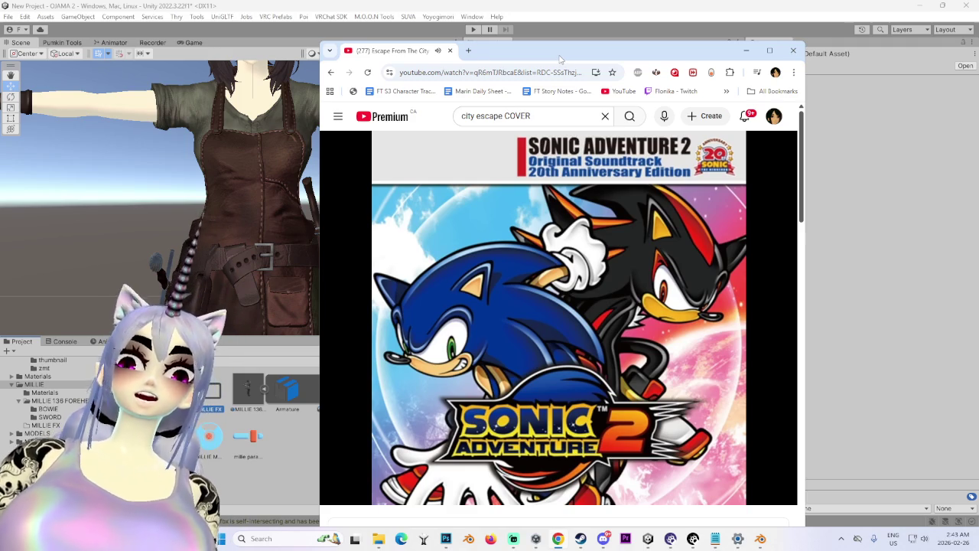
Step: Move the YouTube browser window aside and switch back to Unity
{"action": "left_click_drag", "start_coordinate": [558, 55], "coordinate": [609, 43]}
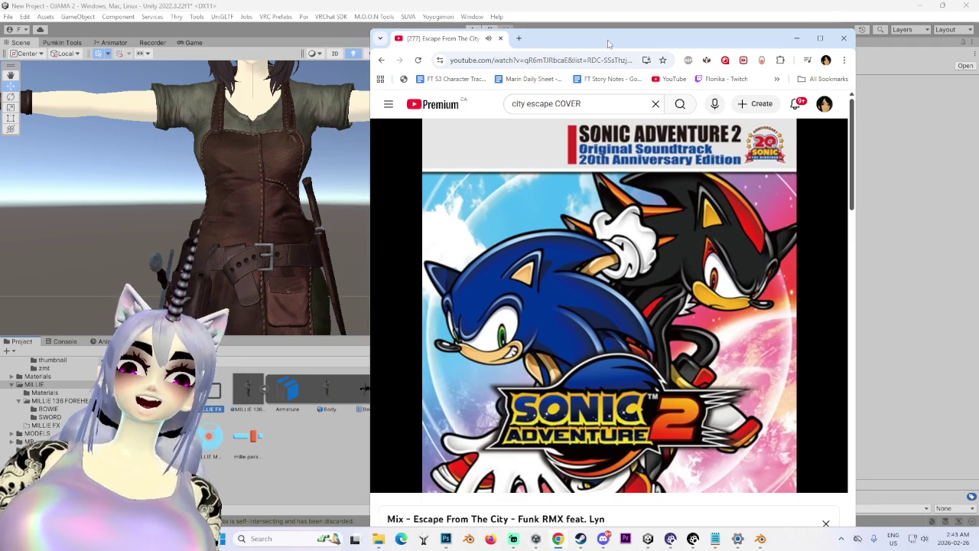
{"action": "key", "text": "alt+Tab"}
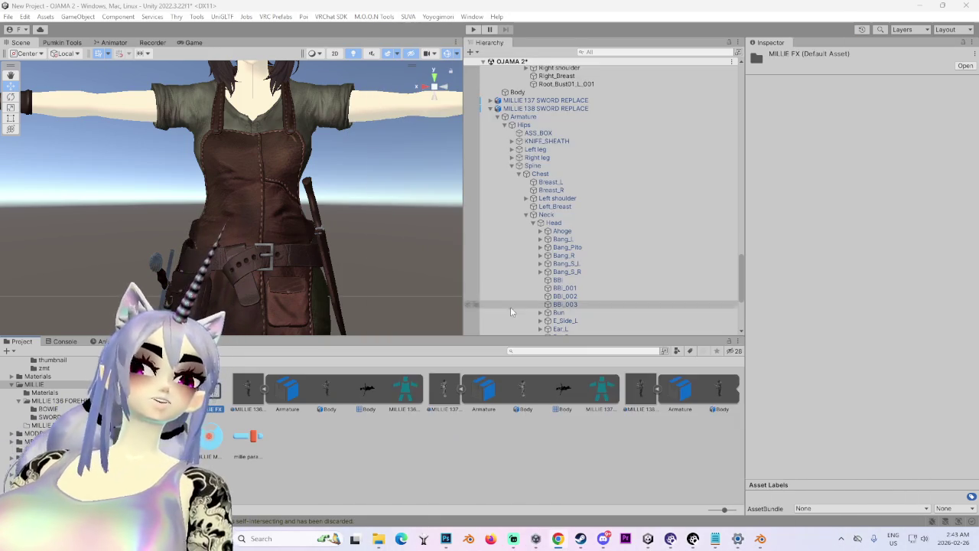
Step: Create an animation clip named 11 in MILLIE FX and duplicate it into numbered copies
{"action": "double_click", "coordinate": [211, 390]}
{"action": "right_click", "coordinate": [378, 433]}
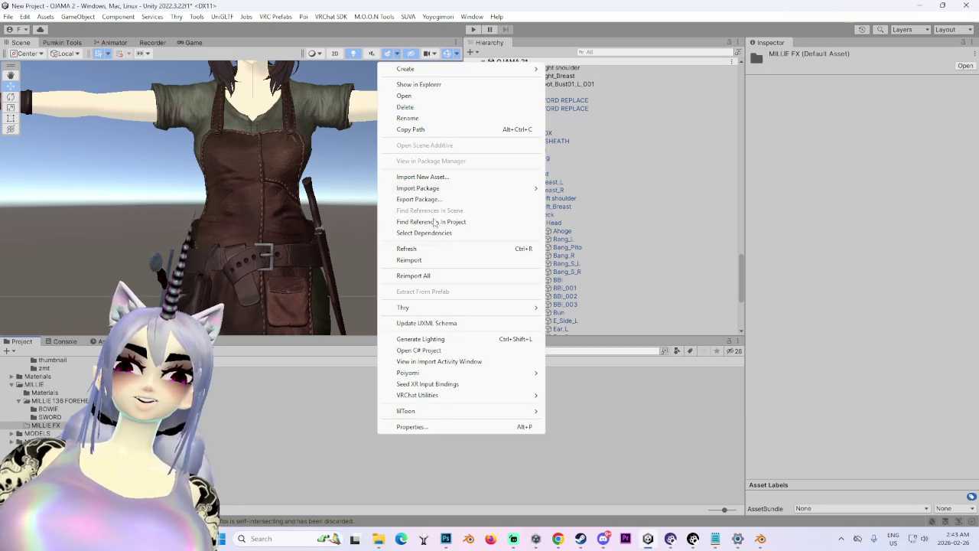
{"action": "mouse_move", "coordinate": [459, 69]}
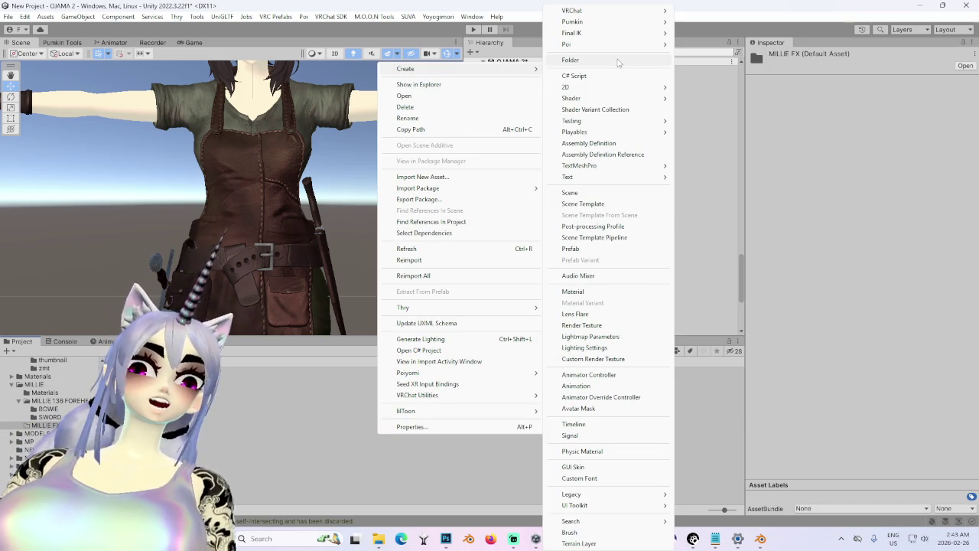
{"action": "mouse_move", "coordinate": [603, 34]}
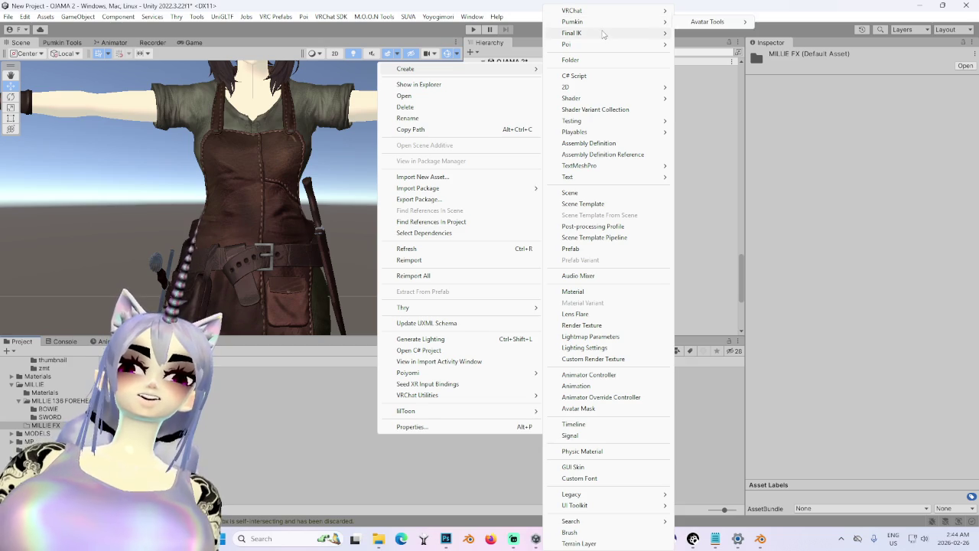
{"action": "mouse_move", "coordinate": [613, 10]}
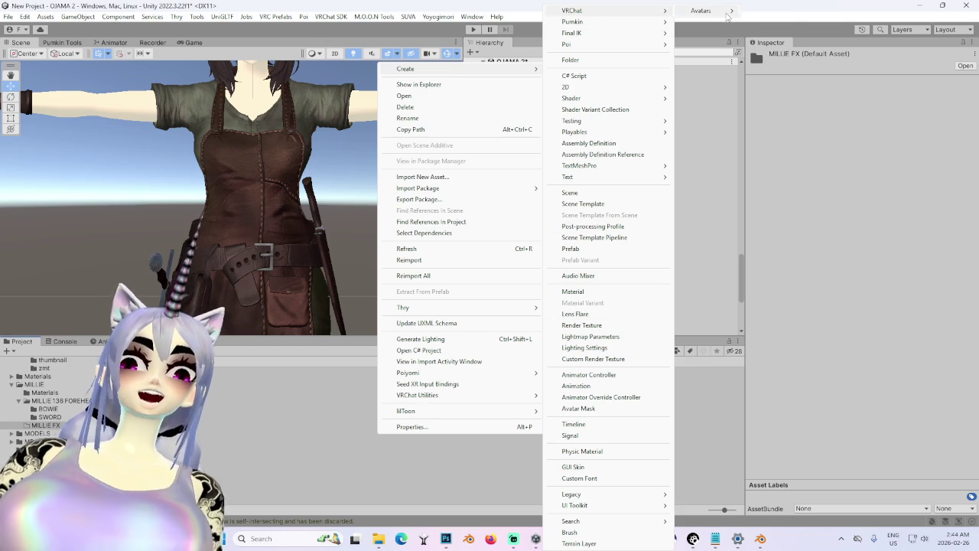
{"action": "left_click", "coordinate": [598, 387]}
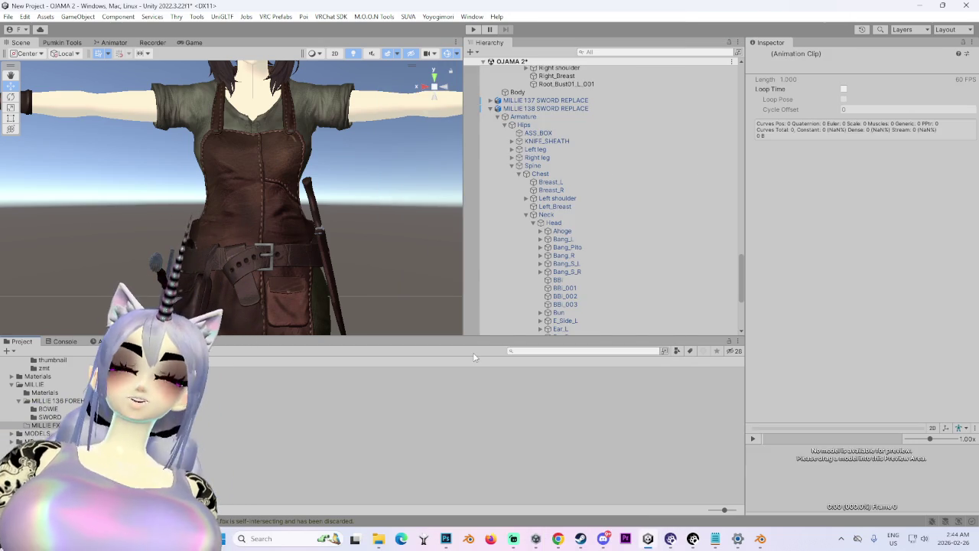
{"action": "type", "text": "11"}
{"action": "key", "text": "Return"}
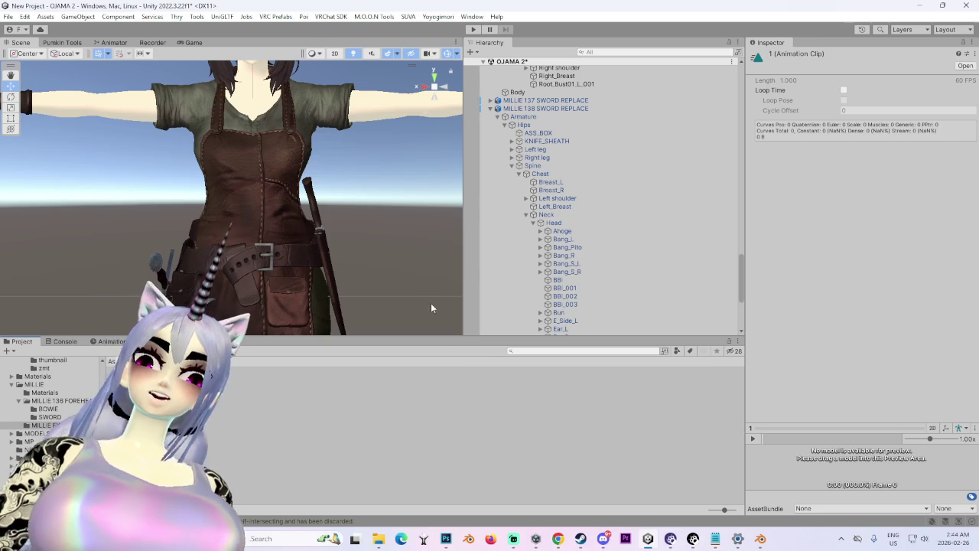
{"action": "key", "text": "ctrl+d"}
{"action": "key", "text": "ctrl+d"}
{"action": "key", "text": "ctrl+d"}
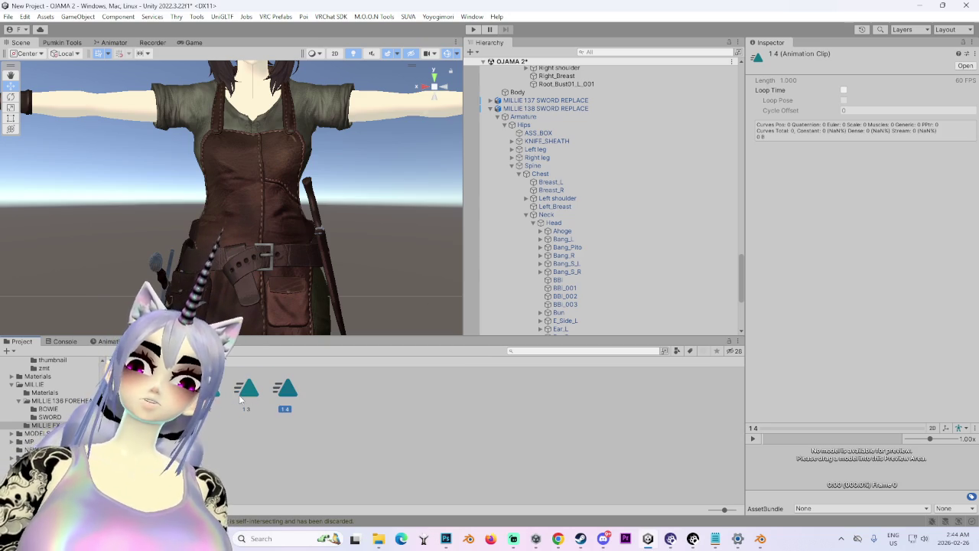
{"action": "left_click", "coordinate": [132, 390]}
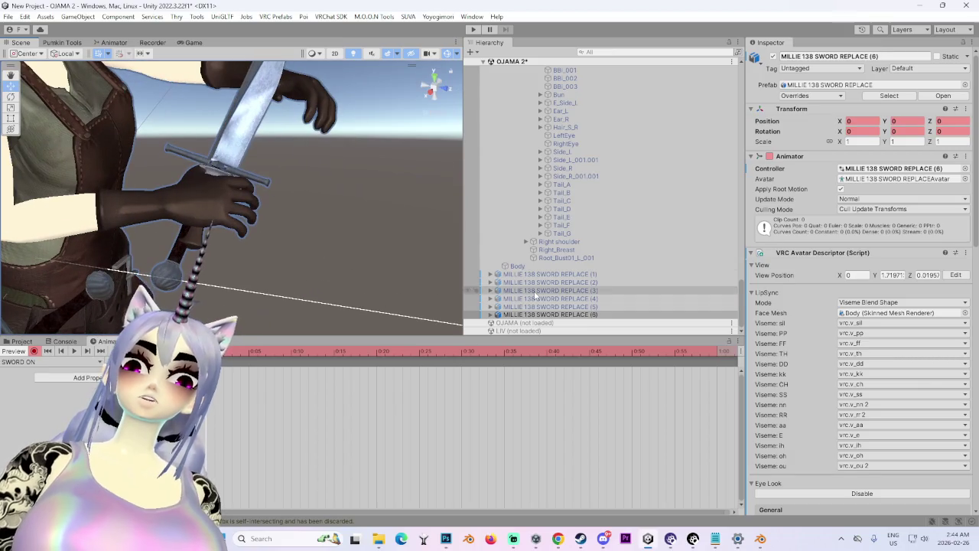
Step: Expand the (6) avatar's hips down to HIP_SWORD and record its scale as 0
{"action": "left_click", "coordinate": [491, 314]}
{"action": "left_click", "coordinate": [497, 306]}
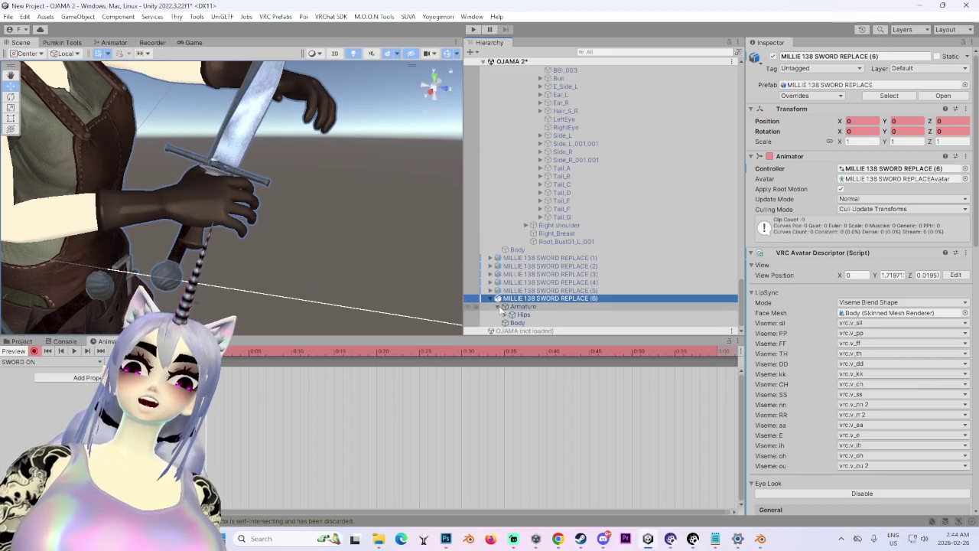
{"action": "left_click", "coordinate": [505, 315]}
{"action": "scroll", "coordinate": [536, 302], "scroll_direction": "down", "scroll_amount": 2}
{"action": "left_click", "coordinate": [546, 281]}
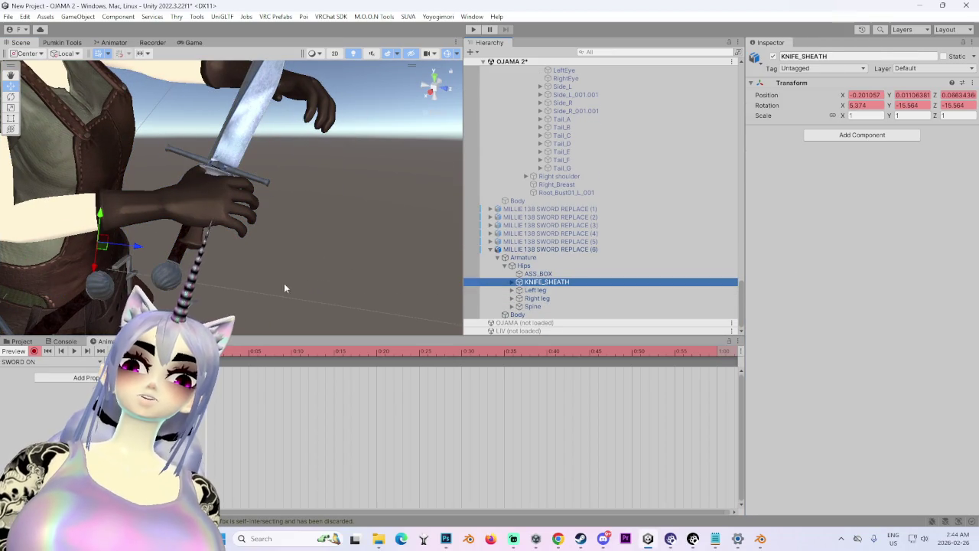
{"action": "key", "text": "f"}
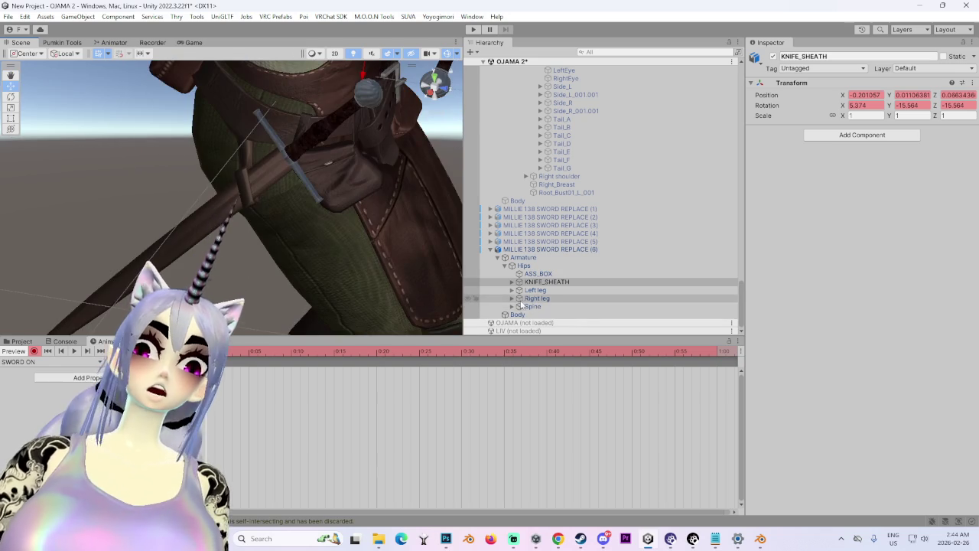
{"action": "left_click", "coordinate": [512, 297]}
{"action": "scroll", "coordinate": [528, 299], "scroll_direction": "down", "scroll_amount": 2}
{"action": "left_click", "coordinate": [518, 284]}
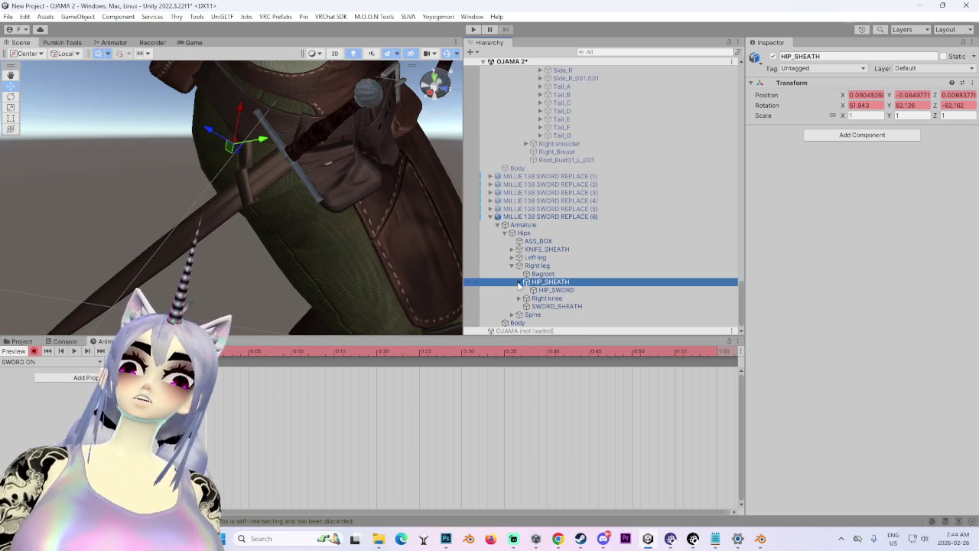
{"action": "left_click", "coordinate": [519, 281]}
{"action": "left_click", "coordinate": [556, 290]}
{"action": "left_click", "coordinate": [866, 115]}
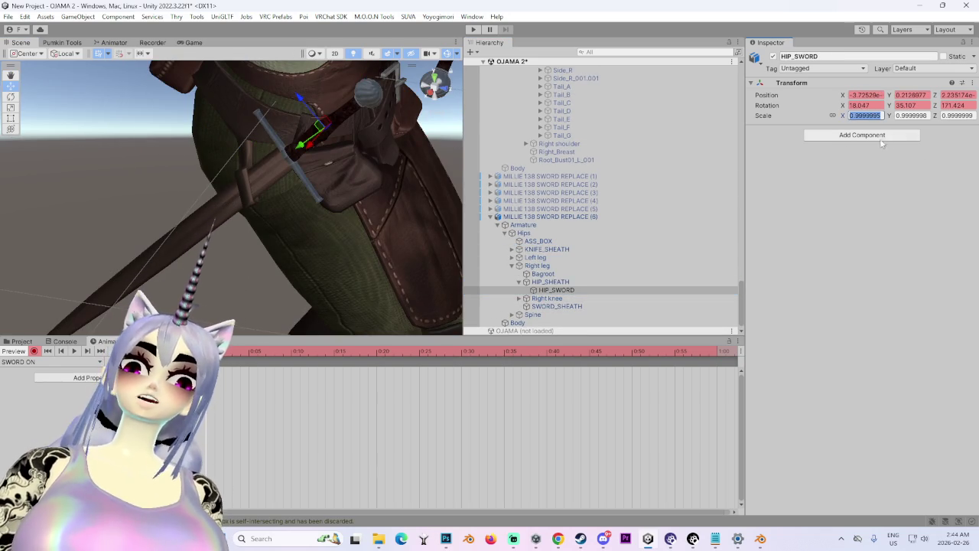
{"action": "key", "text": "BackSpace"}
Step: Add a Scale keyframe for HAND_SWORD at scale 1, then stop recording
{"action": "mouse_move", "coordinate": [363, 182]}
{"action": "left_mouse_down"}
{"action": "mouse_move", "coordinate": [262, 212]}
{"action": "mouse_move", "coordinate": [332, 230]}
{"action": "mouse_move", "coordinate": [306, 237]}
{"action": "mouse_move", "coordinate": [322, 245]}
{"action": "left_mouse_up"}
{"action": "left_click", "coordinate": [596, 305]}
{"action": "key", "text": "f"}
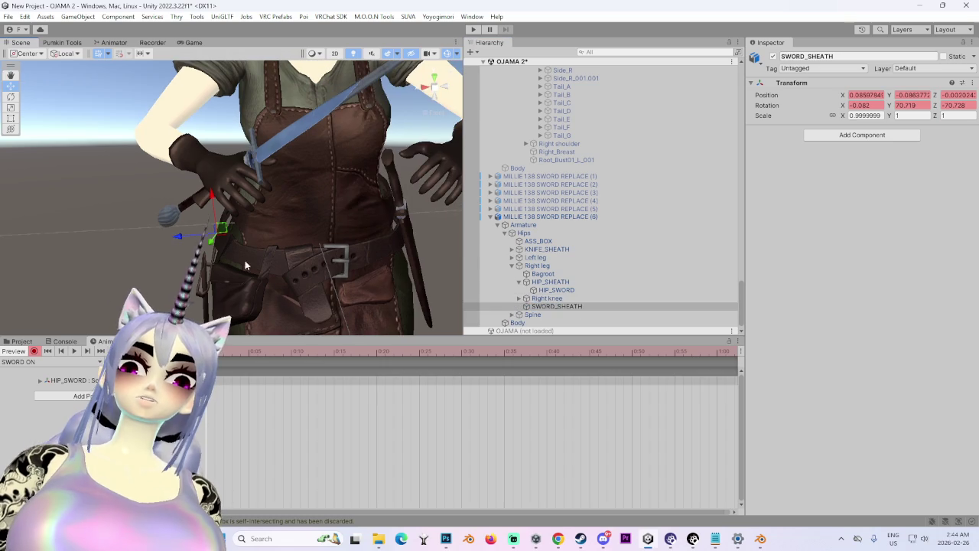
{"action": "left_click", "coordinate": [512, 315]}
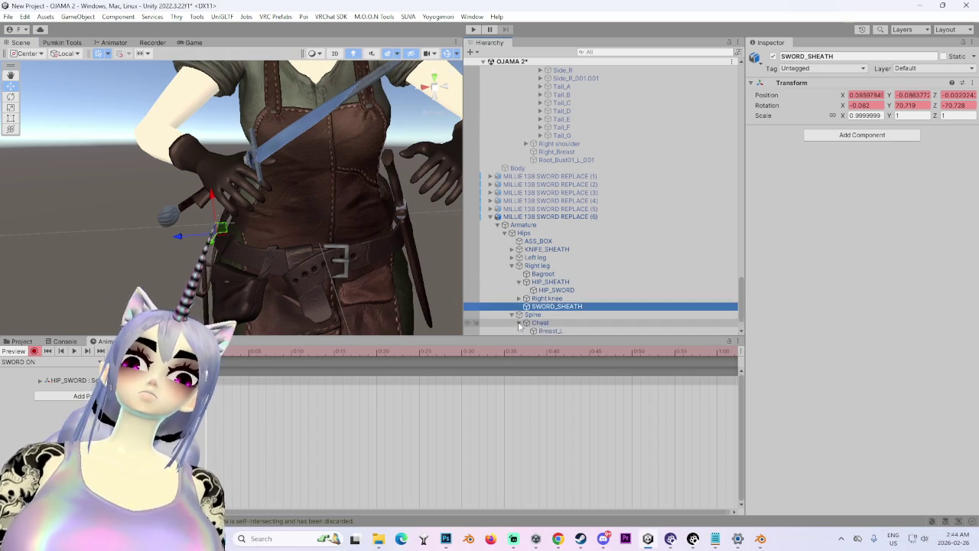
{"action": "left_click", "coordinate": [526, 290]}
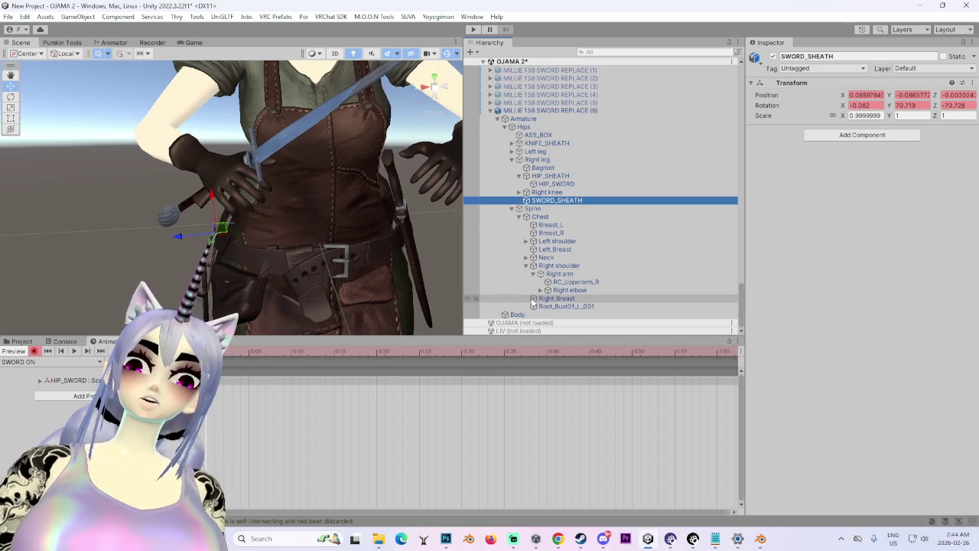
{"action": "left_click", "coordinate": [534, 273]}
{"action": "left_click", "coordinate": [545, 290]}
{"action": "left_click", "coordinate": [548, 298]}
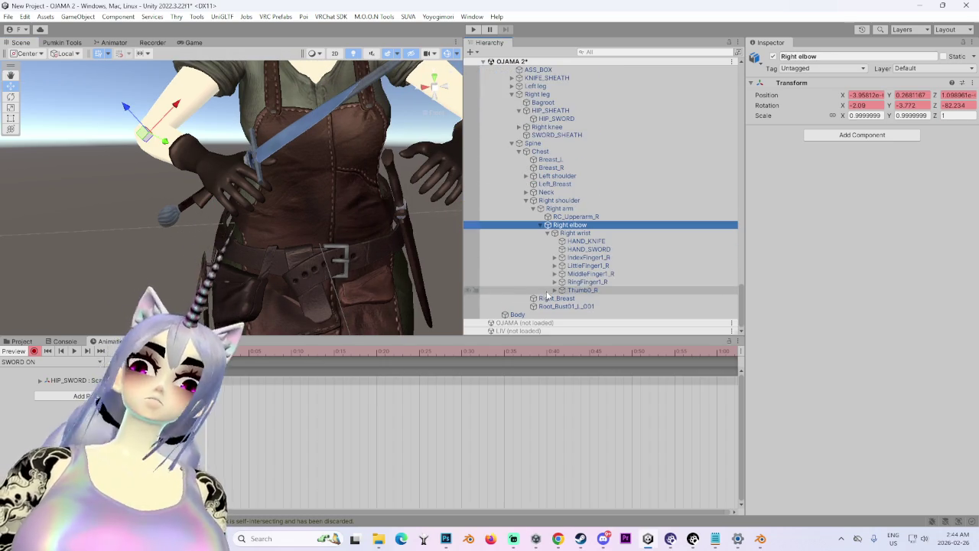
{"action": "left_click", "coordinate": [589, 250]}
{"action": "right_click", "coordinate": [848, 115]}
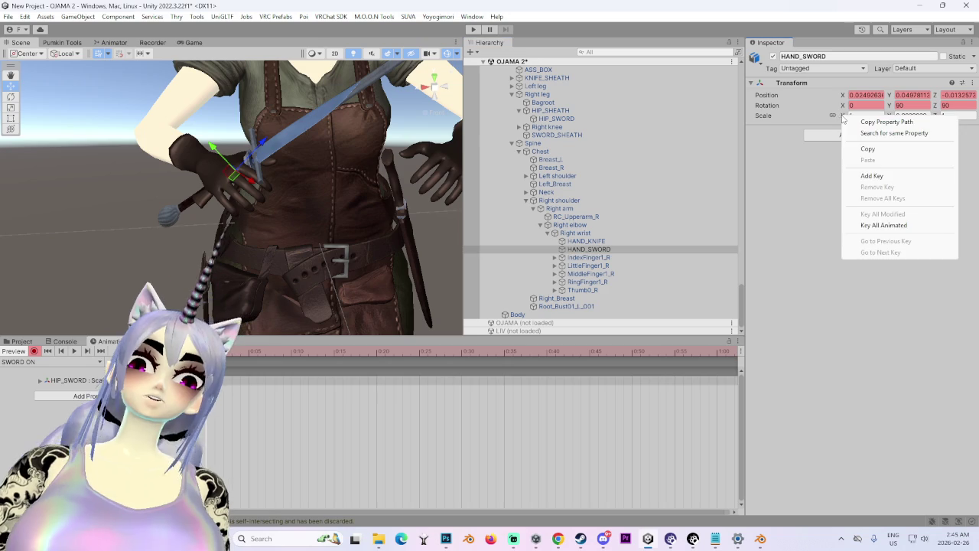
{"action": "left_click", "coordinate": [863, 175]}
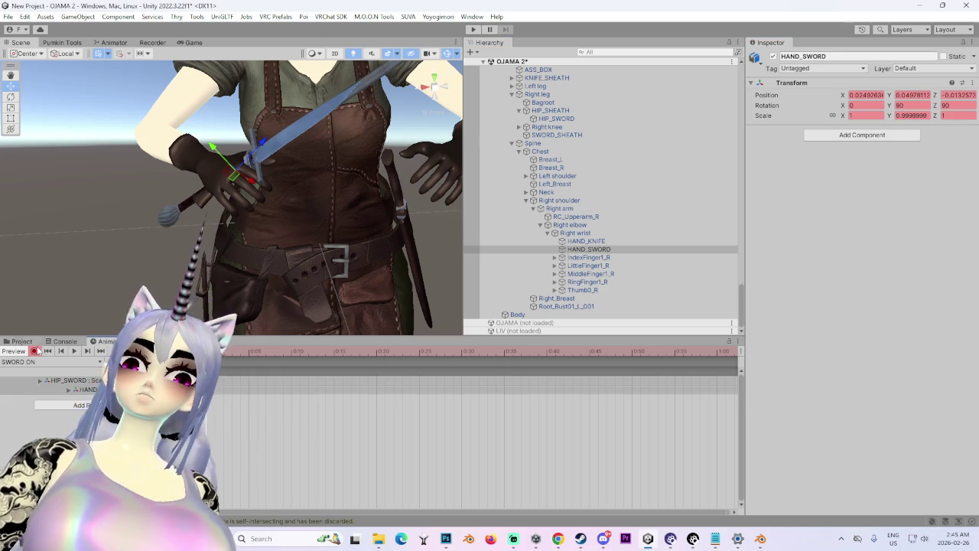
{"action": "left_click", "coordinate": [34, 351]}
{"action": "mouse_move", "coordinate": [137, 258]}
{"action": "left_mouse_down"}
{"action": "mouse_move", "coordinate": [260, 231]}
{"action": "mouse_move", "coordinate": [322, 252]}
{"action": "mouse_move", "coordinate": [342, 226]}
{"action": "mouse_move", "coordinate": [313, 321]}
{"action": "mouse_move", "coordinate": [344, 278]}
{"action": "mouse_move", "coordinate": [235, 193]}
{"action": "mouse_move", "coordinate": [269, 225]}
{"action": "left_mouse_up"}
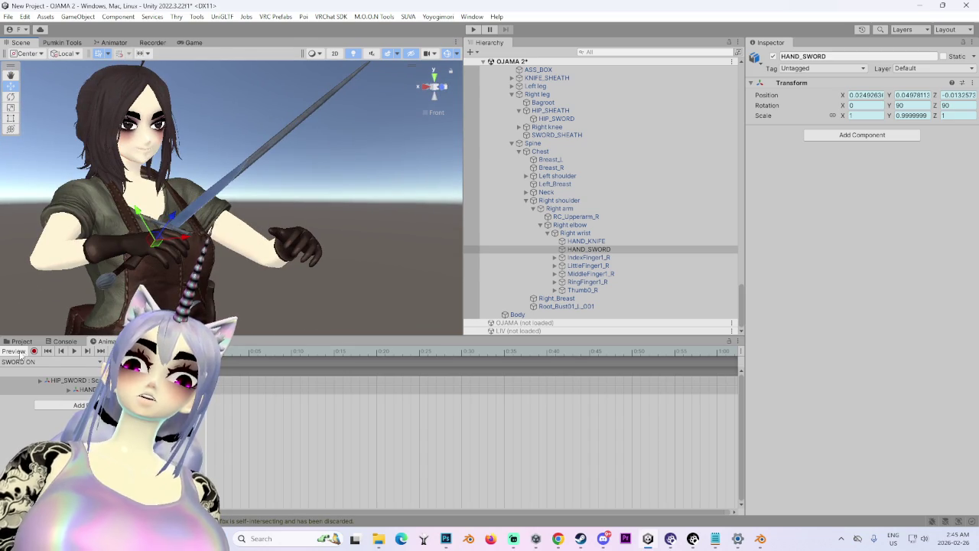
{"action": "left_click", "coordinate": [21, 341]}
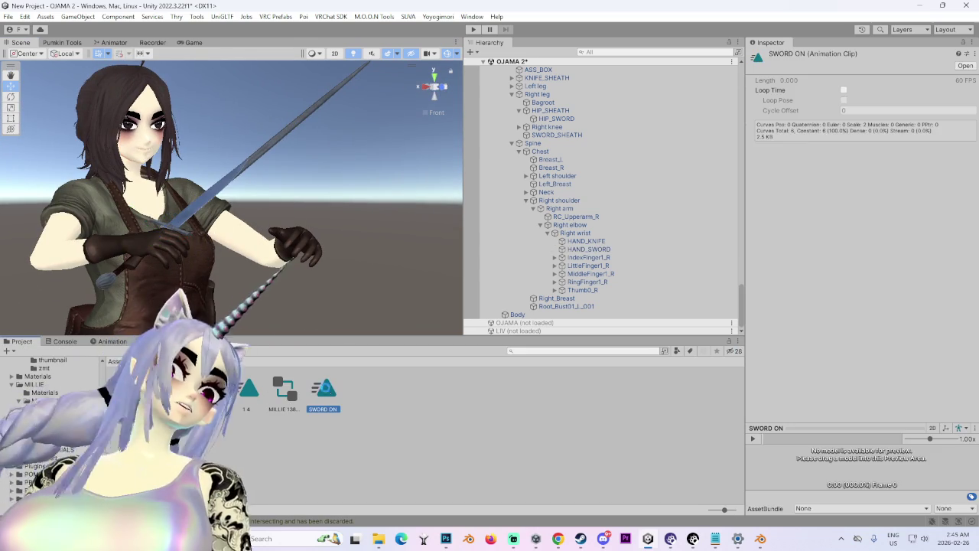
Step: Duplicate the SWORD ON clip and rename the copy SWORD OFF
{"action": "key", "text": "ctrl+d"}
{"action": "key", "text": "F2"}
{"action": "type", "text": "SWORD OFF!"}
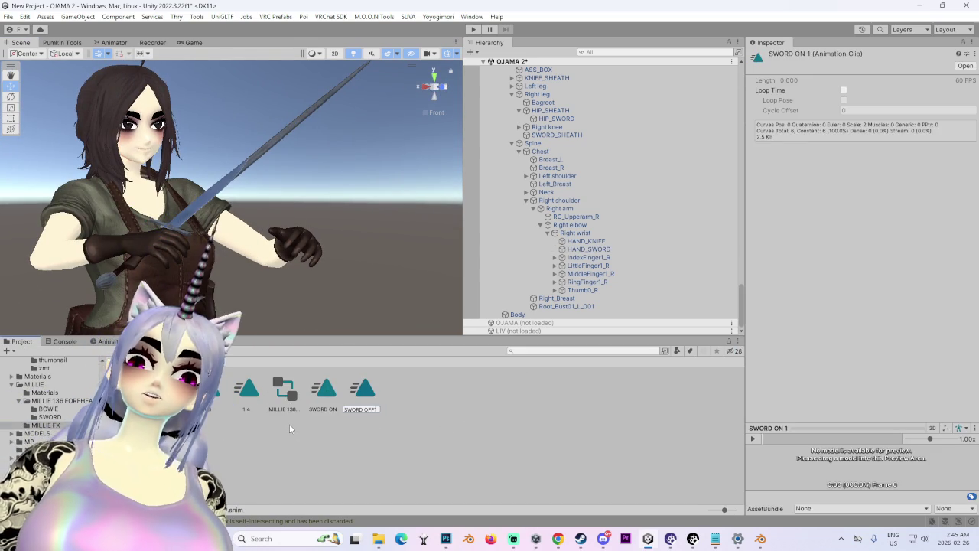
{"action": "key", "text": "Return"}
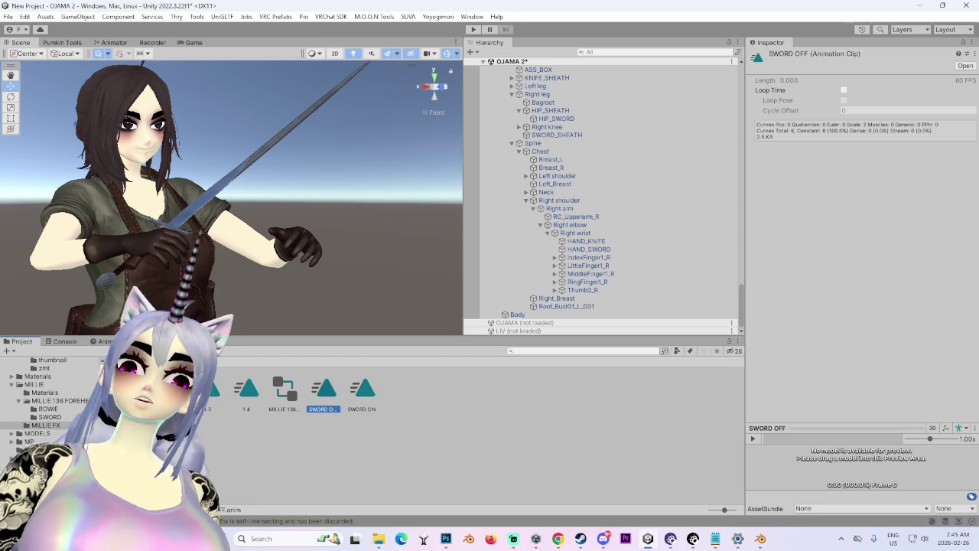
Step: Open SWORD OFF in the Animation window and inspect its HIP_SWORD scale curves
{"action": "left_click", "coordinate": [105, 342]}
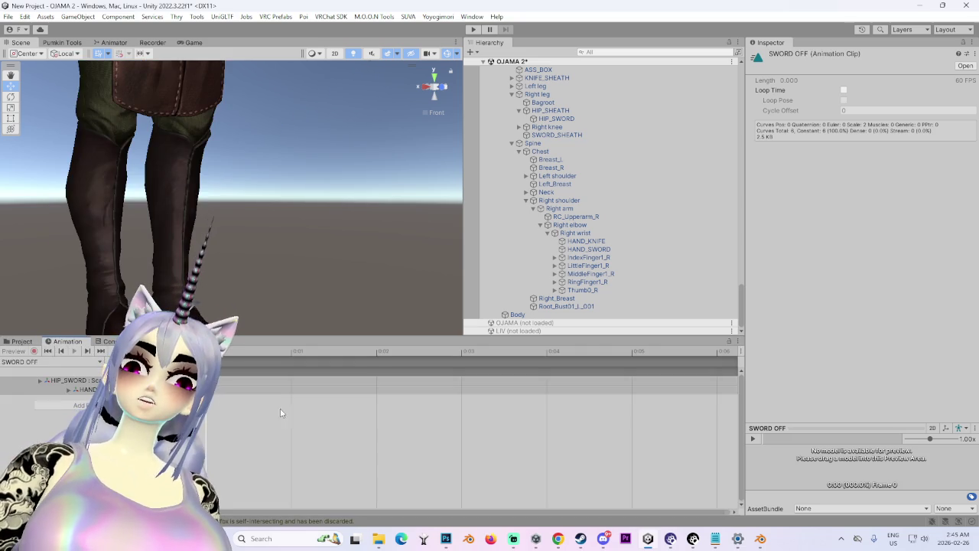
{"action": "left_click", "coordinate": [40, 380]}
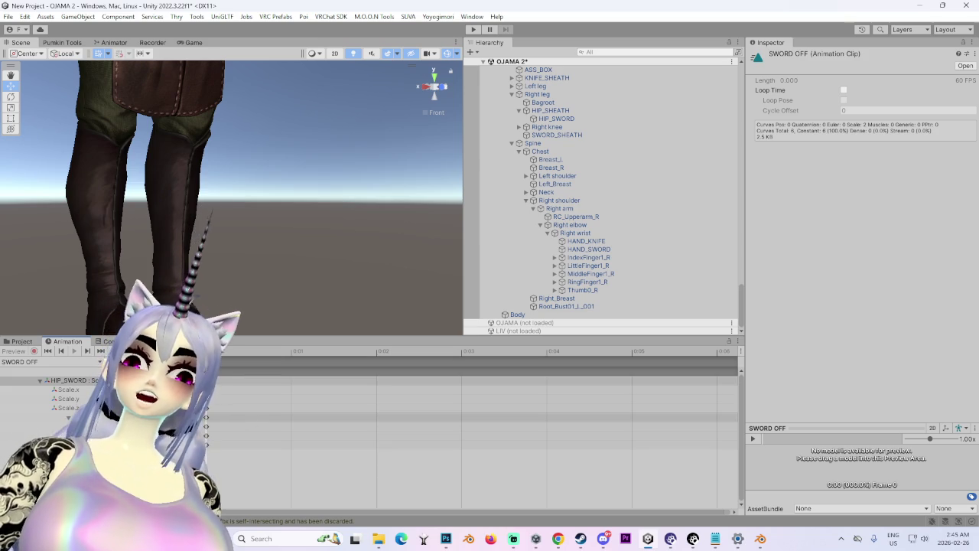
{"action": "scroll", "coordinate": [289, 138], "scroll_direction": "down", "scroll_amount": 5}
{"action": "left_click_drag", "start_coordinate": [373, 206], "coordinate": [444, 200]}
{"action": "scroll", "coordinate": [581, 113], "scroll_direction": "up", "scroll_amount": 3}
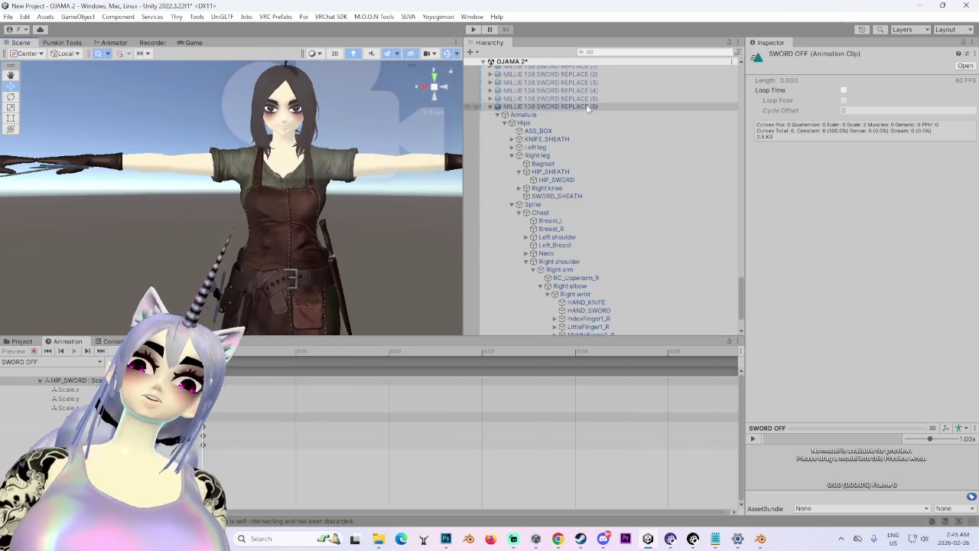
{"action": "left_click", "coordinate": [581, 106]}
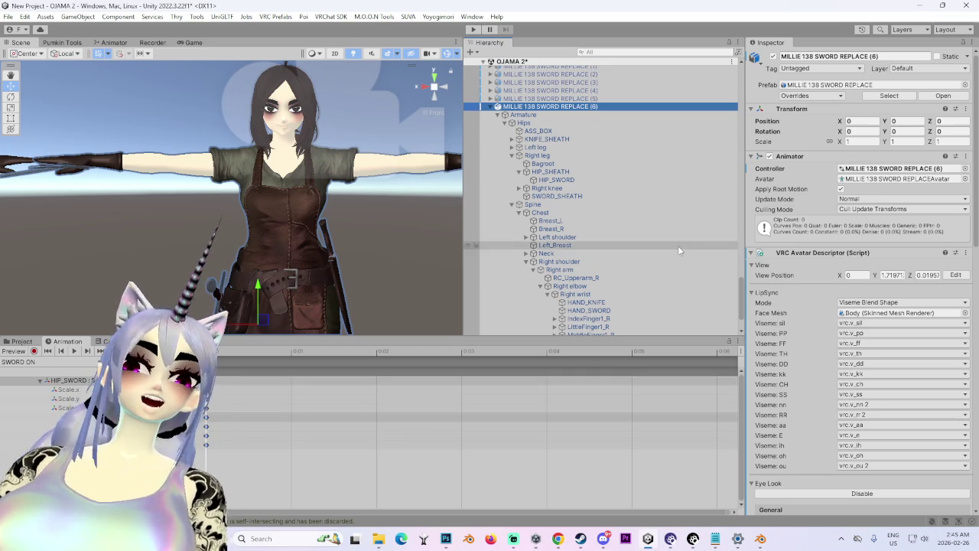
{"action": "left_click", "coordinate": [23, 342]}
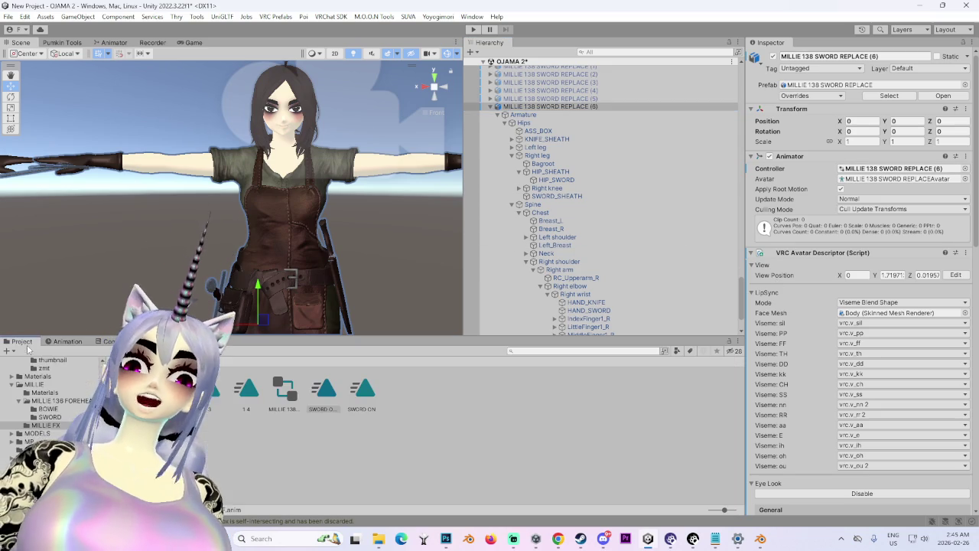
Step: Delete avatar copy (6), activate copy (5), and pick a placeholder clip to become DAGGER ON
{"action": "left_click", "coordinate": [366, 391]}
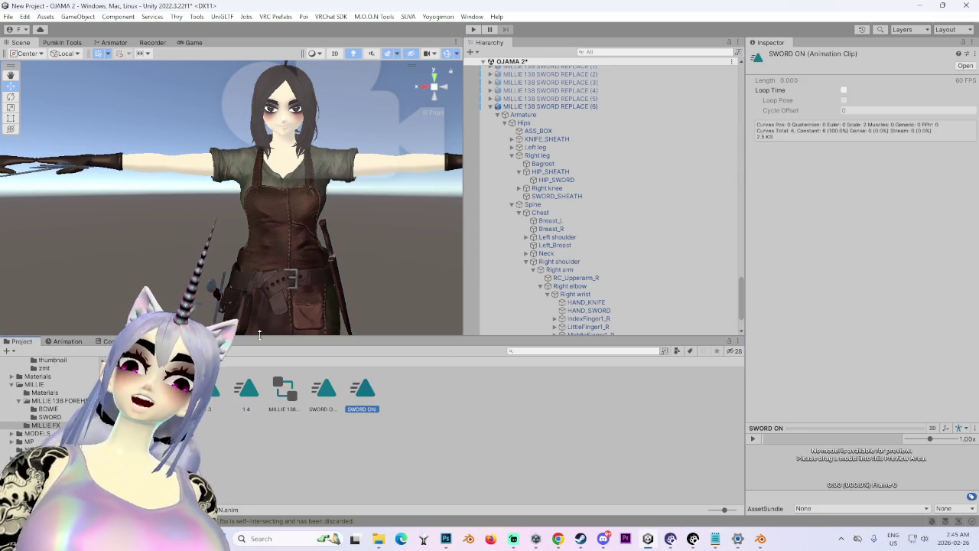
{"action": "right_click", "coordinate": [580, 107]}
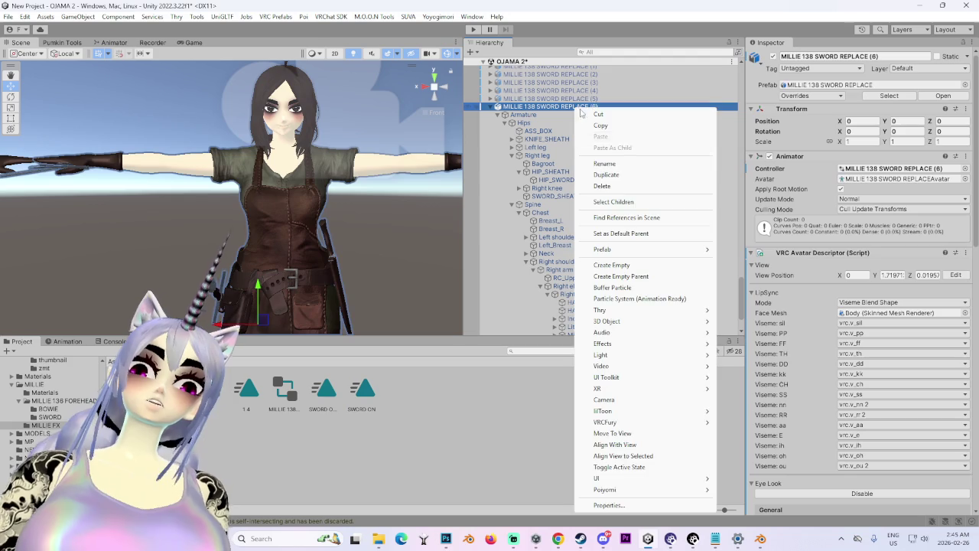
{"action": "left_click", "coordinate": [622, 188]}
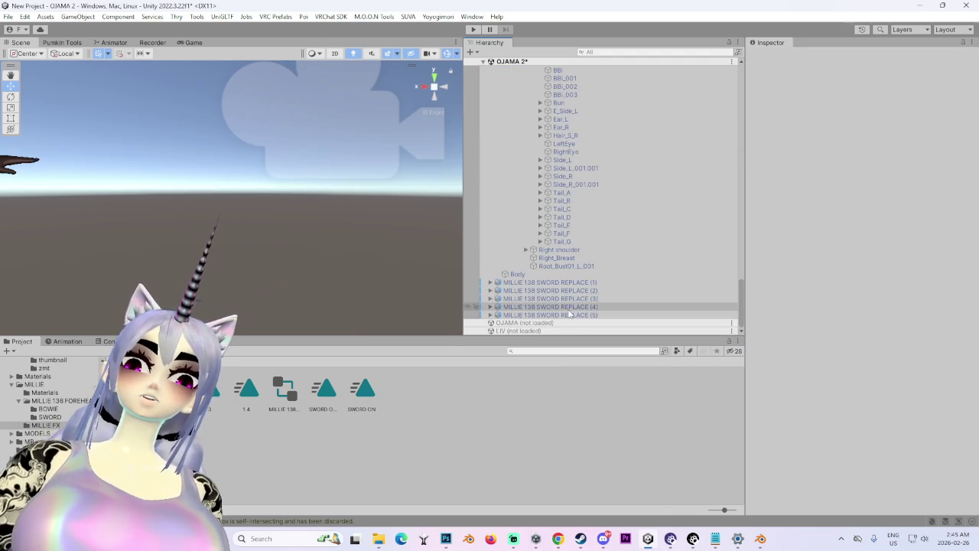
{"action": "left_click", "coordinate": [569, 315]}
{"action": "left_click", "coordinate": [773, 55]}
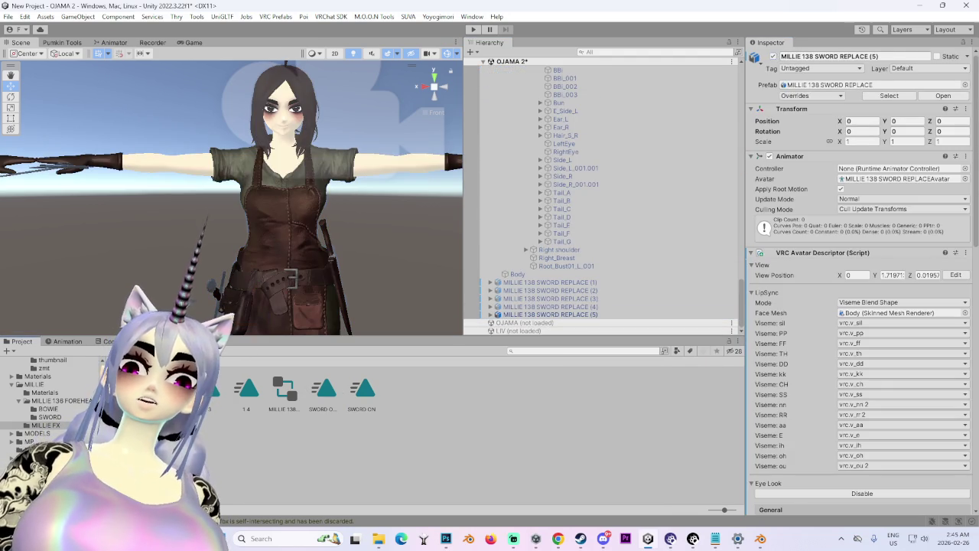
{"action": "left_click", "coordinate": [132, 391]}
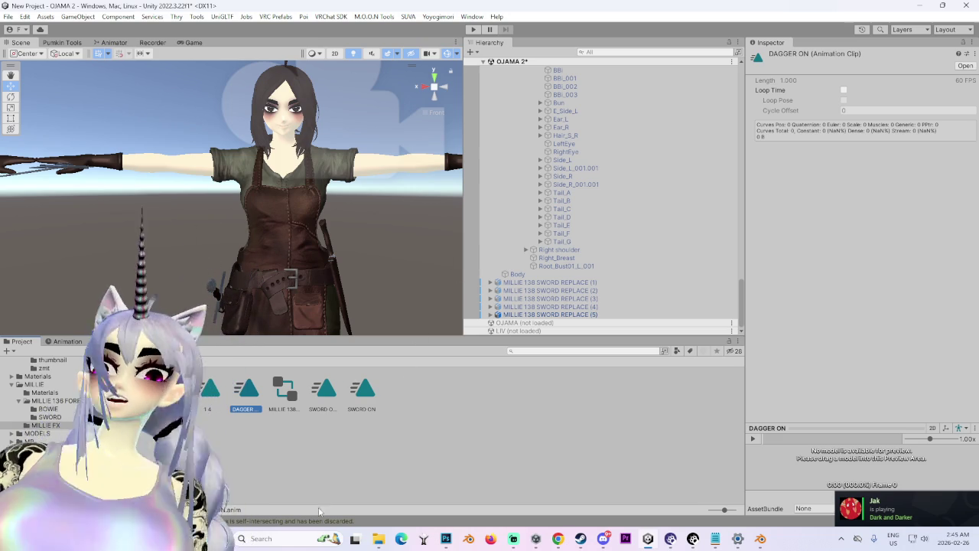
{"action": "left_click", "coordinate": [551, 315]}
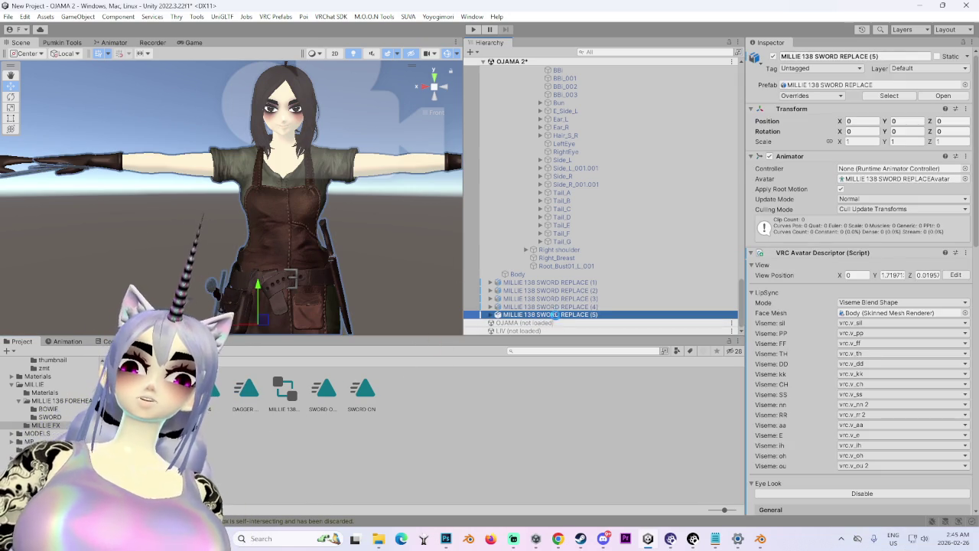
{"action": "key", "text": "F2"}
Step: Start recording in DAGGER ON and set BELT_KNIFE's scale to 0
{"action": "left_click", "coordinate": [67, 341]}
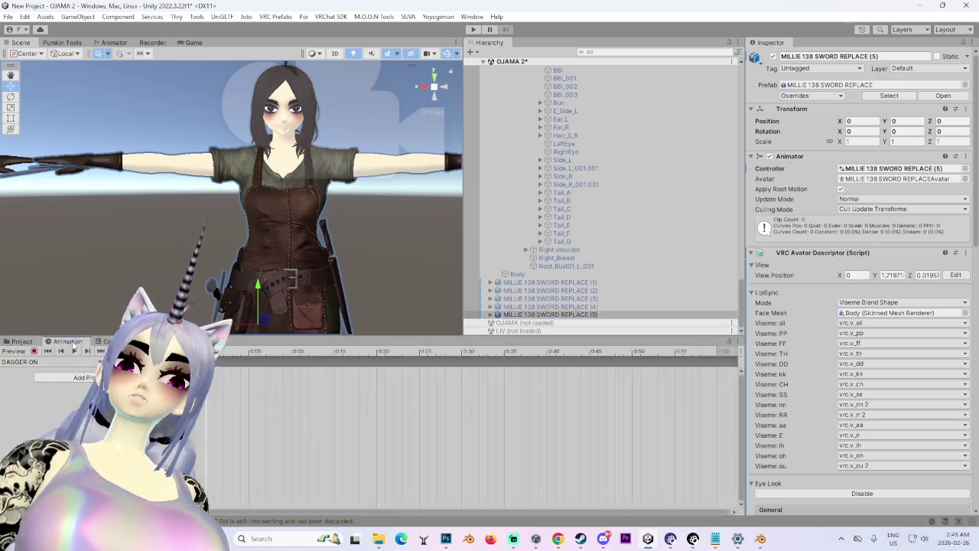
{"action": "mouse_move", "coordinate": [251, 201]}
{"action": "left_mouse_down"}
{"action": "mouse_move", "coordinate": [358, 193]}
{"action": "mouse_move", "coordinate": [78, 362]}
{"action": "left_mouse_up"}
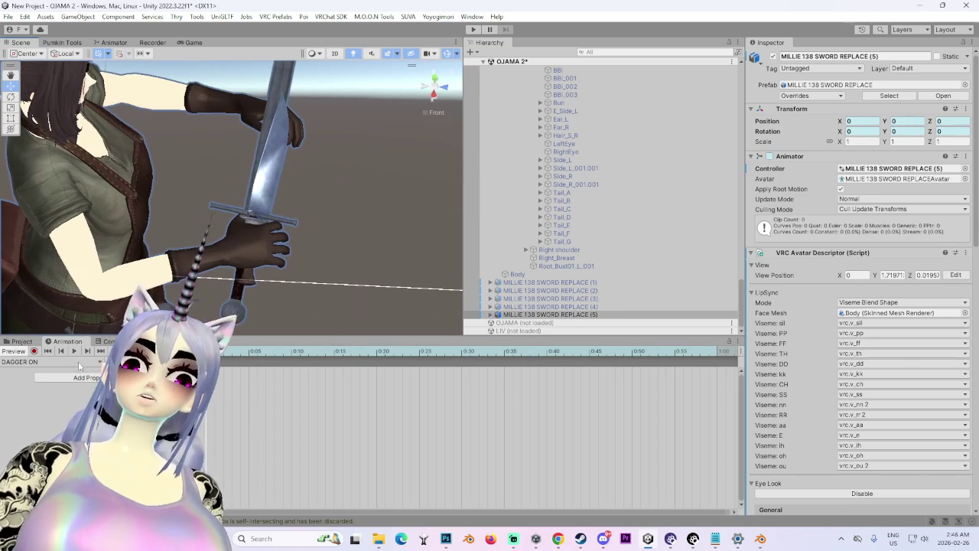
{"action": "left_click", "coordinate": [34, 351]}
{"action": "left_click", "coordinate": [491, 315]}
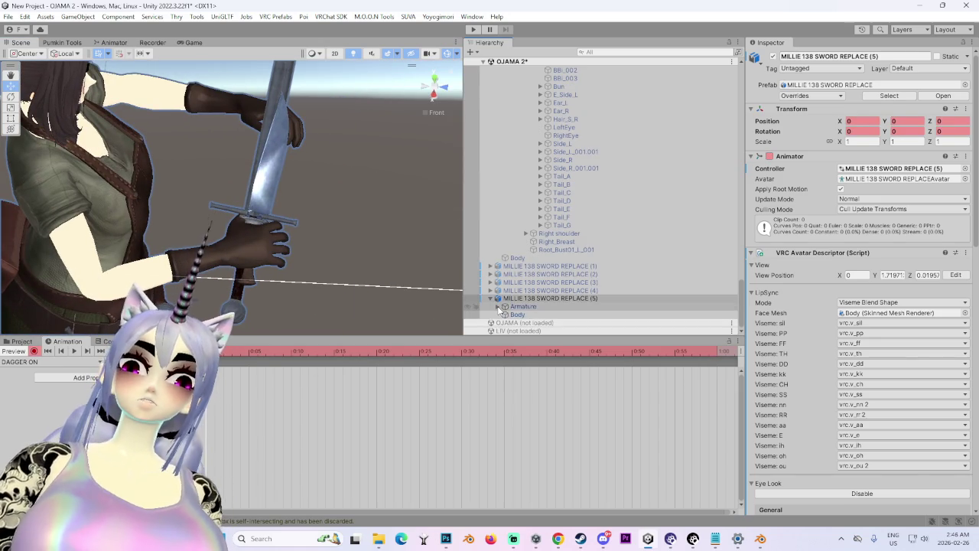
{"action": "left_click", "coordinate": [498, 306]}
{"action": "left_click", "coordinate": [523, 314]}
{"action": "left_click", "coordinate": [505, 315]}
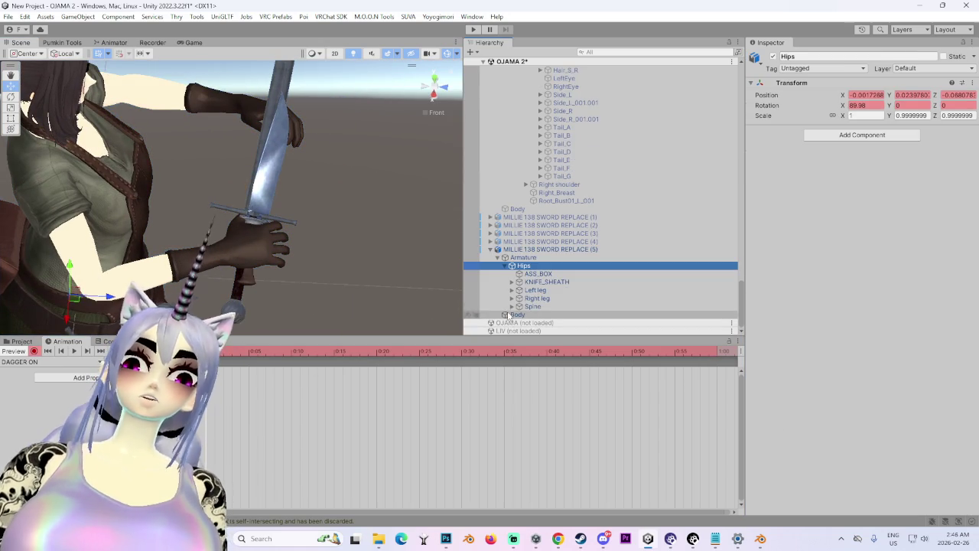
{"action": "left_click", "coordinate": [512, 283]}
{"action": "left_click", "coordinate": [551, 290]}
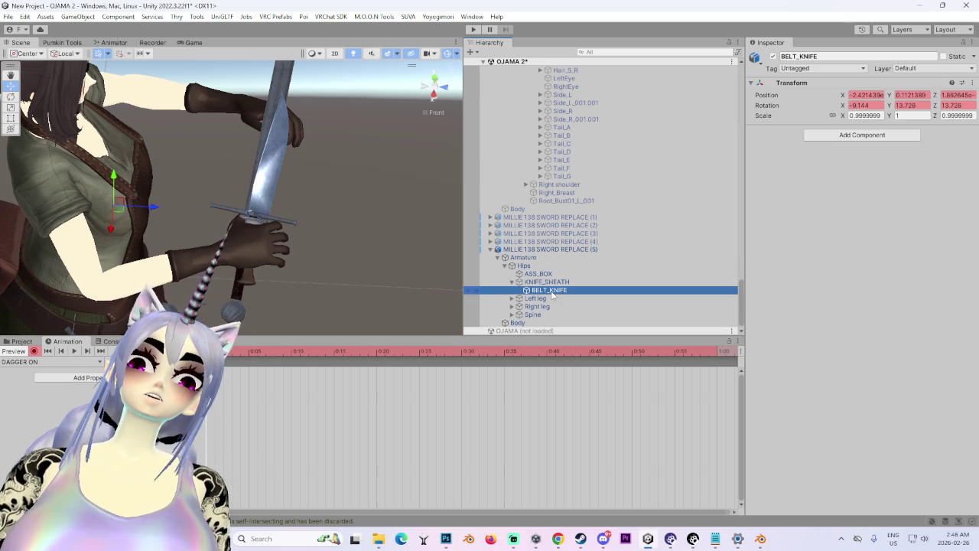
{"action": "key", "text": "Return"}
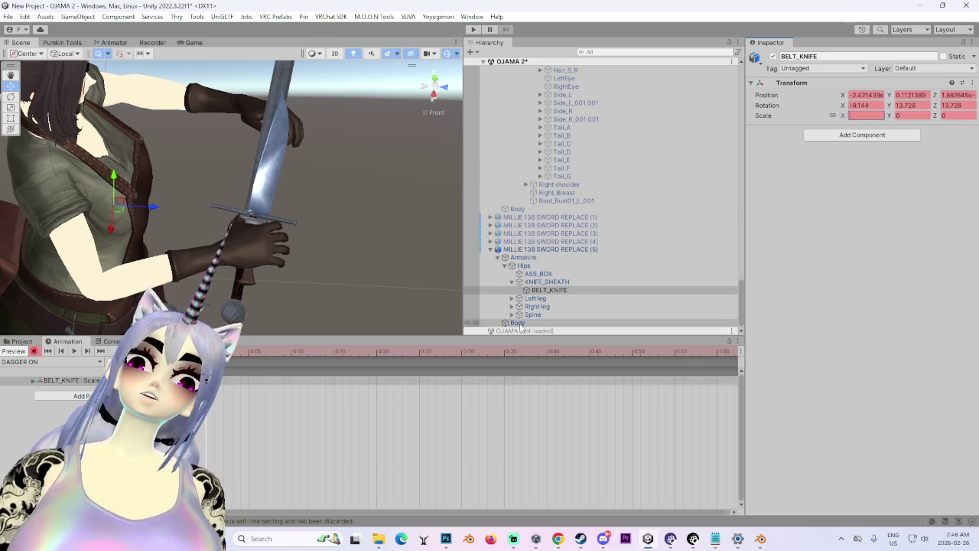
Step: Expand the Chest and right arm bones down to the right wrist's hand weapons
{"action": "left_click", "coordinate": [513, 316]}
{"action": "left_click", "coordinate": [519, 323]}
{"action": "scroll", "coordinate": [536, 307], "scroll_direction": "down", "scroll_amount": 3}
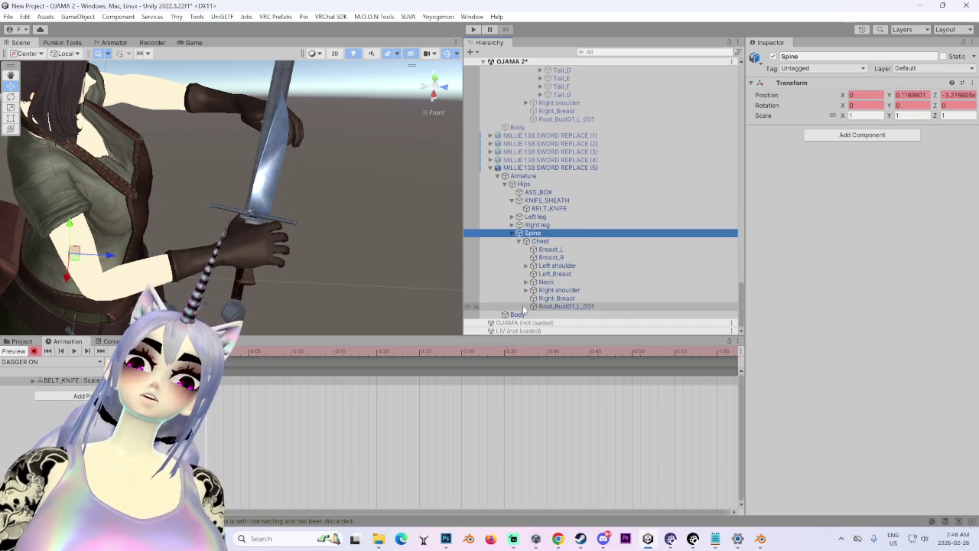
{"action": "left_click", "coordinate": [526, 290]}
{"action": "left_click", "coordinate": [533, 298]}
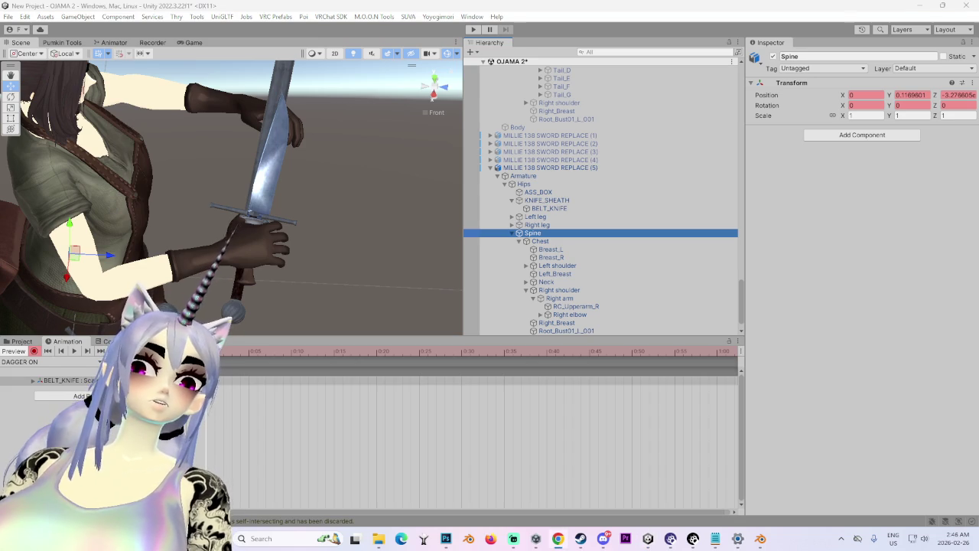
{"action": "left_click", "coordinate": [793, 245]}
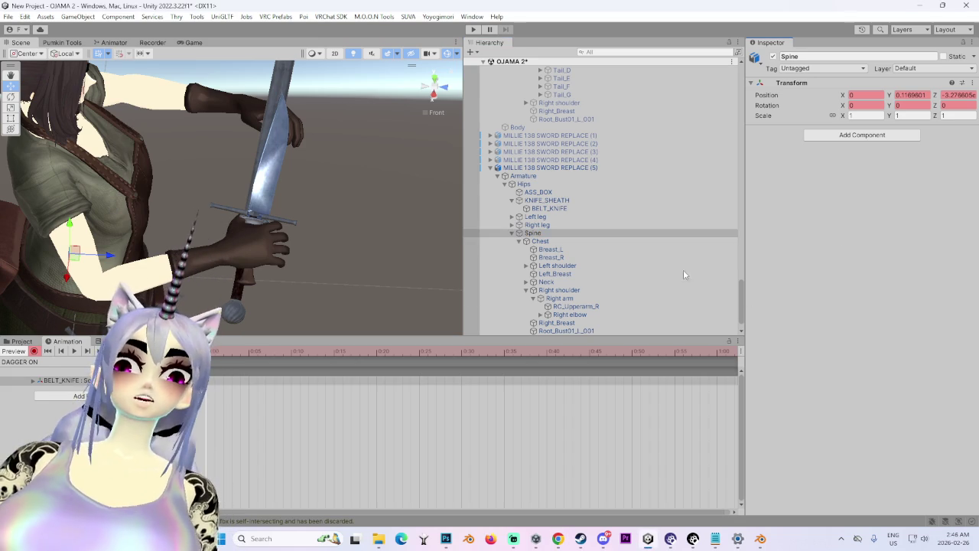
{"action": "mouse_move", "coordinate": [257, 246]}
{"action": "left_mouse_down"}
{"action": "mouse_move", "coordinate": [298, 242]}
{"action": "mouse_move", "coordinate": [342, 277]}
{"action": "left_mouse_up"}
{"action": "scroll", "coordinate": [342, 278], "scroll_direction": "down", "scroll_amount": 5}
{"action": "left_click_drag", "start_coordinate": [348, 199], "coordinate": [426, 248]}
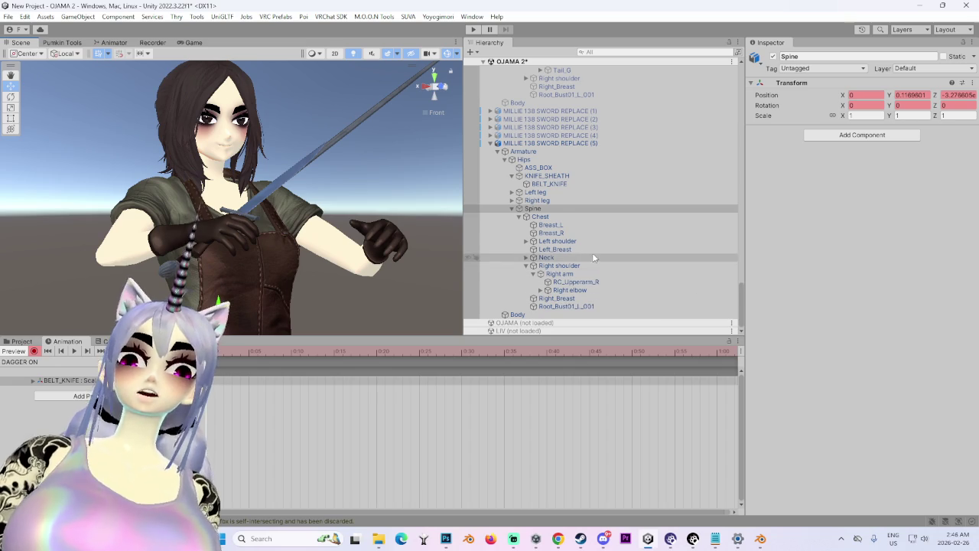
{"action": "left_click", "coordinate": [519, 241]}
{"action": "left_click", "coordinate": [515, 307]}
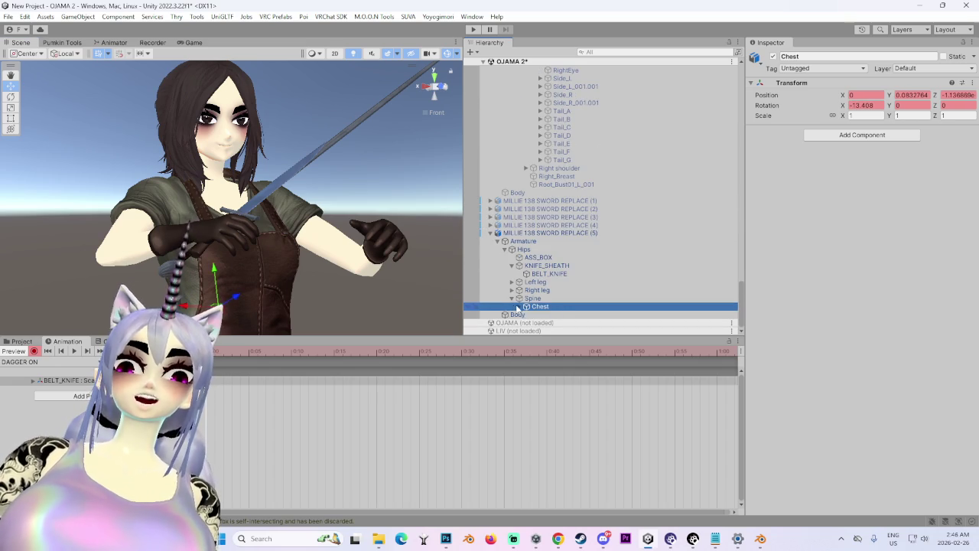
{"action": "left_click", "coordinate": [518, 307]}
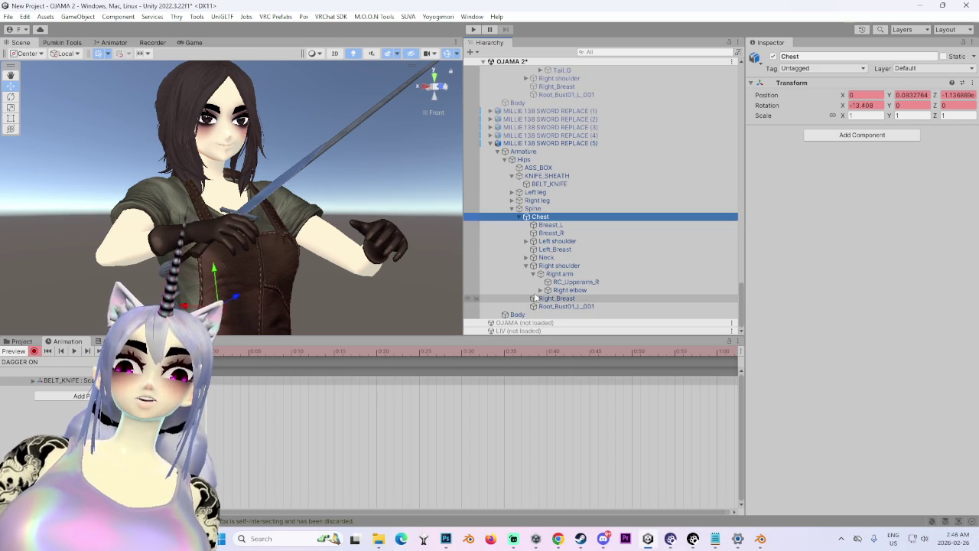
{"action": "left_click", "coordinate": [540, 290]}
{"action": "left_click", "coordinate": [547, 298]}
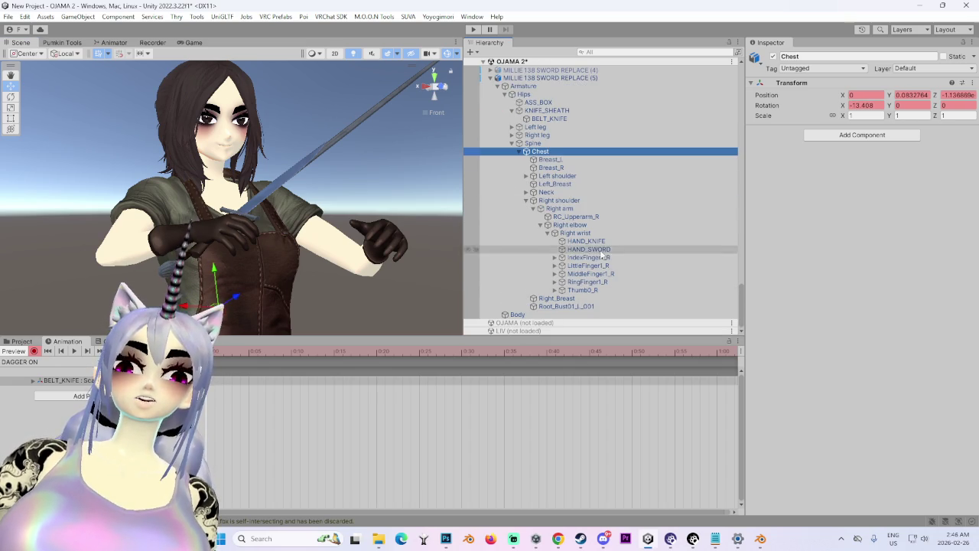
{"action": "left_click_drag", "start_coordinate": [610, 250], "coordinate": [612, 257]}
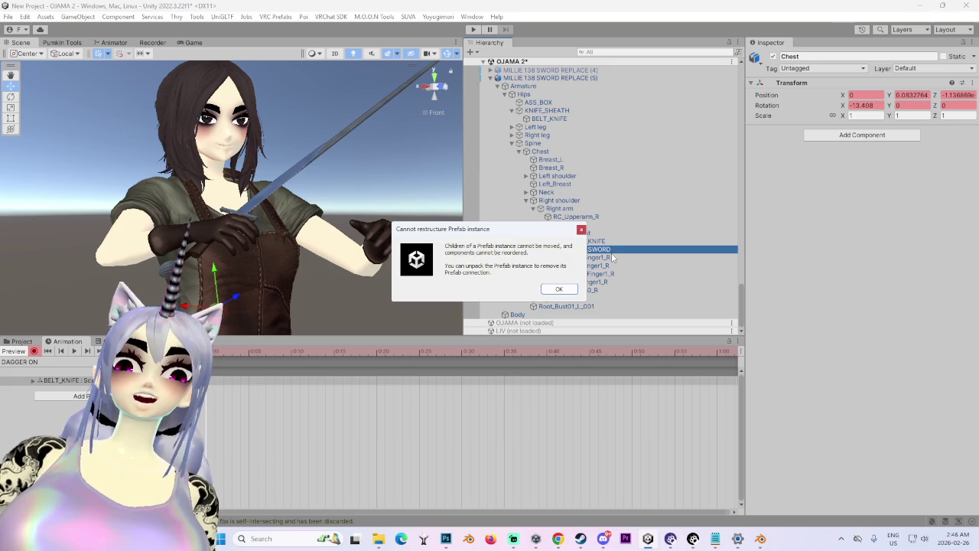
{"action": "left_click", "coordinate": [559, 289]}
Step: Add a Scale keyframe for HAND_KNIFE at scale 1
{"action": "left_click", "coordinate": [605, 241]}
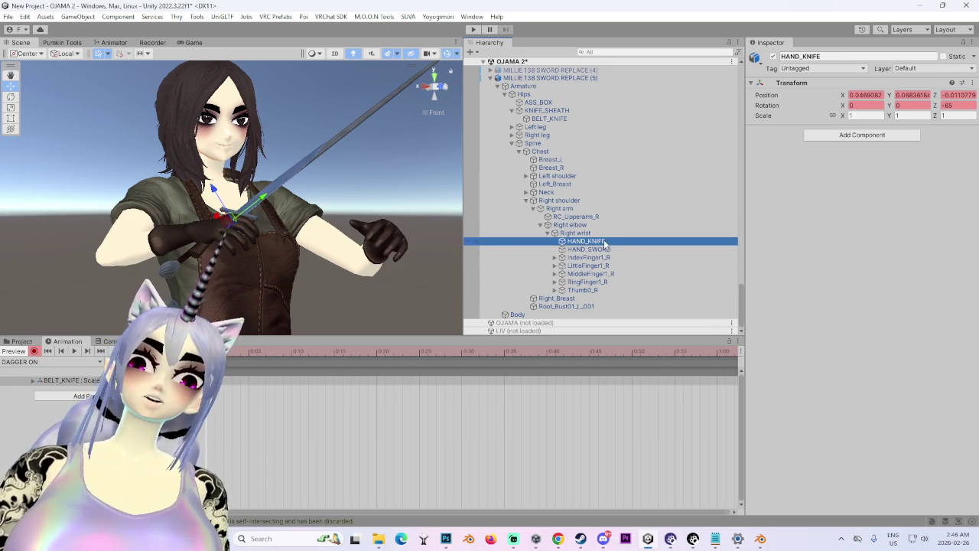
{"action": "left_click", "coordinate": [860, 115]}
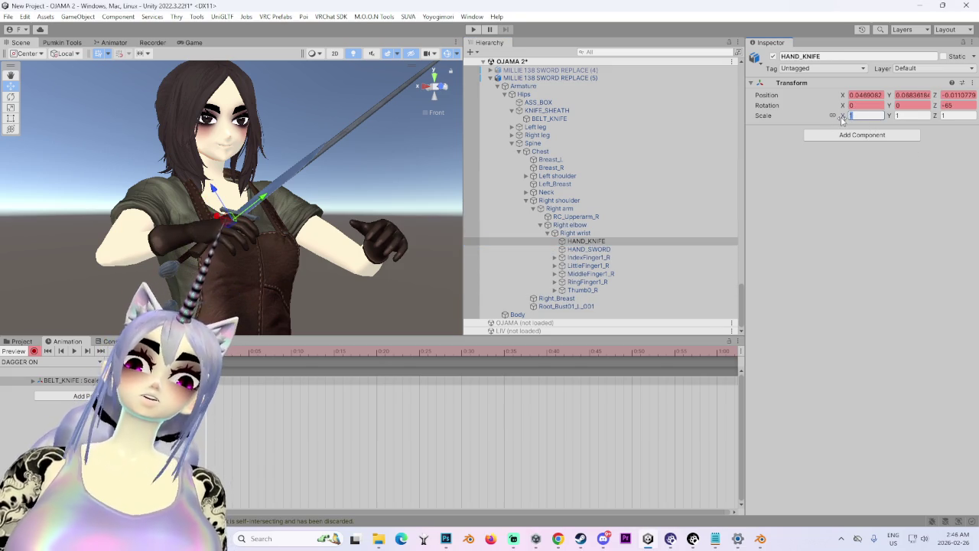
{"action": "right_click", "coordinate": [843, 118]}
{"action": "left_click", "coordinate": [864, 178]}
{"action": "scroll", "coordinate": [381, 304], "scroll_direction": "up", "scroll_amount": 3}
{"action": "mouse_move", "coordinate": [381, 305]}
{"action": "left_mouse_down"}
{"action": "mouse_move", "coordinate": [393, 213]}
{"action": "mouse_move", "coordinate": [316, 231]}
{"action": "mouse_move", "coordinate": [382, 237]}
{"action": "mouse_move", "coordinate": [359, 226]}
{"action": "mouse_move", "coordinate": [408, 180]}
{"action": "mouse_move", "coordinate": [316, 180]}
{"action": "mouse_move", "coordinate": [392, 149]}
{"action": "mouse_move", "coordinate": [344, 111]}
{"action": "mouse_move", "coordinate": [397, 99]}
{"action": "mouse_move", "coordinate": [333, 288]}
{"action": "mouse_move", "coordinate": [336, 251]}
{"action": "mouse_move", "coordinate": [352, 254]}
{"action": "mouse_move", "coordinate": [280, 211]}
{"action": "mouse_move", "coordinate": [360, 325]}
{"action": "left_mouse_up"}
{"action": "left_click", "coordinate": [425, 91]}
{"action": "scroll", "coordinate": [359, 325], "scroll_direction": "up", "scroll_amount": 2}
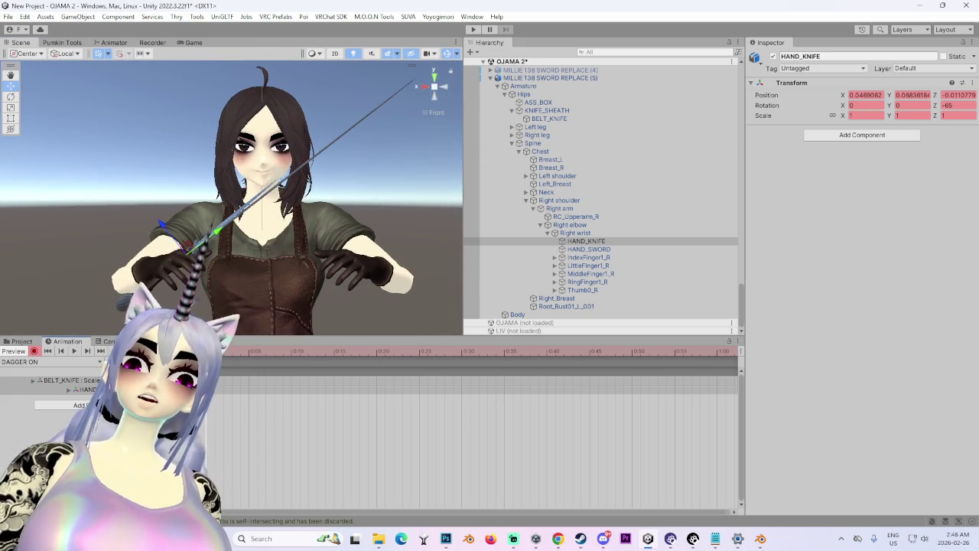
{"action": "left_click", "coordinate": [23, 341]}
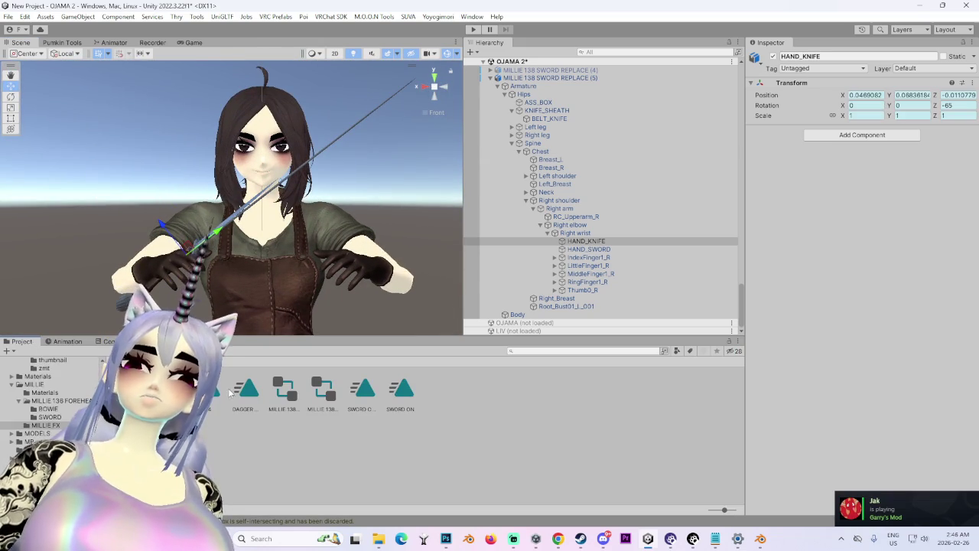
Step: Duplicate the DAGGER ON clip and rename the copy DAGGER OFF
{"action": "left_click", "coordinate": [246, 391]}
{"action": "key", "text": "ctrl+d"}
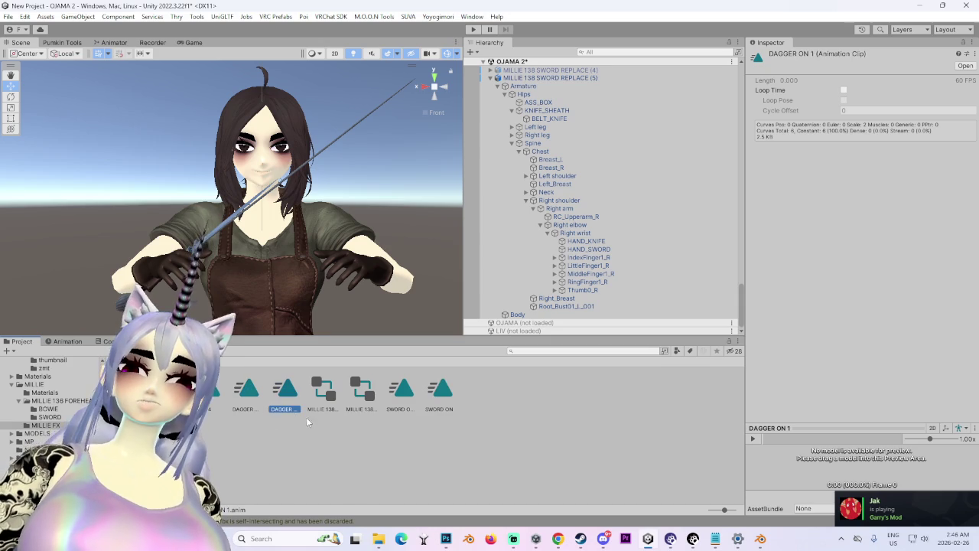
{"action": "left_click", "coordinate": [293, 410]}
{"action": "type", "text": "FF"}
{"action": "key", "text": "BackSpace"}
{"action": "key", "text": "BackSpace"}
{"action": "type", "text": "DAGGER OFF"}
{"action": "key", "text": "Return"}
{"action": "key", "text": "Return"}
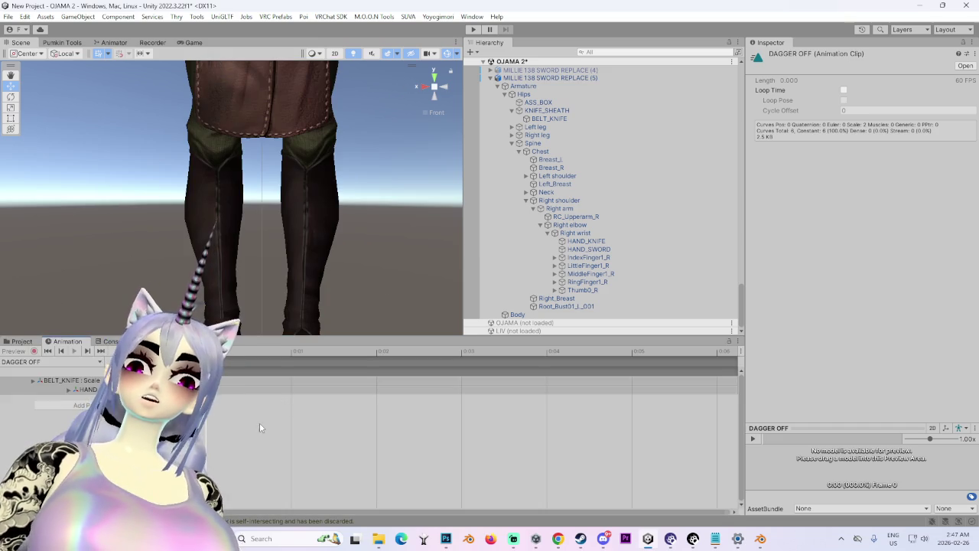
Step: Expand DAGGER OFF's BELT_KNIFE scale track in the Animation window
{"action": "left_click", "coordinate": [33, 380]}
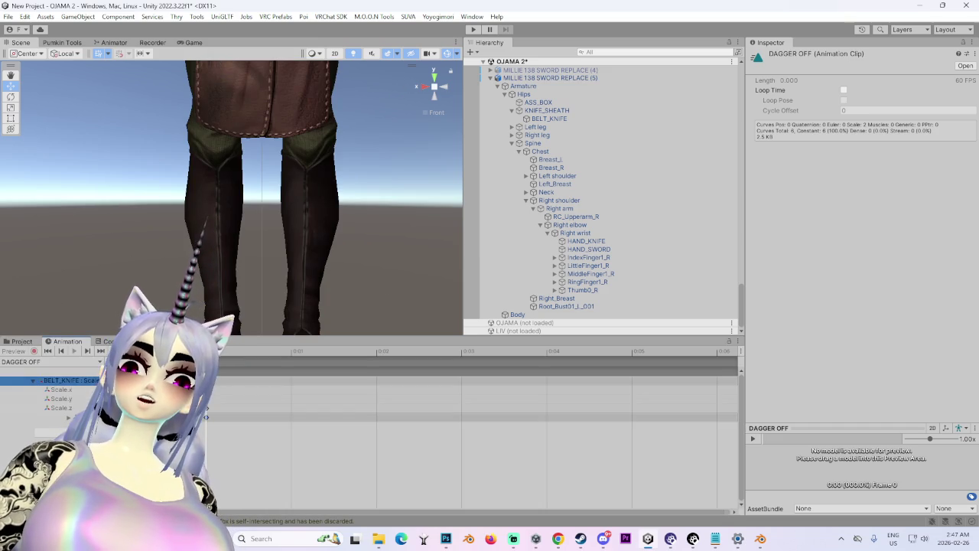
{"action": "left_click", "coordinate": [205, 417]}
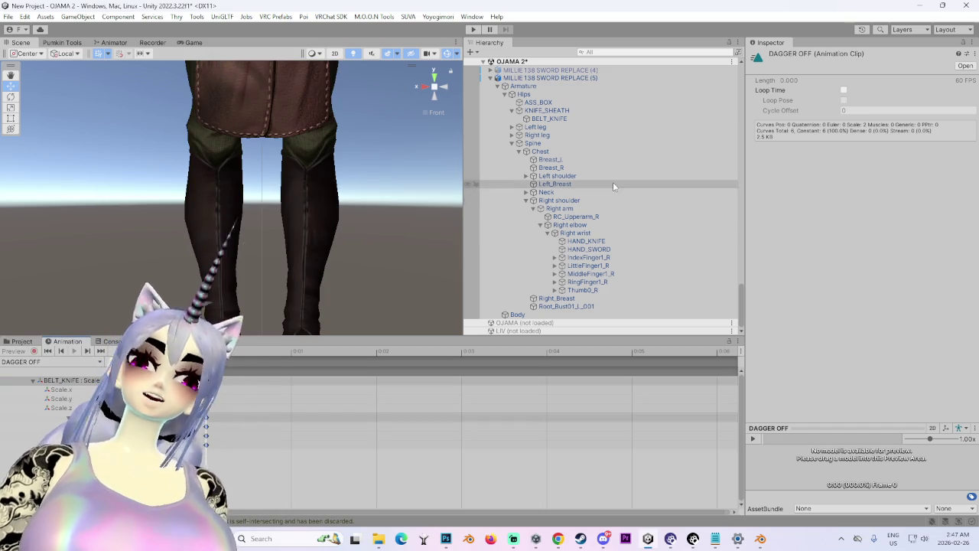
{"action": "left_click", "coordinate": [21, 341]}
{"action": "scroll", "coordinate": [507, 153], "scroll_direction": "up", "scroll_amount": 2}
Step: Delete the fifth avatar copy and select copy (4)
{"action": "right_click", "coordinate": [581, 110]}
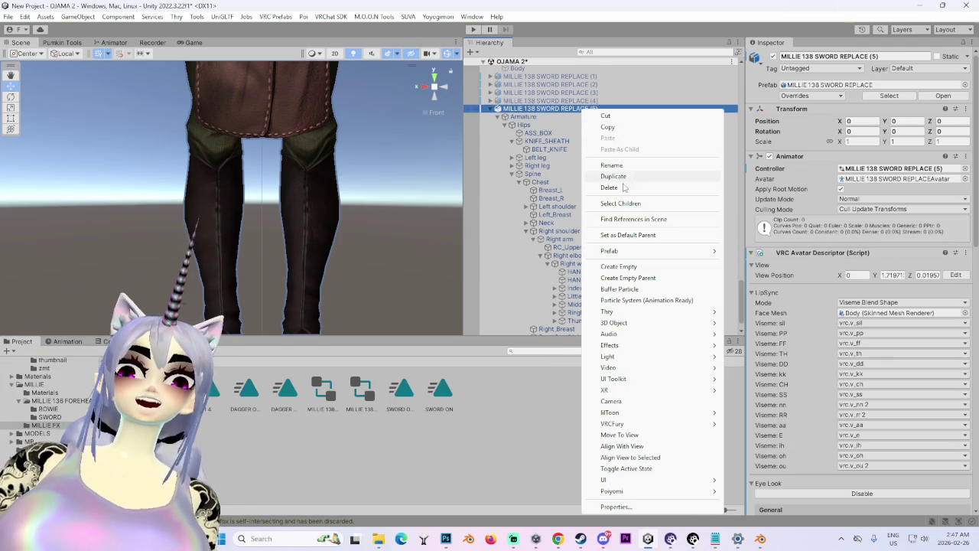
{"action": "left_click", "coordinate": [609, 188]}
{"action": "left_click", "coordinate": [551, 314]}
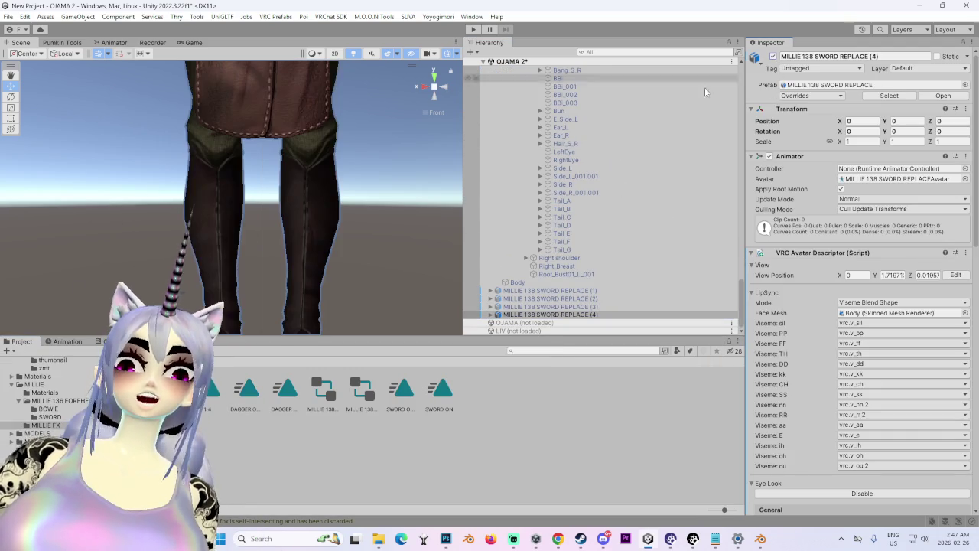
Step: Zoom out and orbit the Scene view to frame the character's head, torso and arms at an angle
{"action": "scroll", "coordinate": [444, 394], "scroll_direction": "up", "scroll_amount": 3}
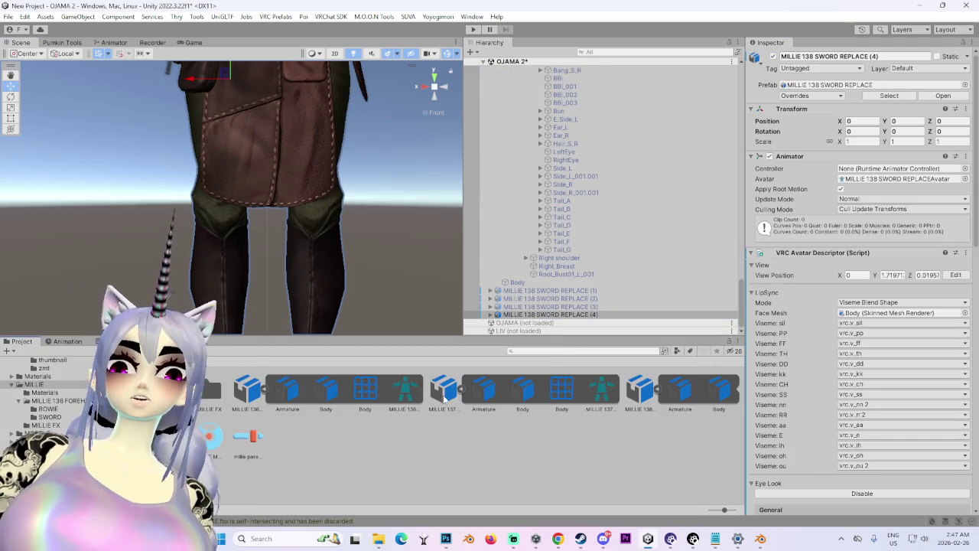
{"action": "left_click", "coordinate": [210, 398]}
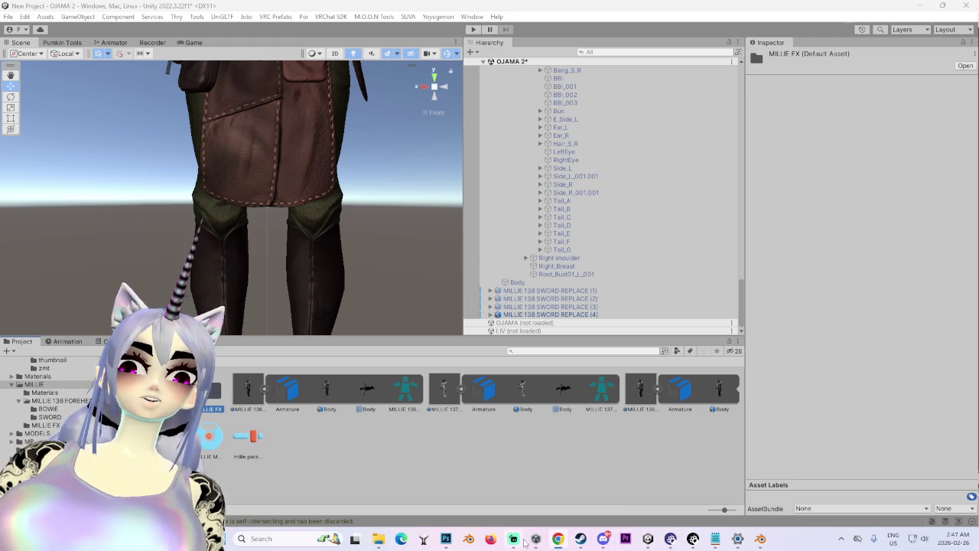
{"action": "mouse_move", "coordinate": [525, 542]}
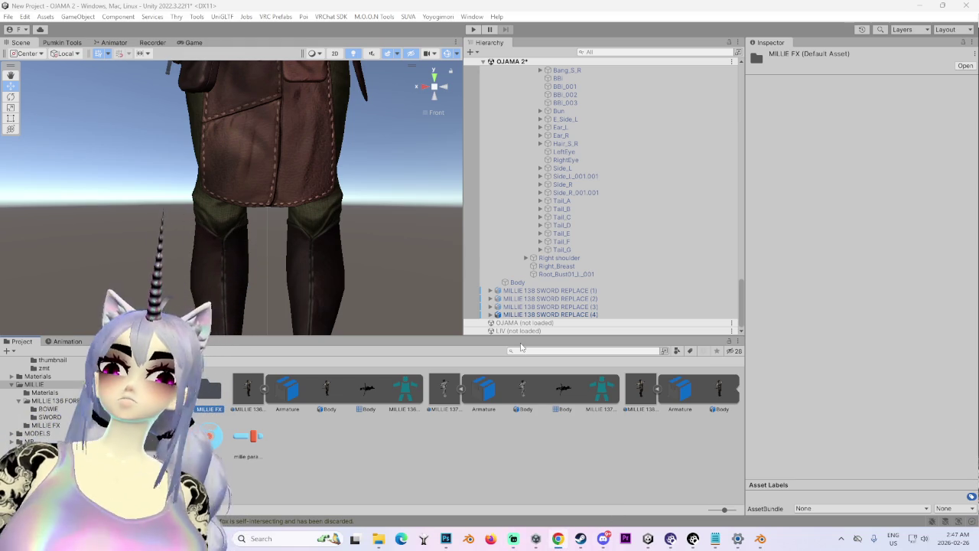
{"action": "left_click", "coordinate": [422, 442]}
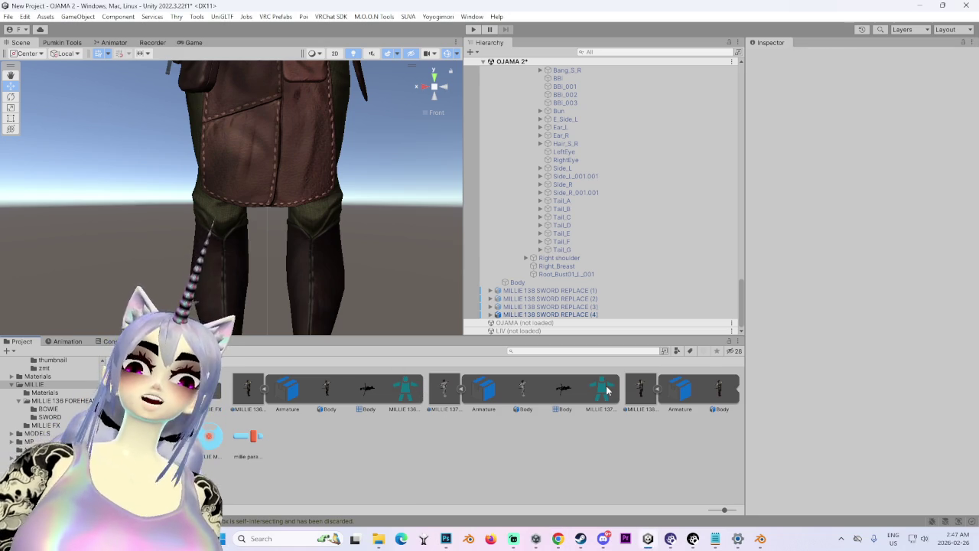
{"action": "scroll", "coordinate": [309, 198], "scroll_direction": "down", "scroll_amount": 5}
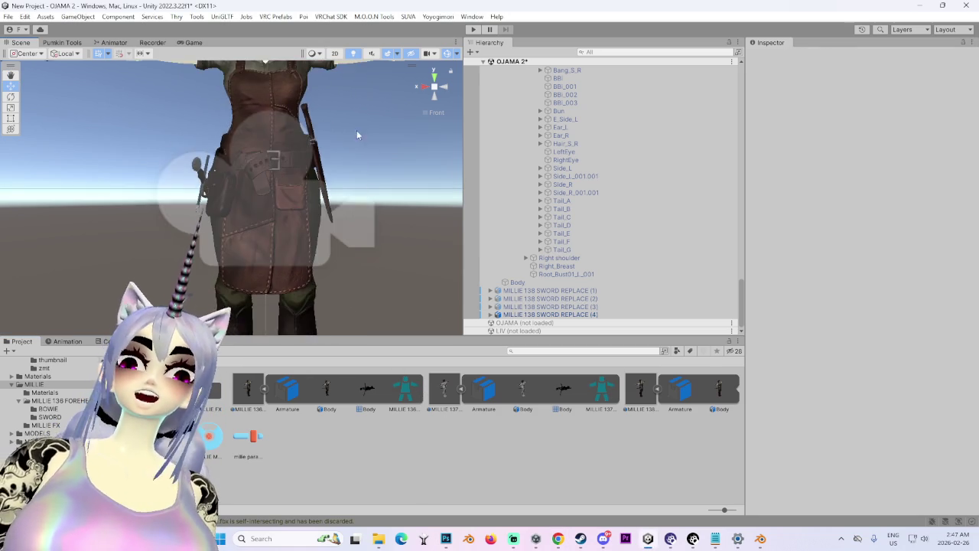
{"action": "scroll", "coordinate": [357, 129], "scroll_direction": "down", "scroll_amount": 5}
{"action": "left_click_drag", "start_coordinate": [357, 153], "coordinate": [329, 156], "text": "alt"}
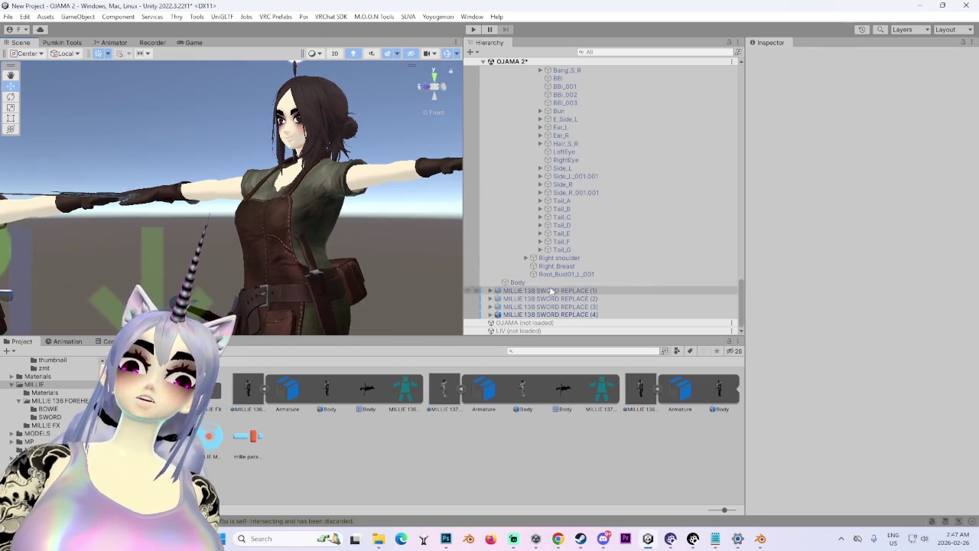
{"action": "left_click", "coordinate": [576, 315]}
{"action": "right_click", "coordinate": [386, 456]}
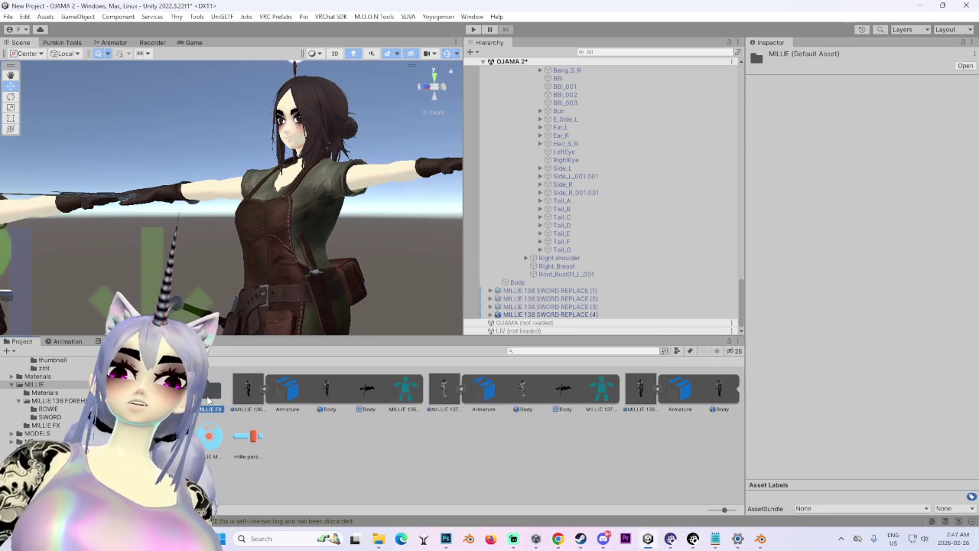
{"action": "right_click", "coordinate": [498, 456]}
{"action": "mouse_move", "coordinate": [556, 93]}
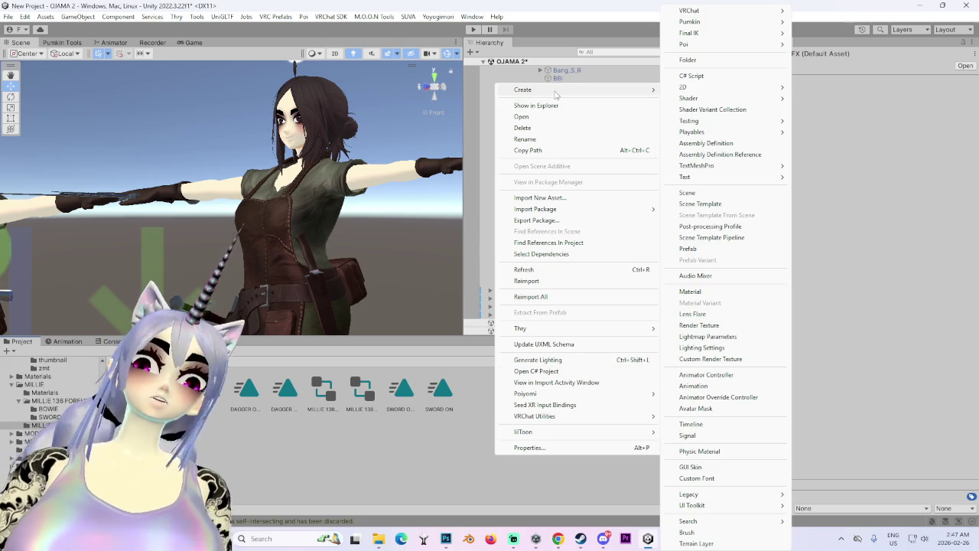
{"action": "left_click", "coordinate": [237, 417]}
{"action": "left_click", "coordinate": [149, 359]}
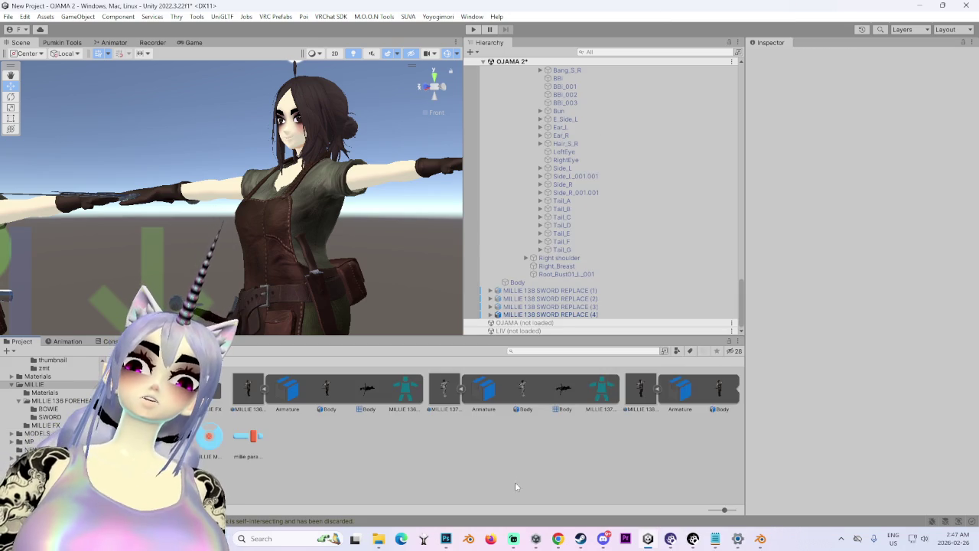
{"action": "right_click", "coordinate": [513, 478]}
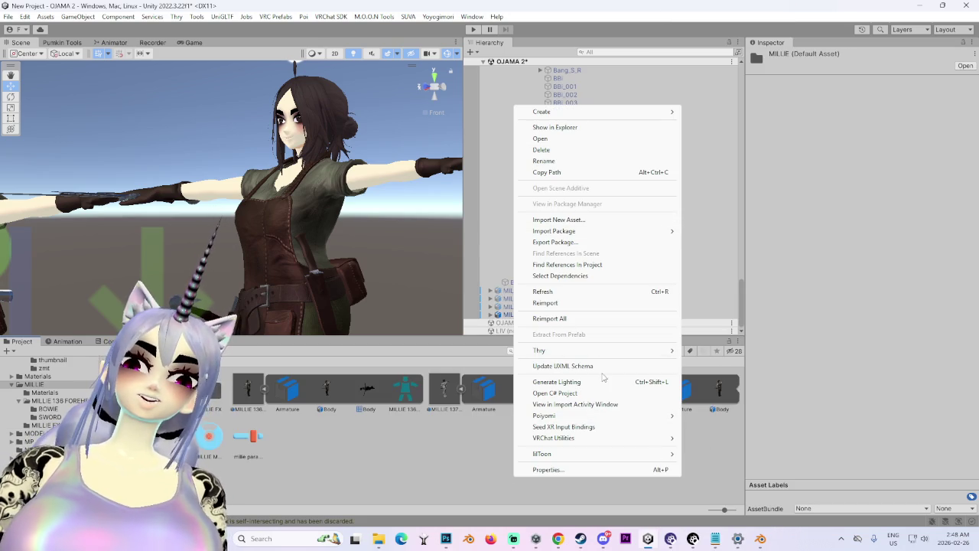
{"action": "mouse_move", "coordinate": [588, 113]}
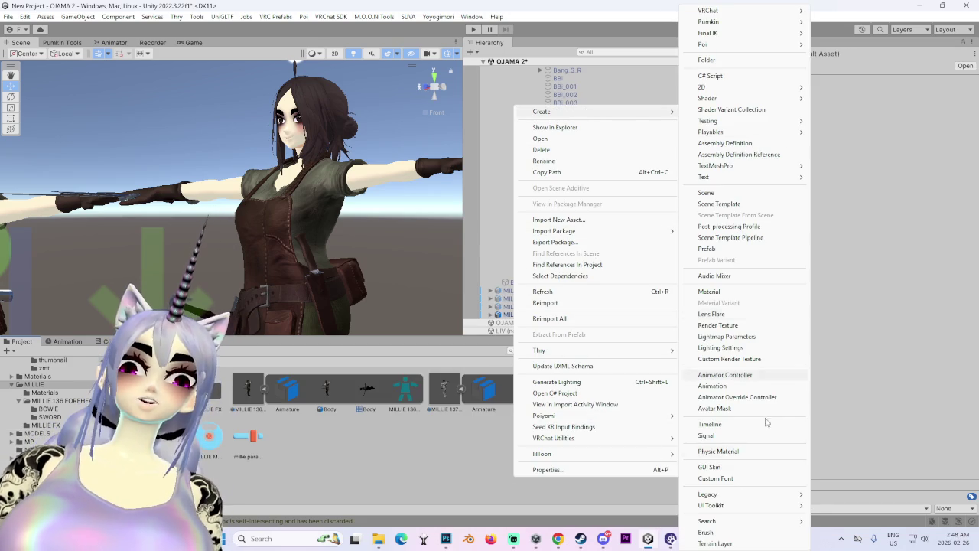
{"action": "left_click", "coordinate": [744, 375]}
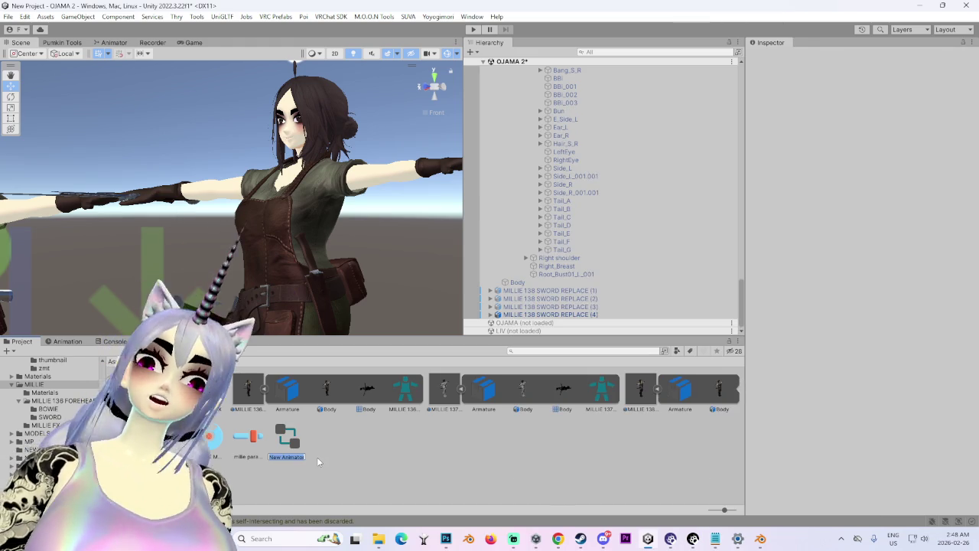
{"action": "key", "text": "Escape"}
{"action": "right_click", "coordinate": [351, 443]}
{"action": "mouse_move", "coordinate": [446, 90]}
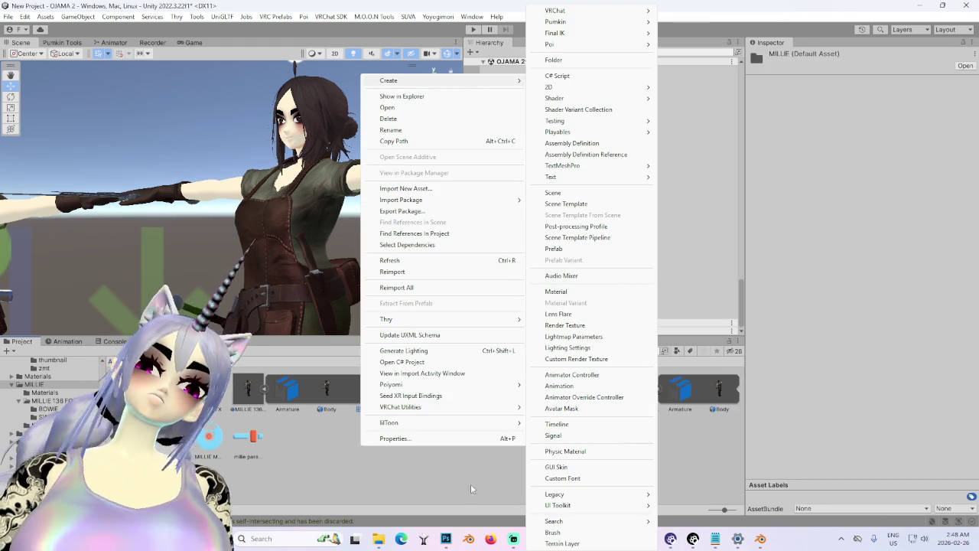
{"action": "left_click", "coordinate": [935, 425]}
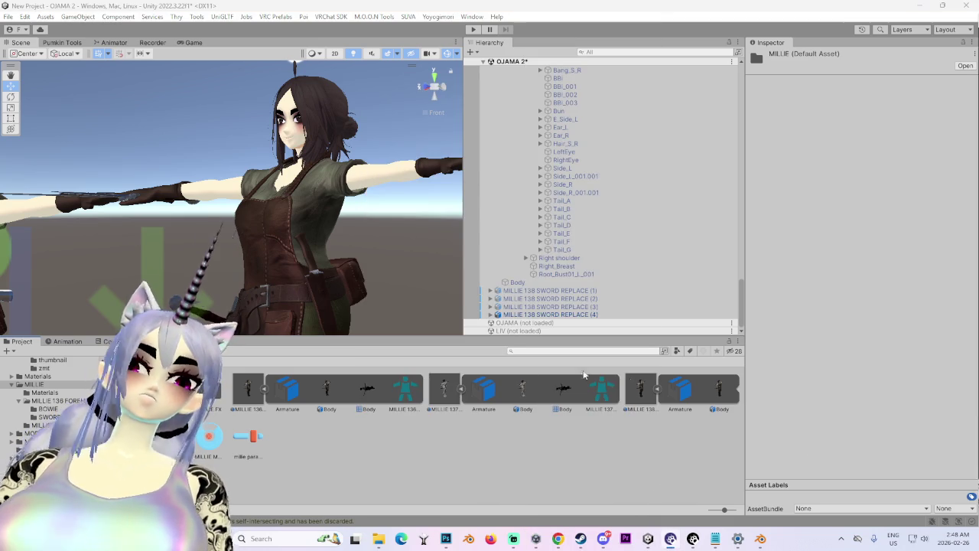
Step: Switch avatar (4)'s FX playable layer from Default Non-Transform to custom, leaving the controller None
{"action": "left_click", "coordinate": [557, 314]}
{"action": "scroll", "coordinate": [857, 373], "scroll_direction": "down", "scroll_amount": 6}
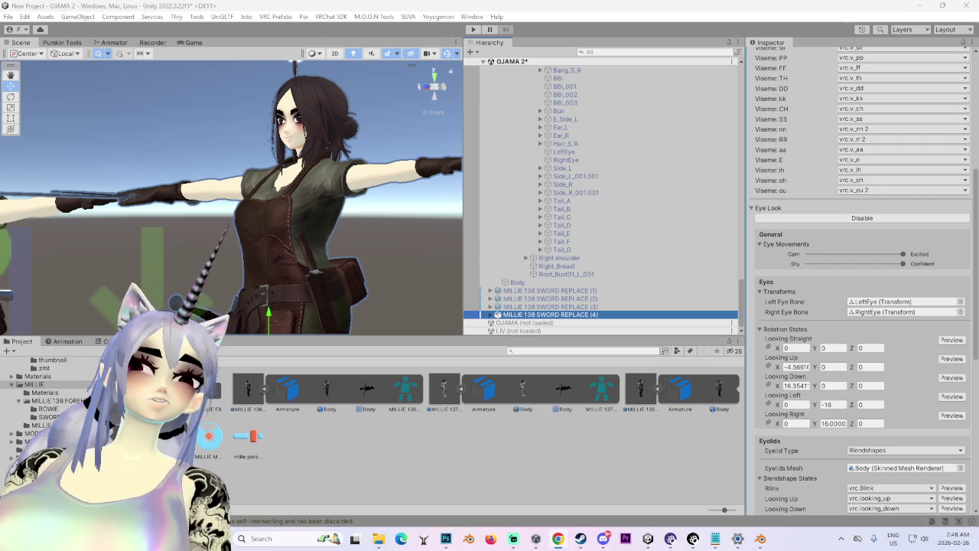
{"action": "scroll", "coordinate": [789, 377], "scroll_direction": "down", "scroll_amount": 3}
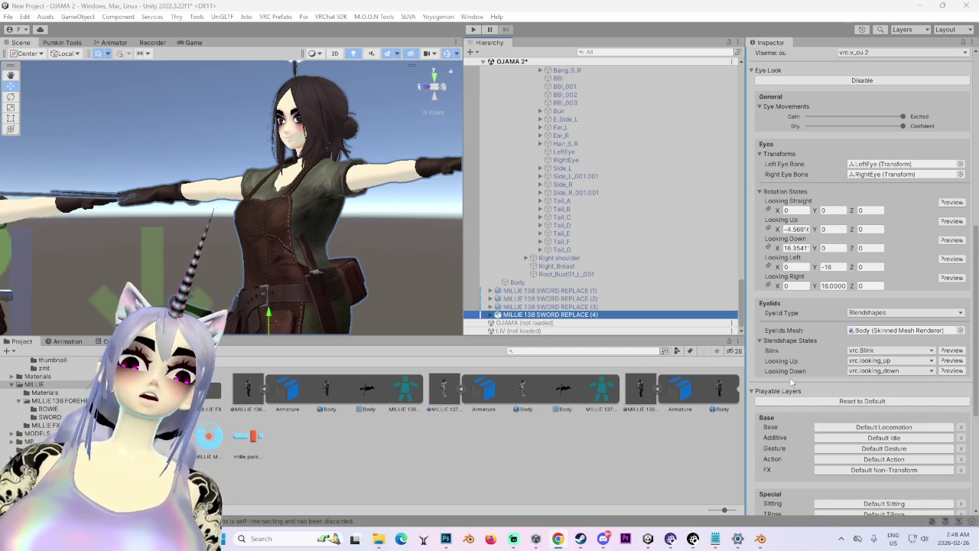
{"action": "scroll", "coordinate": [789, 379], "scroll_direction": "down", "scroll_amount": 3}
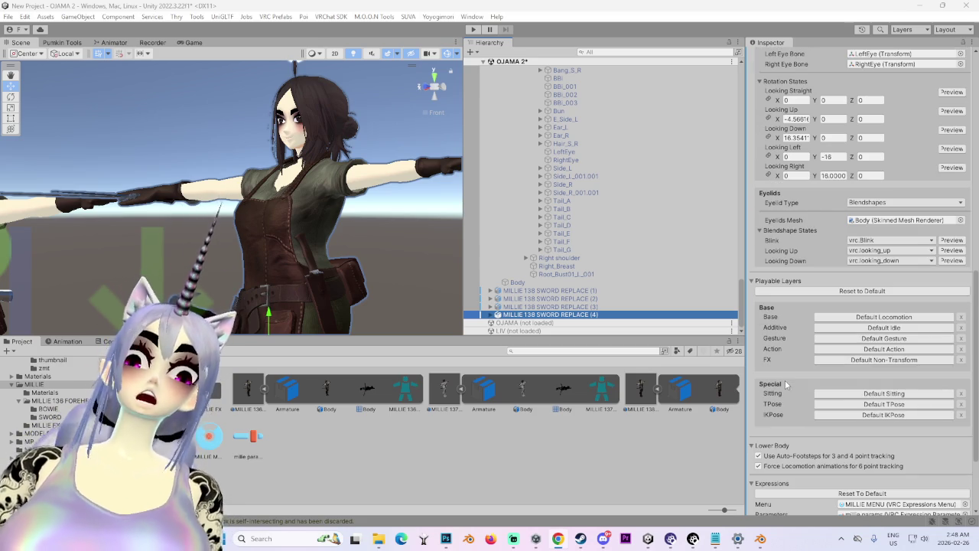
{"action": "scroll", "coordinate": [783, 380], "scroll_direction": "down", "scroll_amount": 3}
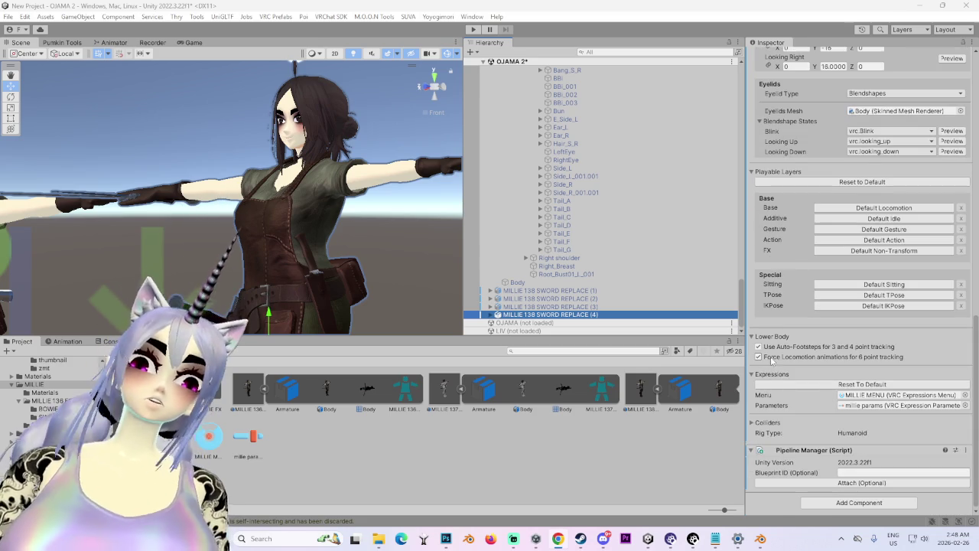
{"action": "left_click", "coordinate": [851, 251]}
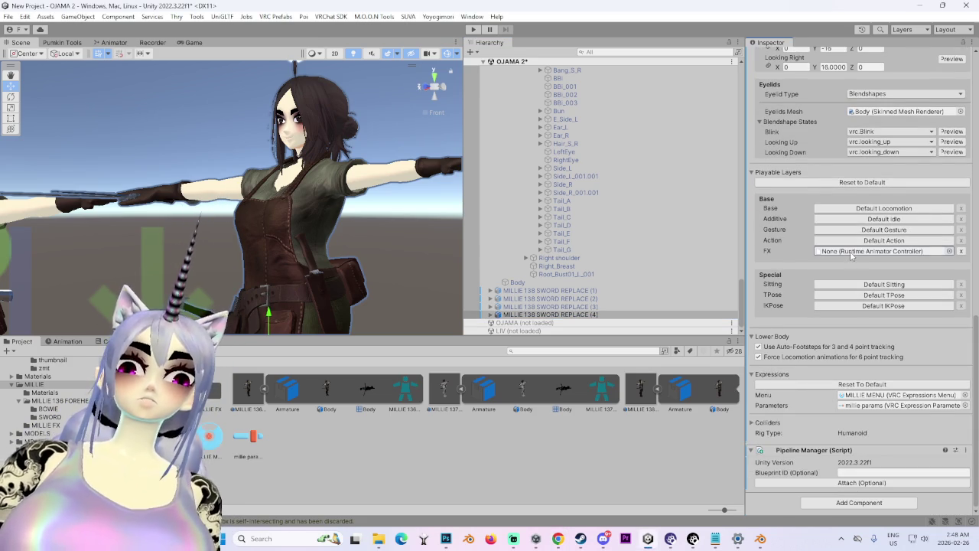
{"action": "left_click", "coordinate": [950, 251]}
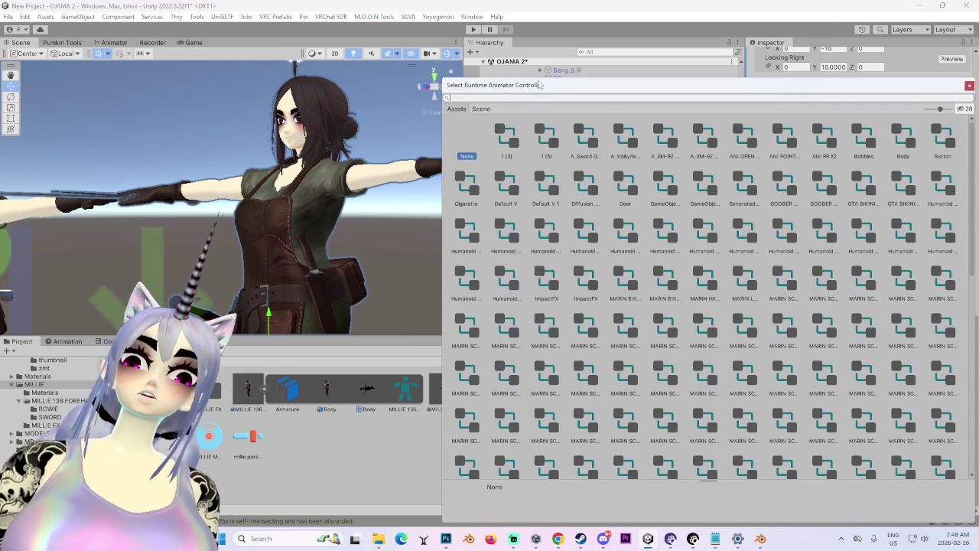
{"action": "left_click_drag", "start_coordinate": [541, 85], "coordinate": [383, 78]}
{"action": "scroll", "coordinate": [603, 386], "scroll_direction": "down", "scroll_amount": 10}
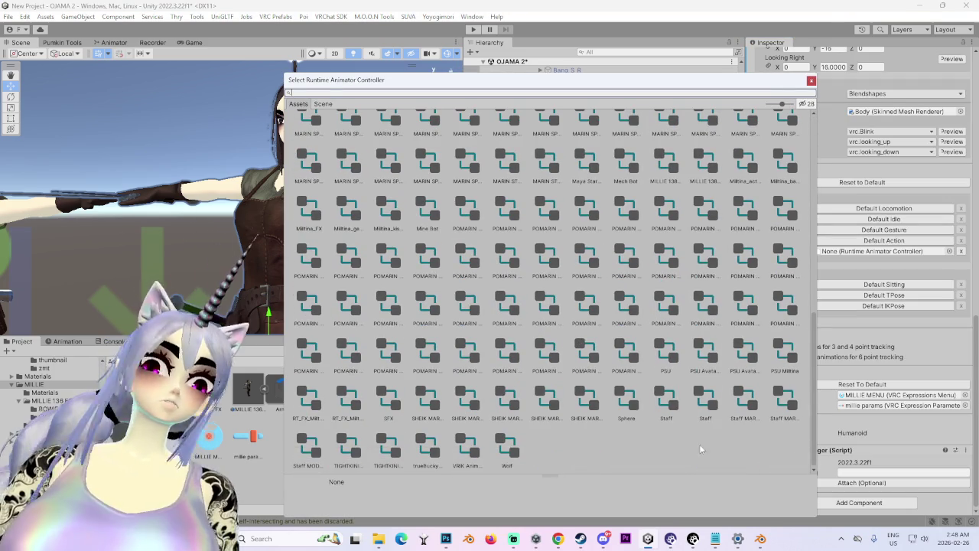
{"action": "left_click", "coordinate": [811, 80]}
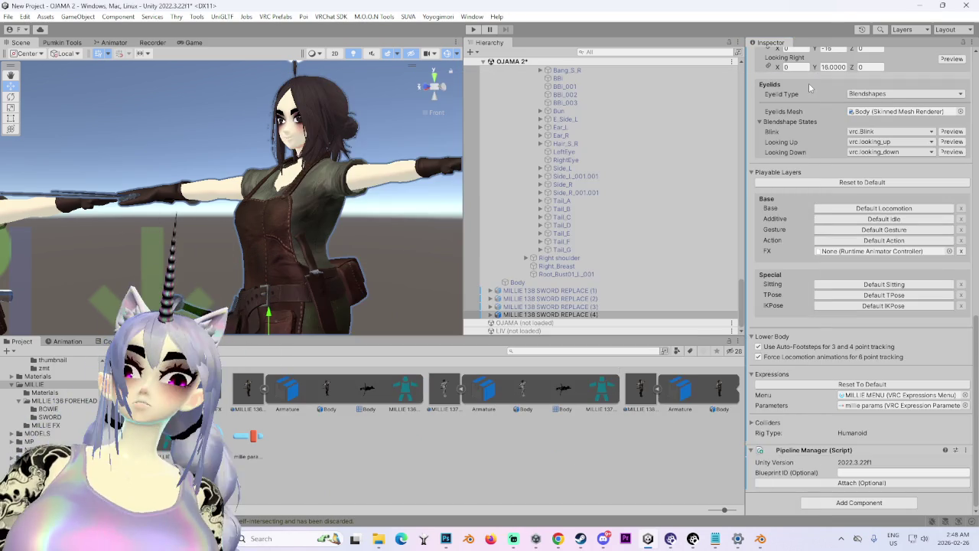
Step: Start generating the scene lighting from the MILLIE folder's context menu
{"action": "right_click", "coordinate": [530, 391]}
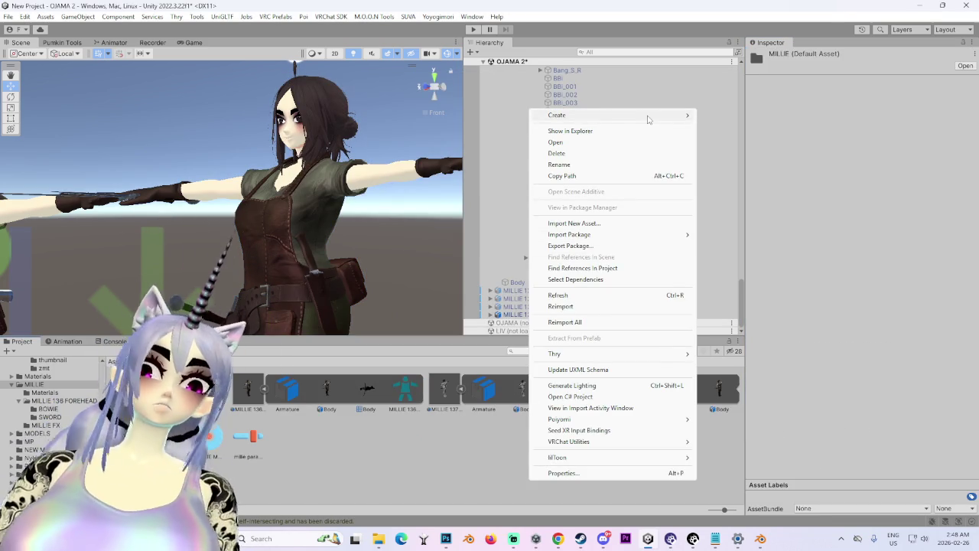
{"action": "mouse_move", "coordinate": [650, 120]}
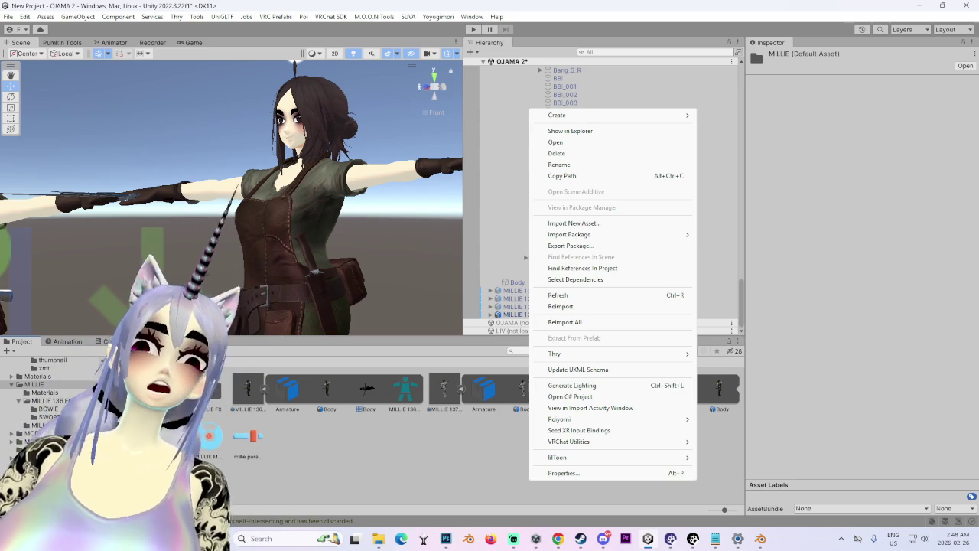
{"action": "left_click", "coordinate": [572, 386]}
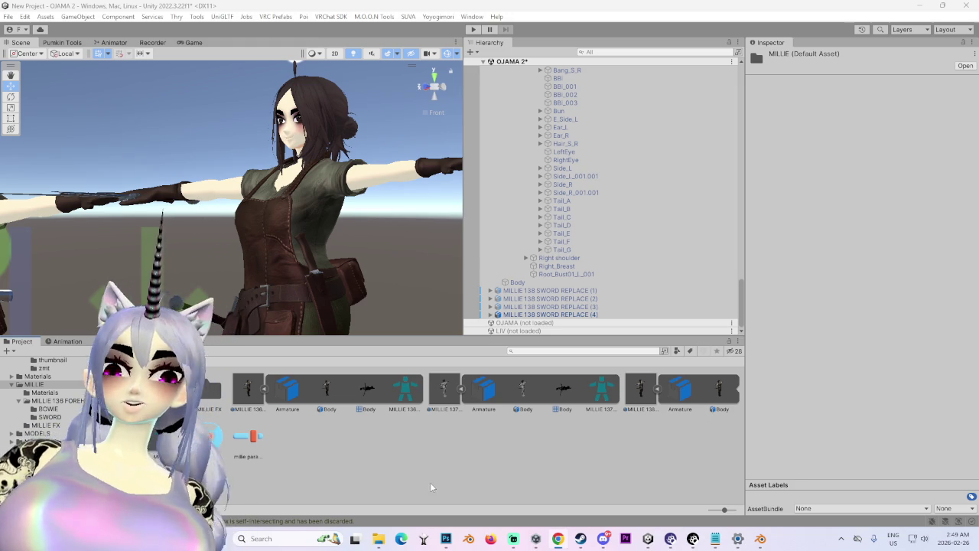
Step: Back in the Unity editor, show the Create submenu for a new asset in MILLIE
{"action": "mouse_move", "coordinate": [513, 539]}
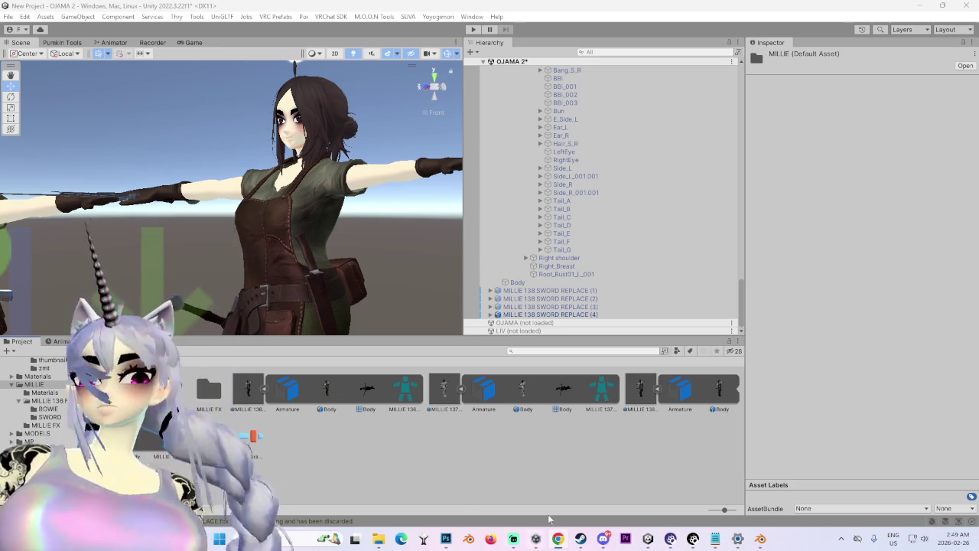
{"action": "left_click", "coordinate": [526, 480]}
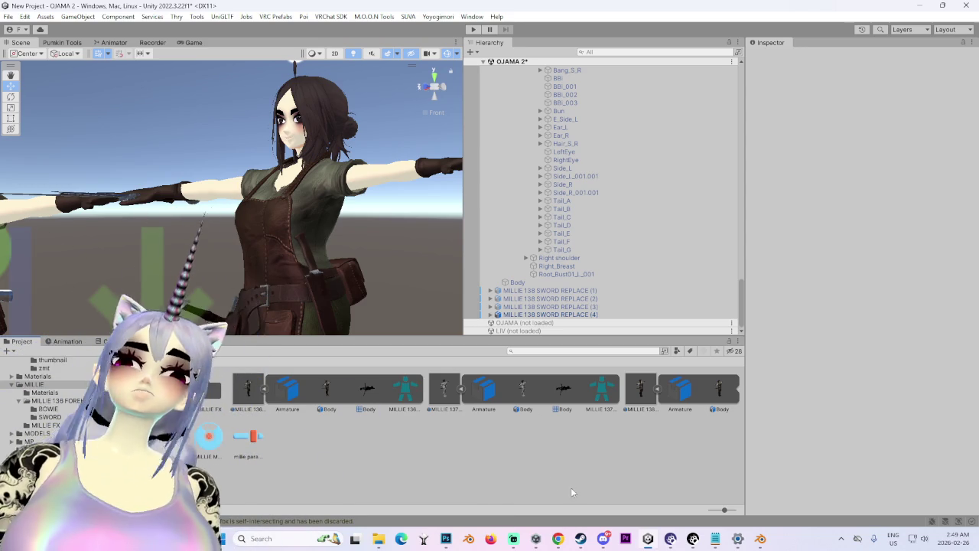
{"action": "right_click", "coordinate": [380, 448]}
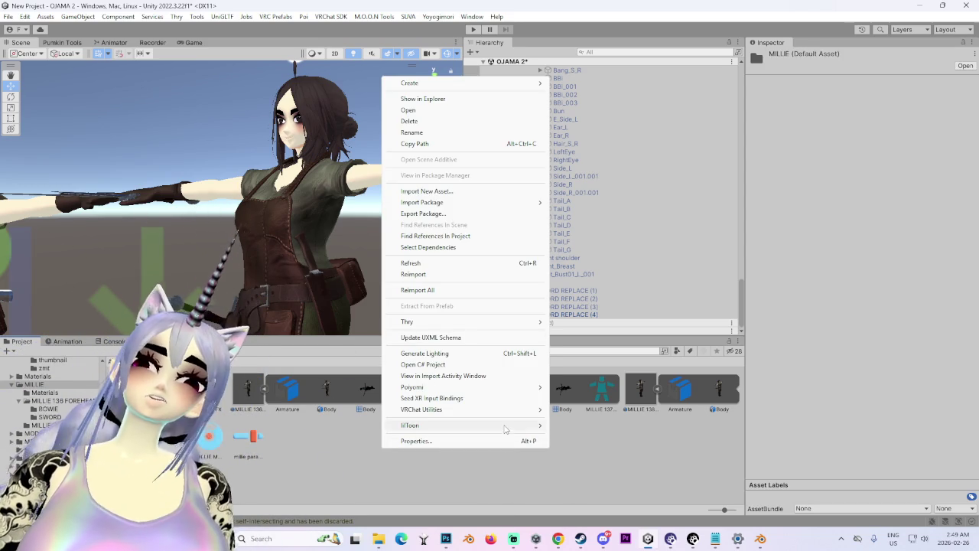
{"action": "mouse_move", "coordinate": [479, 85]}
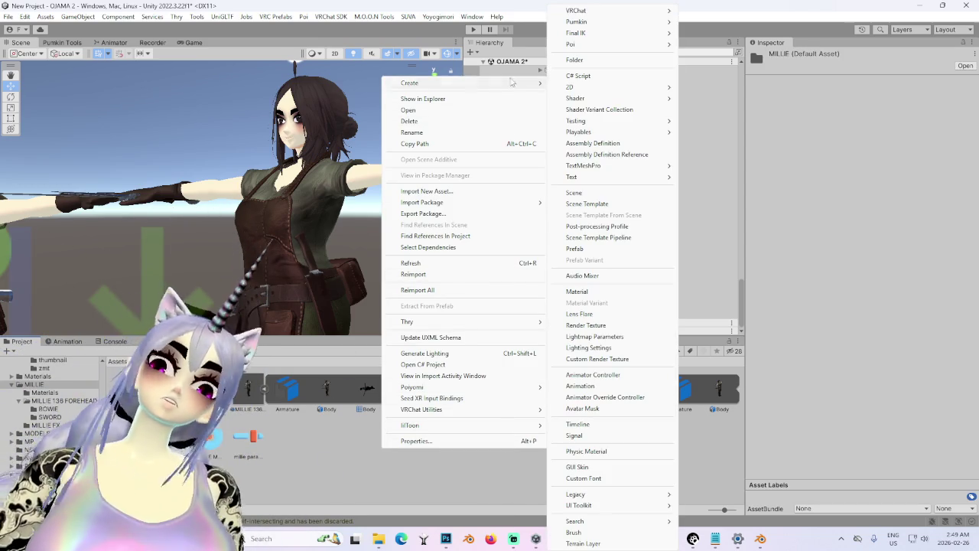
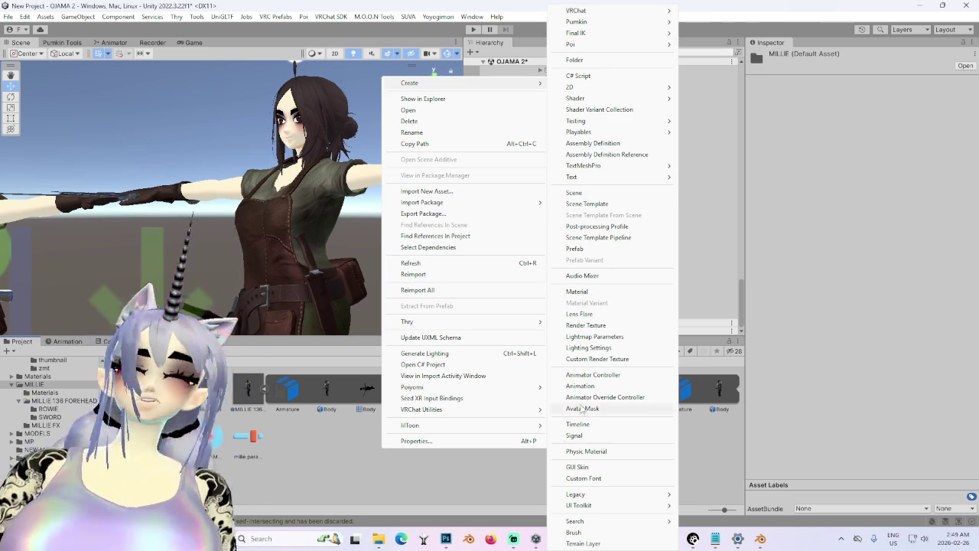
Step: Browse the hierarchy's avatars and select MARIN HAIR CHANGE 14 HORN
{"action": "left_click", "coordinate": [511, 491]}
{"action": "scroll", "coordinate": [580, 277], "scroll_direction": "up", "scroll_amount": 10}
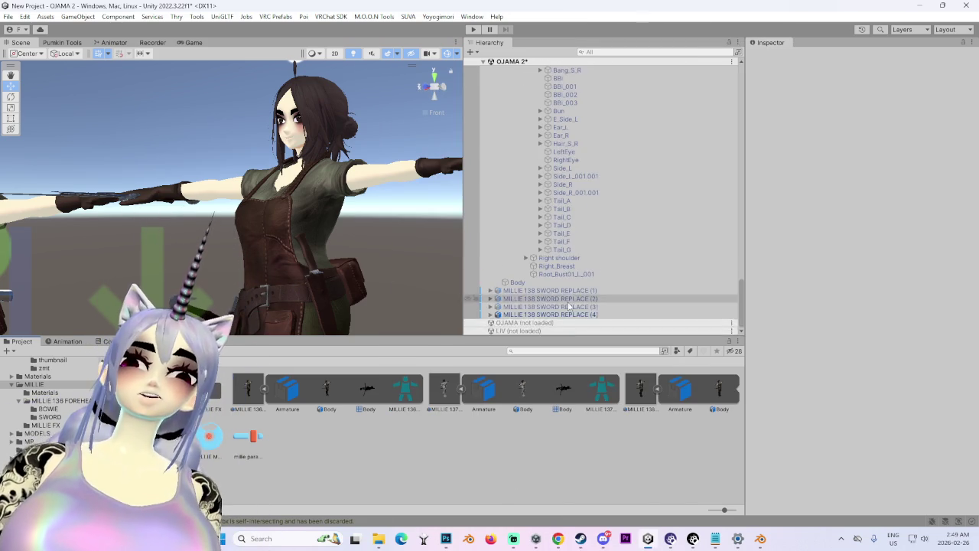
{"action": "scroll", "coordinate": [597, 191], "scroll_direction": "up", "scroll_amount": 5}
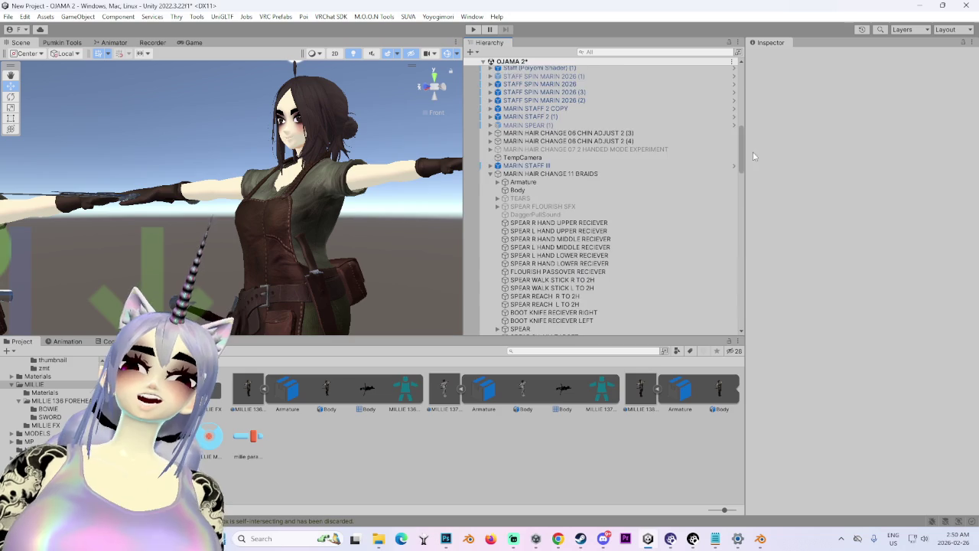
{"action": "left_click", "coordinate": [588, 174]}
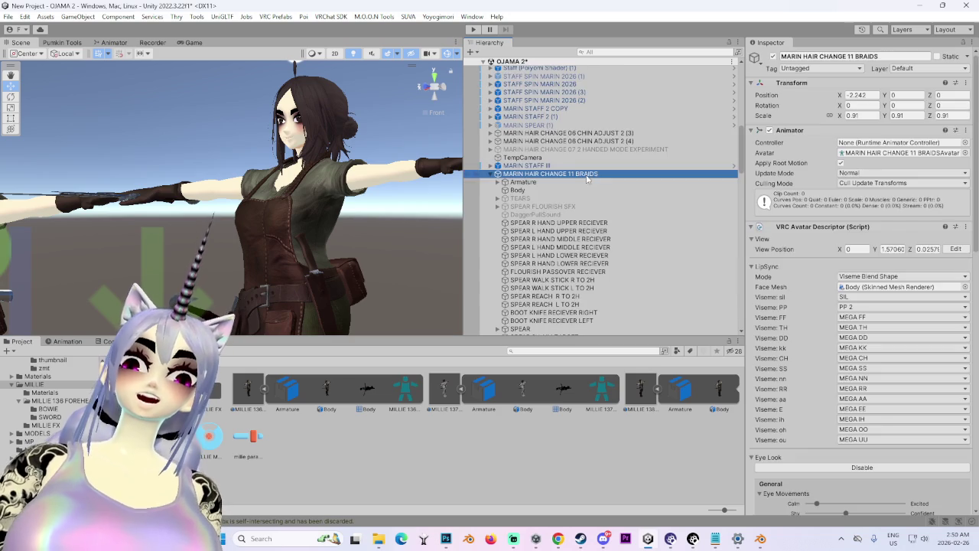
{"action": "left_click", "coordinate": [491, 174]}
{"action": "left_click", "coordinate": [592, 215]}
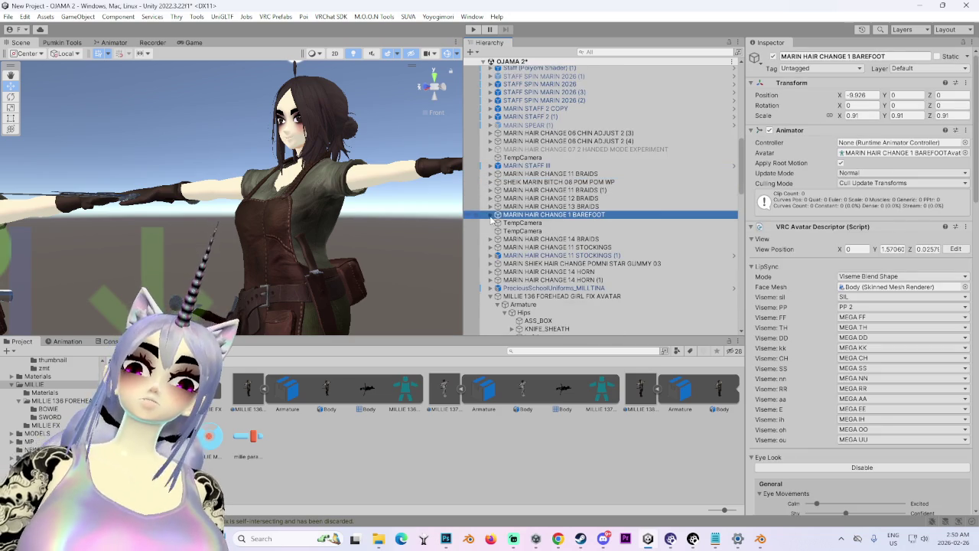
{"action": "scroll", "coordinate": [536, 230], "scroll_direction": "down", "scroll_amount": 4}
{"action": "left_click", "coordinate": [565, 196]}
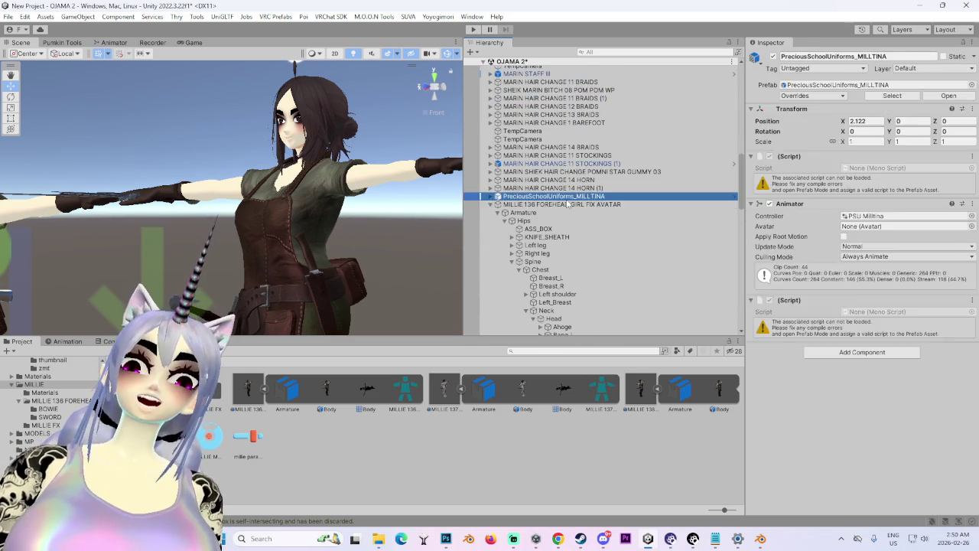
{"action": "scroll", "coordinate": [857, 306], "scroll_direction": "down", "scroll_amount": 2}
{"action": "left_click", "coordinate": [612, 180]}
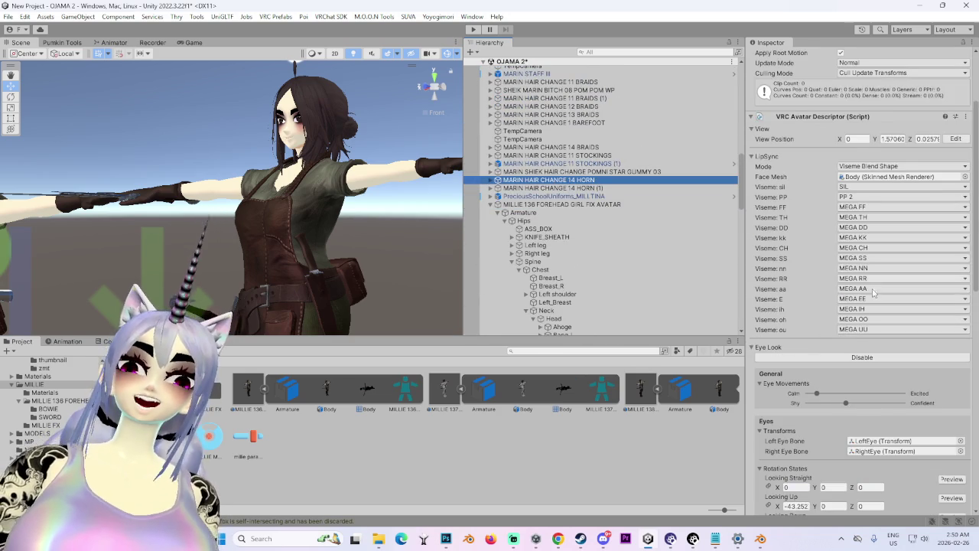
{"action": "scroll", "coordinate": [873, 414], "scroll_direction": "down", "scroll_amount": 5}
Step: Duplicate its MARIN SCRATCH FX controller and name the copy MILLIE FX
{"action": "left_click", "coordinate": [865, 499]}
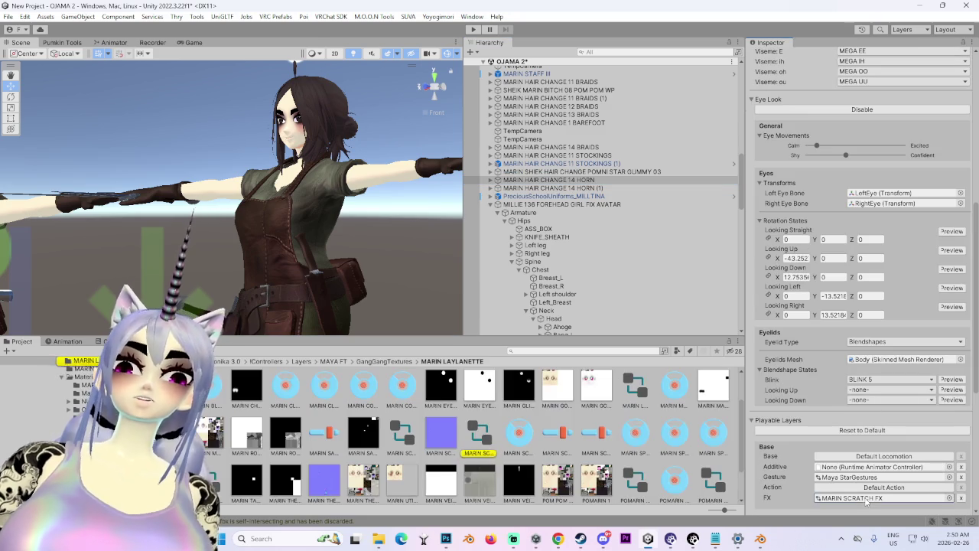
{"action": "left_click", "coordinate": [480, 433]}
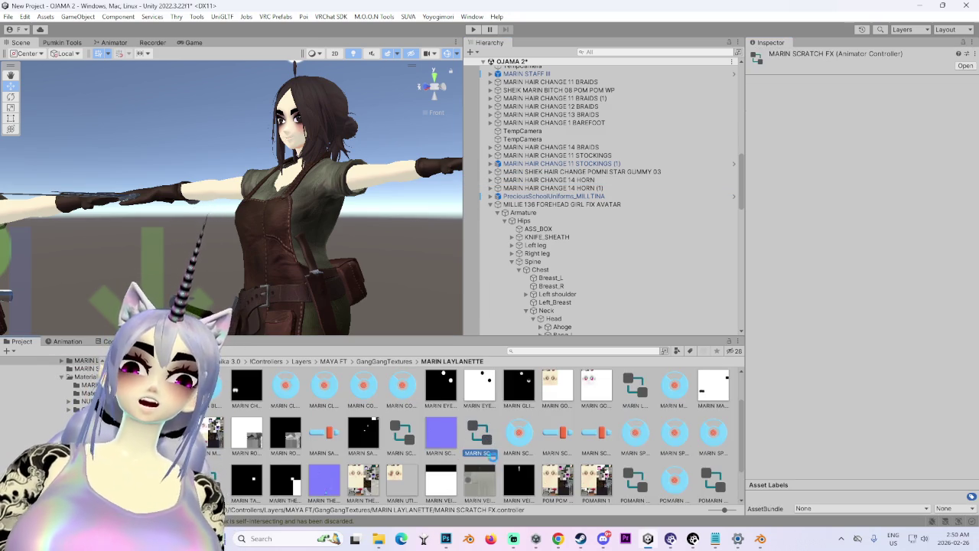
{"action": "key", "text": "ctrl+d"}
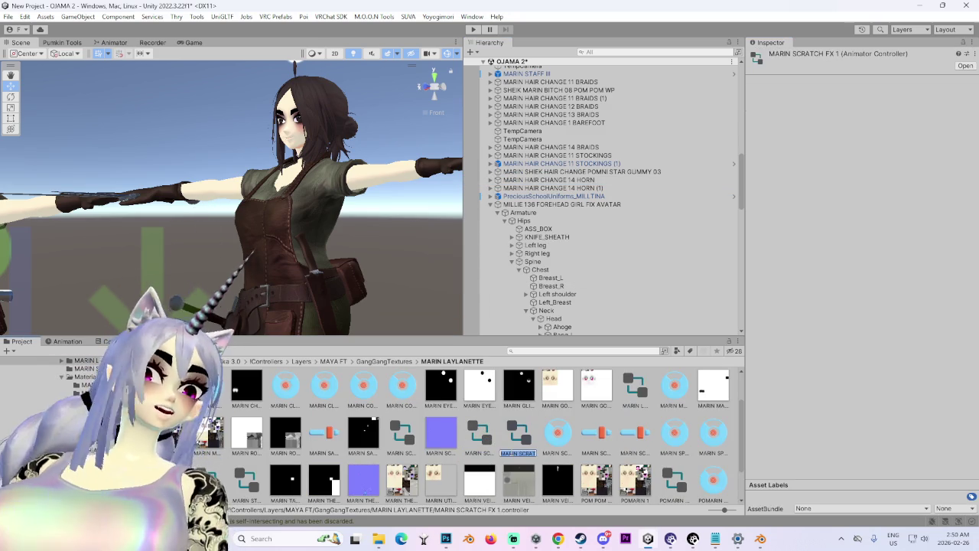
{"action": "type", "text": "MILLIE FX"}
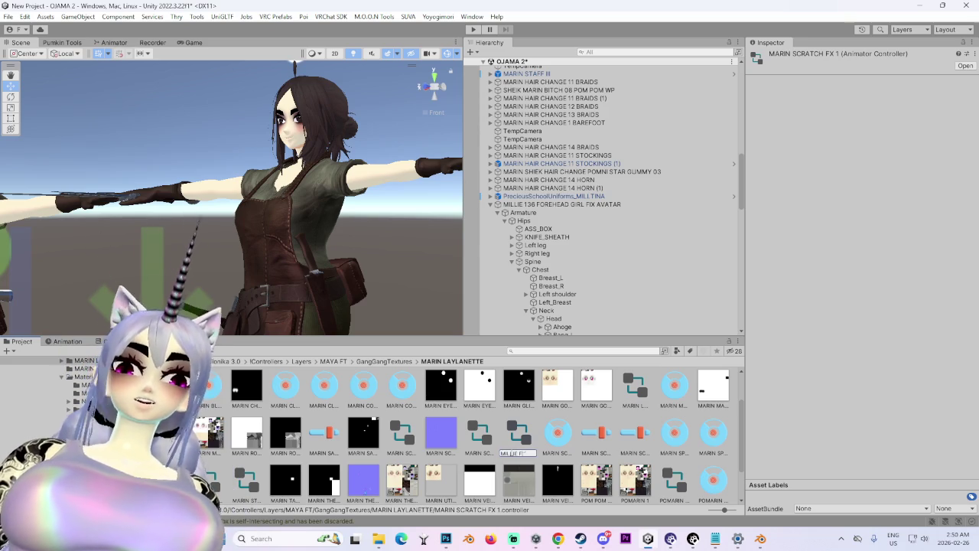
{"action": "key", "text": "Return"}
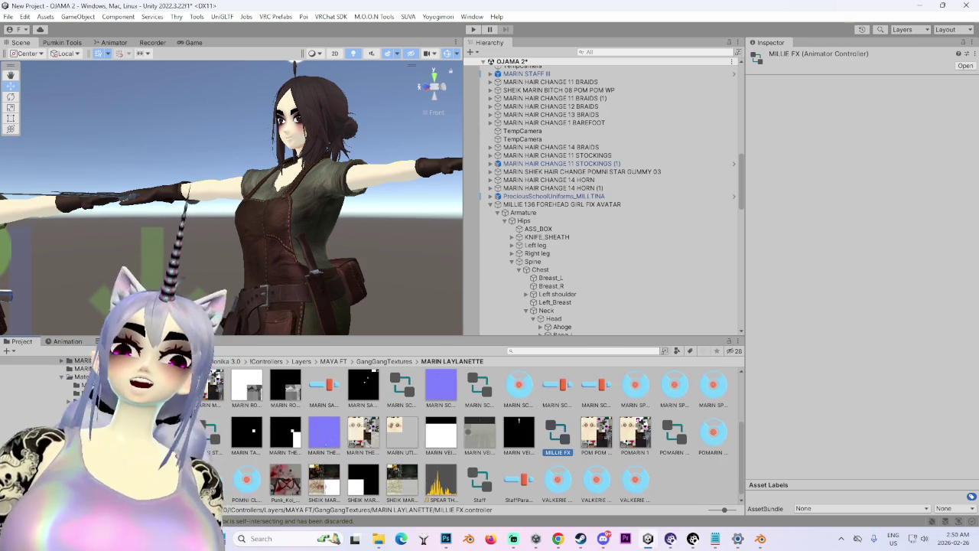
Step: Enable a custom FX layer on MILLIE 138 SWORD REPLACE and assign MILLIE FX to it
{"action": "left_click", "coordinate": [556, 209]}
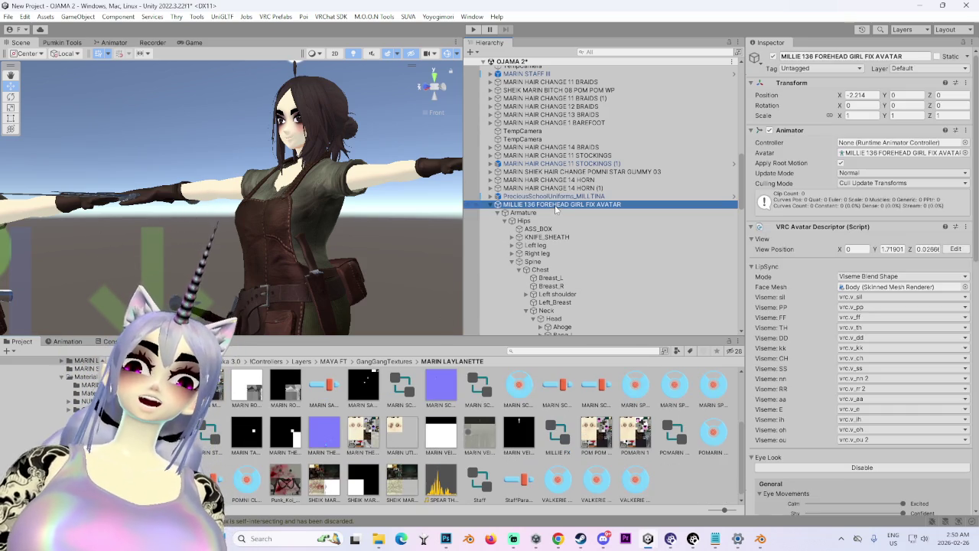
{"action": "scroll", "coordinate": [857, 229], "scroll_direction": "down", "scroll_amount": 10}
{"action": "left_click", "coordinate": [491, 207]}
{"action": "left_click", "coordinate": [540, 222]}
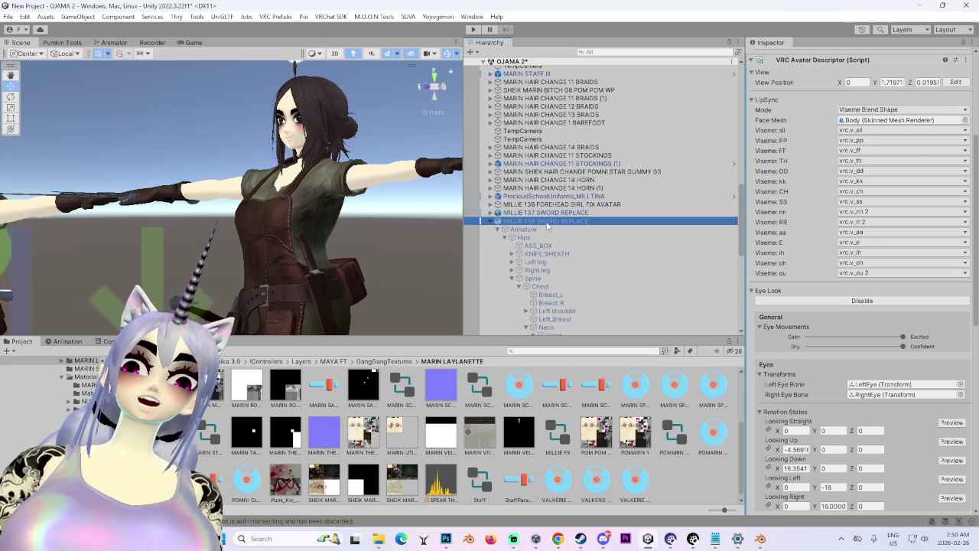
{"action": "left_click", "coordinate": [489, 222]}
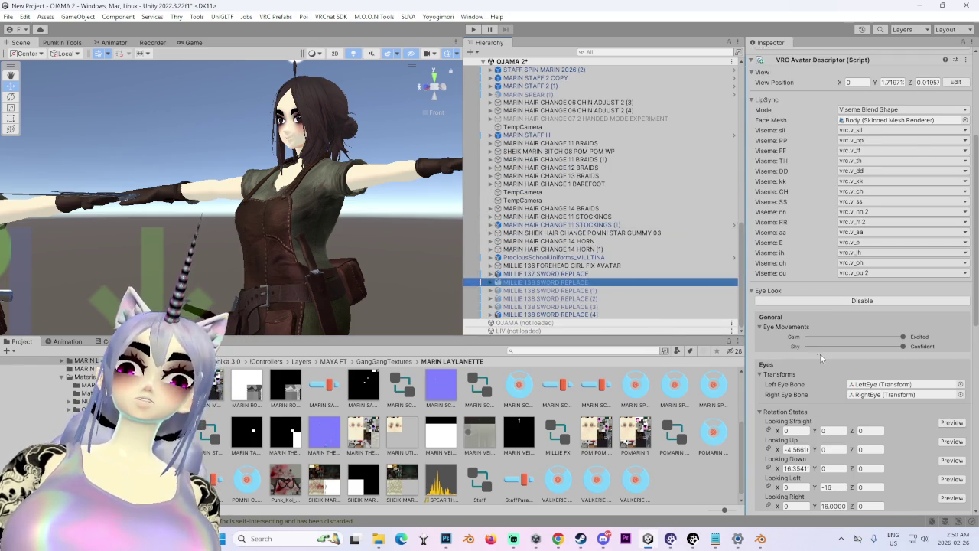
{"action": "scroll", "coordinate": [817, 358], "scroll_direction": "down", "scroll_amount": 10}
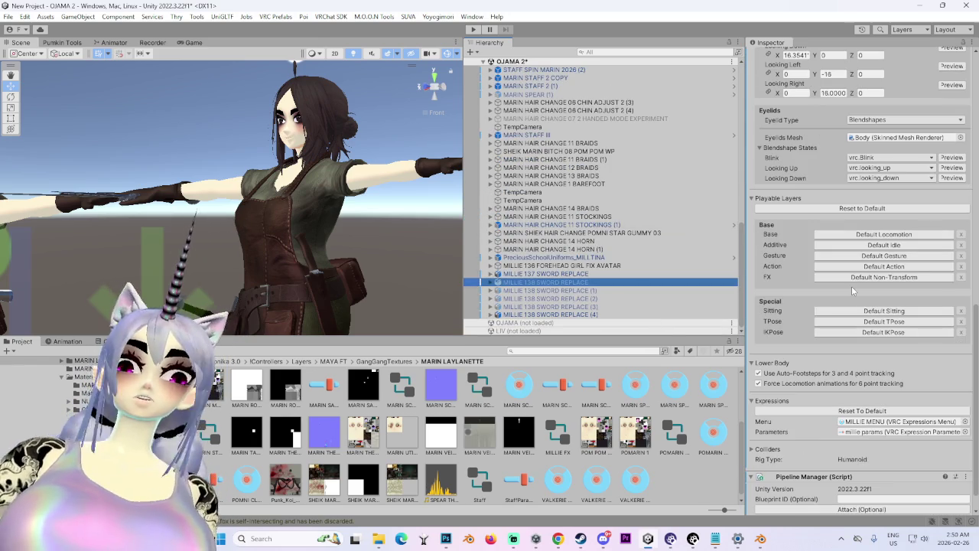
{"action": "left_click", "coordinate": [851, 279]}
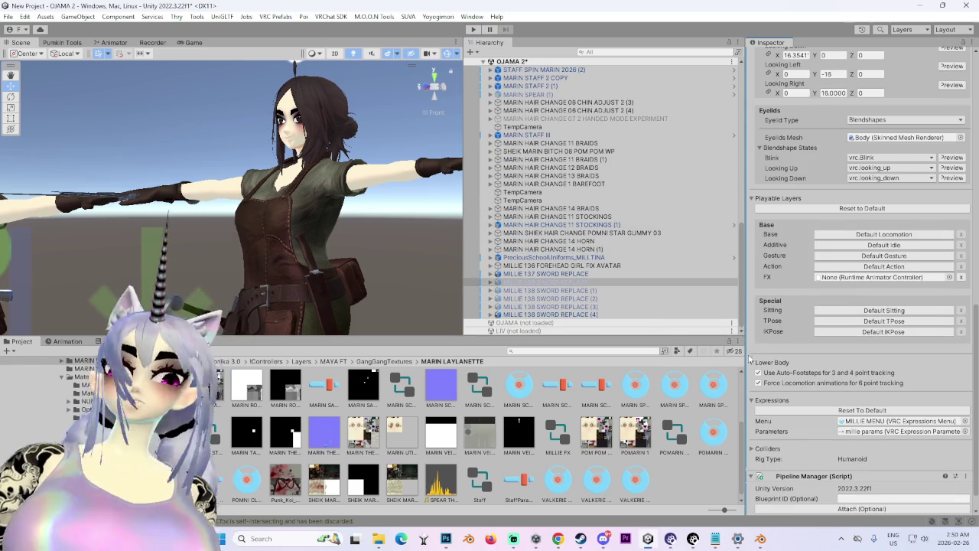
{"action": "left_click", "coordinate": [556, 428]}
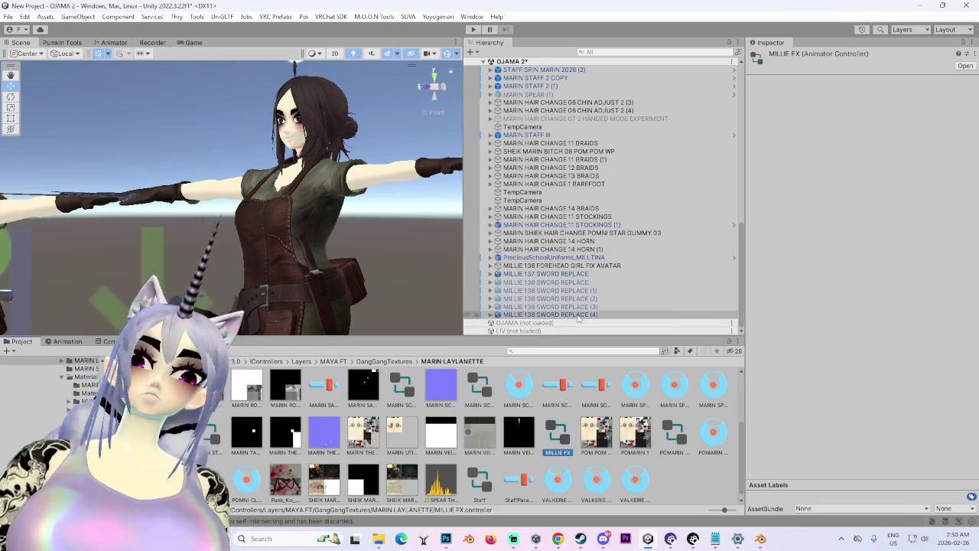
Step: Check the millie params expression parameters used by MILLIE 138 SWORD REPLACE (4)
{"action": "left_click", "coordinate": [551, 314]}
{"action": "scroll", "coordinate": [828, 459], "scroll_direction": "down", "scroll_amount": 10}
{"action": "scroll", "coordinate": [855, 457], "scroll_direction": "down", "scroll_amount": 3}
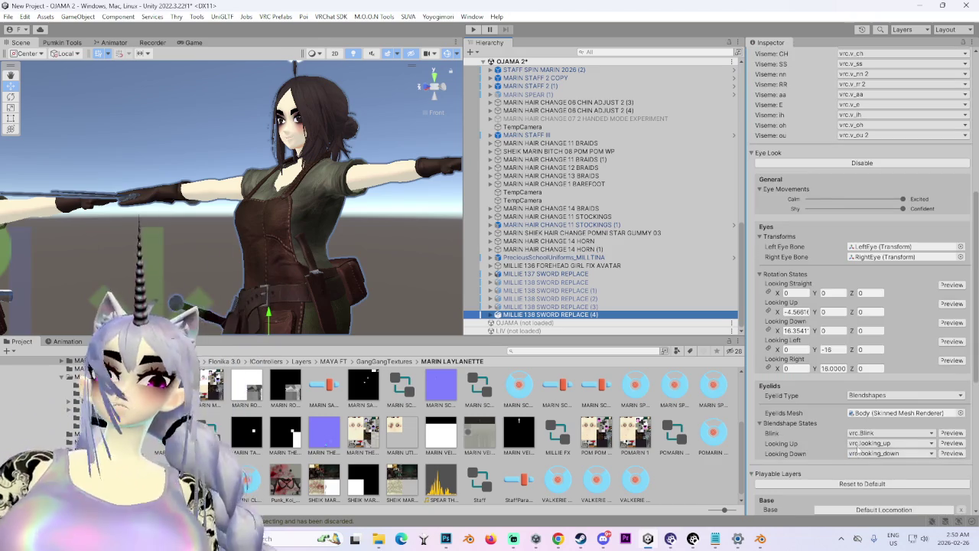
{"action": "scroll", "coordinate": [855, 452], "scroll_direction": "down", "scroll_amount": 8}
{"action": "scroll", "coordinate": [795, 323], "scroll_direction": "down", "scroll_amount": 3}
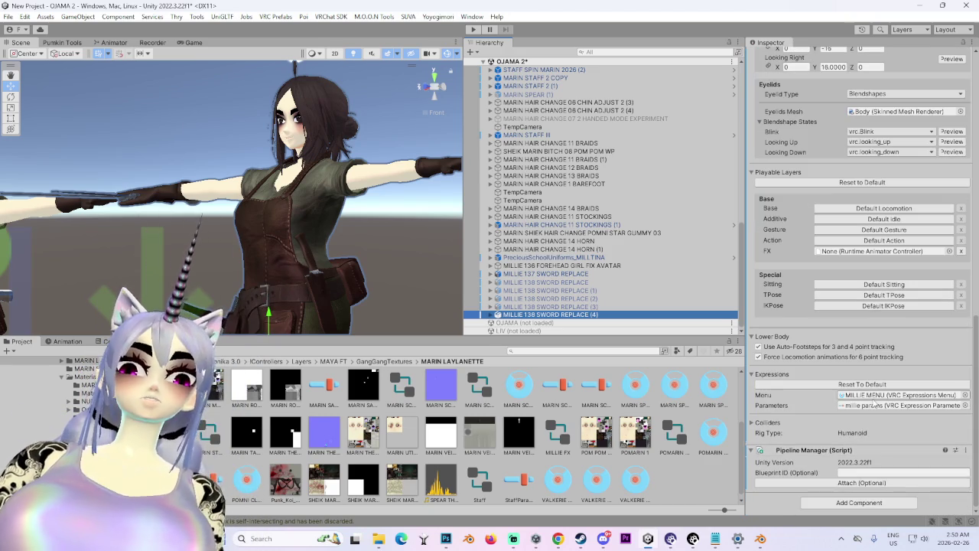
{"action": "left_click", "coordinate": [873, 407]}
{"action": "left_click", "coordinate": [251, 438]}
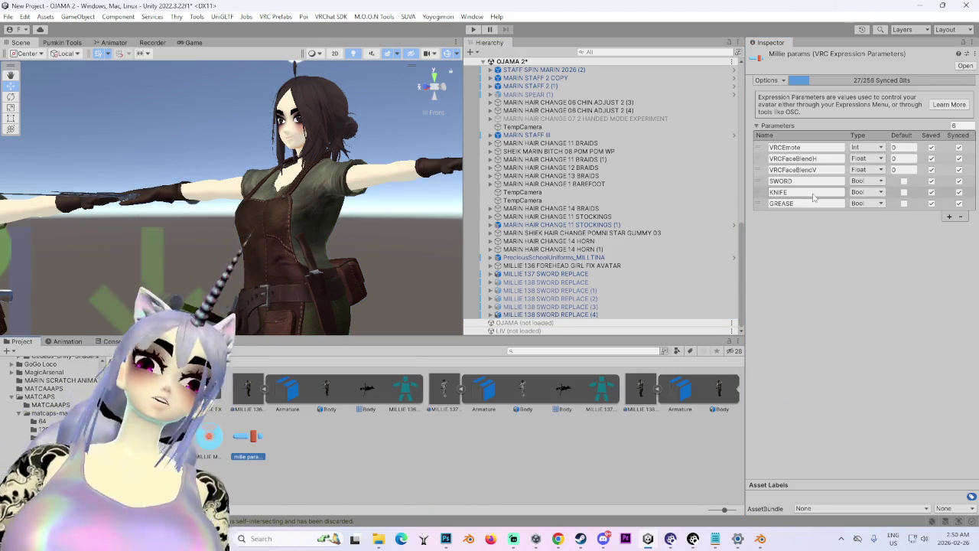
{"action": "left_click", "coordinate": [601, 315]}
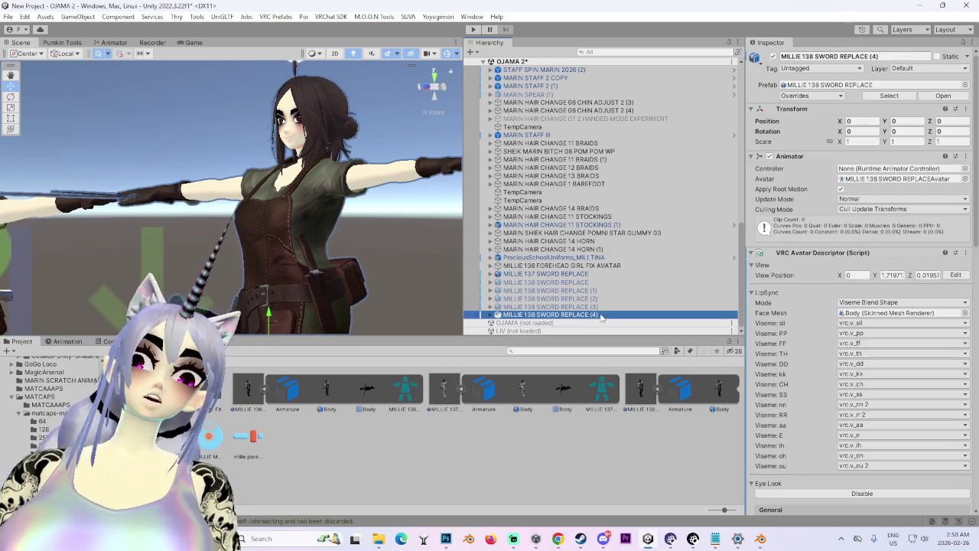
{"action": "scroll", "coordinate": [838, 367], "scroll_direction": "down", "scroll_amount": 15}
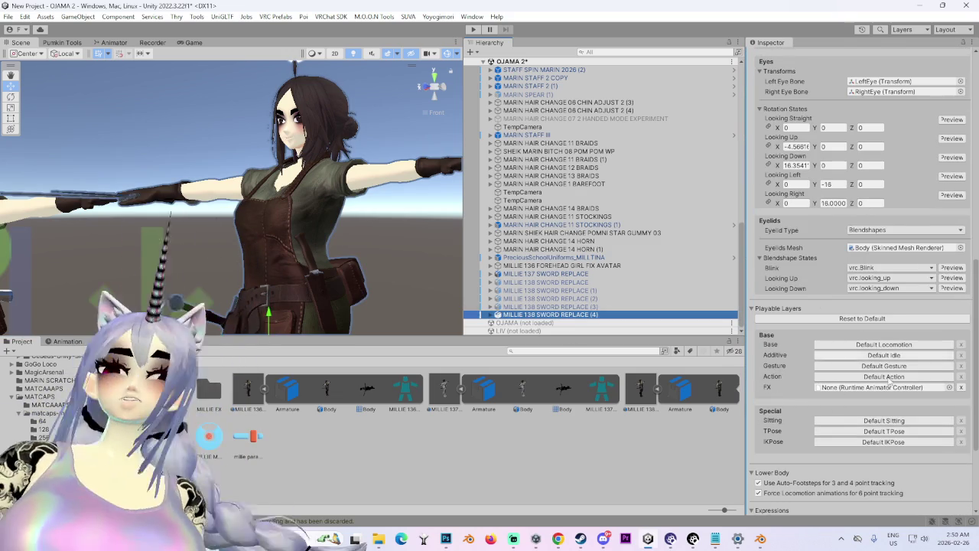
{"action": "scroll", "coordinate": [819, 353], "scroll_direction": "down", "scroll_amount": 4}
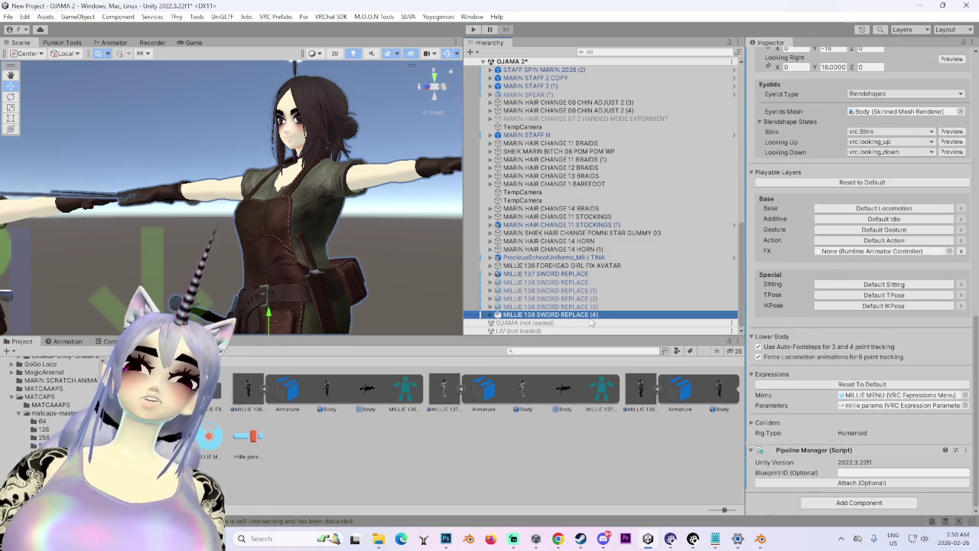
Step: Delete the MILLIE 137 SWORD REPLACE avatar from the scene
{"action": "left_click", "coordinate": [570, 274]}
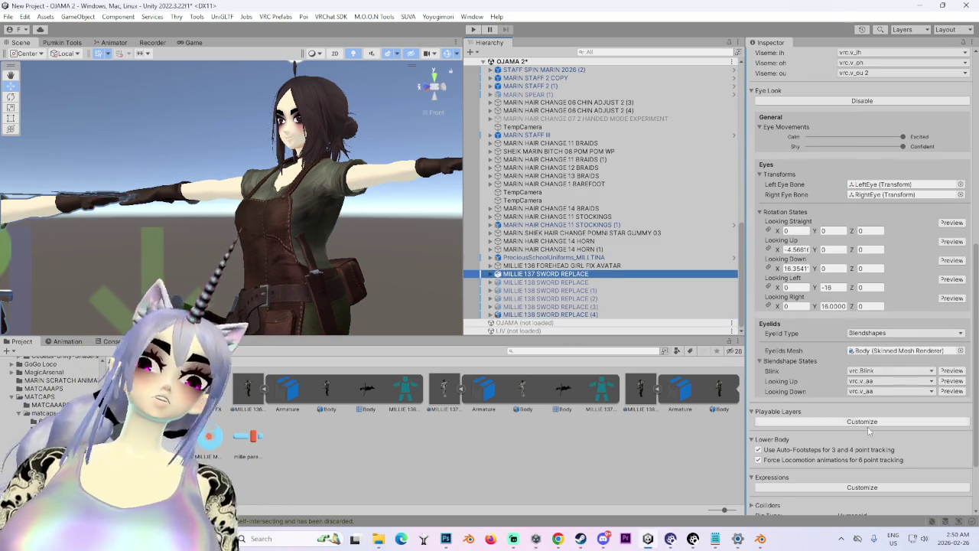
{"action": "left_click", "coordinate": [849, 427]}
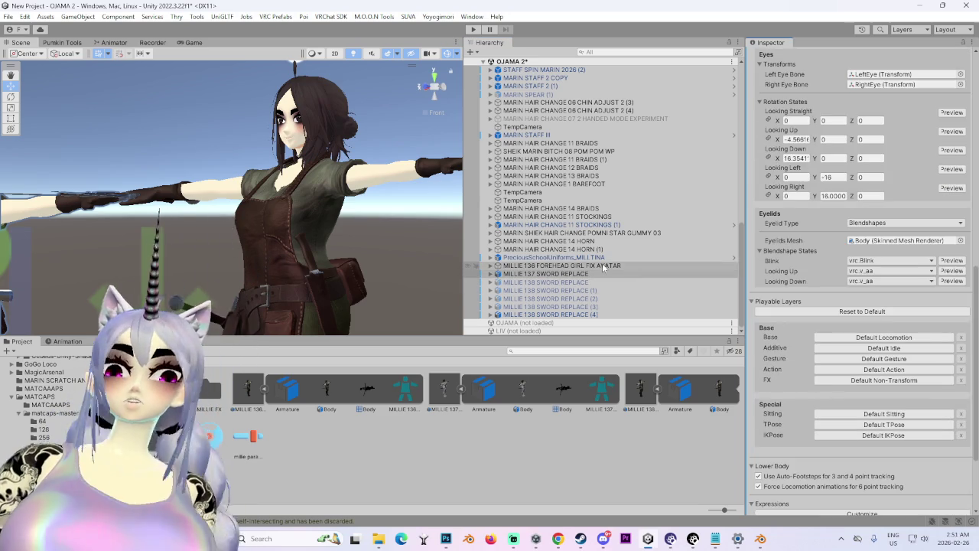
{"action": "right_click", "coordinate": [591, 277]}
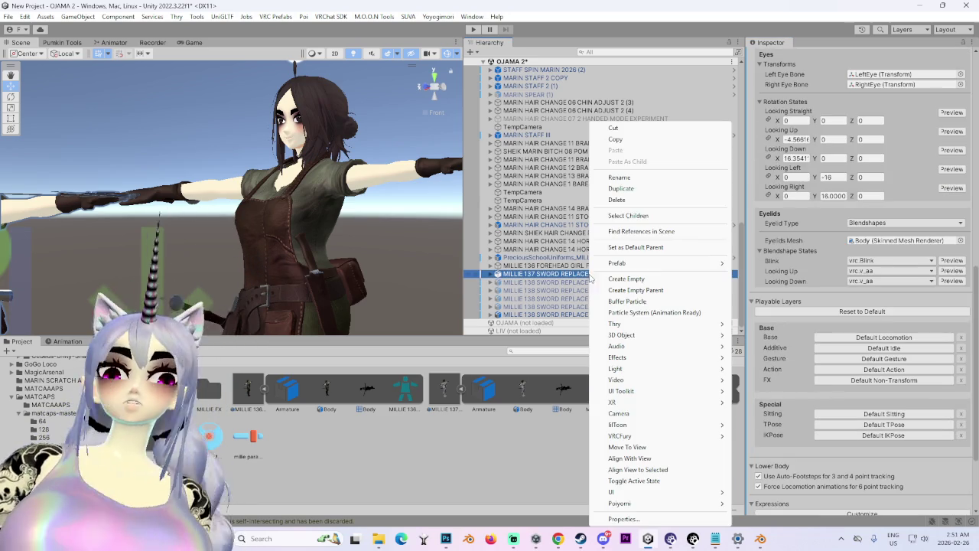
{"action": "left_click", "coordinate": [617, 200]}
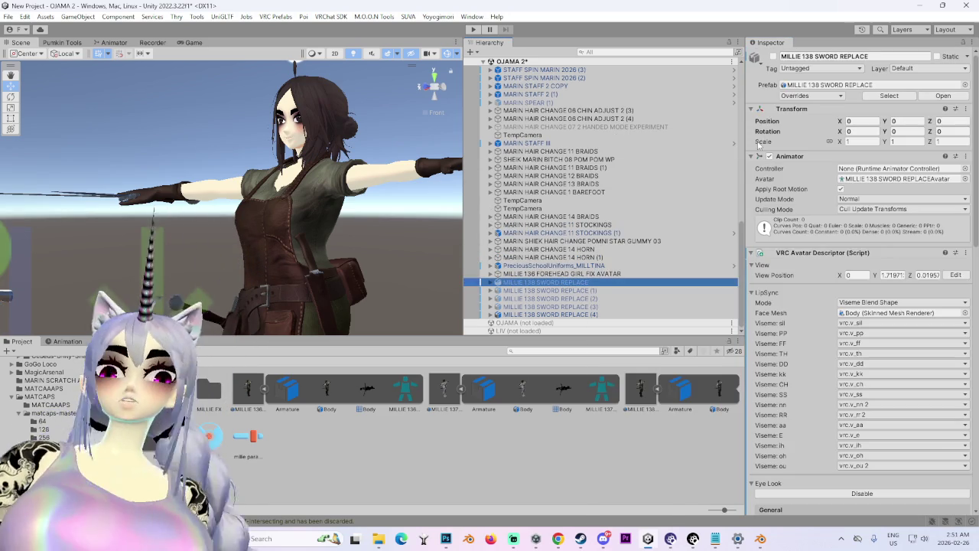
Step: Open the assigned MILLIE FX controller and show the avatar tools panel
{"action": "scroll", "coordinate": [862, 430], "scroll_direction": "down", "scroll_amount": 10}
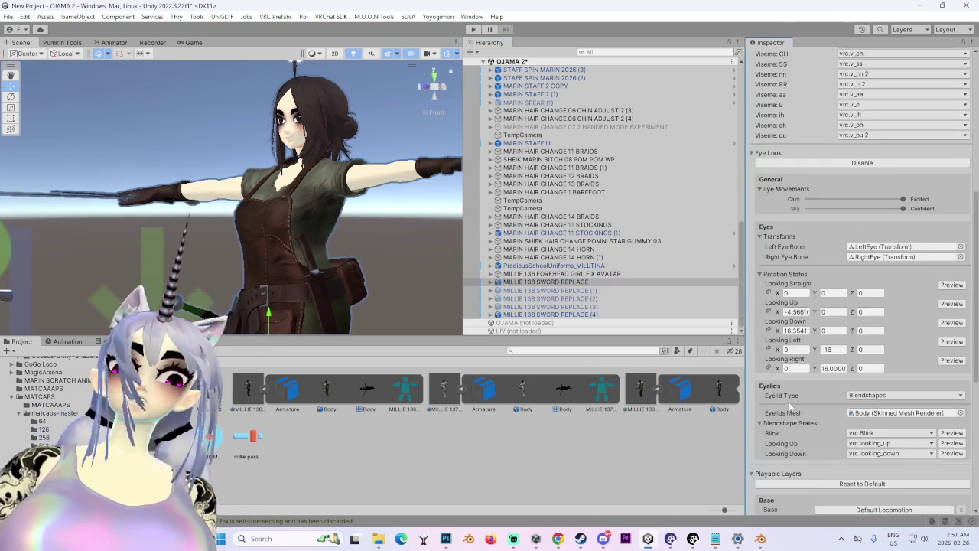
{"action": "left_click", "coordinate": [846, 471]}
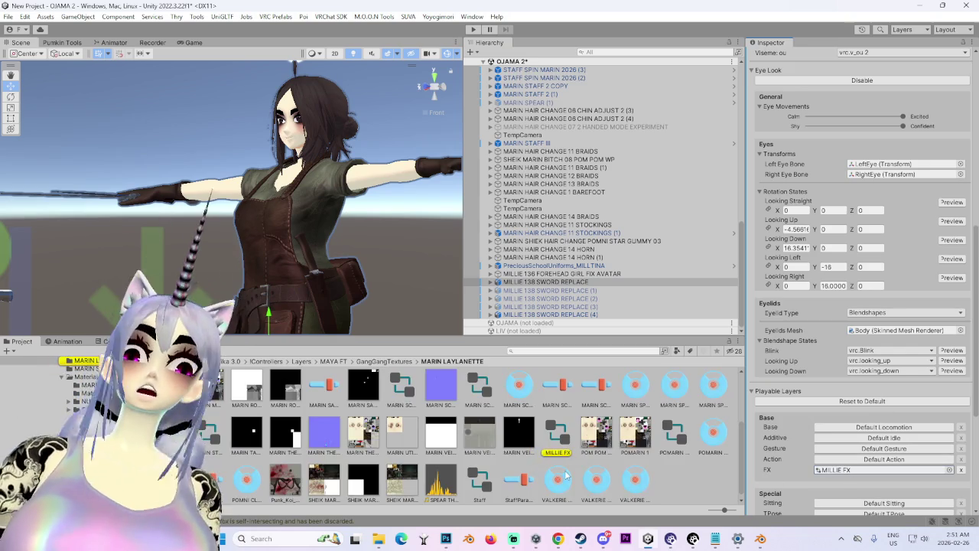
{"action": "left_click", "coordinate": [550, 434]}
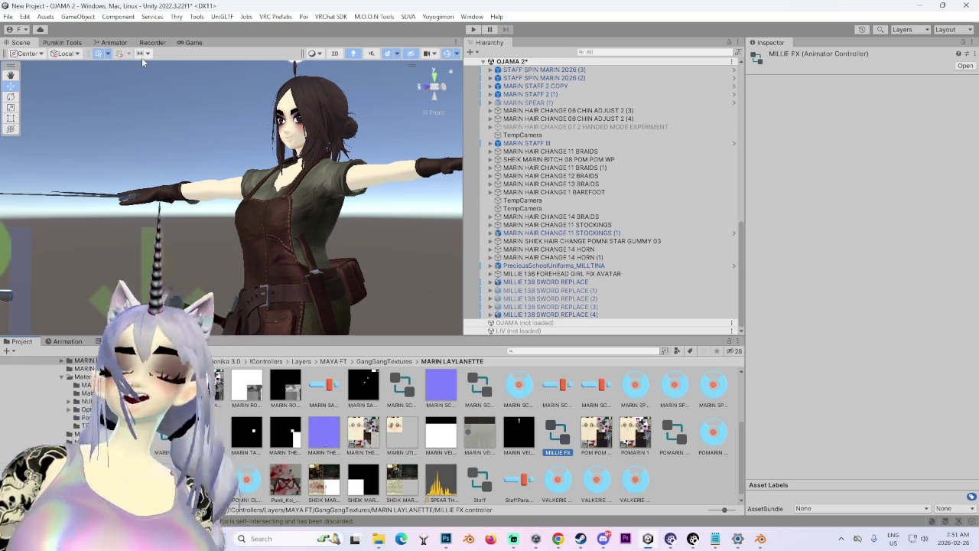
{"action": "left_click", "coordinate": [72, 43]}
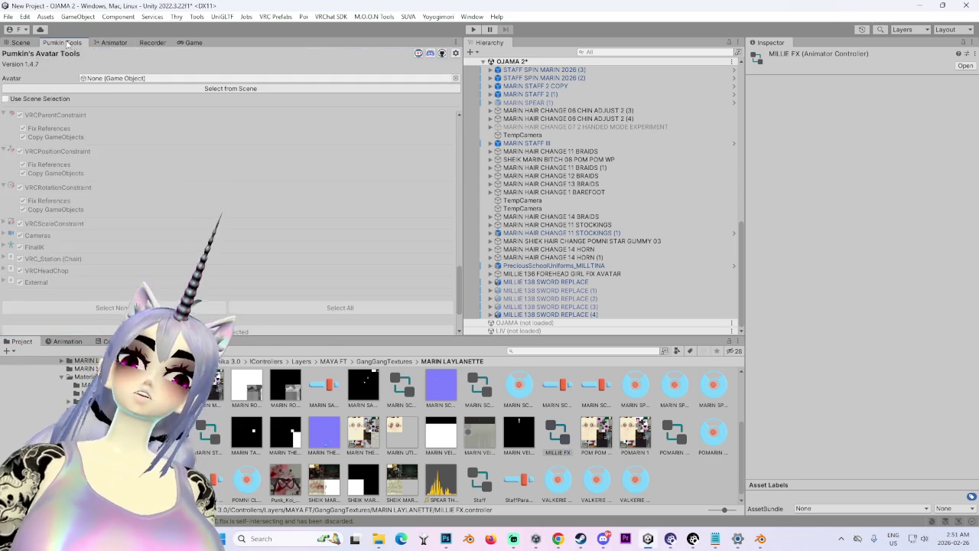
Step: Delete the HAT, GOGGLES, ELF, EYE WIDTH, FACE MORPH, MEGA B, AXE, SHEIK HAIR and FACIAL BANDAGES layers from MILLIE FX
{"action": "left_click", "coordinate": [145, 43]}
{"action": "left_click", "coordinate": [113, 43]}
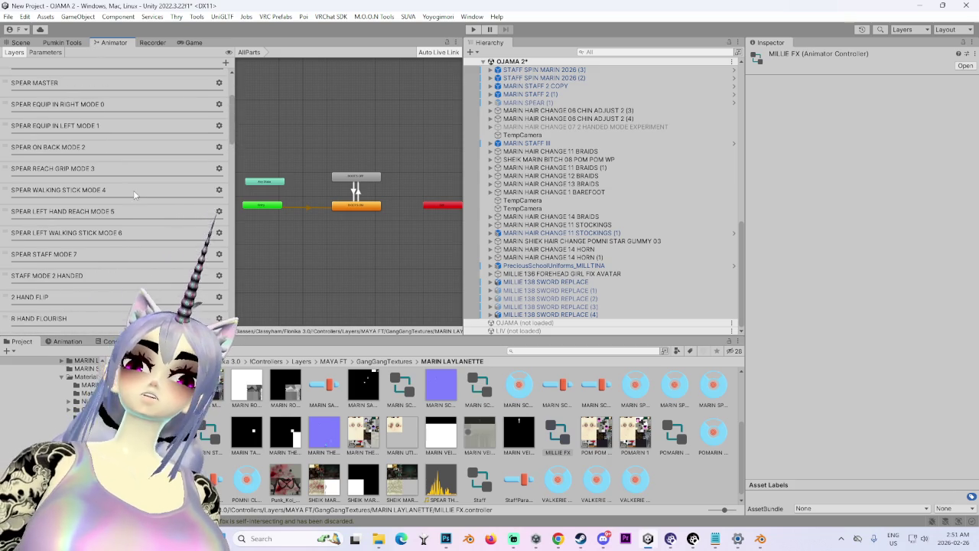
{"action": "left_click_drag", "start_coordinate": [231, 107], "coordinate": [289, 407]}
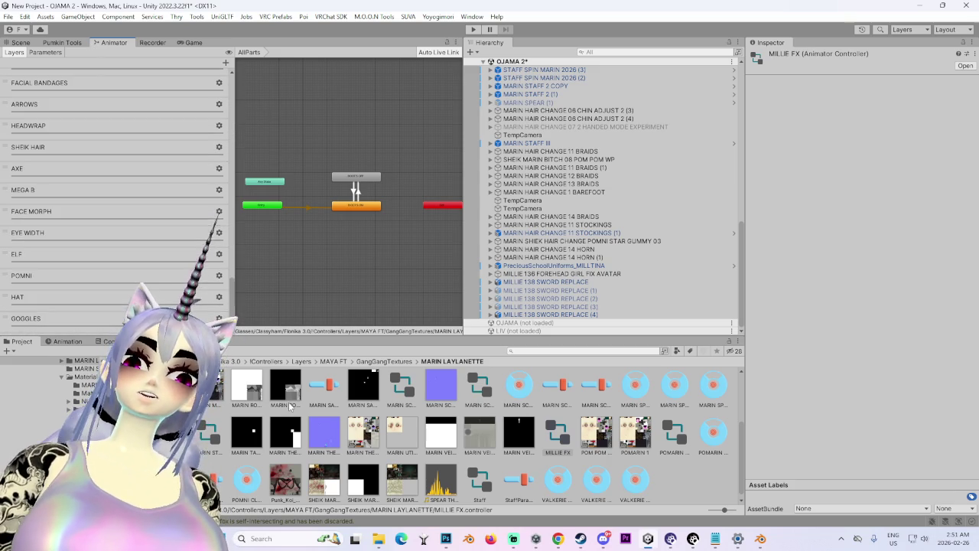
{"action": "left_click", "coordinate": [109, 303]}
{"action": "key", "text": "Delete"}
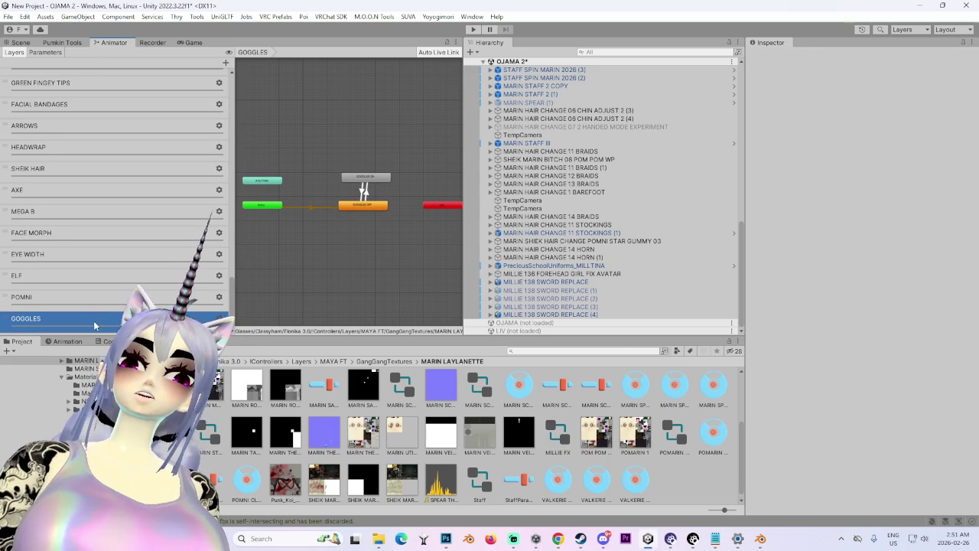
{"action": "left_click", "coordinate": [119, 327]}
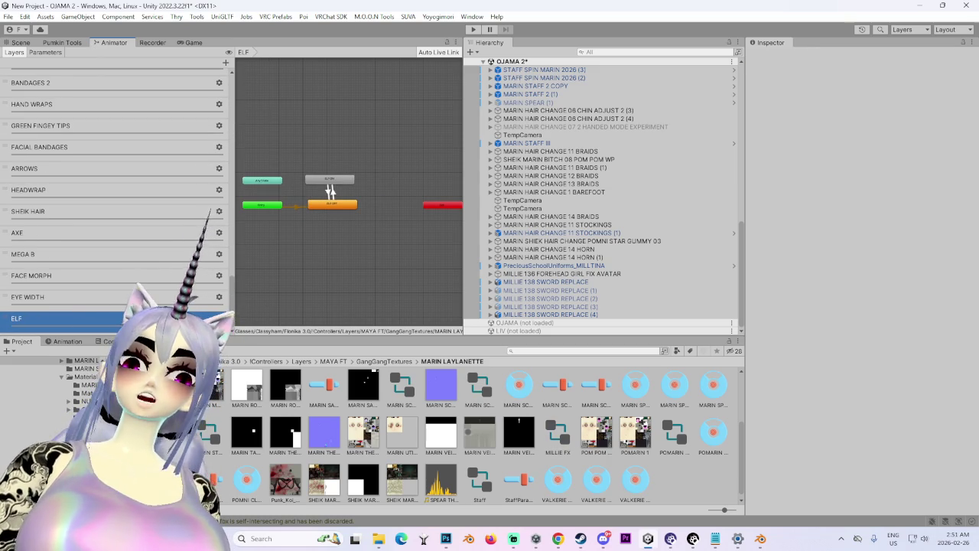
{"action": "key", "text": "Delete"}
{"action": "key", "text": "Delete"}
{"action": "key", "text": "Delete"}
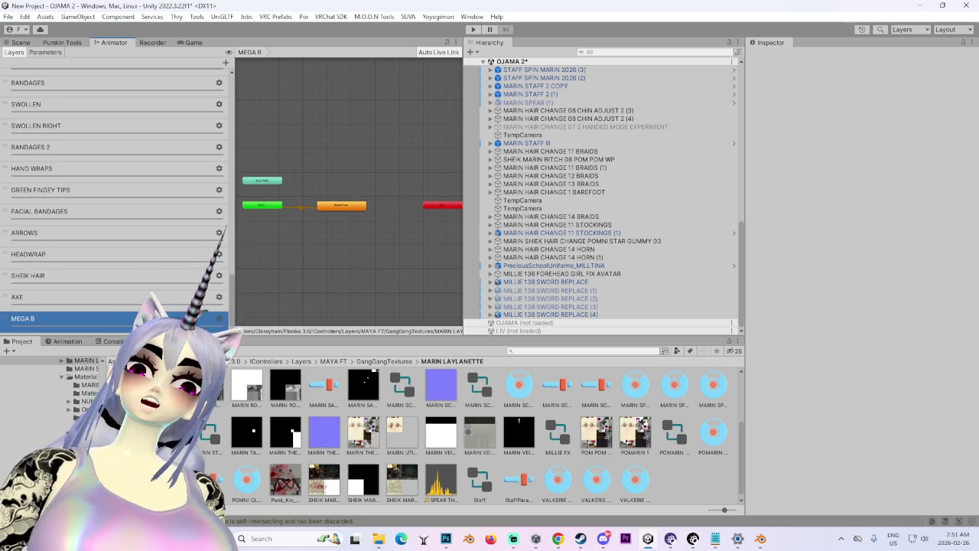
{"action": "key", "text": "Delete"}
{"action": "key", "text": "Delete"}
{"action": "key", "text": "Delete"}
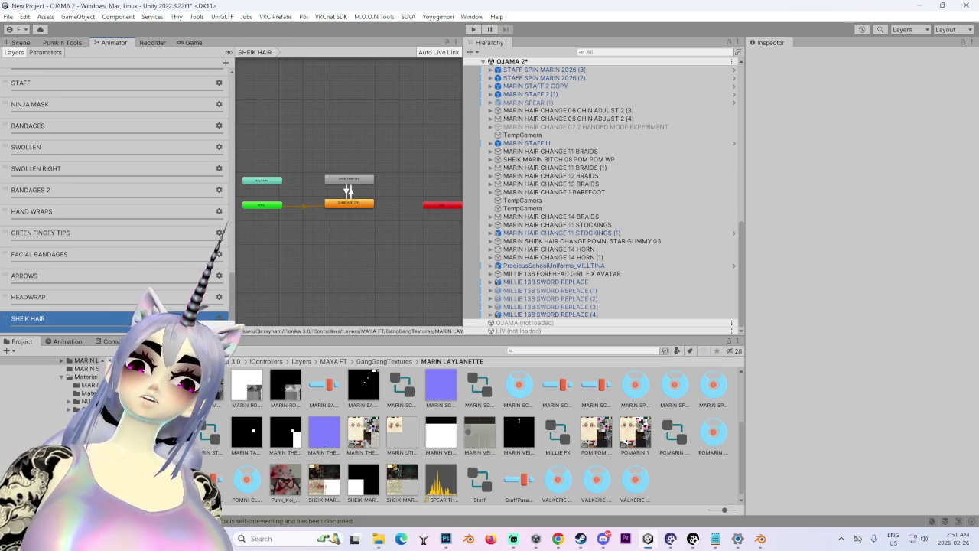
{"action": "key", "text": "Delete"}
{"action": "key", "text": "Delete"}
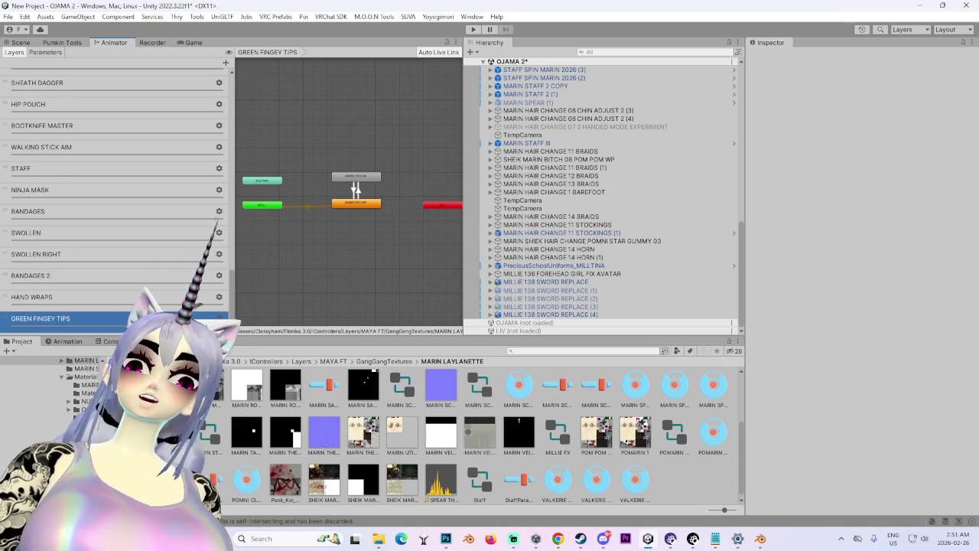
{"action": "key", "text": "Delete"}
Step: Review the Right Hand and KATA DRAW SFX layers, then undo two layer deletions
{"action": "scroll", "coordinate": [229, 274], "scroll_direction": "up", "scroll_amount": 5}
{"action": "left_click_drag", "start_coordinate": [233, 274], "coordinate": [230, 90]}
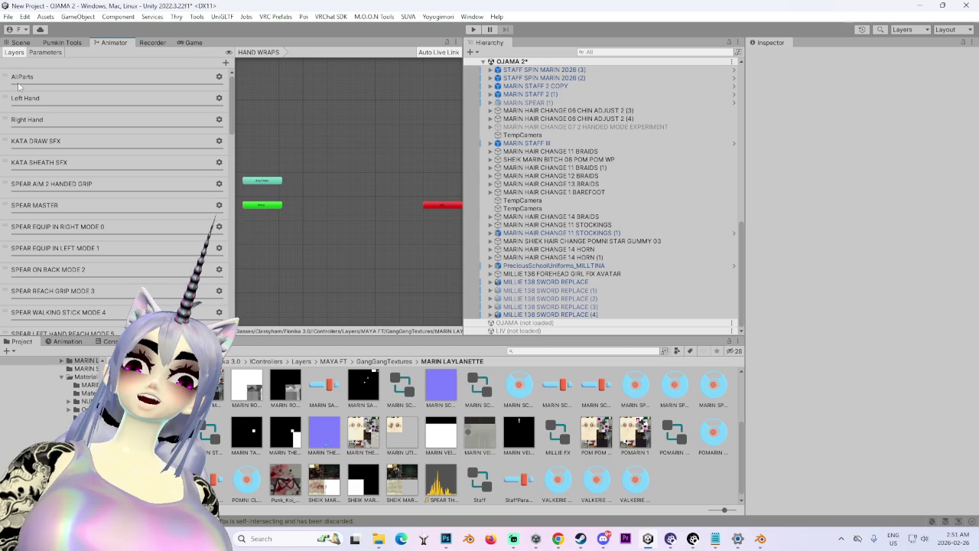
{"action": "left_click", "coordinate": [51, 130]}
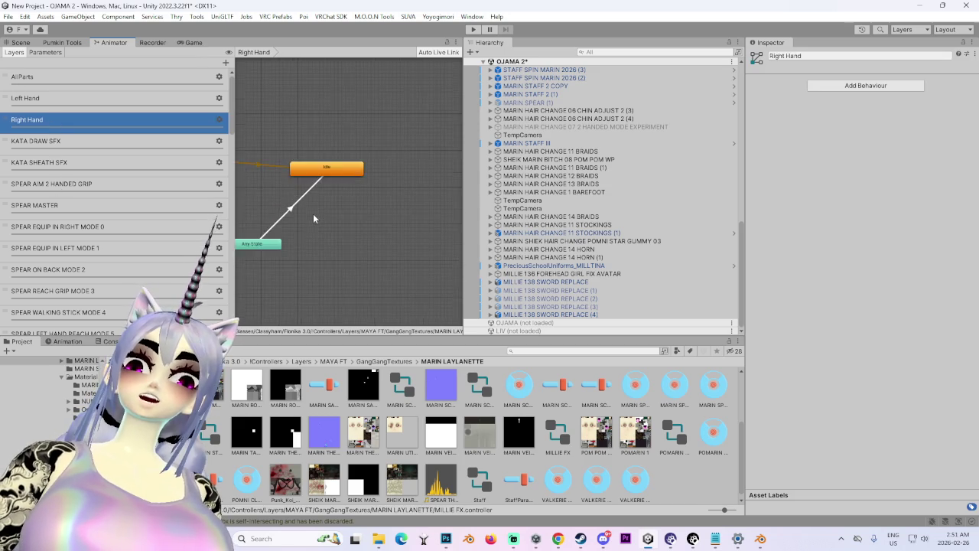
{"action": "left_click", "coordinate": [60, 142]}
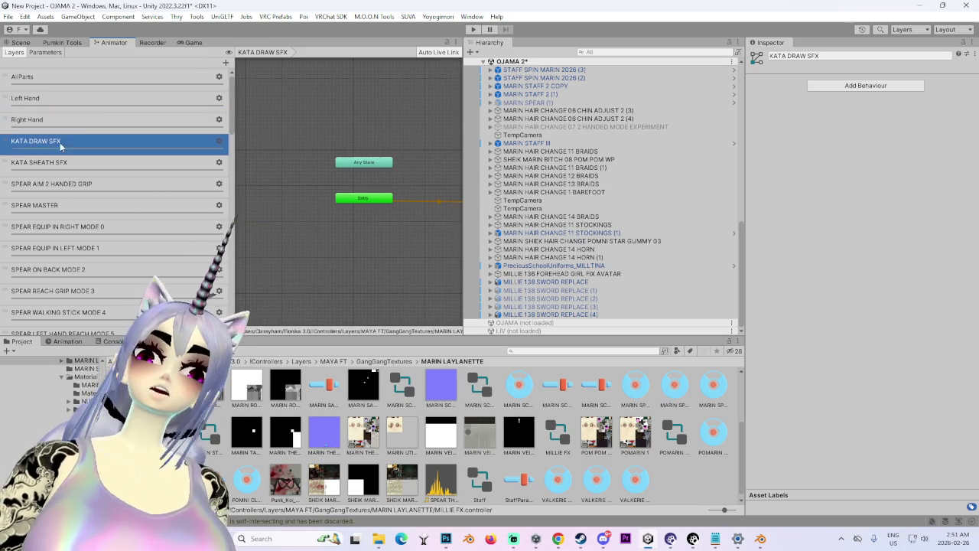
{"action": "scroll", "coordinate": [82, 277], "scroll_direction": "down", "scroll_amount": 10}
{"action": "scroll", "coordinate": [84, 279], "scroll_direction": "down", "scroll_amount": 5}
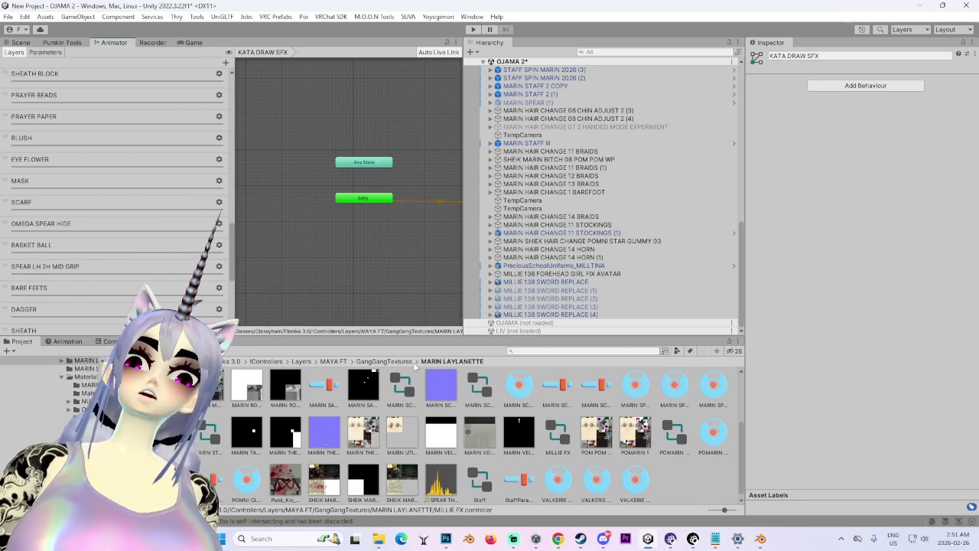
{"action": "scroll", "coordinate": [107, 222], "scroll_direction": "down", "scroll_amount": 5}
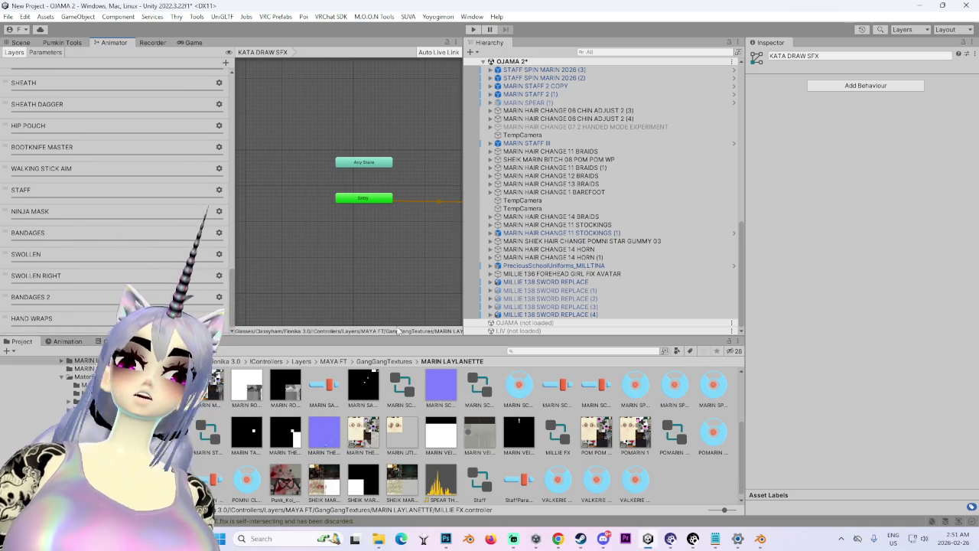
{"action": "left_click", "coordinate": [547, 434]}
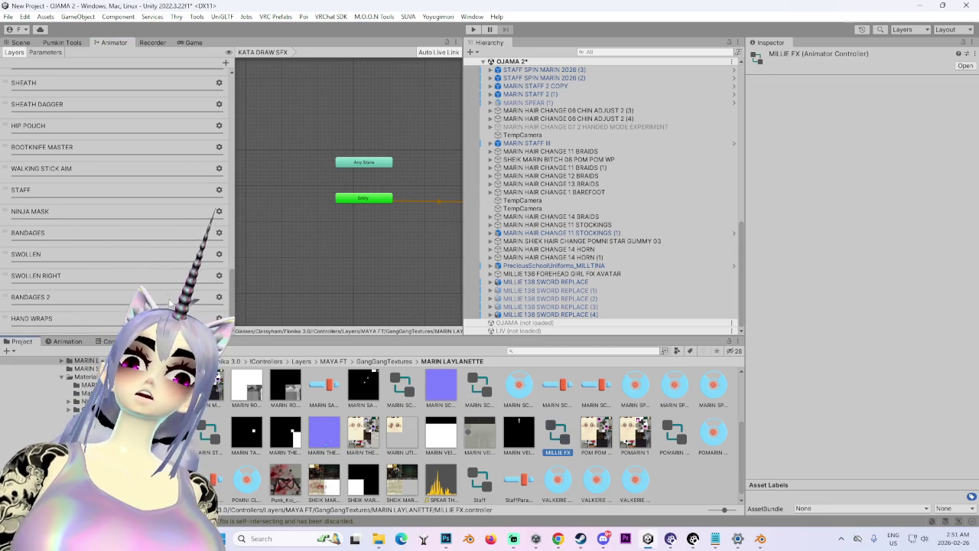
{"action": "key", "text": "ctrl+z"}
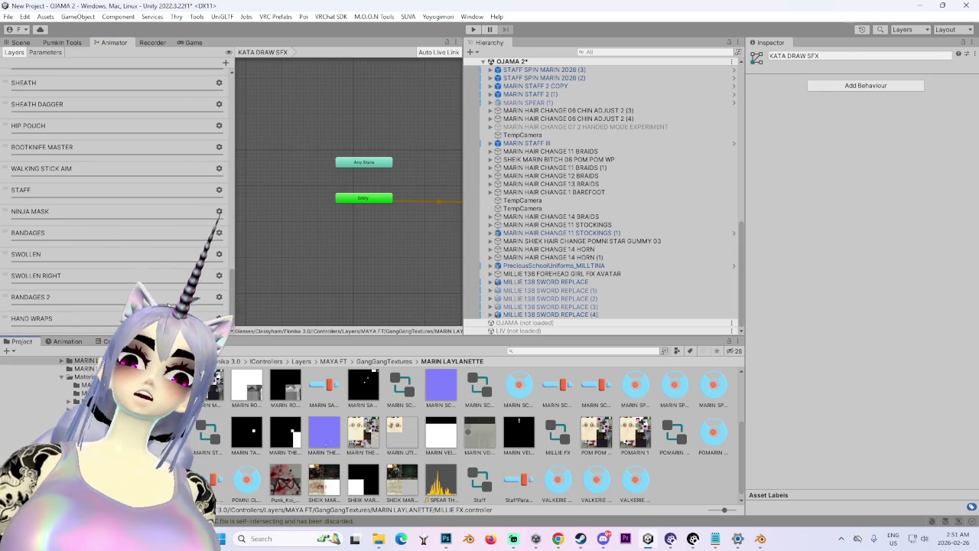
{"action": "key", "text": "ctrl+z"}
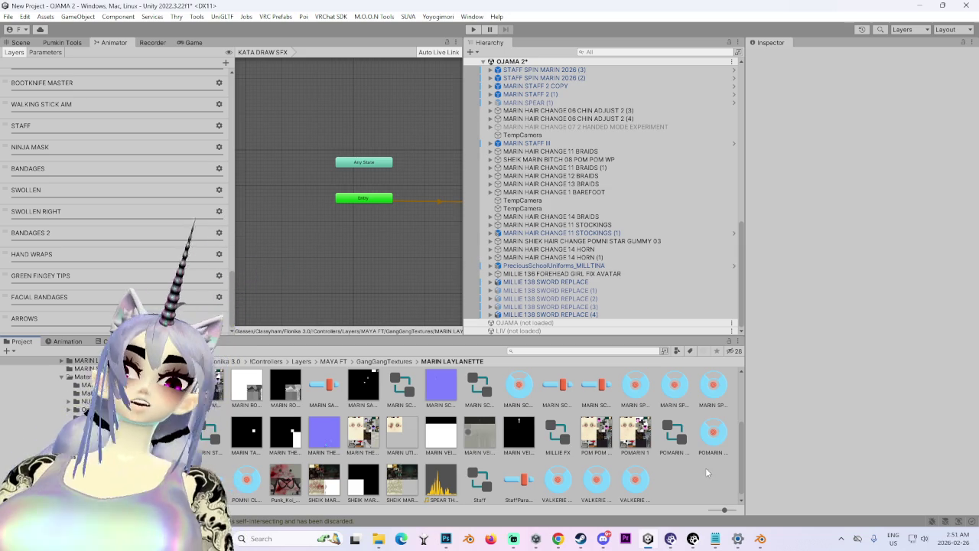
Step: Search the project for 'fx', clear the search and return to the Assets root
{"action": "left_click", "coordinate": [558, 434]}
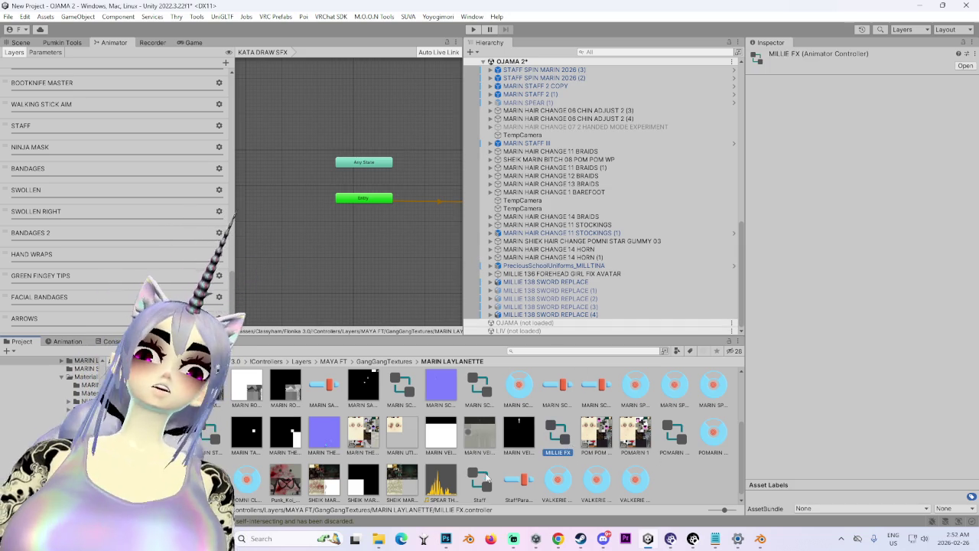
{"action": "scroll", "coordinate": [210, 422], "scroll_direction": "up", "scroll_amount": 3}
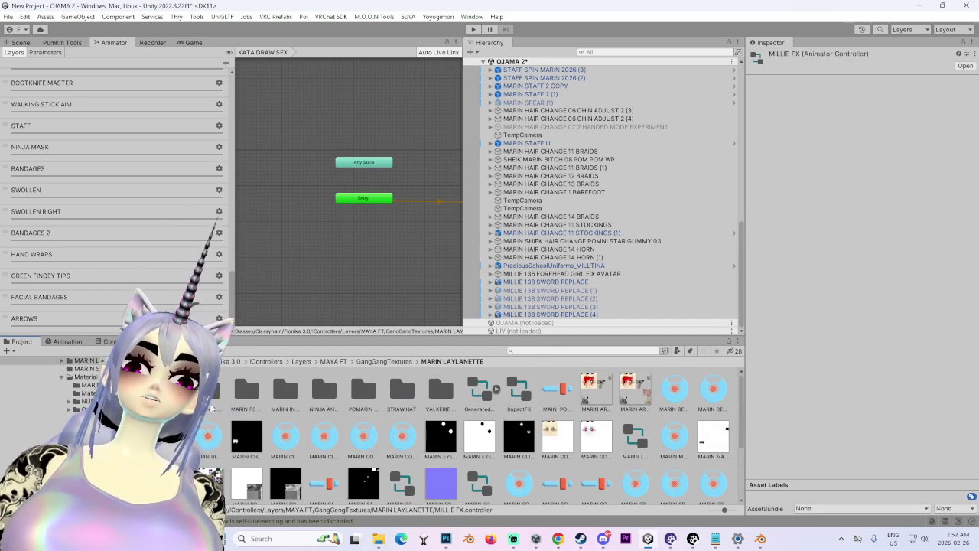
{"action": "left_click", "coordinate": [548, 351]}
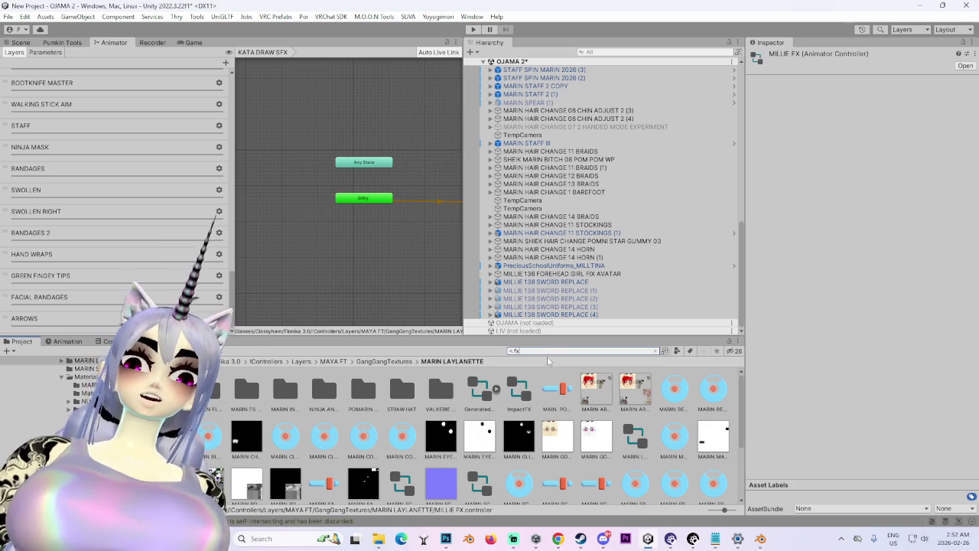
{"action": "type", "text": "fx"}
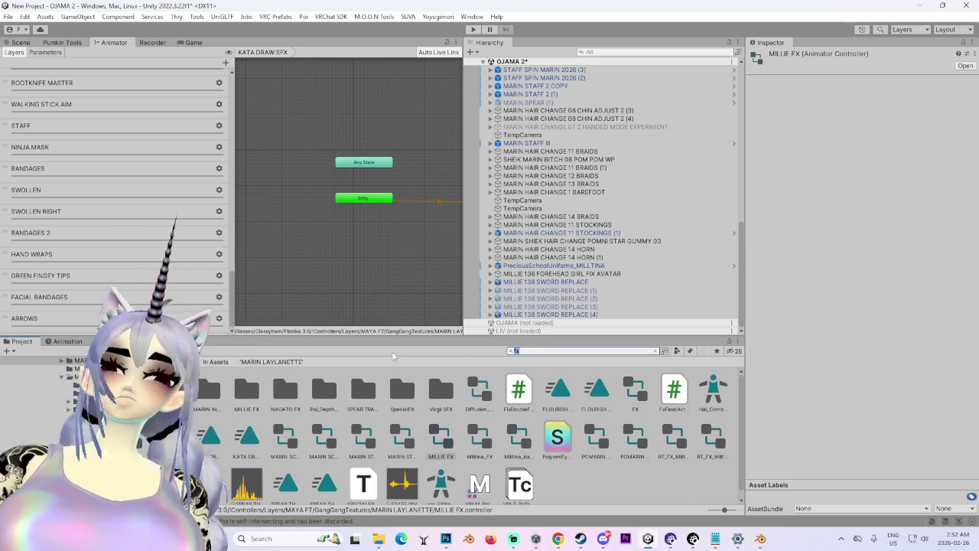
{"action": "key", "text": "BackSpace"}
{"action": "key", "text": "BackSpace"}
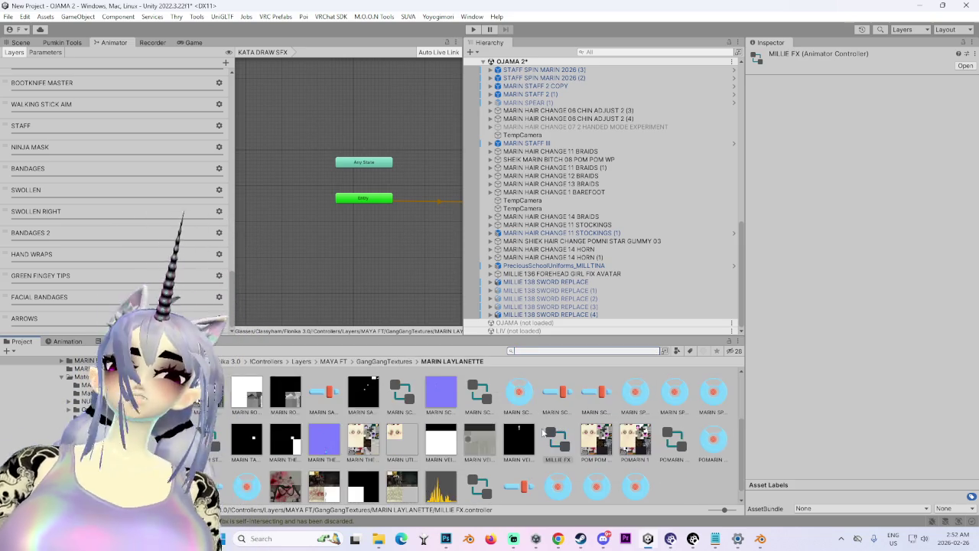
{"action": "left_click", "coordinate": [126, 361]}
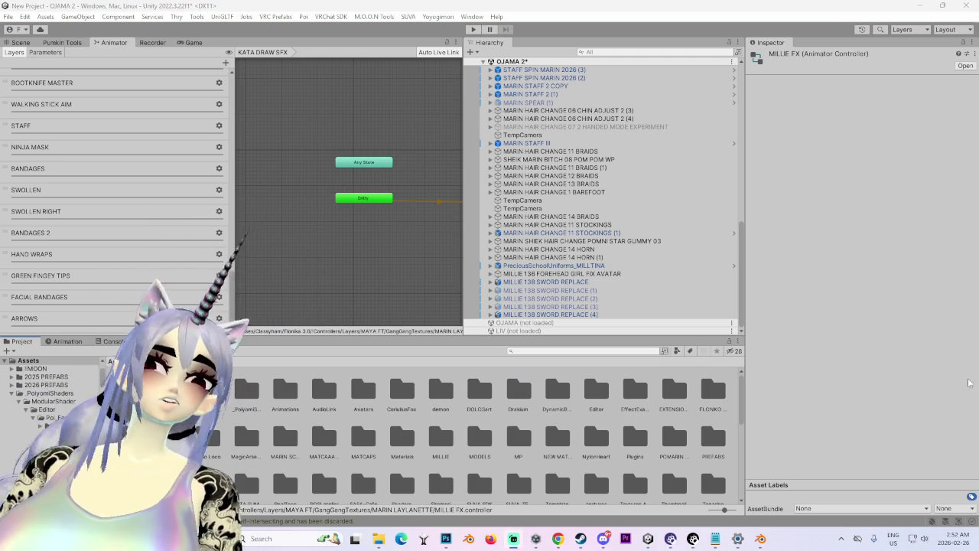
Step: Scroll the Project tree past VRM BASES and YOYOGI_MORI to open the VRChat SDK package folder
{"action": "scroll", "coordinate": [601, 435], "scroll_direction": "down", "scroll_amount": 5}
{"action": "scroll", "coordinate": [547, 417], "scroll_direction": "up", "scroll_amount": 3}
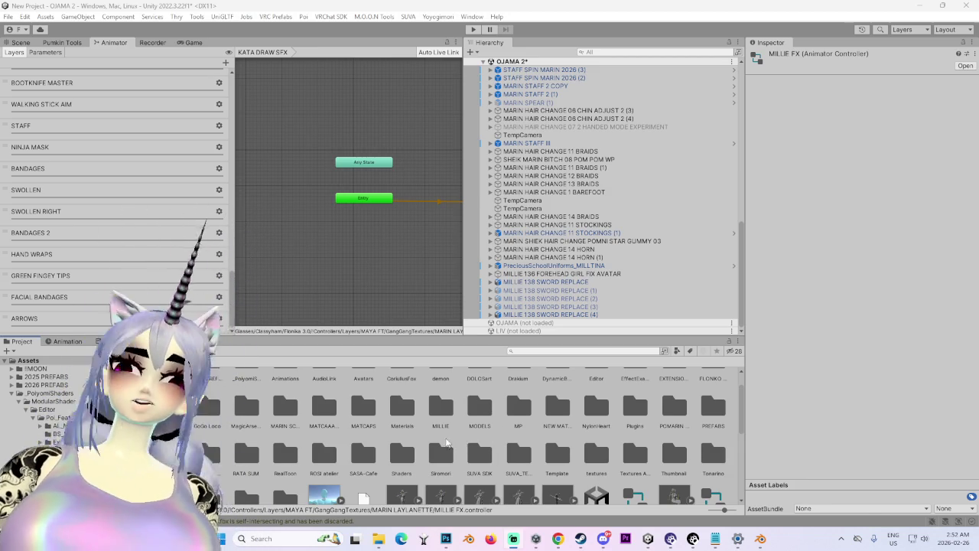
{"action": "scroll", "coordinate": [455, 439], "scroll_direction": "down", "scroll_amount": 2}
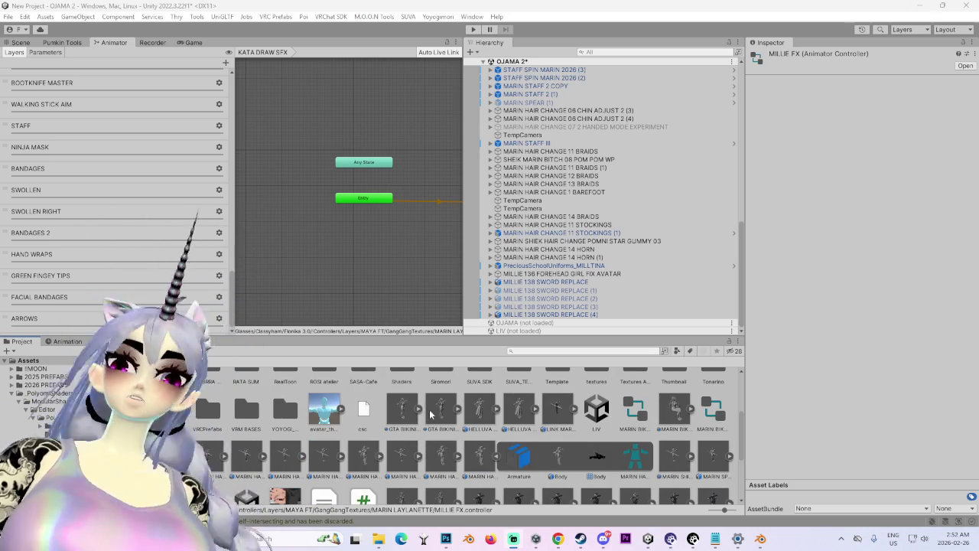
{"action": "scroll", "coordinate": [392, 438], "scroll_direction": "up", "scroll_amount": 2}
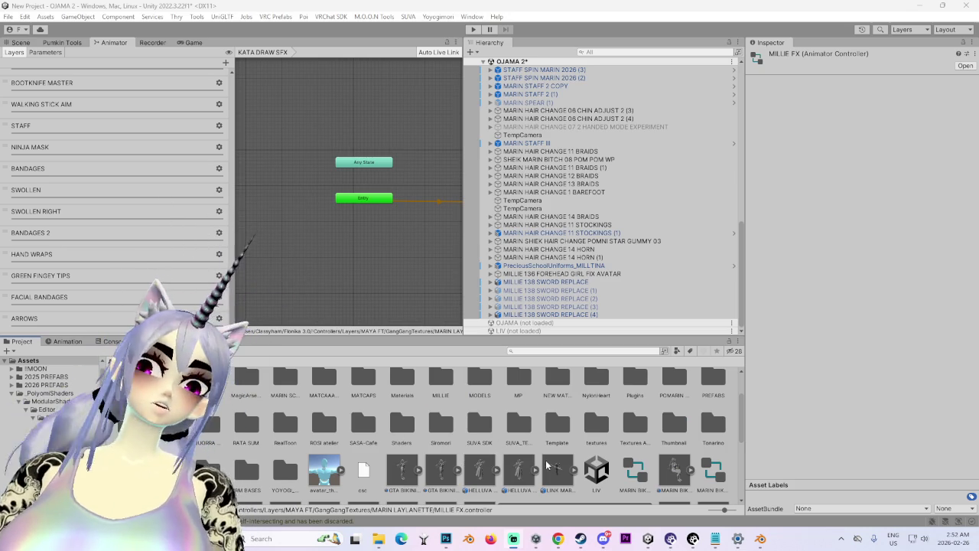
{"action": "scroll", "coordinate": [547, 471], "scroll_direction": "up", "scroll_amount": 2}
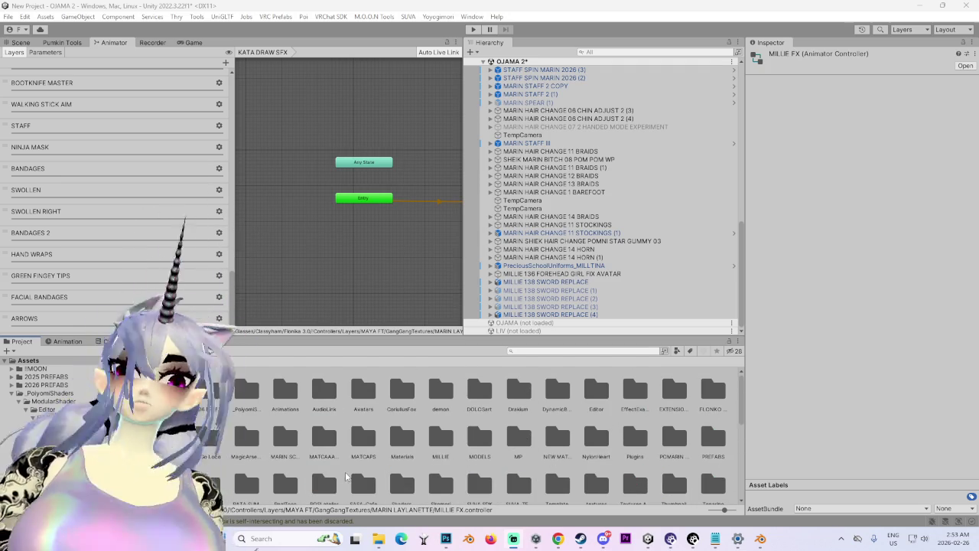
{"action": "scroll", "coordinate": [214, 448], "scroll_direction": "down", "scroll_amount": 2}
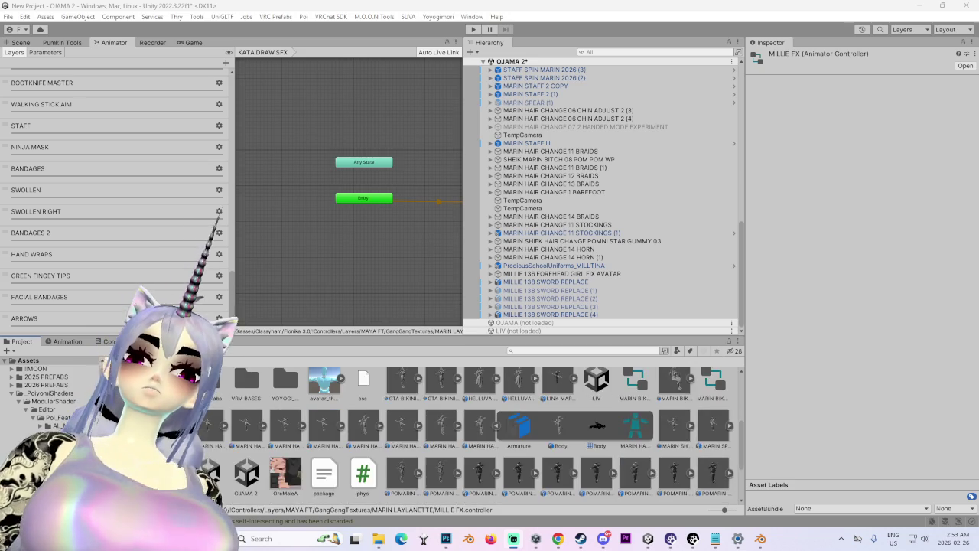
{"action": "scroll", "coordinate": [214, 448], "scroll_direction": "down", "scroll_amount": 2}
{"action": "left_click", "coordinate": [208, 496]}
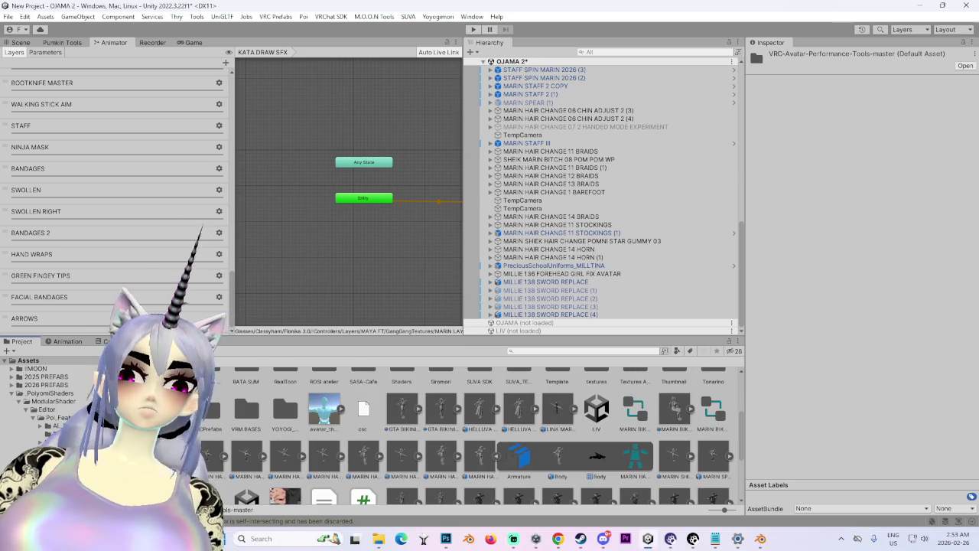
{"action": "left_click", "coordinate": [257, 414]}
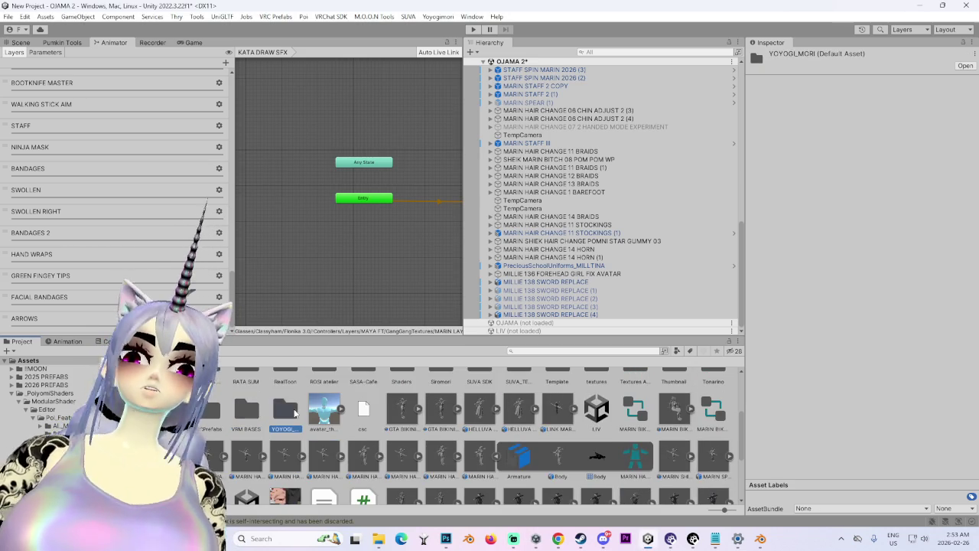
{"action": "left_click", "coordinate": [284, 411]}
{"action": "scroll", "coordinate": [284, 413], "scroll_direction": "up", "scroll_amount": 2}
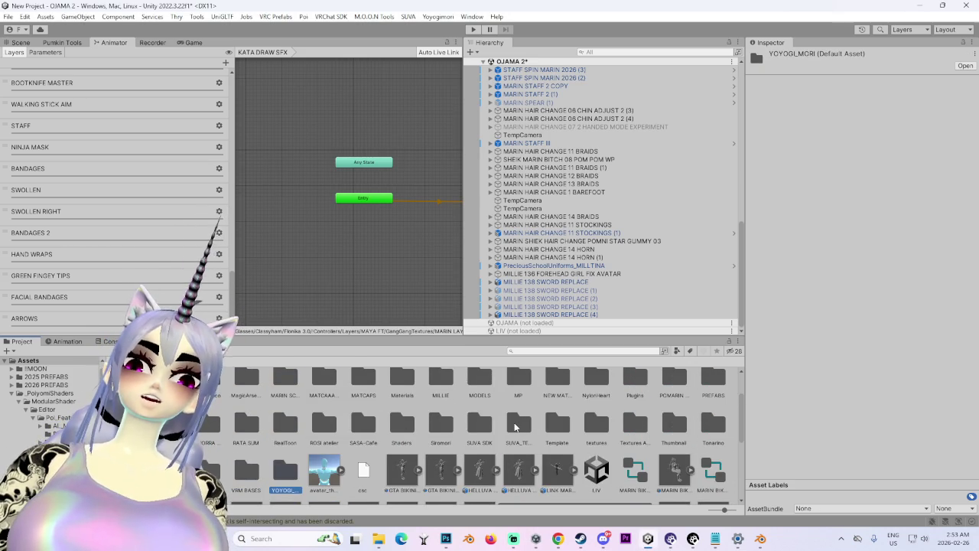
{"action": "scroll", "coordinate": [556, 433], "scroll_direction": "up", "scroll_amount": 2}
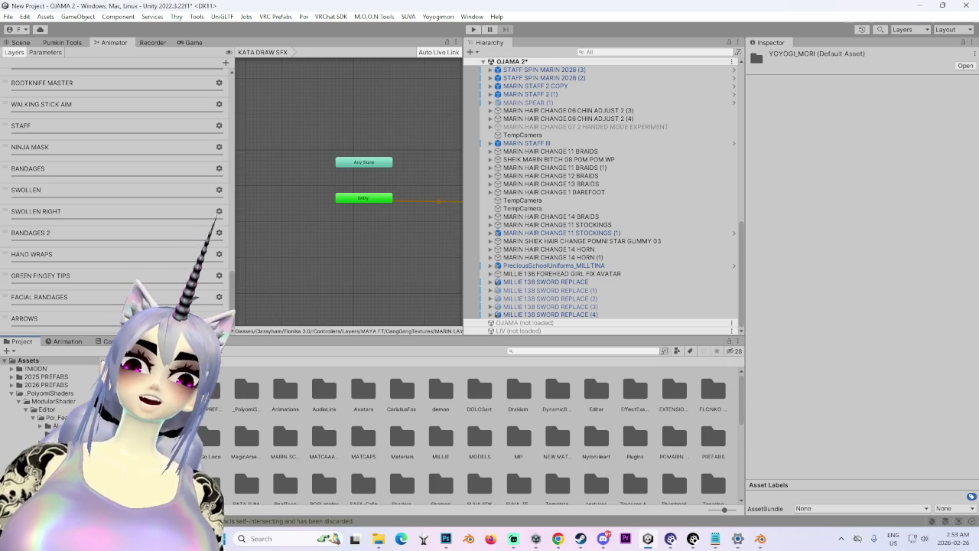
{"action": "scroll", "coordinate": [48, 393], "scroll_direction": "down", "scroll_amount": 5}
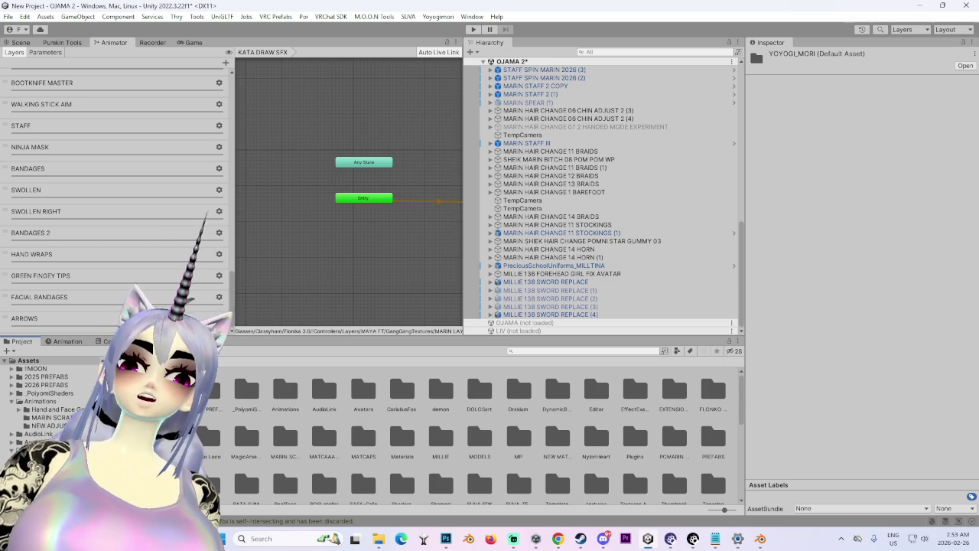
{"action": "scroll", "coordinate": [11, 446], "scroll_direction": "down", "scroll_amount": 5}
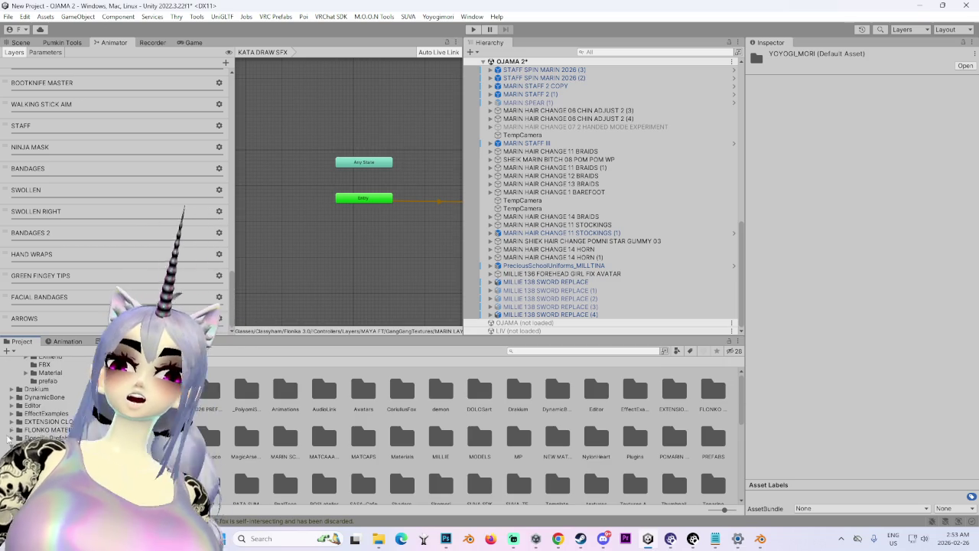
{"action": "scroll", "coordinate": [10, 445], "scroll_direction": "down", "scroll_amount": 5}
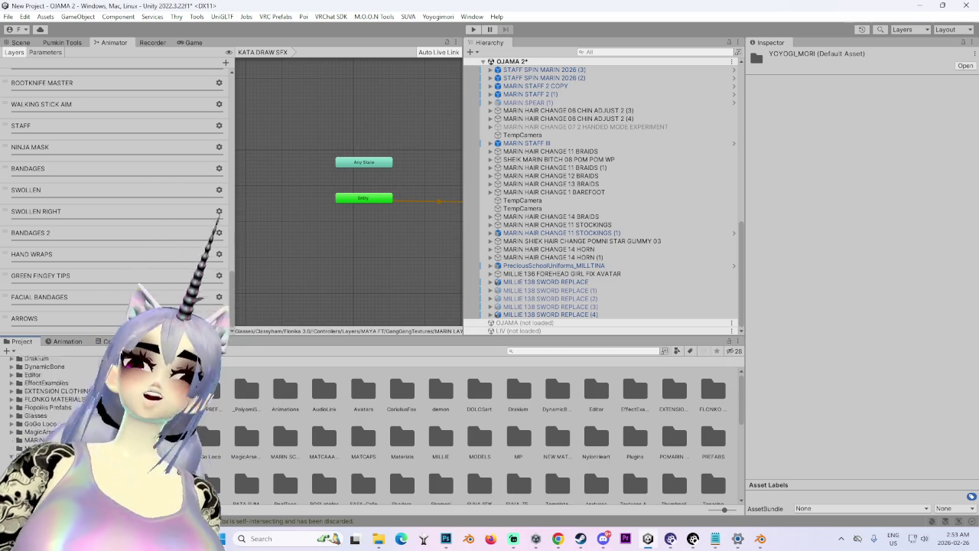
{"action": "scroll", "coordinate": [10, 445], "scroll_direction": "down", "scroll_amount": 5}
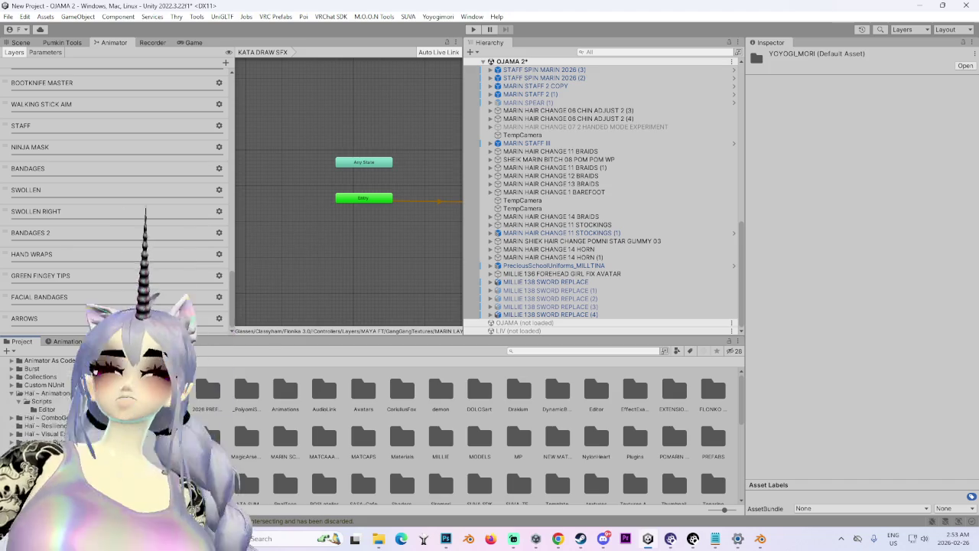
{"action": "scroll", "coordinate": [10, 444], "scroll_direction": "down", "scroll_amount": 5}
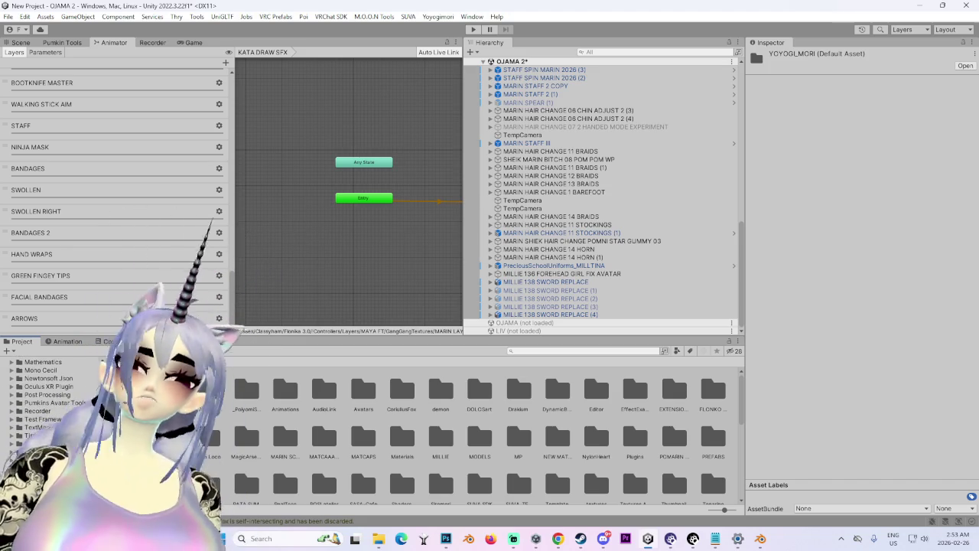
{"action": "left_click", "coordinate": [31, 484]}
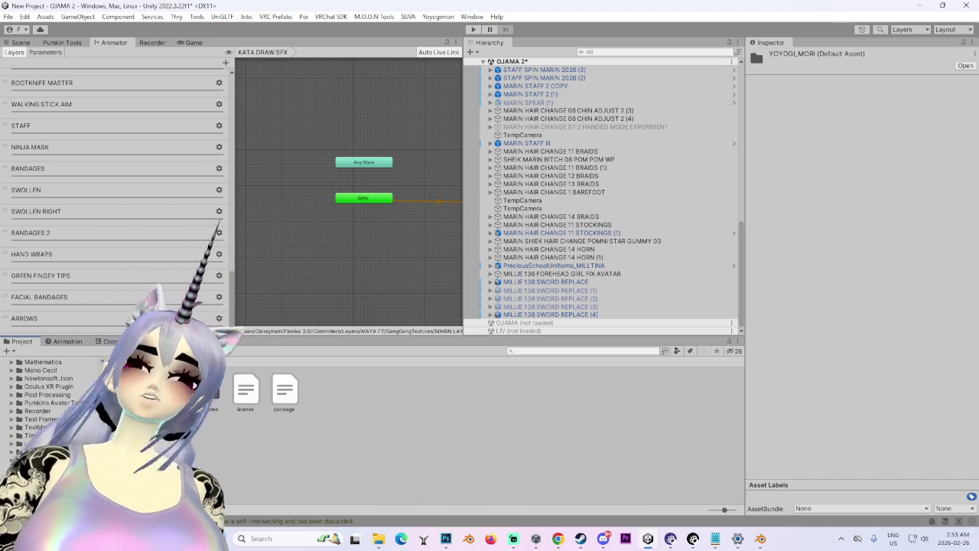
Step: Explore the package's AV3 Demo Assets, Dynamics and Editor/VRCSDK/SDK3A folders
{"action": "left_click", "coordinate": [31, 492]}
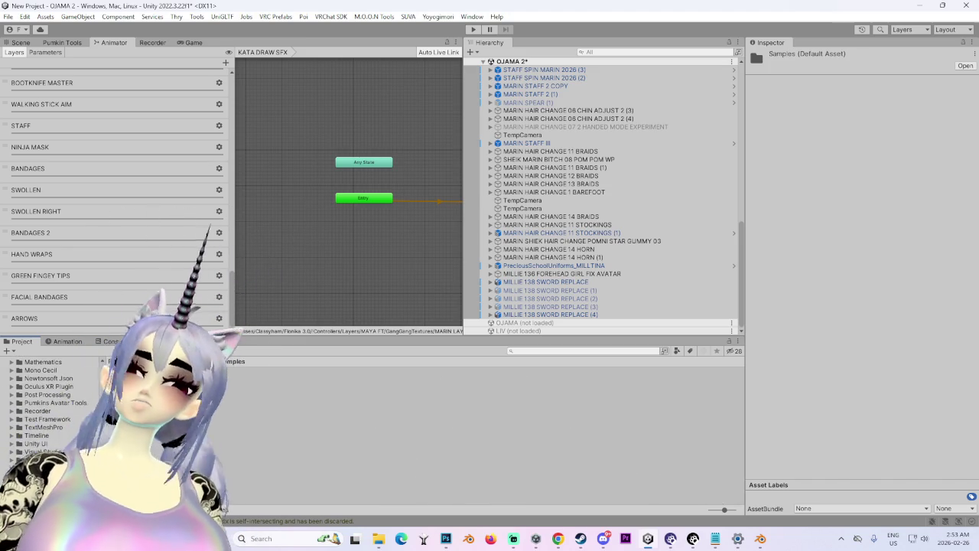
{"action": "double_click", "coordinate": [246, 388]}
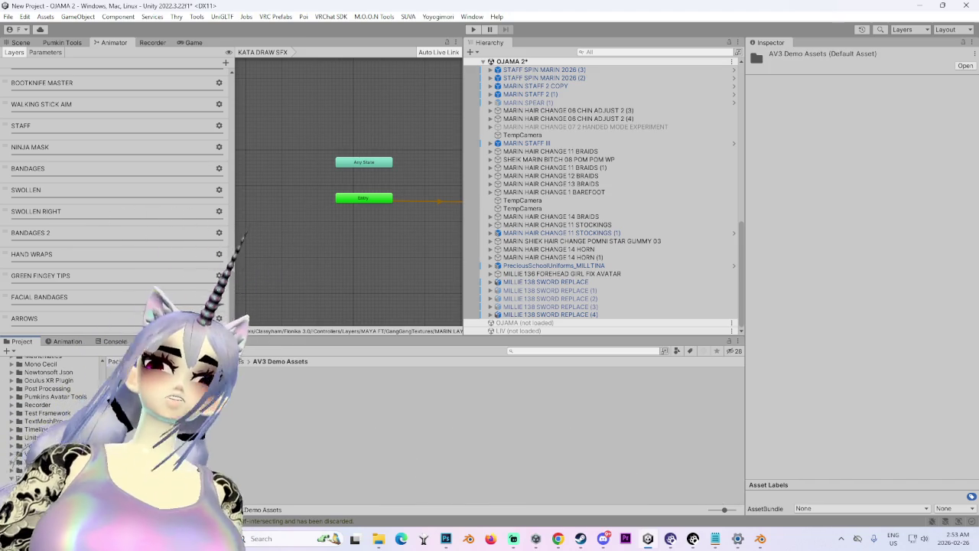
{"action": "double_click", "coordinate": [246, 389]}
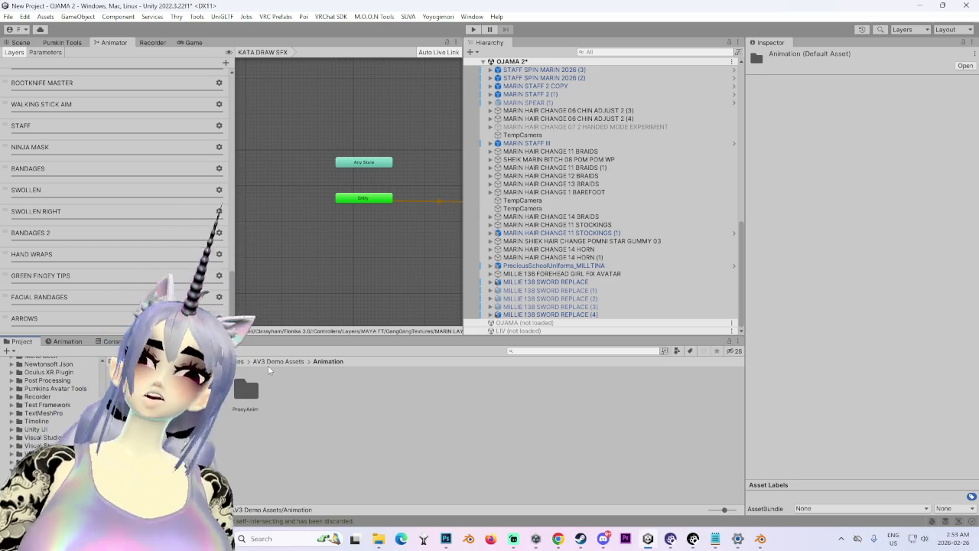
{"action": "left_click", "coordinate": [257, 365]}
{"action": "left_click", "coordinate": [235, 361]}
{"action": "double_click", "coordinate": [191, 390]}
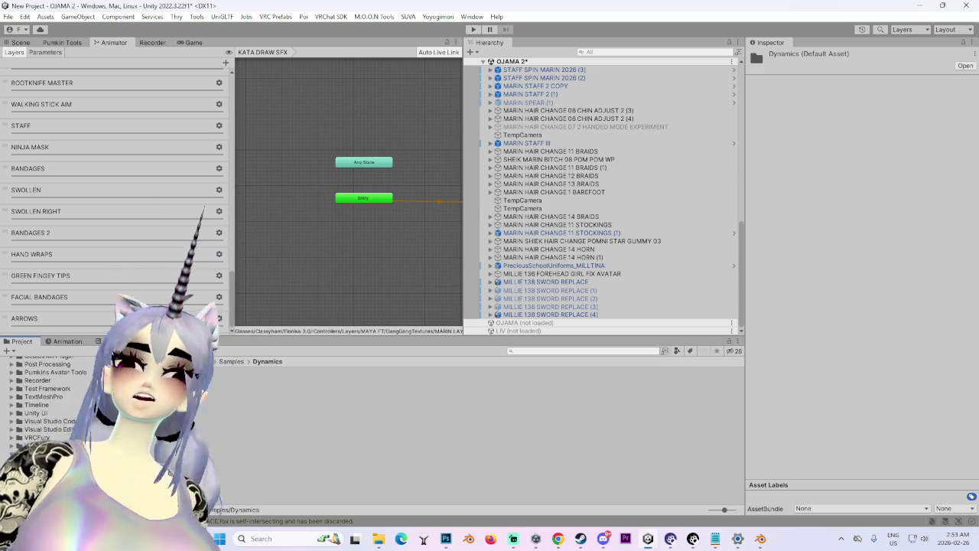
{"action": "left_click", "coordinate": [191, 361]}
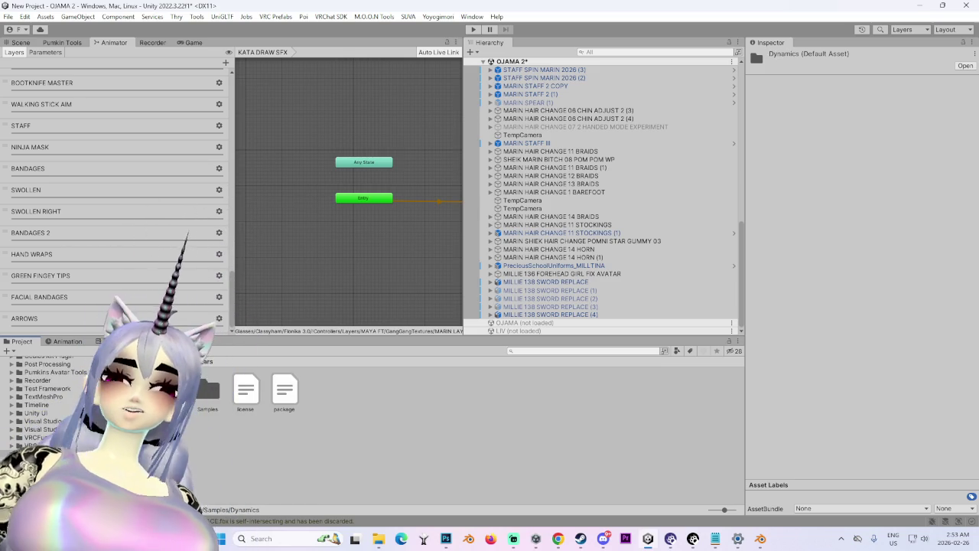
{"action": "double_click", "coordinate": [170, 390]}
{"action": "double_click", "coordinate": [170, 391]}
{"action": "double_click", "coordinate": [170, 391]}
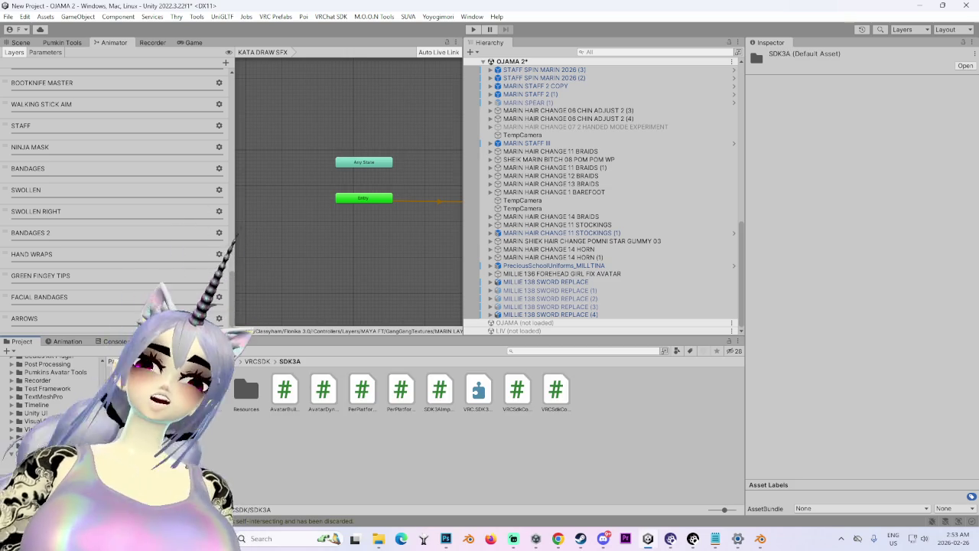
{"action": "left_click", "coordinate": [234, 391]}
{"action": "double_click", "coordinate": [206, 391]}
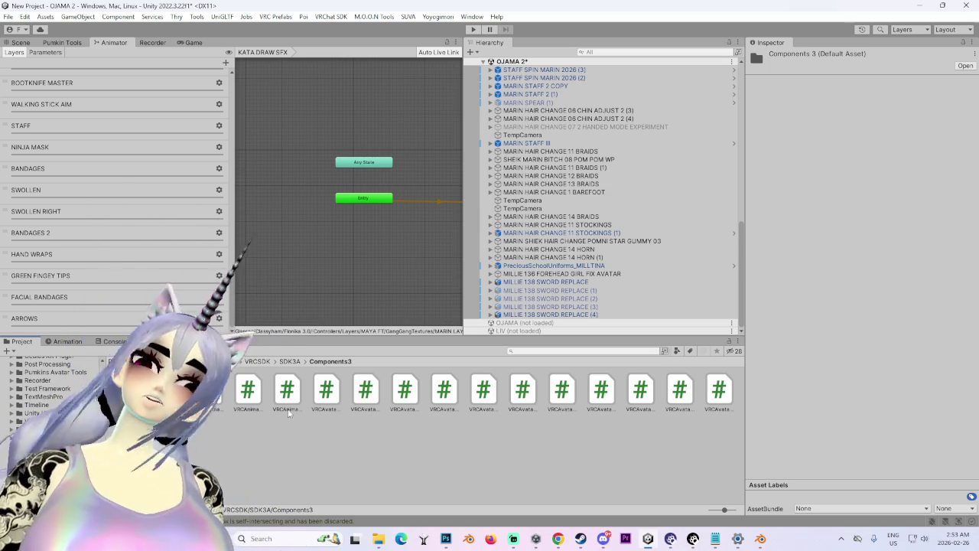
{"action": "left_click", "coordinate": [257, 364]}
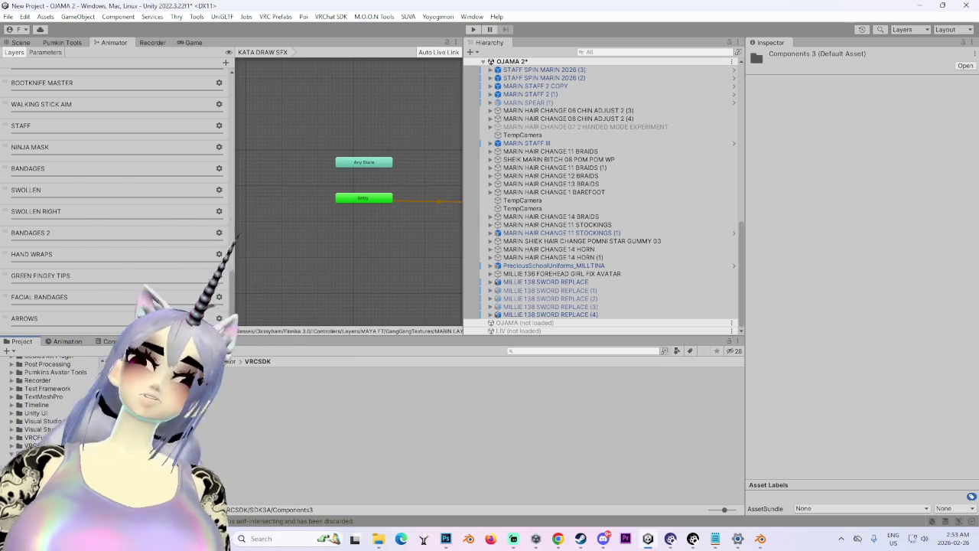
Step: Go to Samples > Dynamics > Robot Avatar > Animators and open the FX controller
{"action": "left_click", "coordinate": [205, 392]}
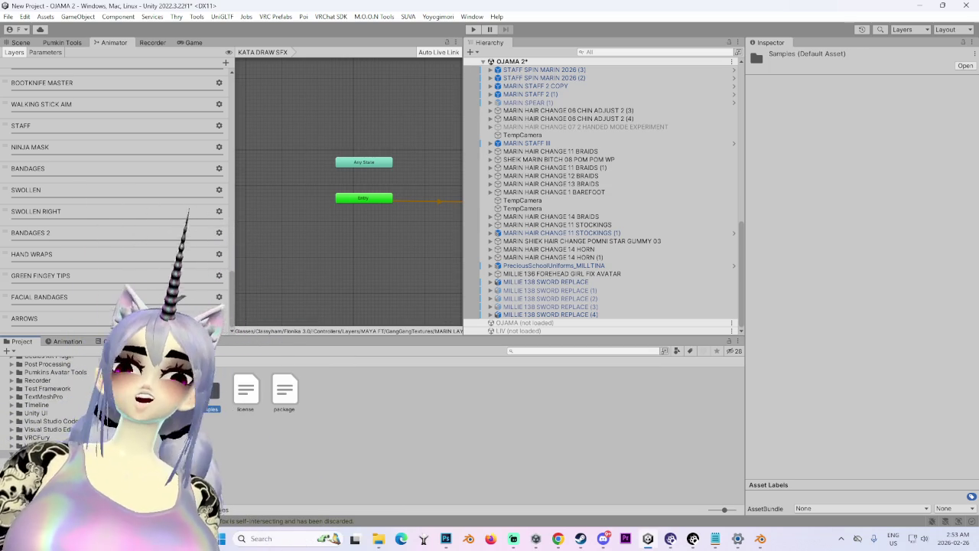
{"action": "double_click", "coordinate": [205, 391]}
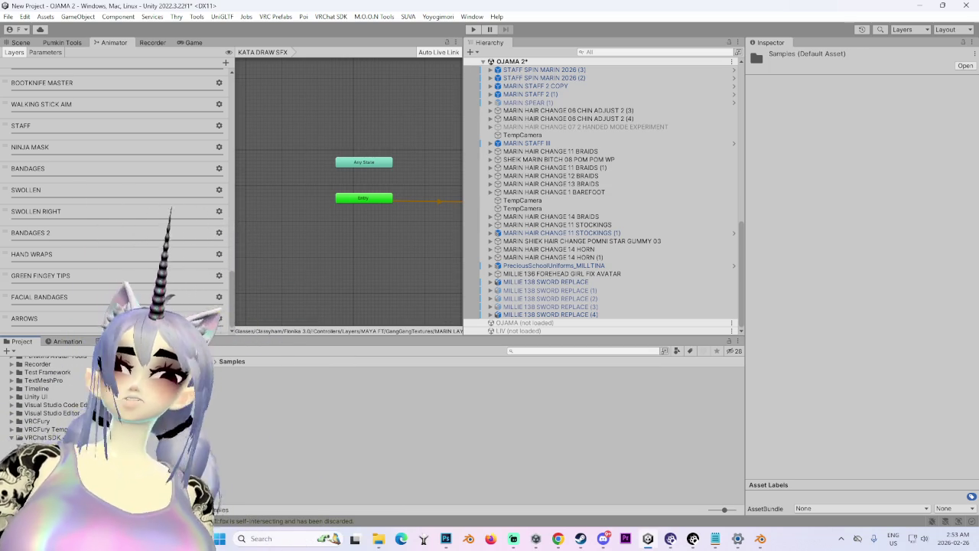
{"action": "double_click", "coordinate": [205, 392]}
{"action": "left_click", "coordinate": [205, 392]}
{"action": "double_click", "coordinate": [205, 392]}
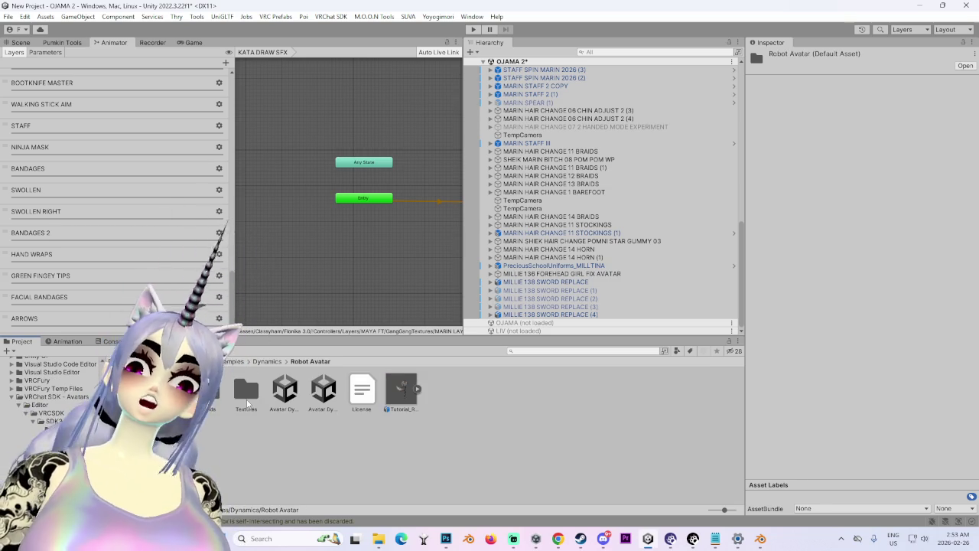
{"action": "left_click", "coordinate": [324, 390]}
{"action": "left_click", "coordinate": [277, 397]}
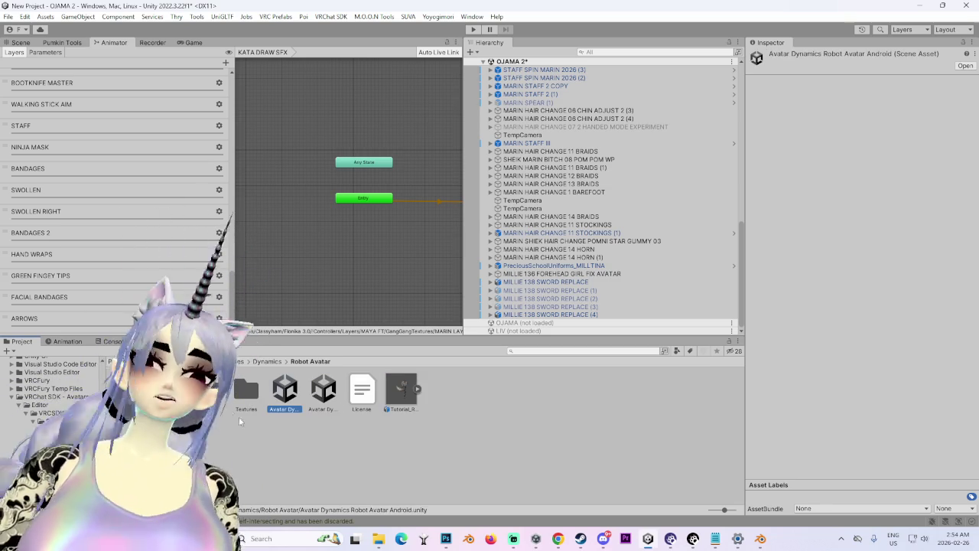
{"action": "left_click", "coordinate": [169, 390]}
{"action": "double_click", "coordinate": [129, 390]}
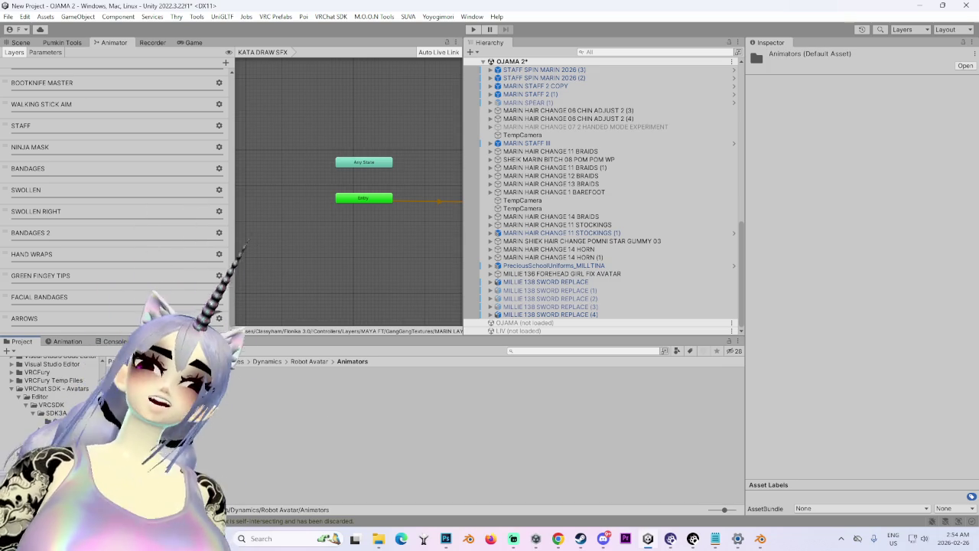
{"action": "double_click", "coordinate": [128, 390]}
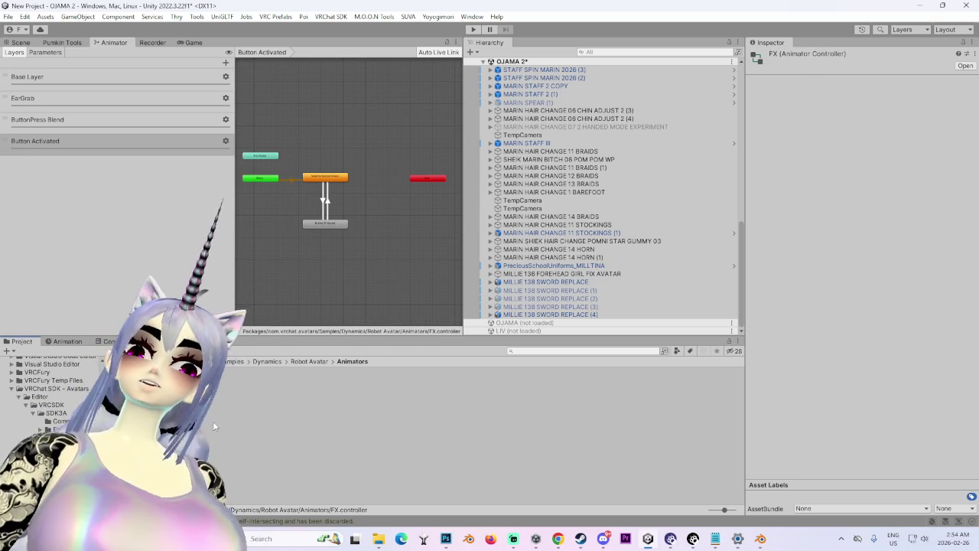
Step: Duplicate the Robot Avatar FX controller as FX 1 and find it in the Assets root
{"action": "key", "text": "ctrl+d"}
{"action": "scroll", "coordinate": [50, 398], "scroll_direction": "up", "scroll_amount": 5}
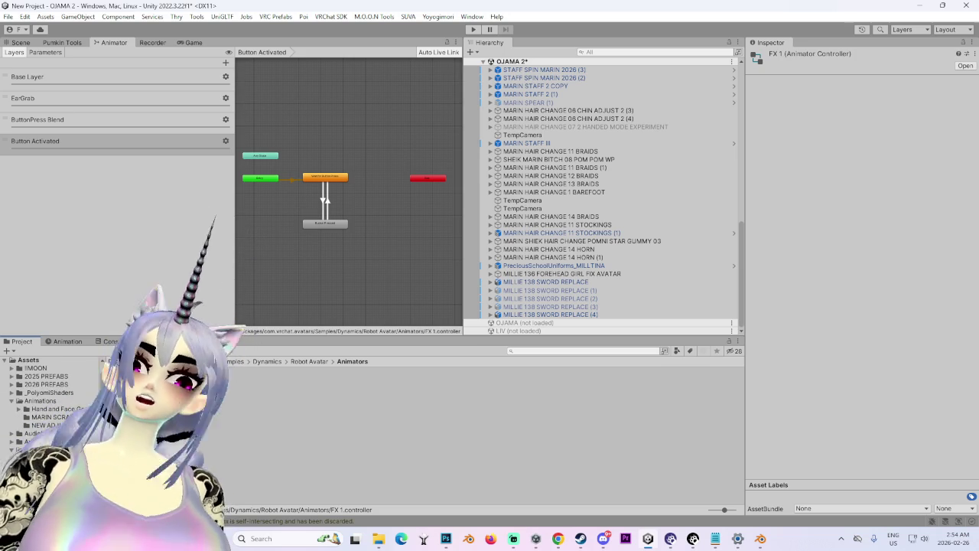
{"action": "scroll", "coordinate": [35, 360], "scroll_direction": "up", "scroll_amount": 3}
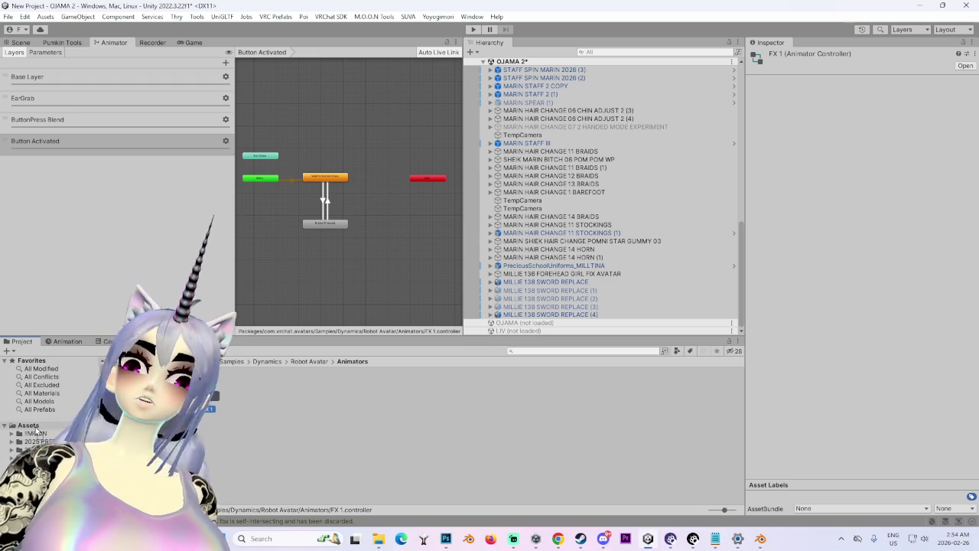
{"action": "scroll", "coordinate": [36, 430], "scroll_direction": "down", "scroll_amount": 10}
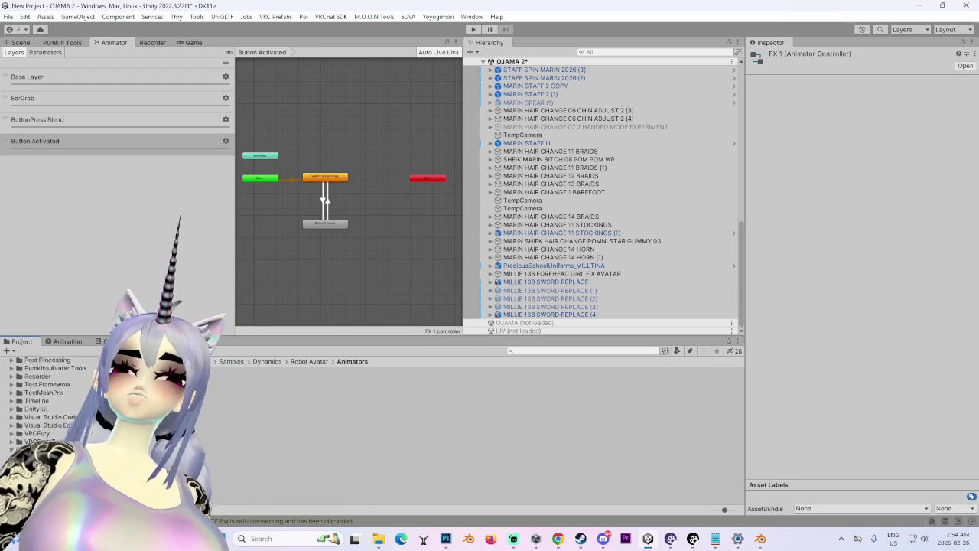
{"action": "scroll", "coordinate": [35, 430], "scroll_direction": "down", "scroll_amount": 5}
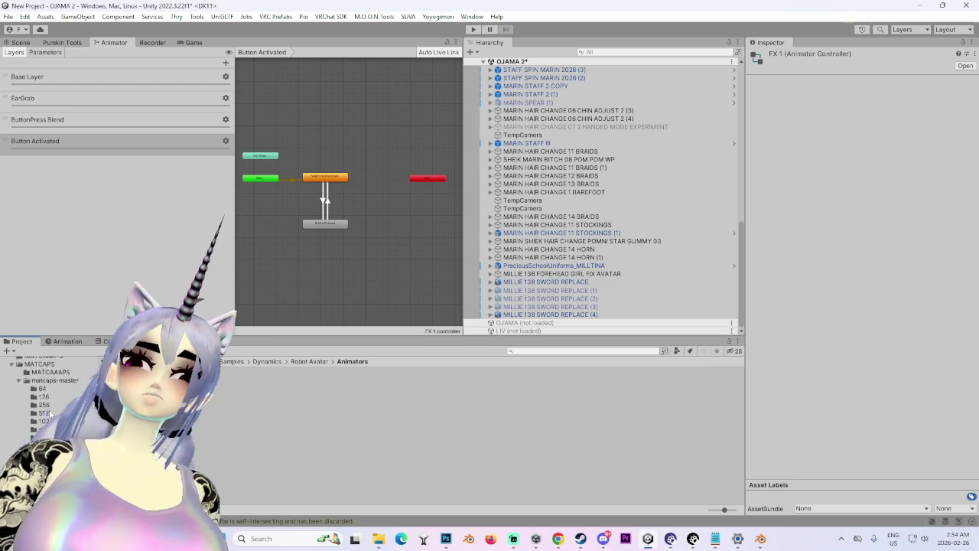
{"action": "left_click", "coordinate": [30, 421]}
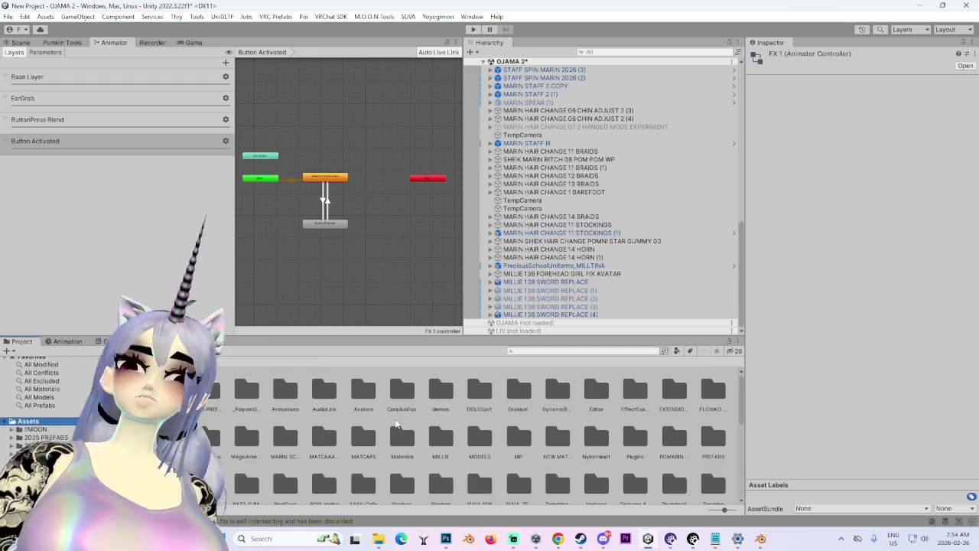
{"action": "scroll", "coordinate": [362, 458], "scroll_direction": "down", "scroll_amount": 5}
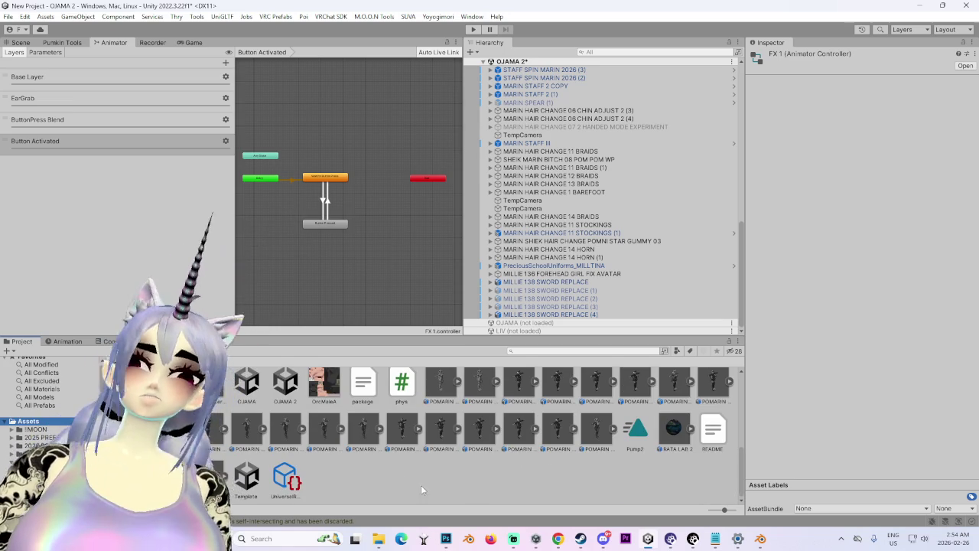
{"action": "scroll", "coordinate": [407, 420], "scroll_direction": "up", "scroll_amount": 3}
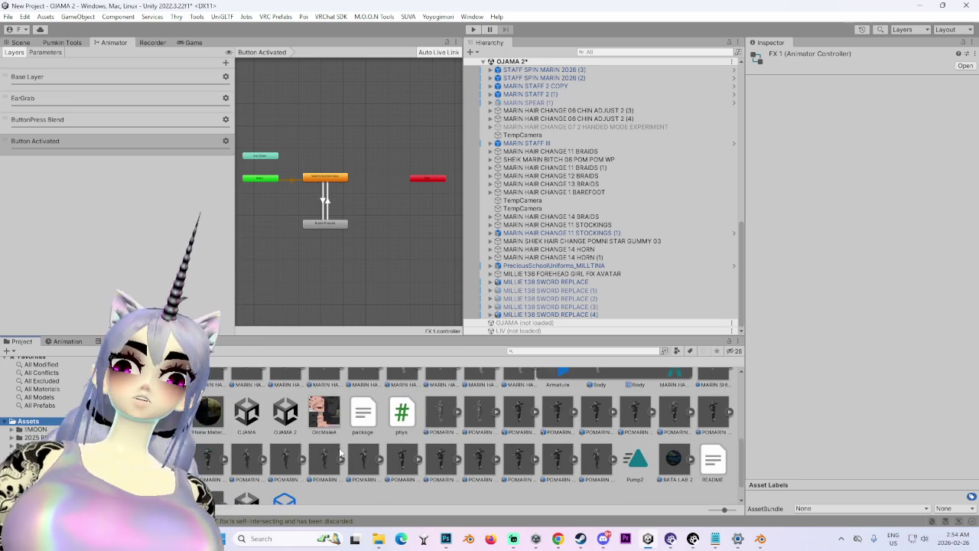
{"action": "scroll", "coordinate": [329, 459], "scroll_direction": "up", "scroll_amount": 2}
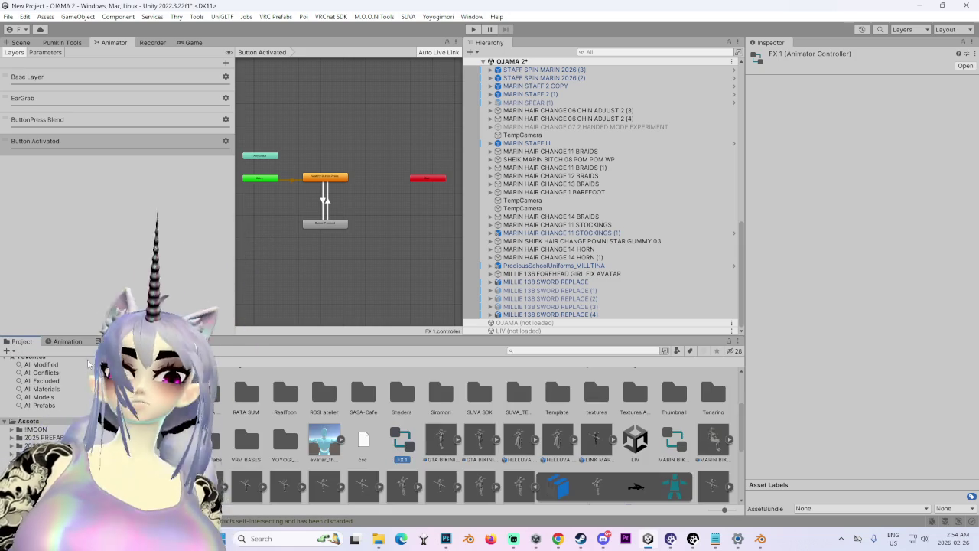
{"action": "left_click", "coordinate": [68, 342]}
{"action": "left_click", "coordinate": [22, 342]}
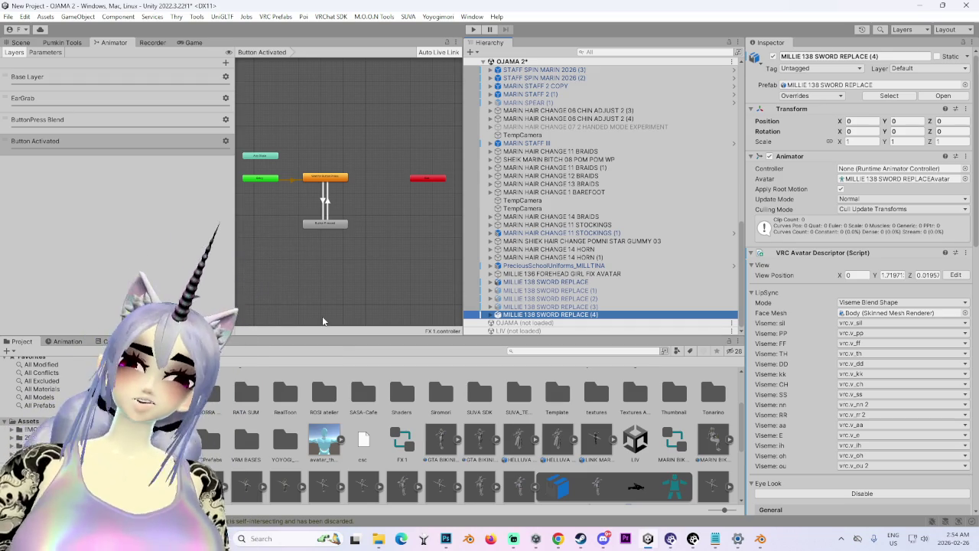
Step: Rename the FX 1 controller to MILLIE FX 2
{"action": "left_click", "coordinate": [401, 444]}
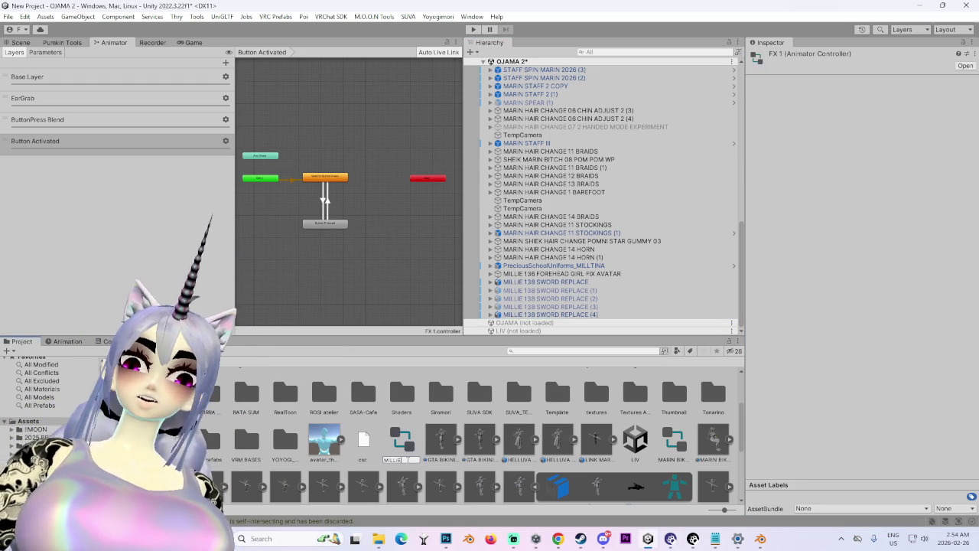
{"action": "key", "text": "Return"}
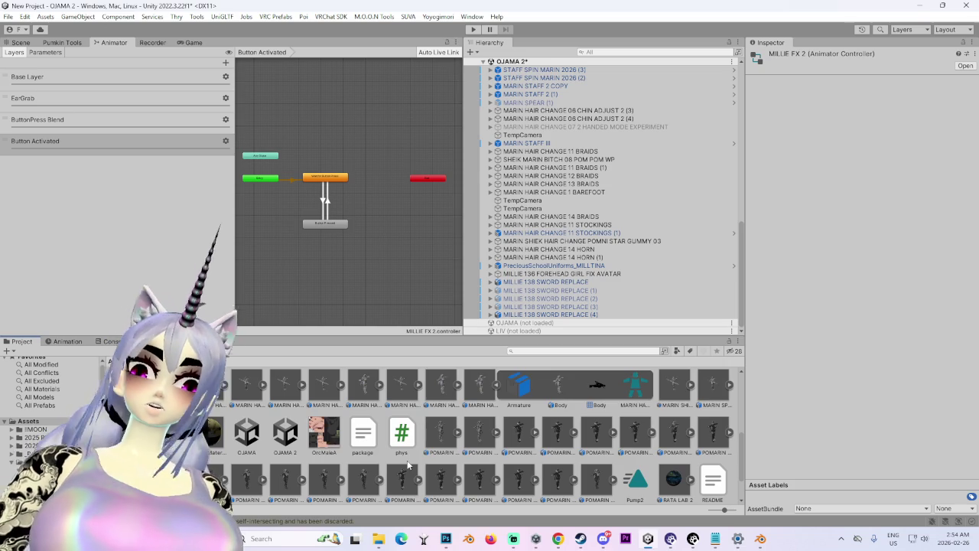
{"action": "left_click", "coordinate": [567, 313]}
{"action": "scroll", "coordinate": [775, 400], "scroll_direction": "down", "scroll_amount": 15}
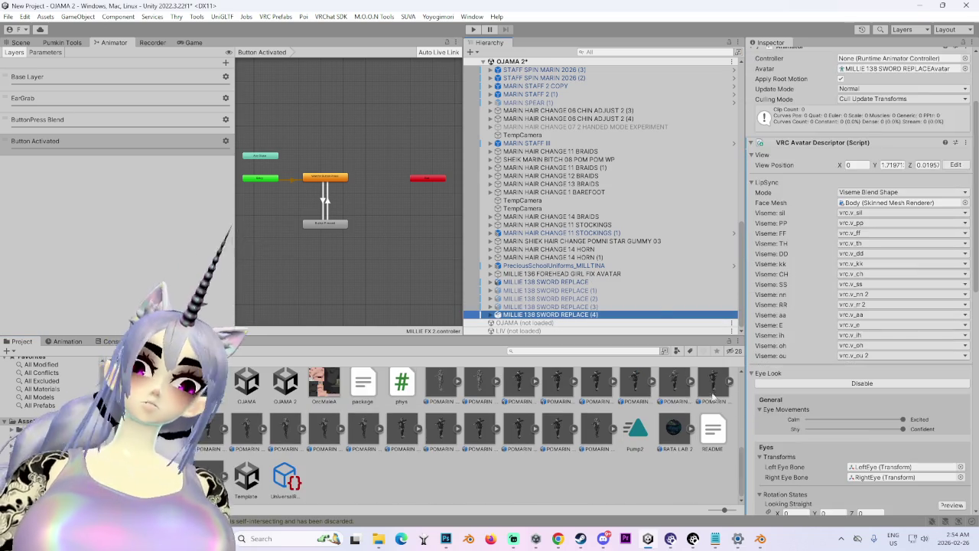
{"action": "scroll", "coordinate": [775, 401], "scroll_direction": "down", "scroll_amount": 3}
Step: Assign MILLIE FX 2 as MILLIE 138 SWORD REPLACE's FX playable layer and open it
{"action": "left_click", "coordinate": [545, 282]}
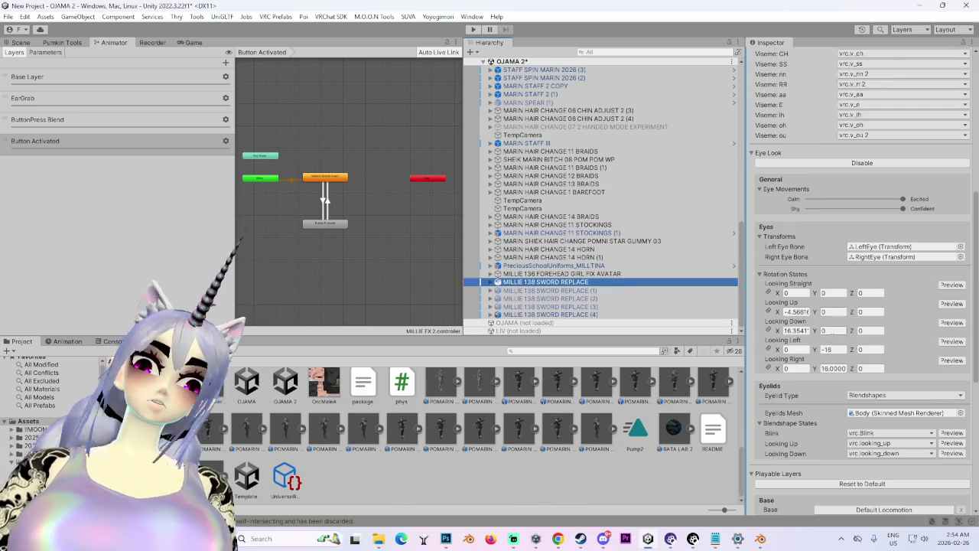
{"action": "scroll", "coordinate": [837, 409], "scroll_direction": "down", "scroll_amount": 3}
{"action": "scroll", "coordinate": [836, 413], "scroll_direction": "down", "scroll_amount": 3}
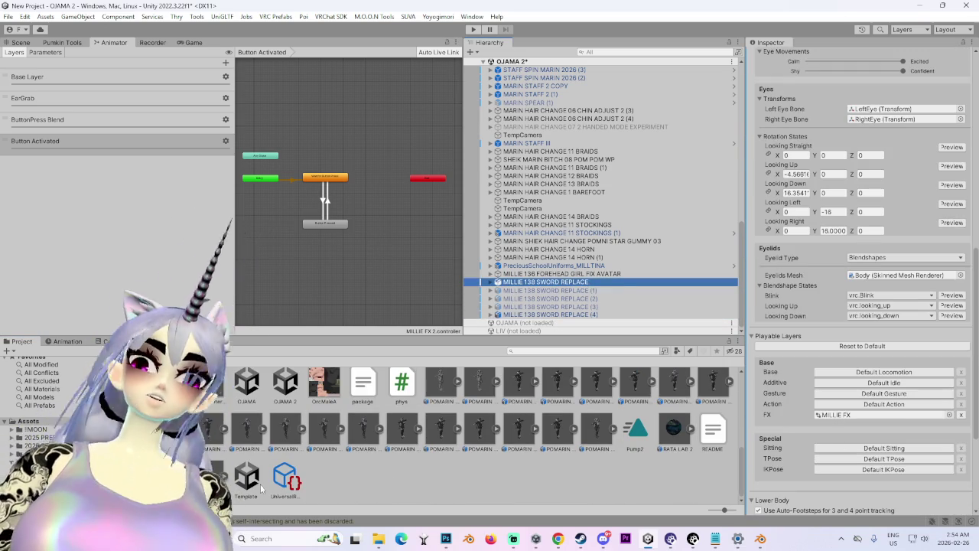
{"action": "scroll", "coordinate": [332, 486], "scroll_direction": "up", "scroll_amount": 2}
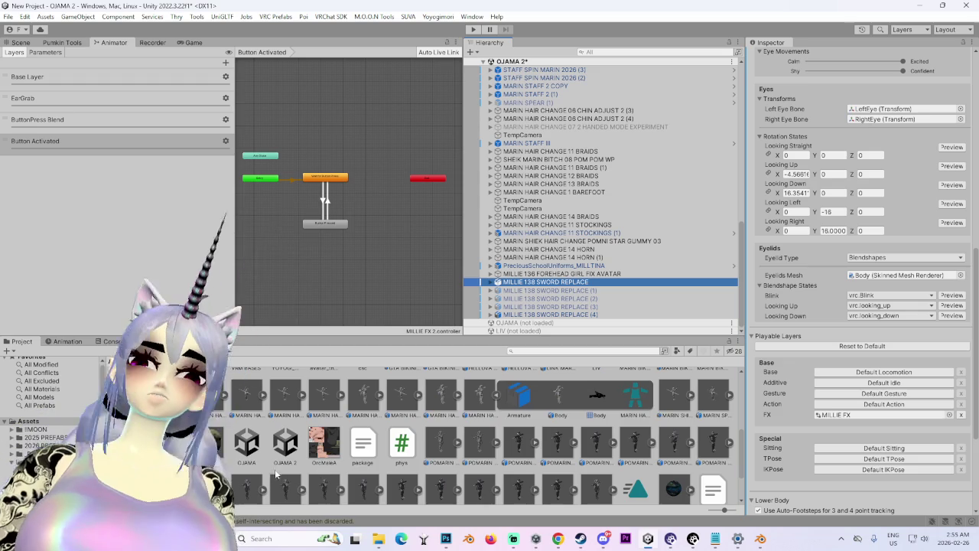
{"action": "scroll", "coordinate": [283, 481], "scroll_direction": "up", "scroll_amount": 1}
{"action": "mouse_move", "coordinate": [290, 451]}
{"action": "left_mouse_down"}
{"action": "mouse_move", "coordinate": [826, 407]}
{"action": "mouse_move", "coordinate": [834, 417]}
{"action": "left_mouse_up"}
{"action": "left_click", "coordinate": [824, 416]}
{"action": "double_click", "coordinate": [883, 415]}
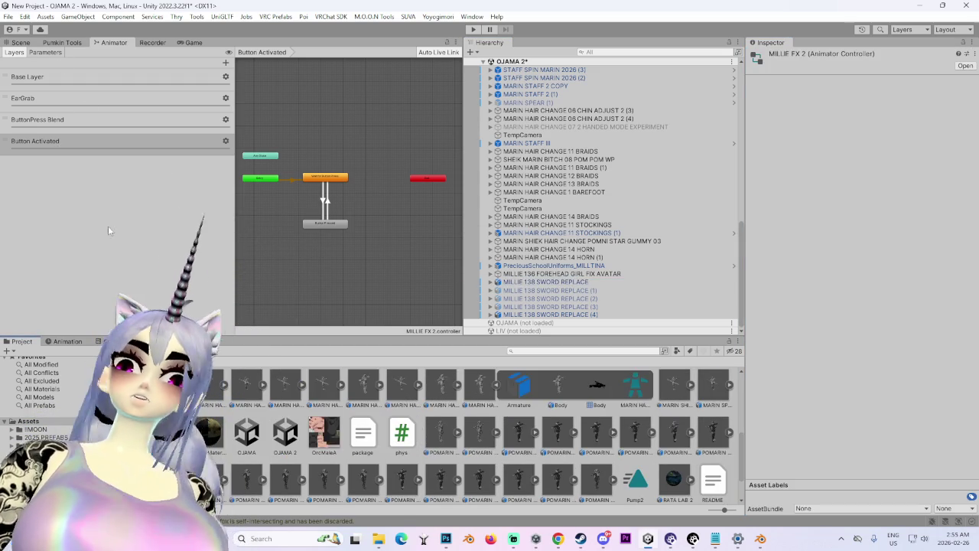
{"action": "left_click", "coordinate": [80, 142]}
{"action": "left_click", "coordinate": [94, 99]}
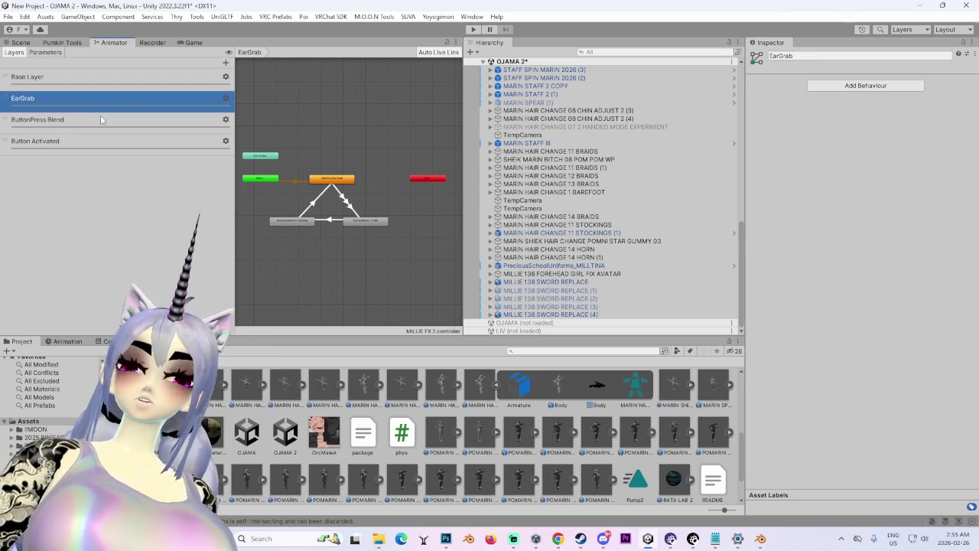
{"action": "left_click", "coordinate": [119, 141]}
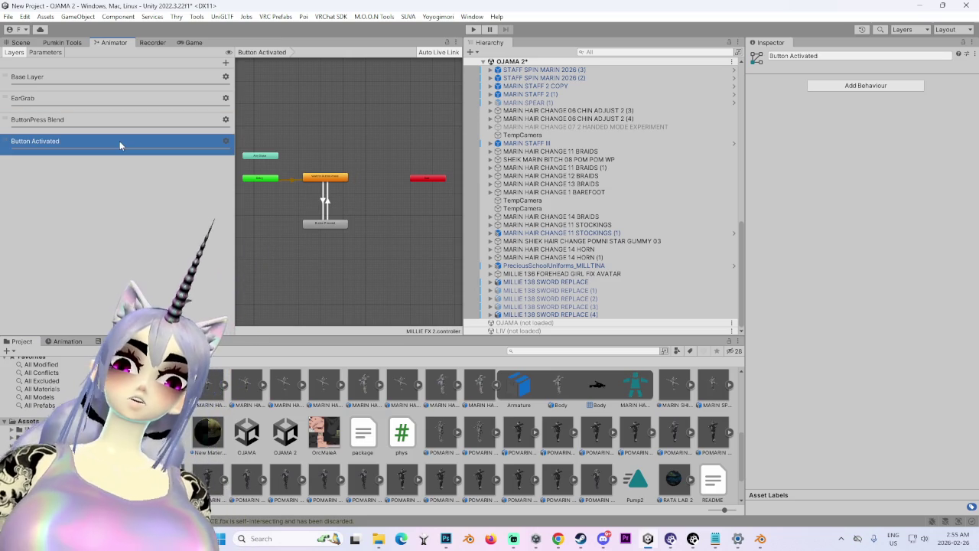
{"action": "left_click", "coordinate": [99, 98]}
{"action": "left_click", "coordinate": [97, 119]}
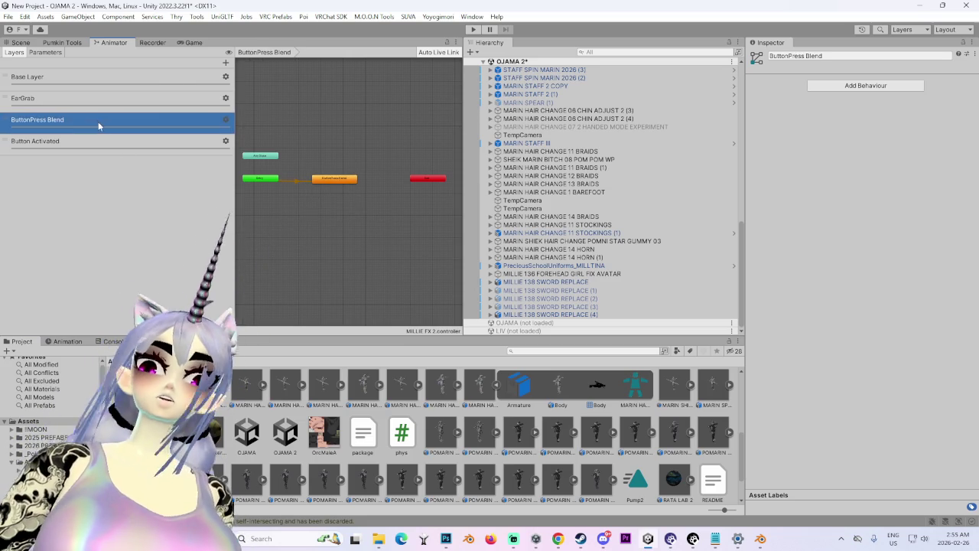
{"action": "double_click", "coordinate": [334, 179]}
{"action": "left_click", "coordinate": [91, 74]}
{"action": "left_click", "coordinate": [32, 46]}
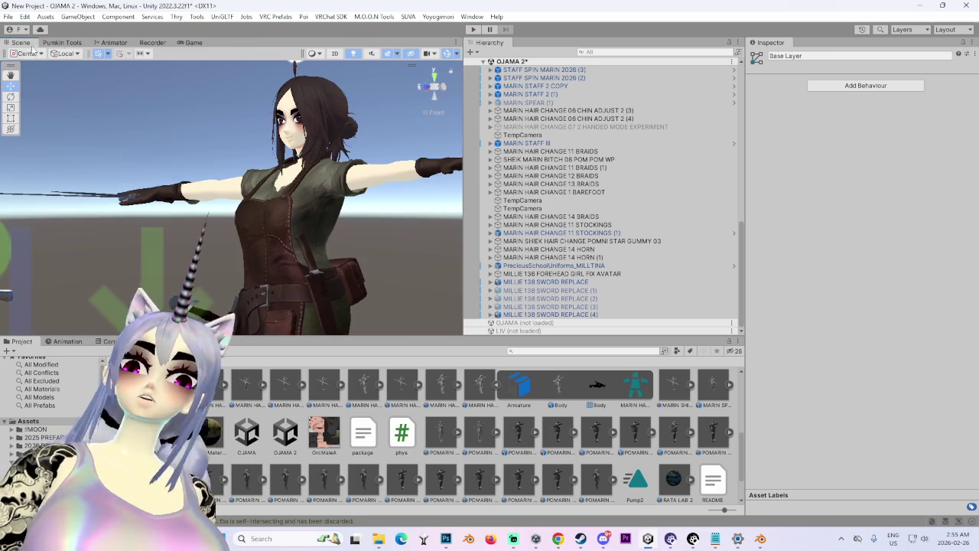
{"action": "left_click", "coordinate": [83, 43]}
{"action": "left_click", "coordinate": [112, 43]}
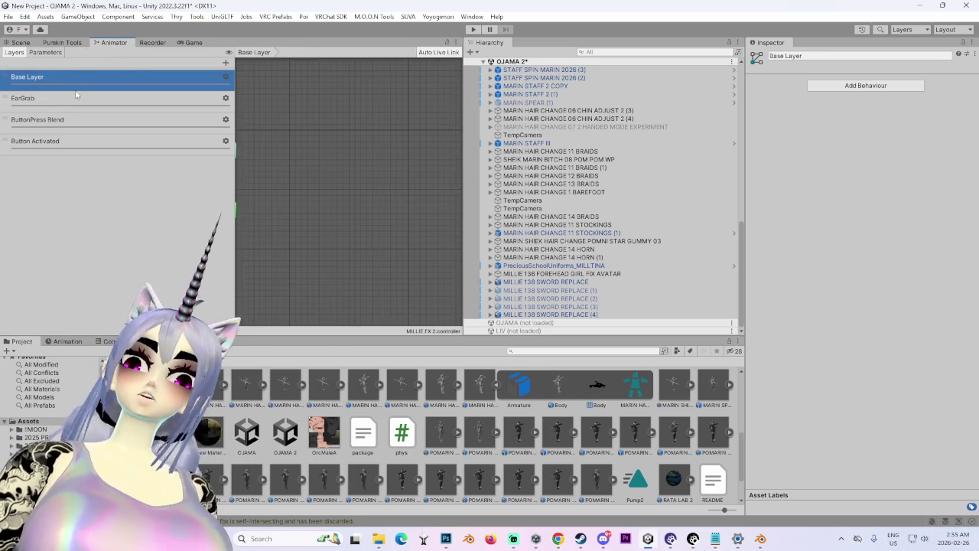
{"action": "left_click", "coordinate": [46, 52]}
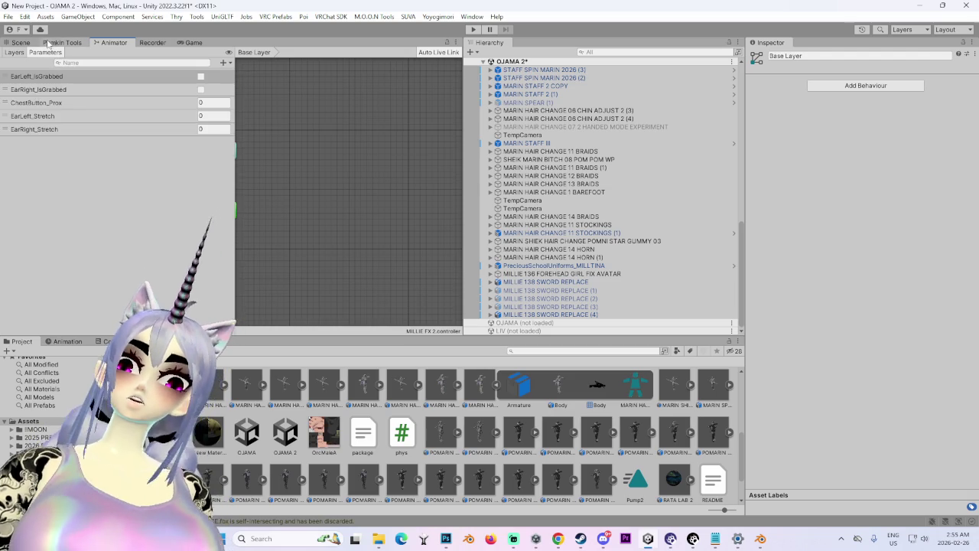
{"action": "left_click", "coordinate": [15, 52]}
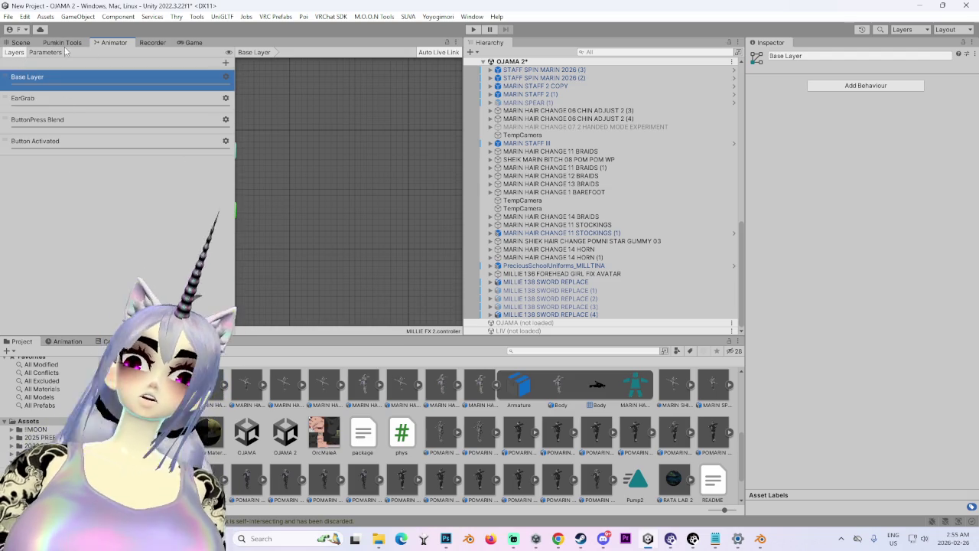
{"action": "left_click", "coordinate": [47, 52]}
Step: Inspect the avatar's descriptor and its Millie params expression parameters
{"action": "left_click", "coordinate": [579, 315]}
{"action": "scroll", "coordinate": [821, 456], "scroll_direction": "down", "scroll_amount": 10}
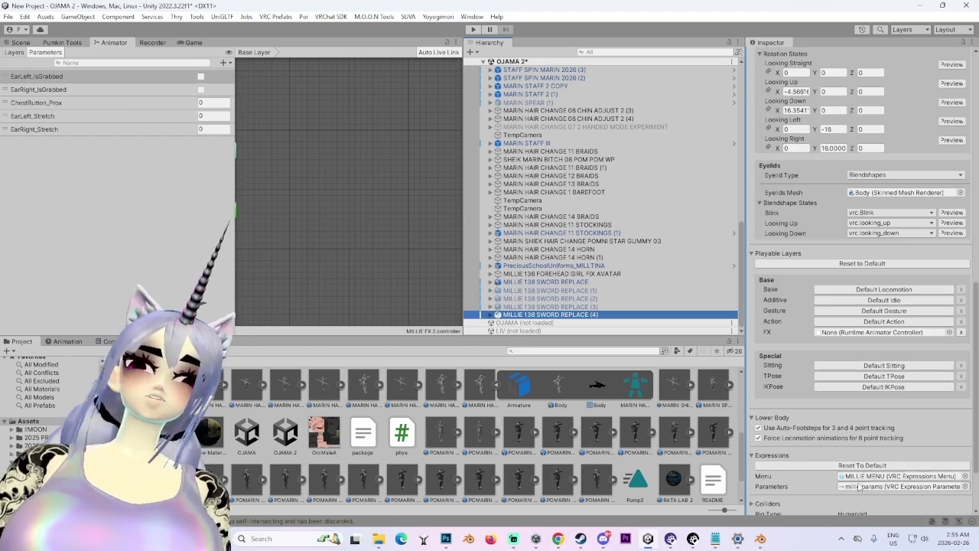
{"action": "left_click", "coordinate": [860, 486]}
{"action": "left_click", "coordinate": [251, 440]}
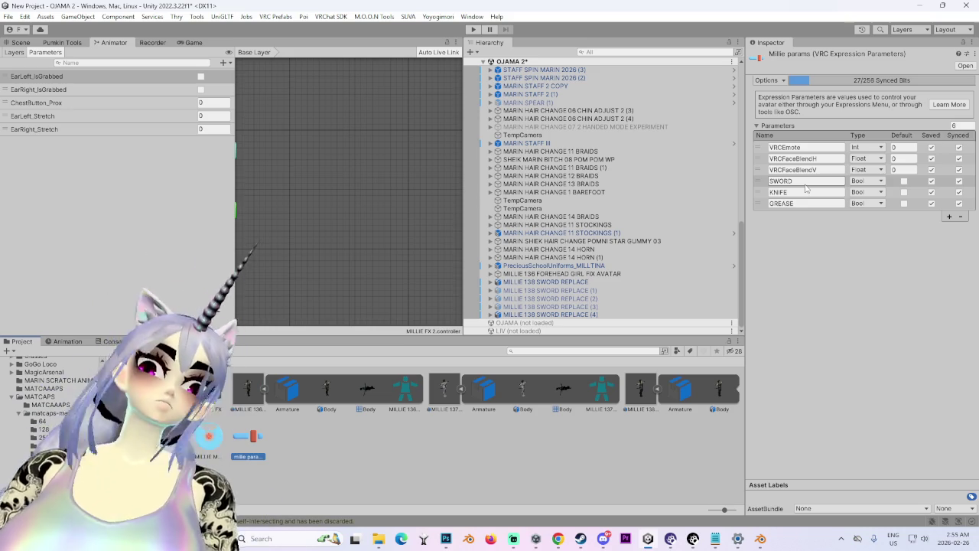
{"action": "scroll", "coordinate": [604, 290], "scroll_direction": "up", "scroll_amount": 3}
Step: Check MARIN HAIR CHANGE 11 STOCKINGS (1)'s descriptor and open its MARIN SCRATCH FX controller
{"action": "left_click", "coordinate": [605, 294]}
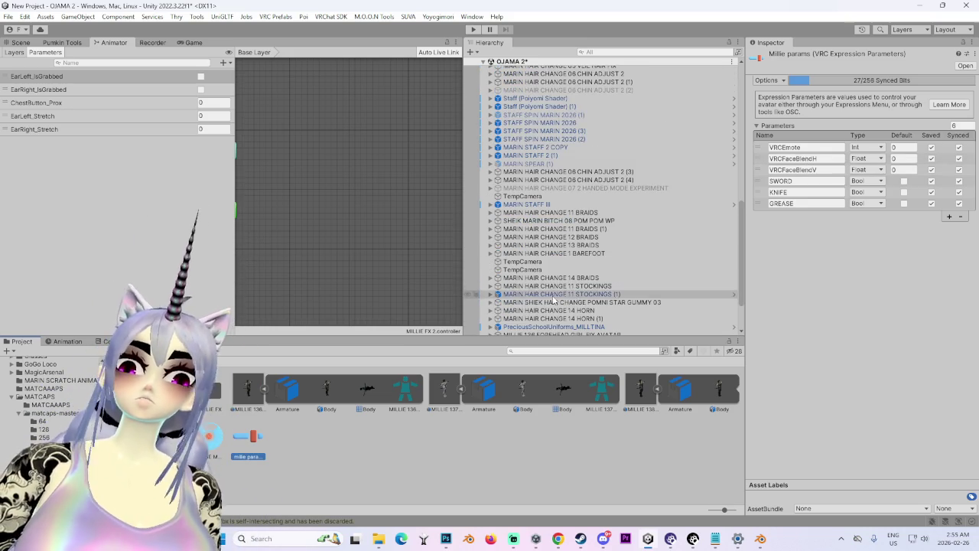
{"action": "left_click", "coordinate": [605, 286]}
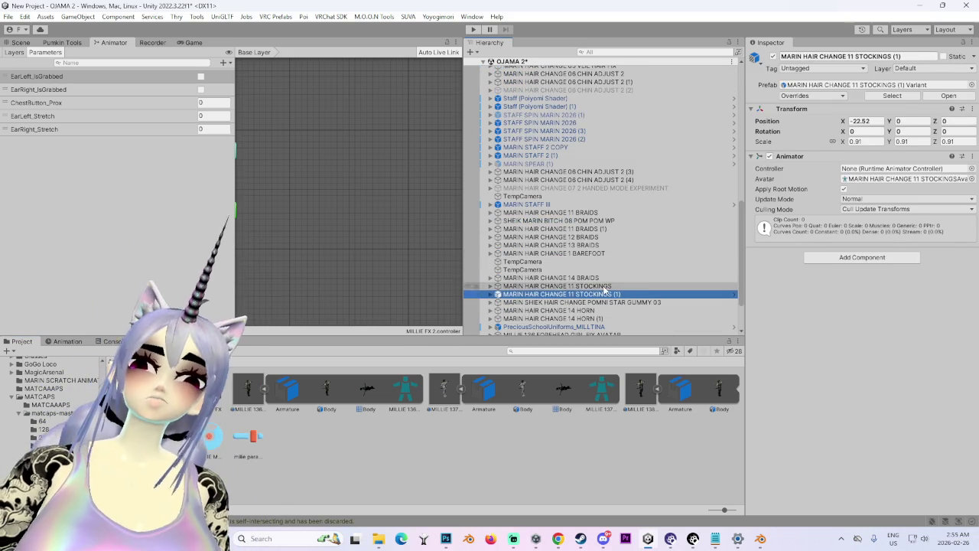
{"action": "scroll", "coordinate": [863, 428], "scroll_direction": "down", "scroll_amount": 10}
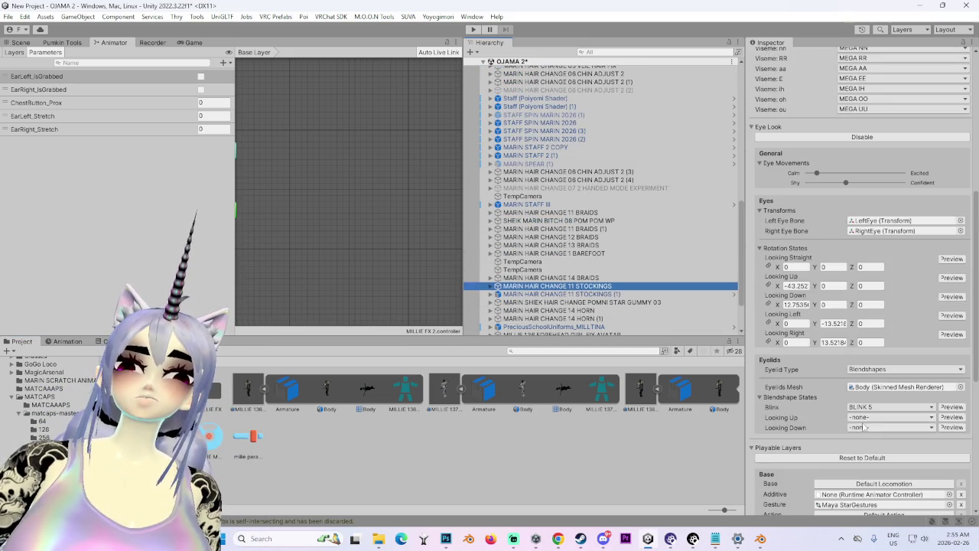
{"action": "scroll", "coordinate": [859, 428], "scroll_direction": "down", "scroll_amount": 3}
{"action": "left_click", "coordinate": [880, 442]}
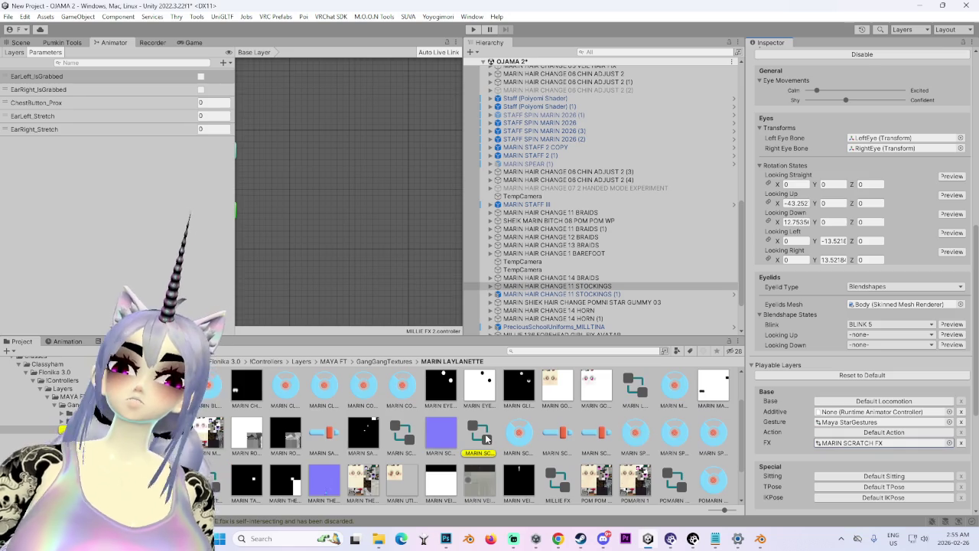
{"action": "left_click", "coordinate": [483, 437]}
{"action": "scroll", "coordinate": [107, 274], "scroll_direction": "down", "scroll_amount": 2}
{"action": "scroll", "coordinate": [108, 274], "scroll_direction": "down", "scroll_amount": 10}
{"action": "mouse_move", "coordinate": [231, 153]}
{"action": "left_mouse_down"}
{"action": "mouse_move", "coordinate": [231, 287]}
{"action": "mouse_move", "coordinate": [230, 153]}
{"action": "mouse_move", "coordinate": [196, 46]}
{"action": "left_mouse_up"}
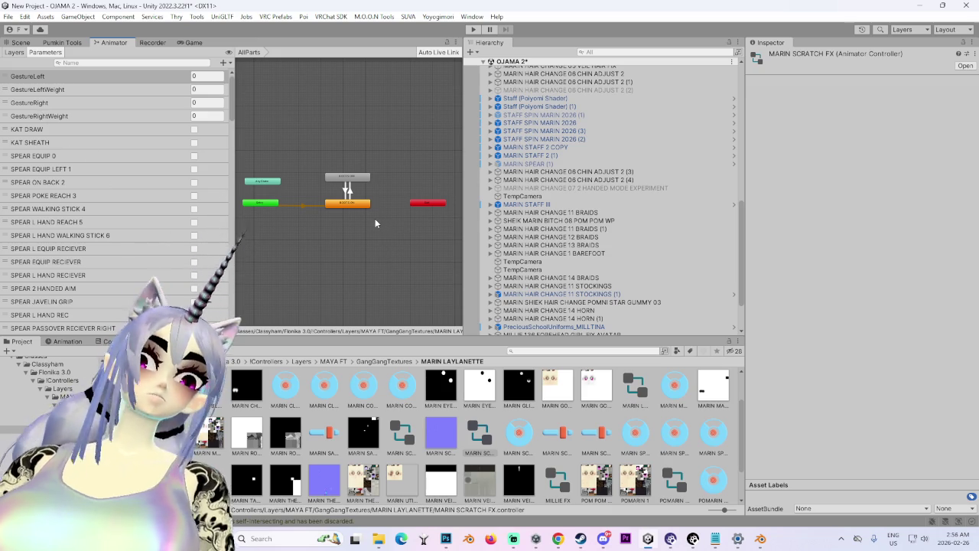
Step: Delete the extra copies MILLIE 138 SWORD REPLACE (1) through (4) from the Hierarchy
{"action": "scroll", "coordinate": [707, 303], "scroll_direction": "down", "scroll_amount": 3}
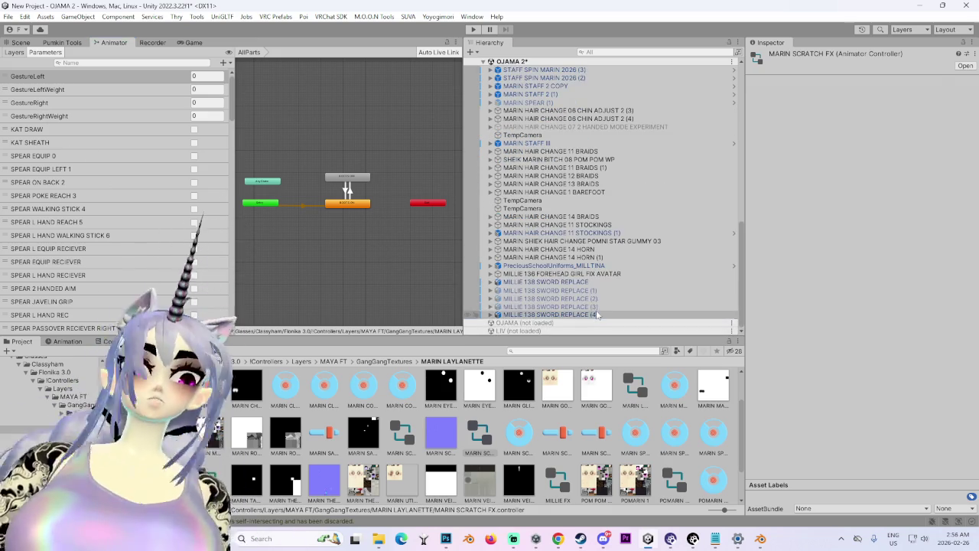
{"action": "left_click", "coordinate": [598, 314]}
{"action": "scroll", "coordinate": [862, 467], "scroll_direction": "down", "scroll_amount": 10}
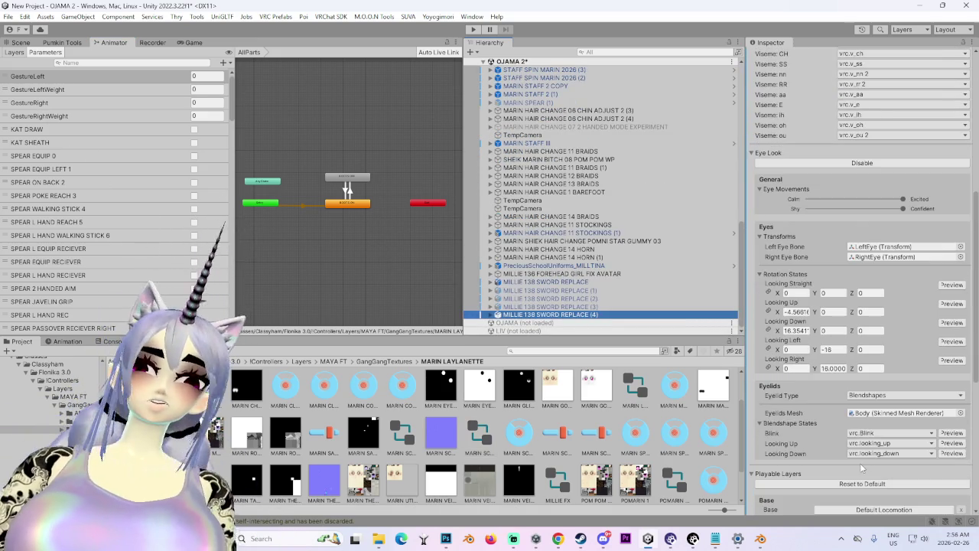
{"action": "scroll", "coordinate": [858, 453], "scroll_direction": "down", "scroll_amount": 5}
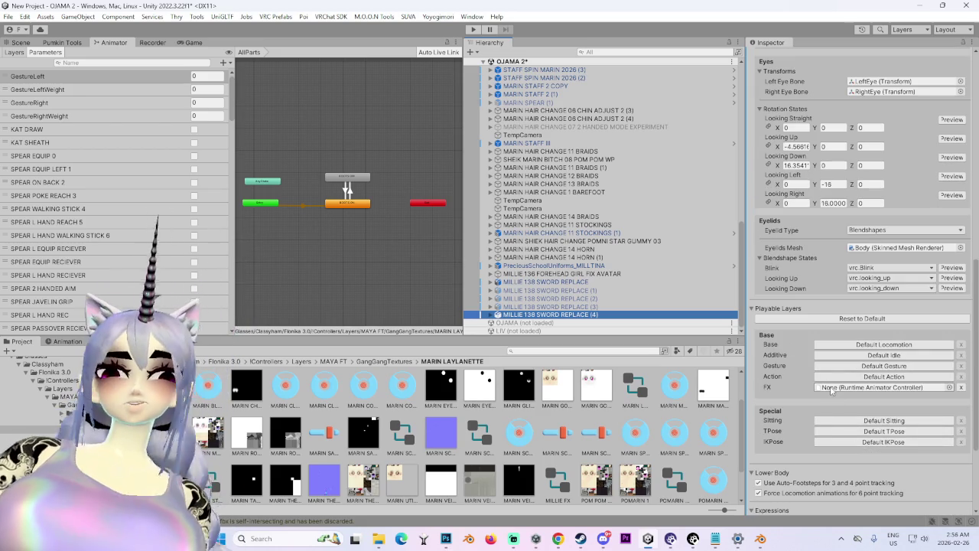
{"action": "left_click", "coordinate": [563, 282]}
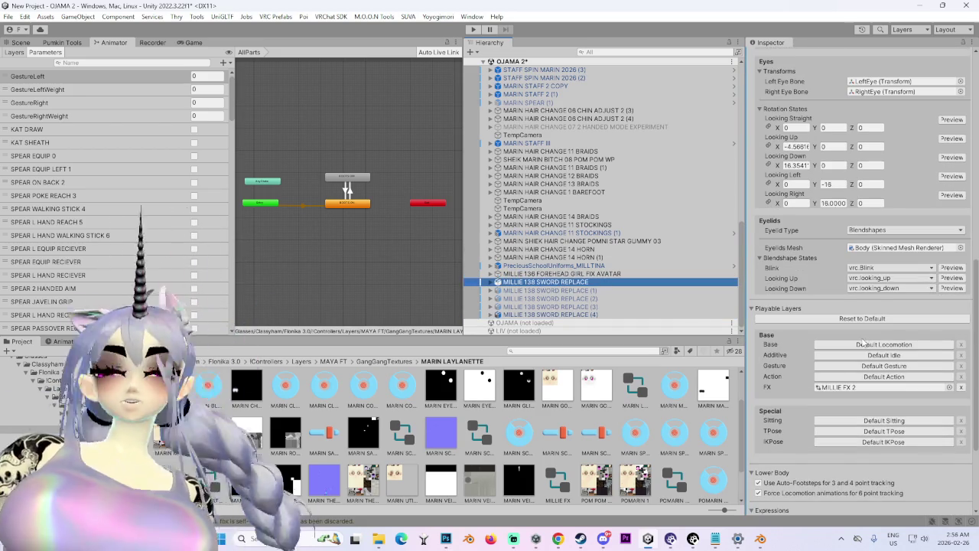
{"action": "left_click", "coordinate": [551, 290]}
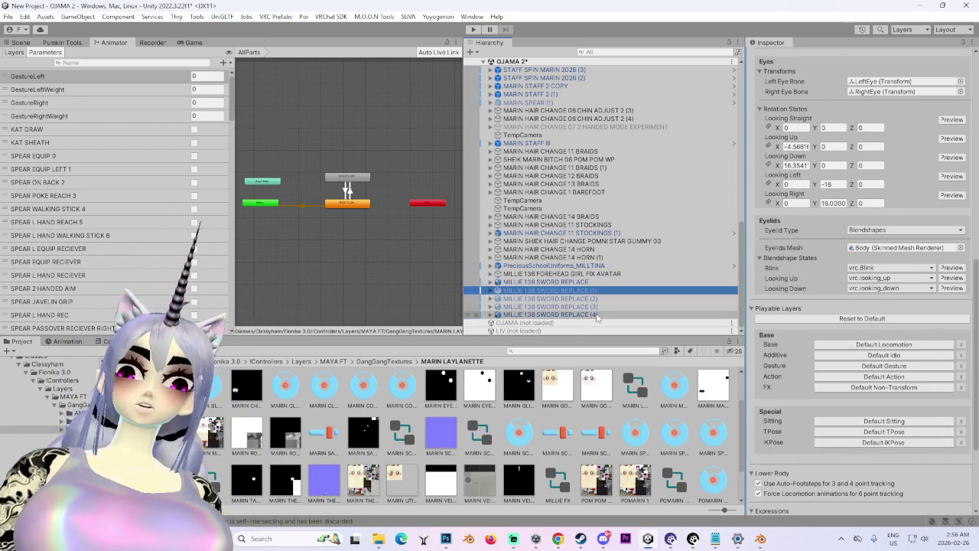
{"action": "left_click", "coordinate": [591, 314], "text": "shift"}
{"action": "right_click", "coordinate": [592, 315]}
{"action": "left_click", "coordinate": [638, 191]}
Step: Open the remaining avatar's FX controller, MILLIE FX 2, in the Animator
{"action": "left_click", "coordinate": [584, 314]}
{"action": "scroll", "coordinate": [871, 411], "scroll_direction": "down", "scroll_amount": 10}
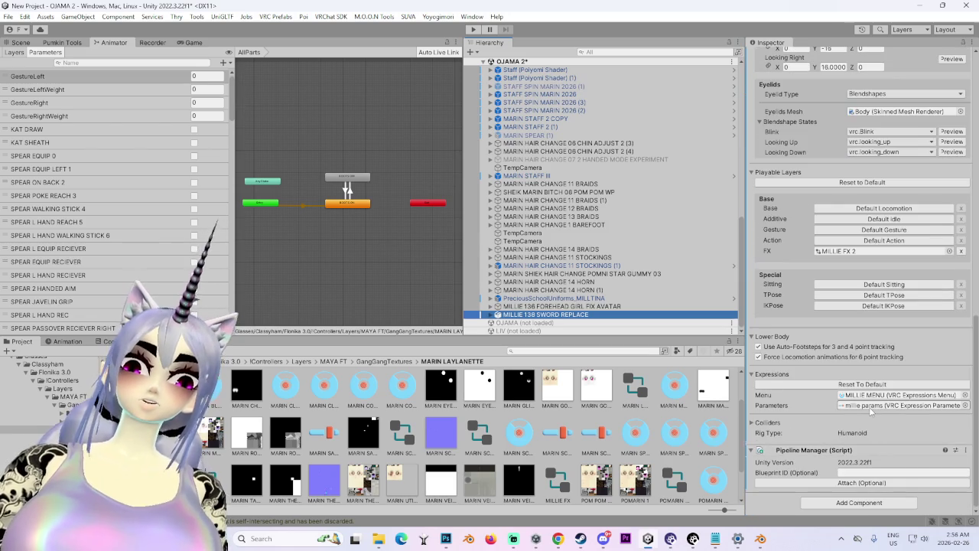
{"action": "left_click", "coordinate": [871, 407]}
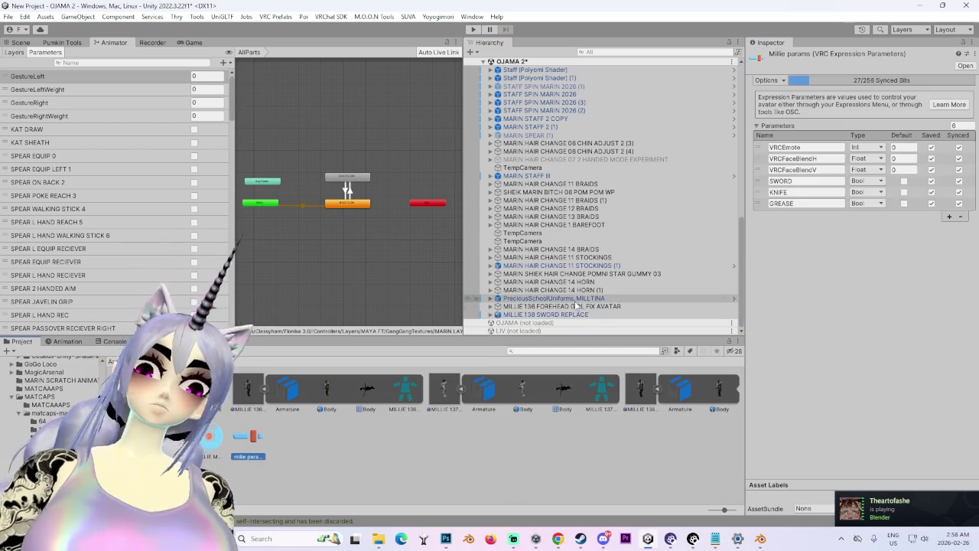
{"action": "left_click", "coordinate": [528, 314]}
{"action": "scroll", "coordinate": [808, 341], "scroll_direction": "down", "scroll_amount": 10}
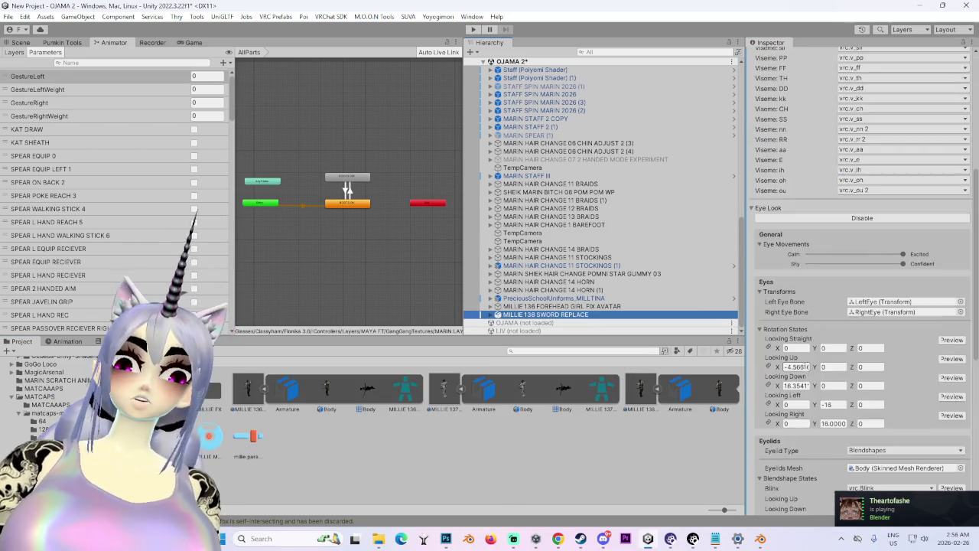
{"action": "left_click", "coordinate": [847, 443]}
{"action": "double_click", "coordinate": [848, 443]}
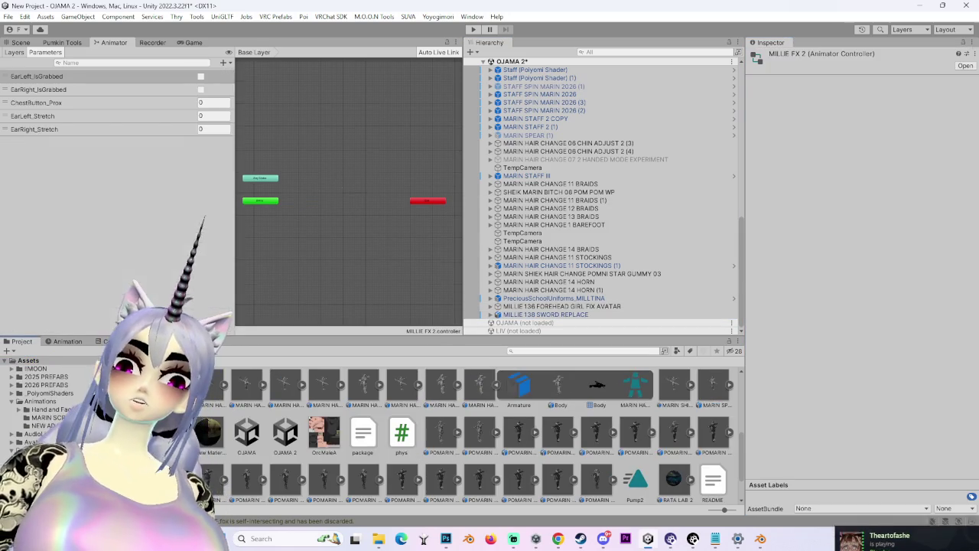
Step: Add Bool parameters SWORD, KNIFE and GREASE to MILLIE FX 2, then return to Layers
{"action": "left_click", "coordinate": [225, 63]}
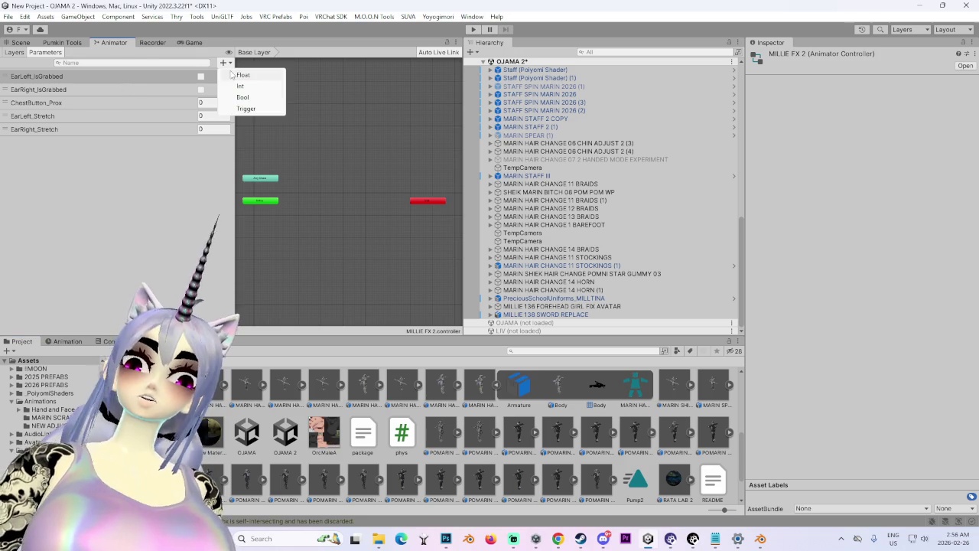
{"action": "left_click", "coordinate": [241, 98]}
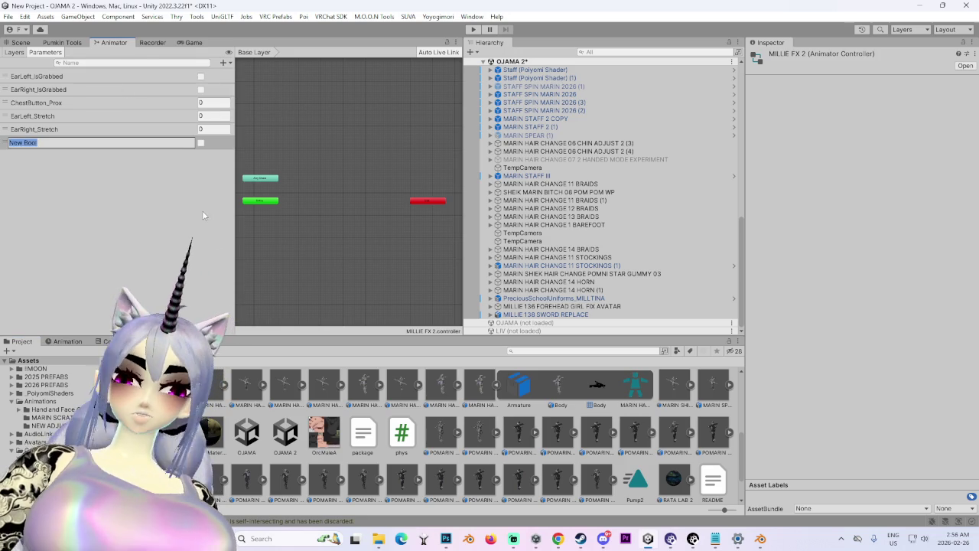
{"action": "type", "text": "SWORD"}
{"action": "key", "text": "Return"}
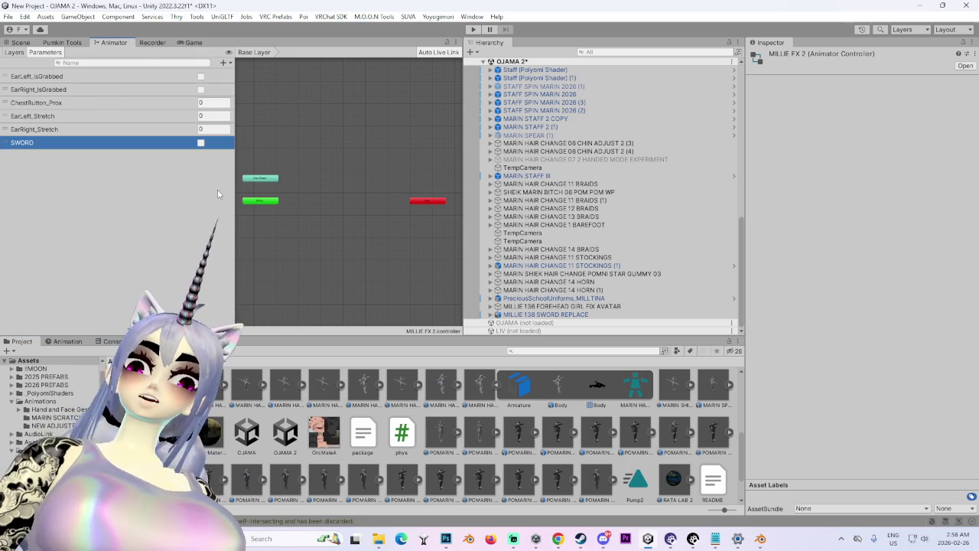
{"action": "left_click", "coordinate": [225, 62]}
{"action": "left_click", "coordinate": [240, 98]}
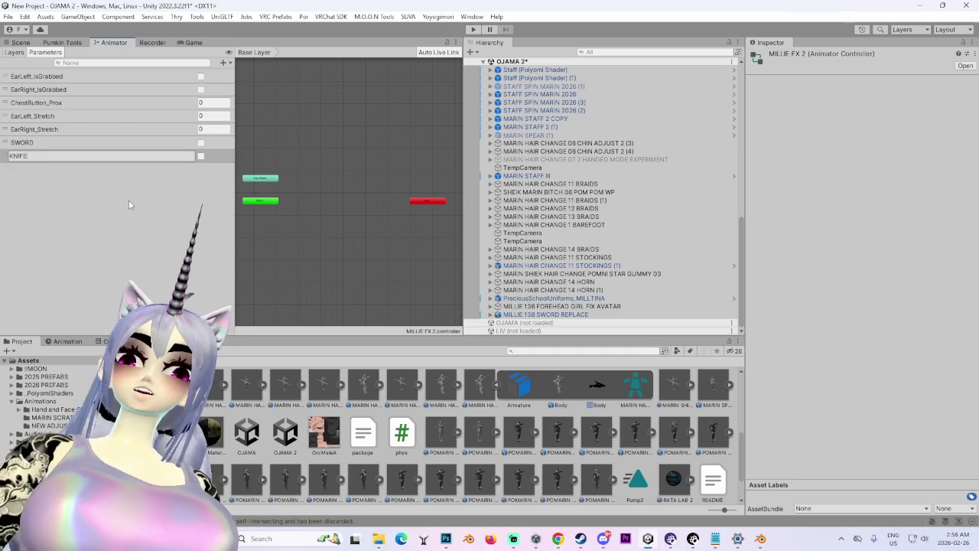
{"action": "key", "text": "Return"}
{"action": "left_click", "coordinate": [225, 63]}
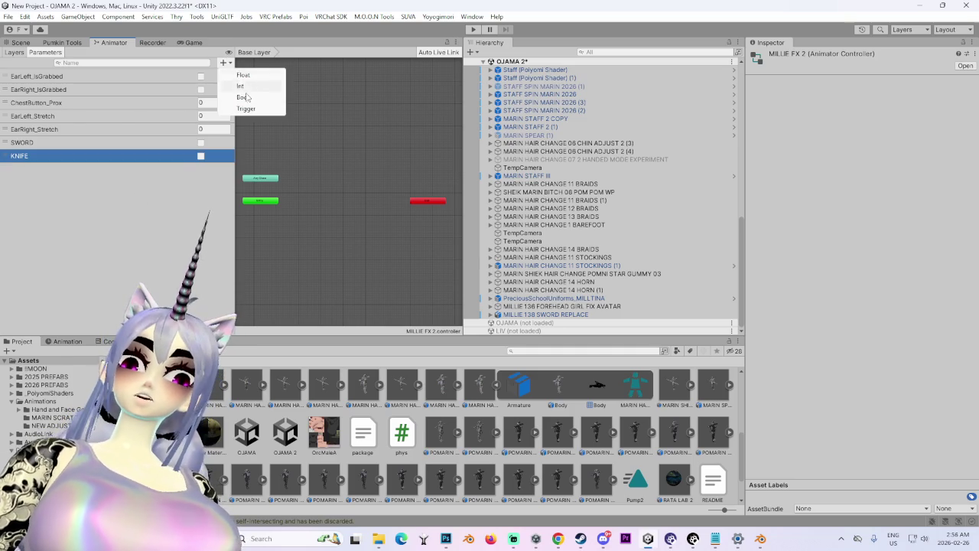
{"action": "left_click", "coordinate": [244, 97]}
{"action": "type", "text": "GREASE"}
{"action": "key", "text": "Return"}
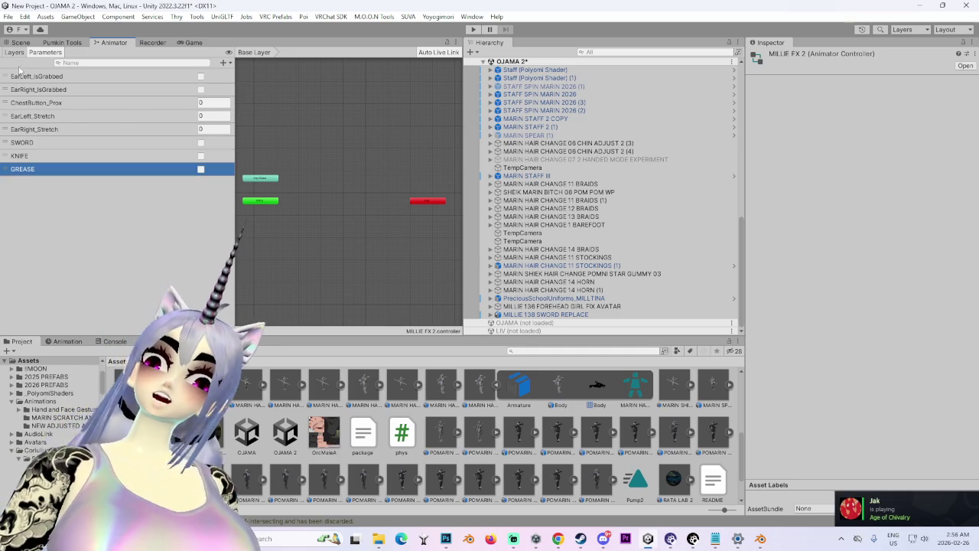
{"action": "left_click", "coordinate": [15, 53]}
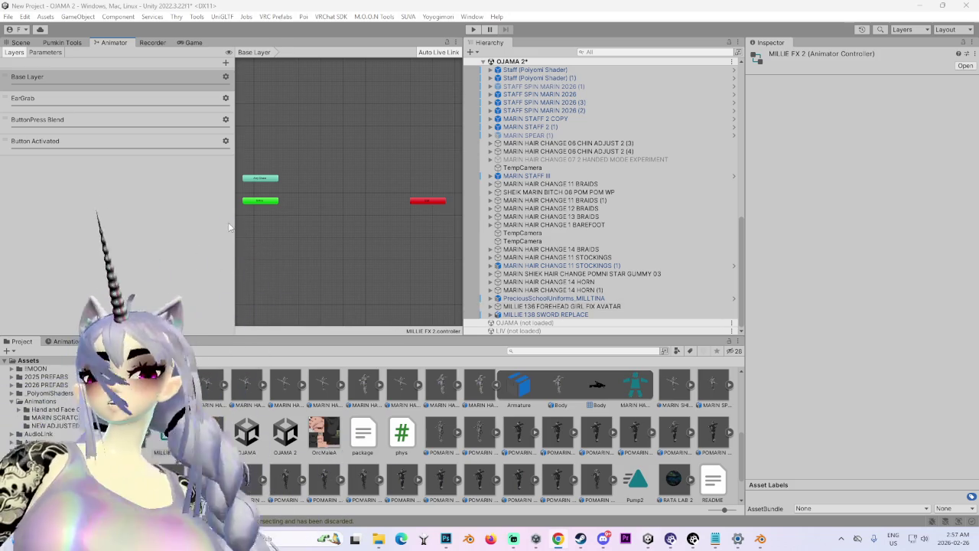
Step: Add a new layer named SWORD to the MILLIE FX 2 controller
{"action": "left_click", "coordinate": [236, 222]}
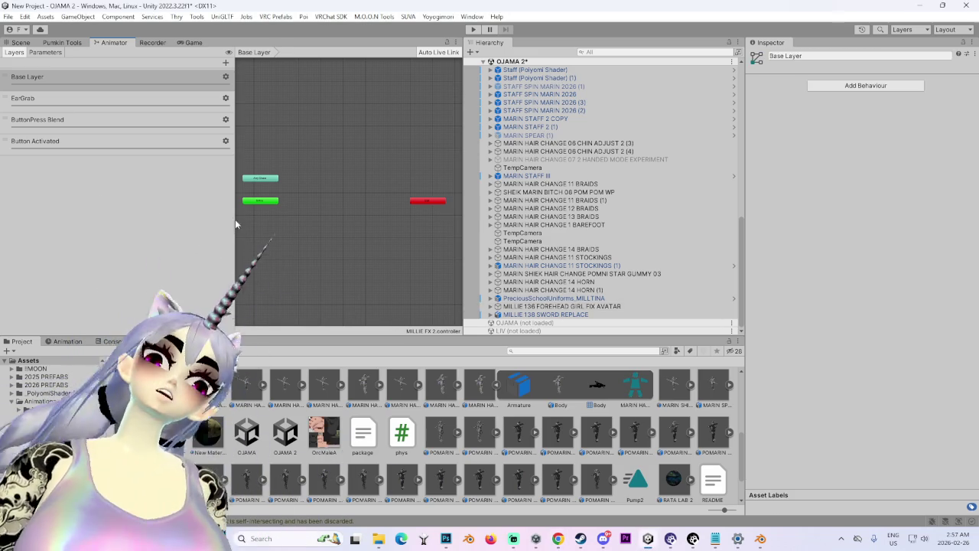
{"action": "left_click", "coordinate": [46, 52]}
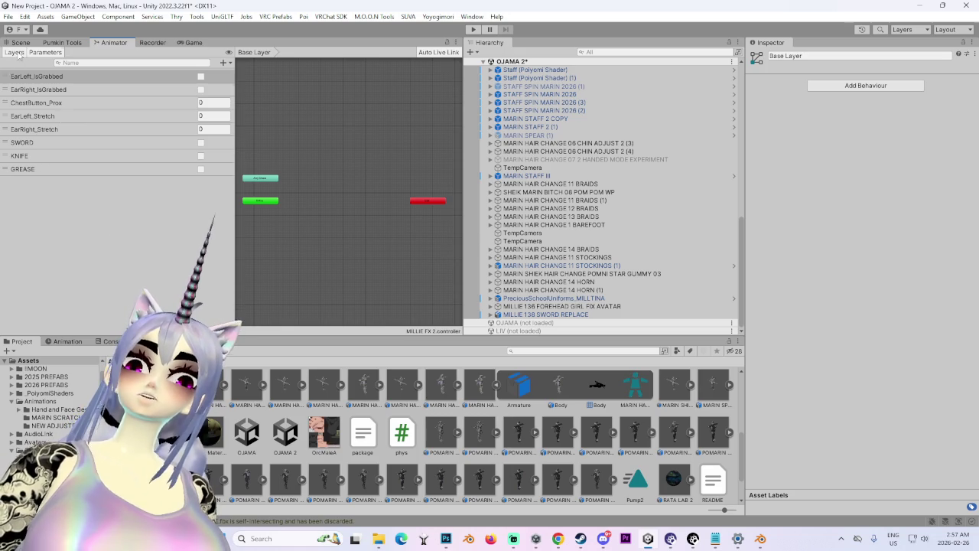
{"action": "left_click", "coordinate": [15, 52]}
{"action": "left_click", "coordinate": [226, 62]}
{"action": "type", "text": "SW"}
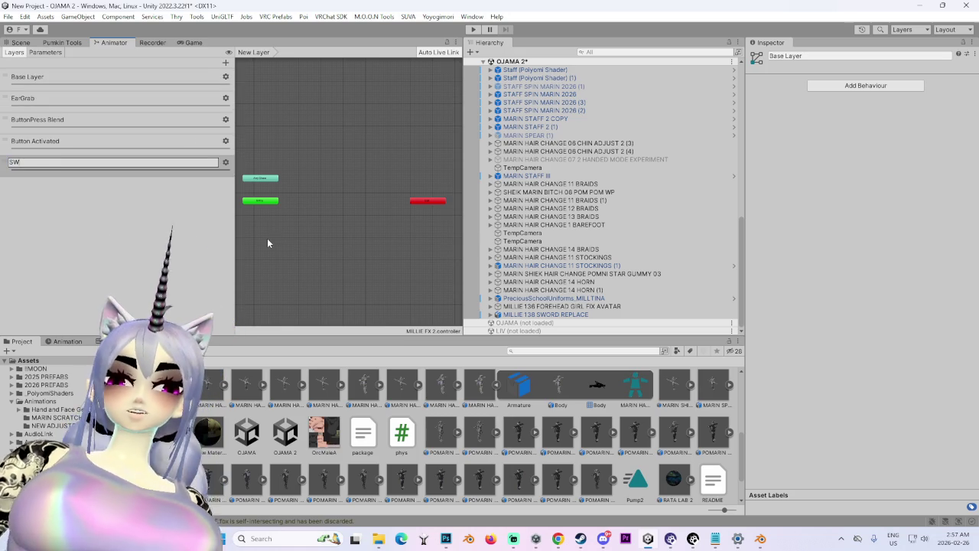
{"action": "type", "text": "ORD"}
{"action": "key", "text": "Return"}
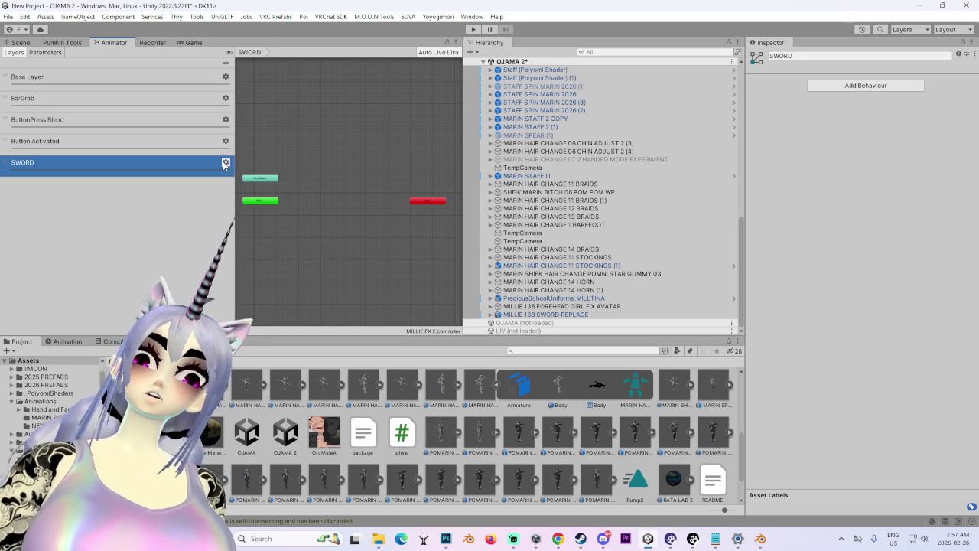
{"action": "left_click", "coordinate": [225, 163]}
{"action": "left_click", "coordinate": [122, 227]}
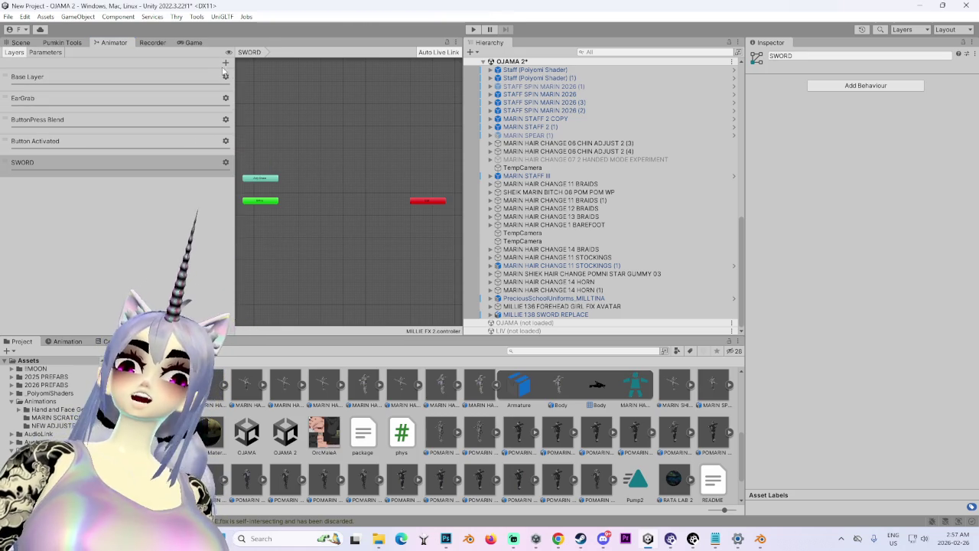
Step: Add a second layer, first named DAGGER, then renamed to KNIFE
{"action": "left_click", "coordinate": [225, 62]}
{"action": "type", "text": "DAGGER"}
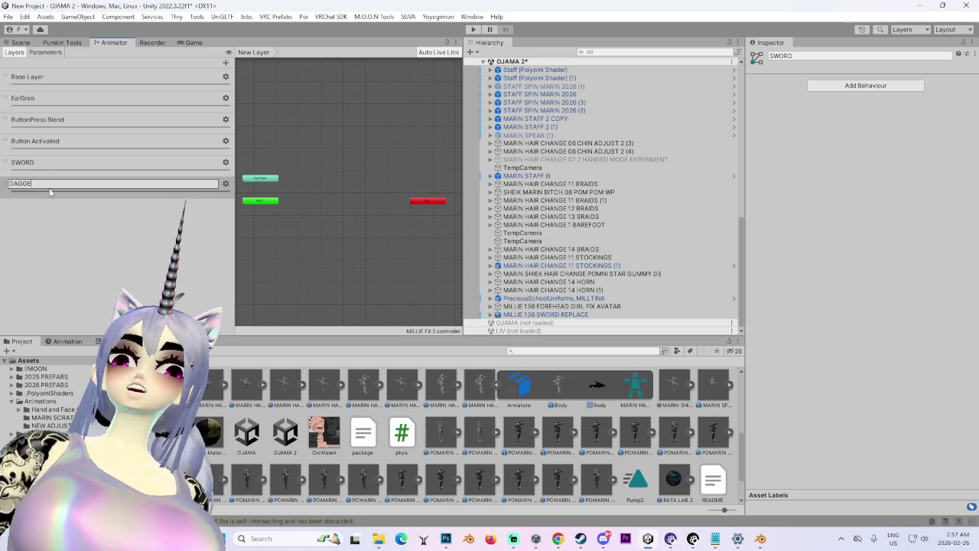
{"action": "key", "text": "Return"}
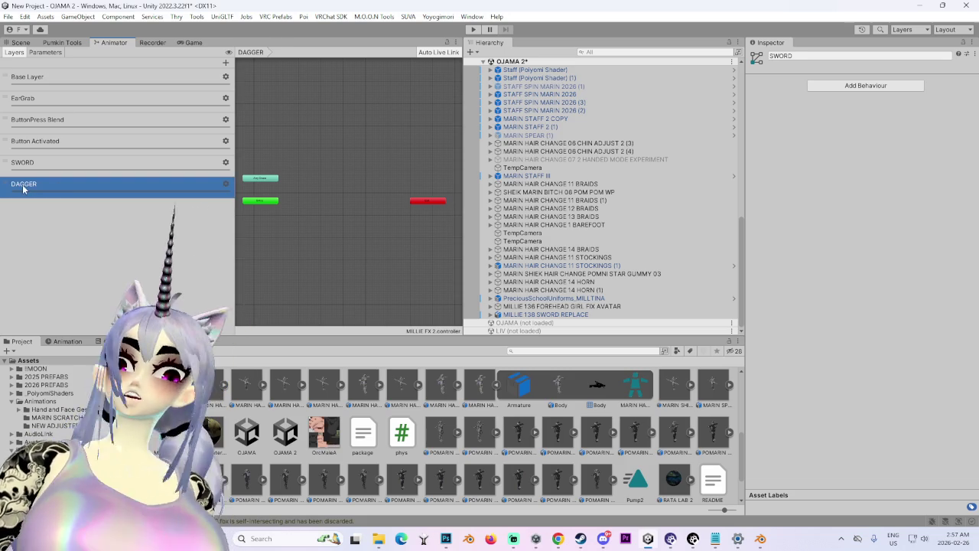
{"action": "double_click", "coordinate": [186, 185]}
{"action": "type", "text": "KNIFE"}
{"action": "key", "text": "Return"}
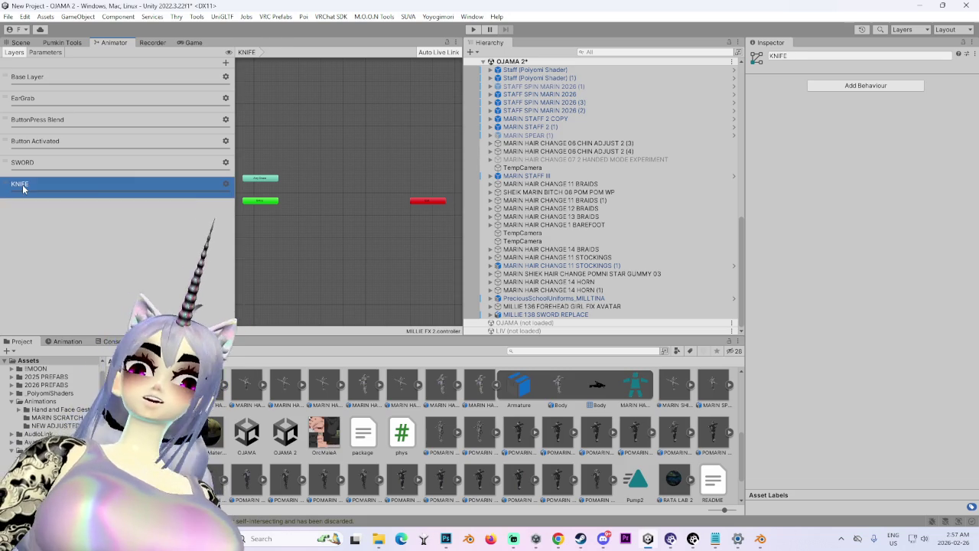
{"action": "left_click", "coordinate": [226, 184]}
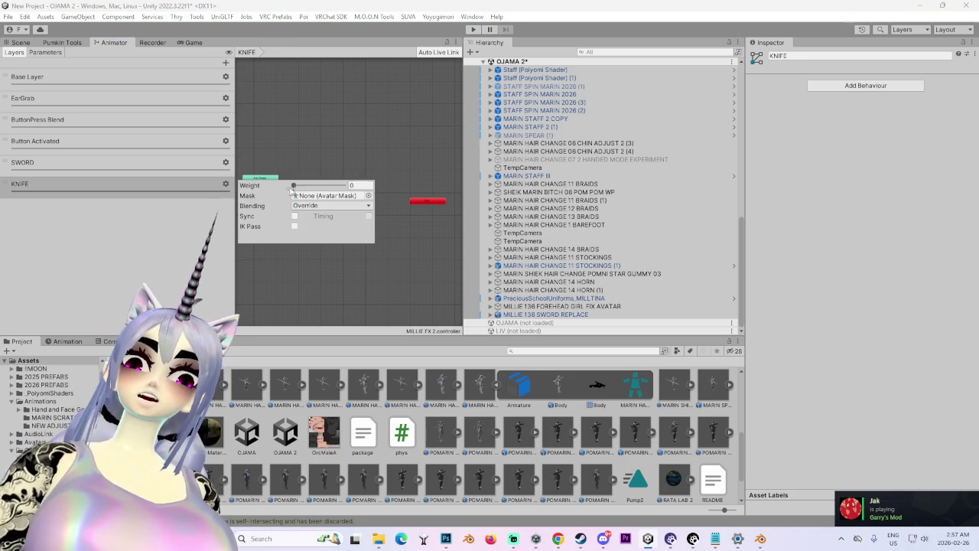
{"action": "left_click", "coordinate": [433, 193]}
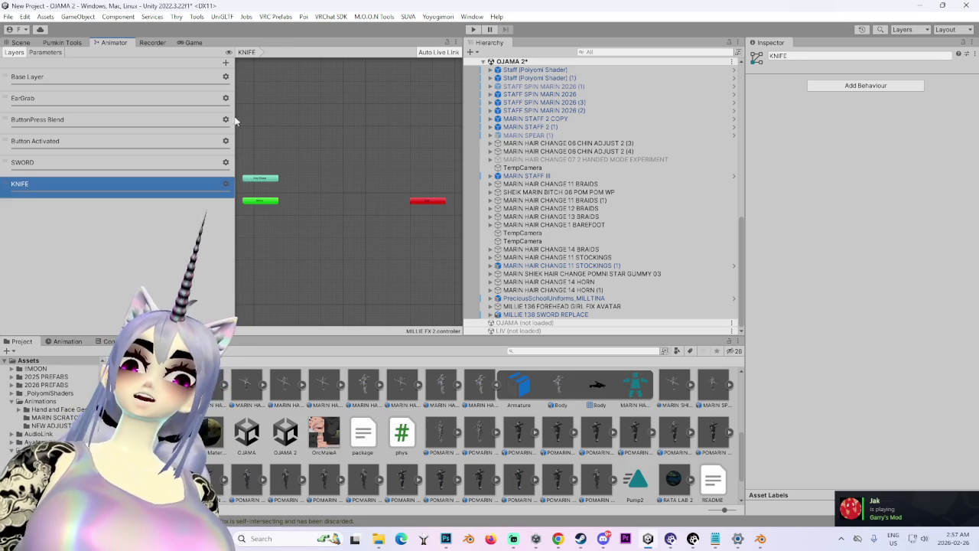
Step: Add a third layer named GREASE
{"action": "left_click", "coordinate": [226, 62]}
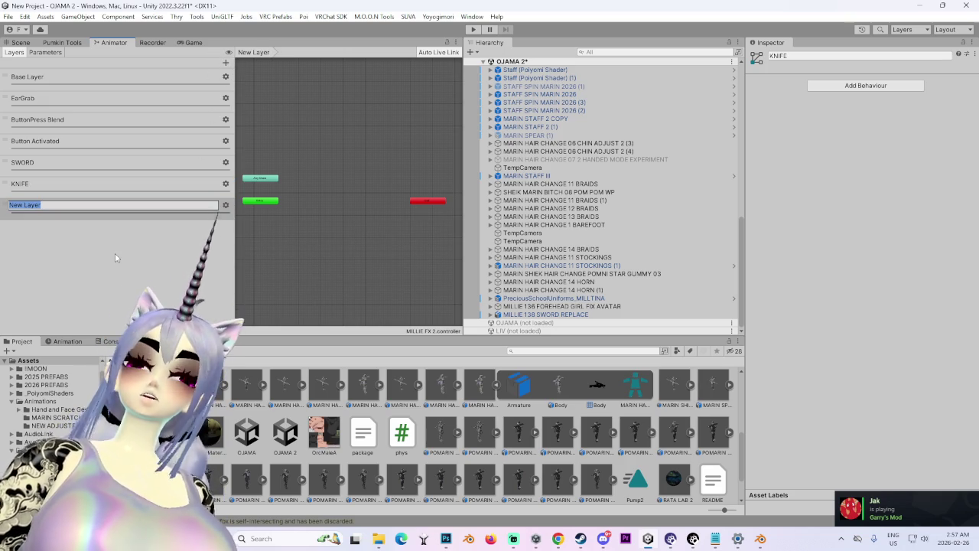
{"action": "type", "text": "GREASE"}
{"action": "key", "text": "Return"}
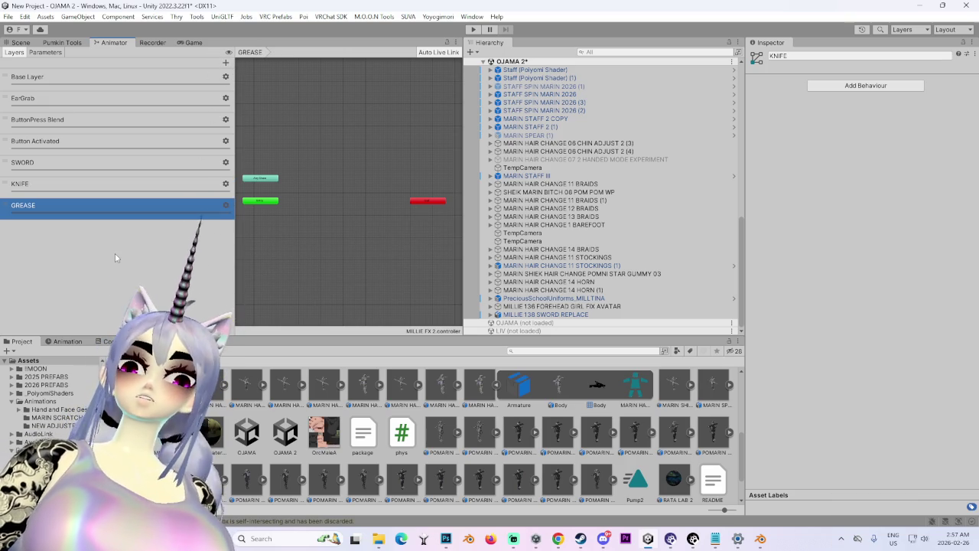
{"action": "left_click", "coordinate": [226, 205]}
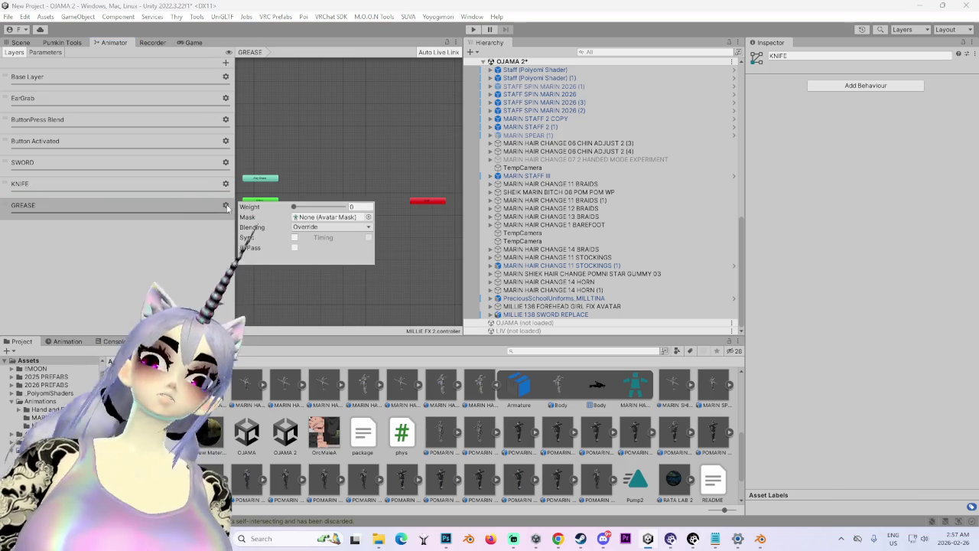
{"action": "key", "text": "Escape"}
{"action": "key", "text": "Up"}
{"action": "key", "text": "Up"}
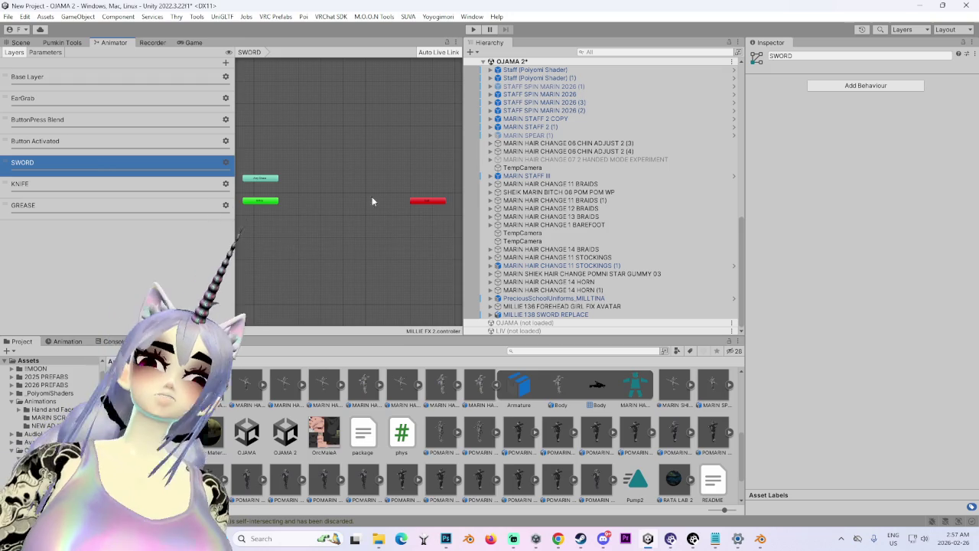
{"action": "scroll", "coordinate": [297, 452], "scroll_direction": "up", "scroll_amount": 5}
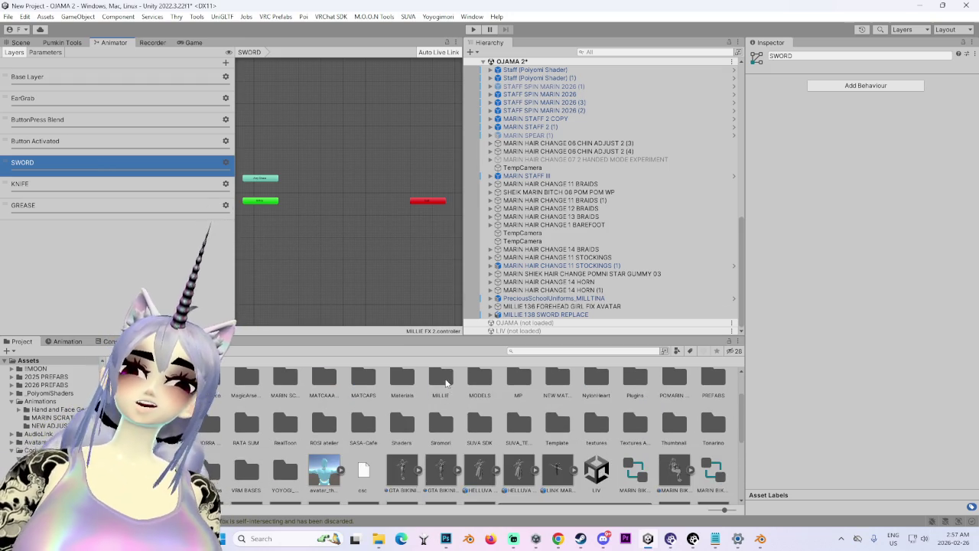
Step: Open the MILLIE > MILLIE FX folder in the Project window
{"action": "left_click", "coordinate": [443, 380]}
{"action": "double_click", "coordinate": [444, 380]}
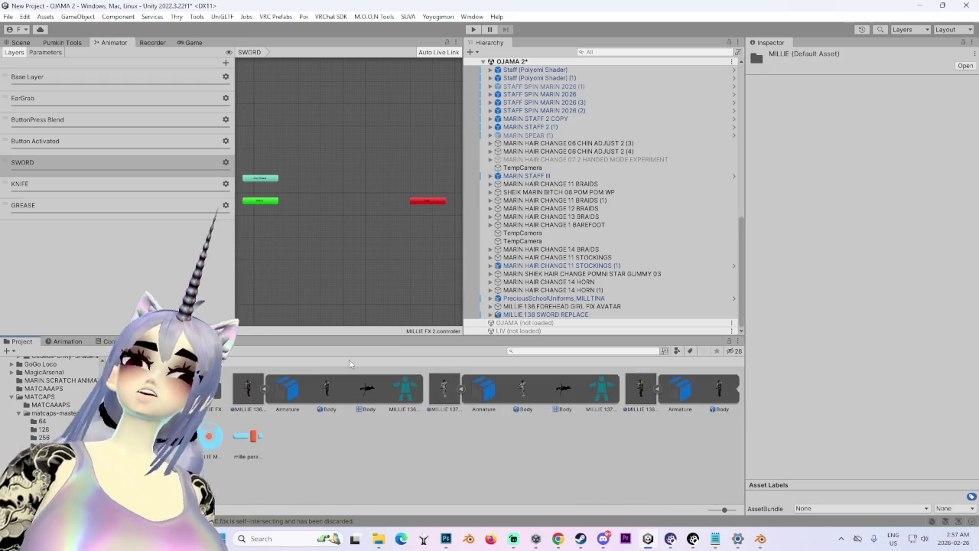
{"action": "left_click", "coordinate": [203, 388]}
{"action": "double_click", "coordinate": [202, 388]}
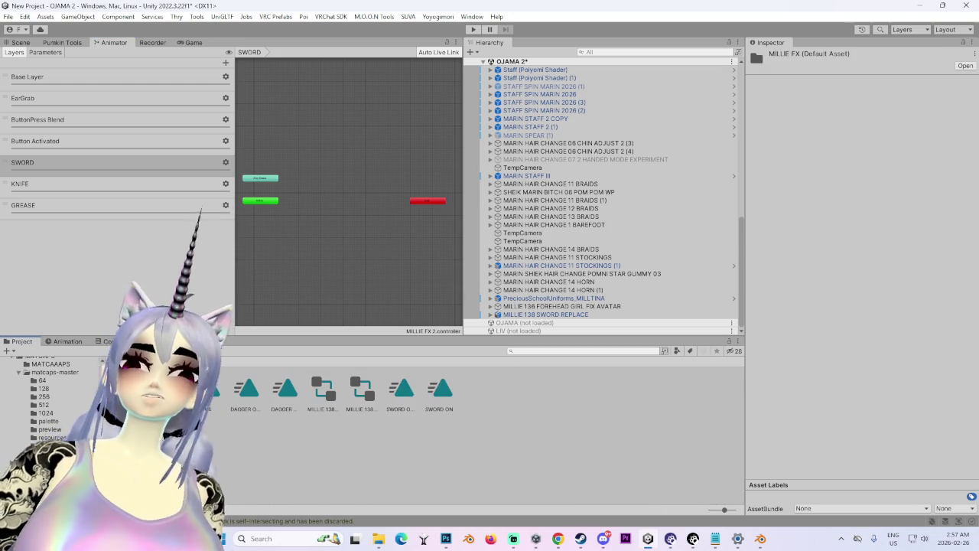
{"action": "left_click", "coordinate": [100, 182]}
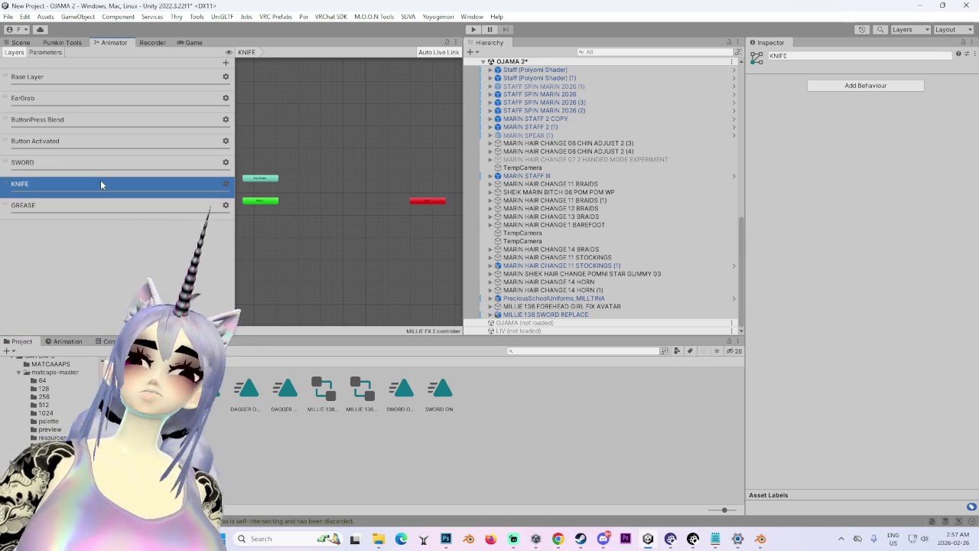
Step: Place the DAGGER OFF state in the KNIFE layer and link it both ways with DAGGER ON
{"action": "left_click", "coordinate": [289, 391]}
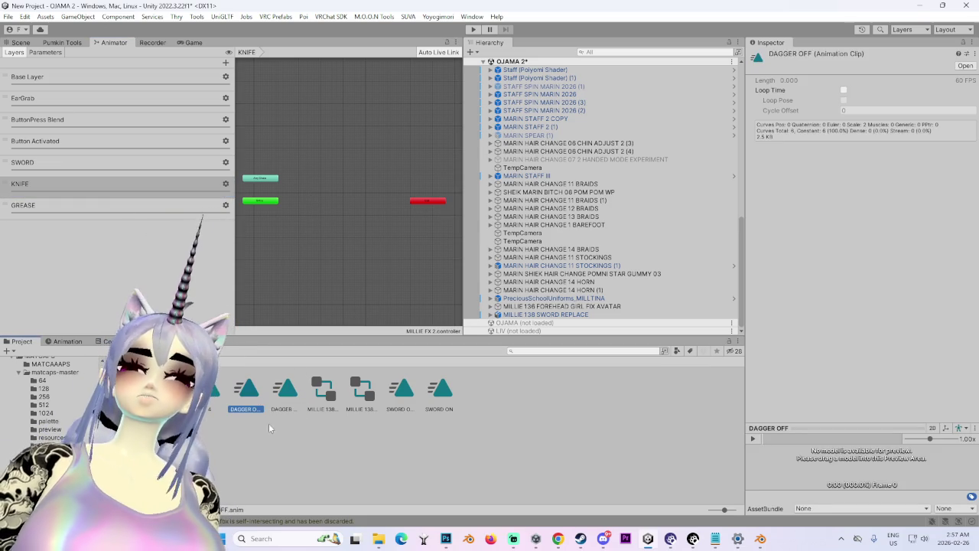
{"action": "left_click_drag", "start_coordinate": [247, 393], "coordinate": [342, 202]}
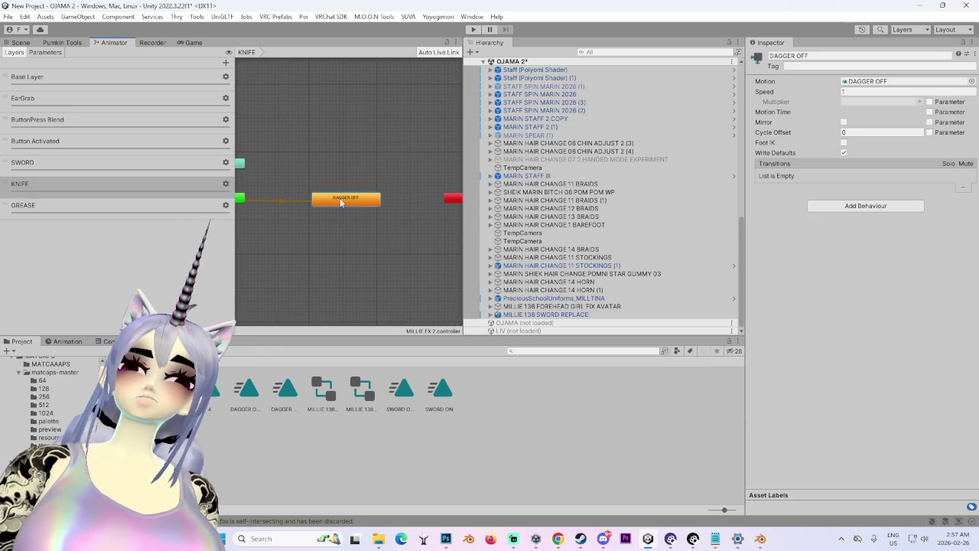
{"action": "right_click", "coordinate": [346, 198]}
{"action": "left_click", "coordinate": [375, 204]}
{"action": "left_click", "coordinate": [346, 168]}
{"action": "right_click", "coordinate": [348, 165]}
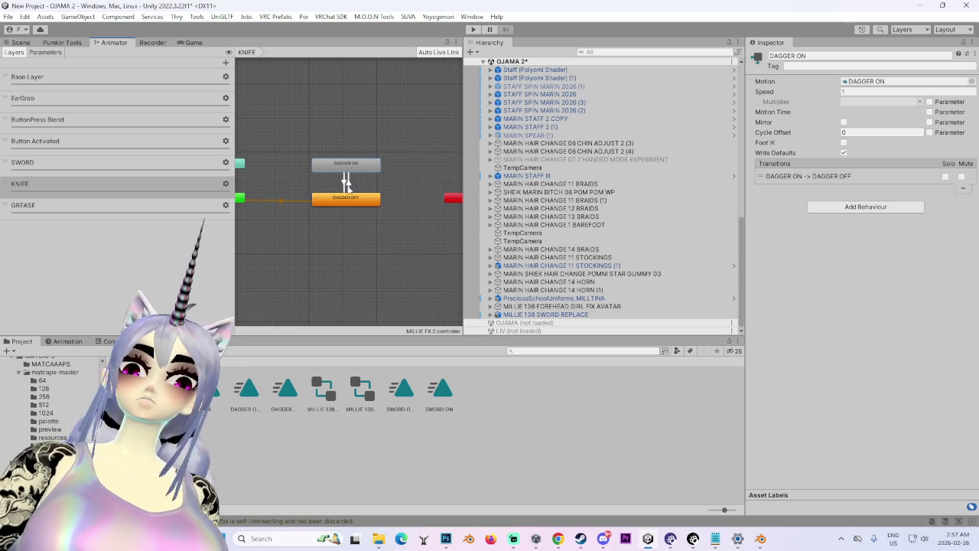
{"action": "left_click", "coordinate": [346, 180]}
Step: Make both dagger transitions instant with no exit time, switching on KNIFE true and off on false
{"action": "left_click", "coordinate": [951, 281]}
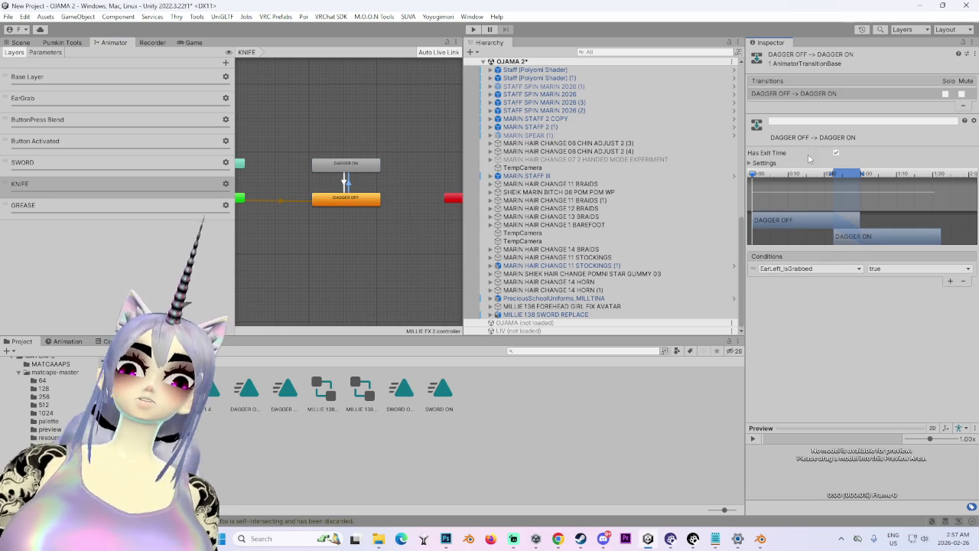
{"action": "left_click", "coordinate": [836, 163]}
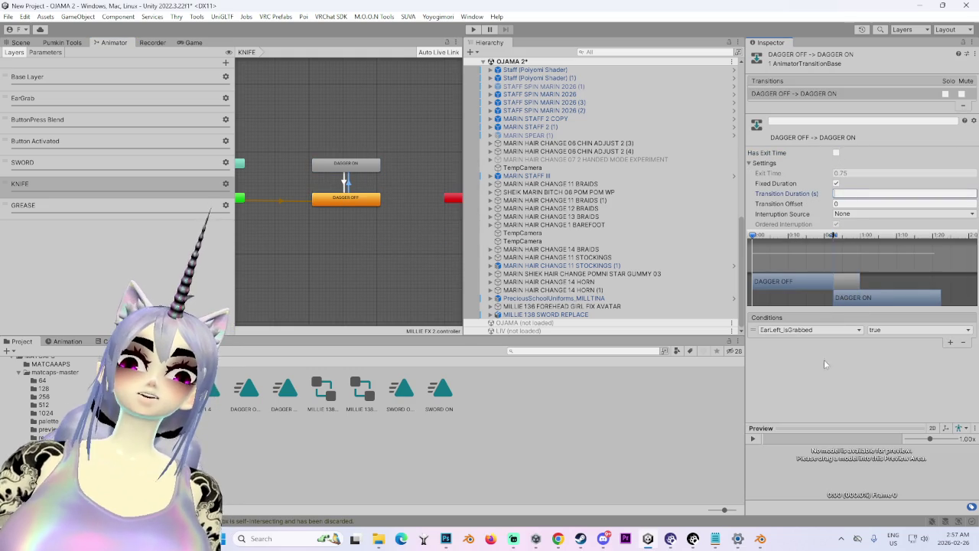
{"action": "left_click", "coordinate": [796, 330]}
{"action": "left_click", "coordinate": [805, 418]}
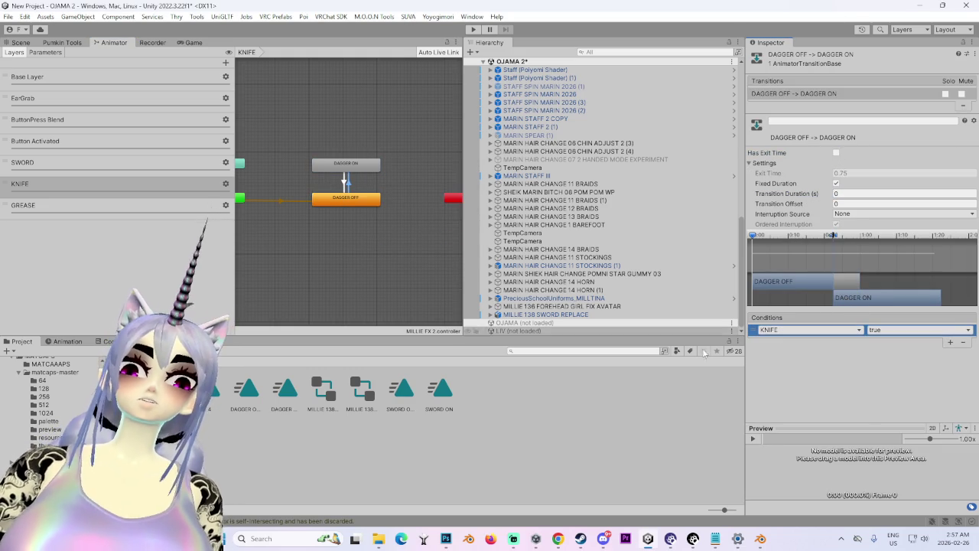
{"action": "left_click", "coordinate": [349, 181]}
{"action": "left_click", "coordinate": [836, 153]}
{"action": "left_click", "coordinate": [903, 194]}
{"action": "left_click", "coordinate": [951, 341]}
{"action": "left_click", "coordinate": [811, 330]}
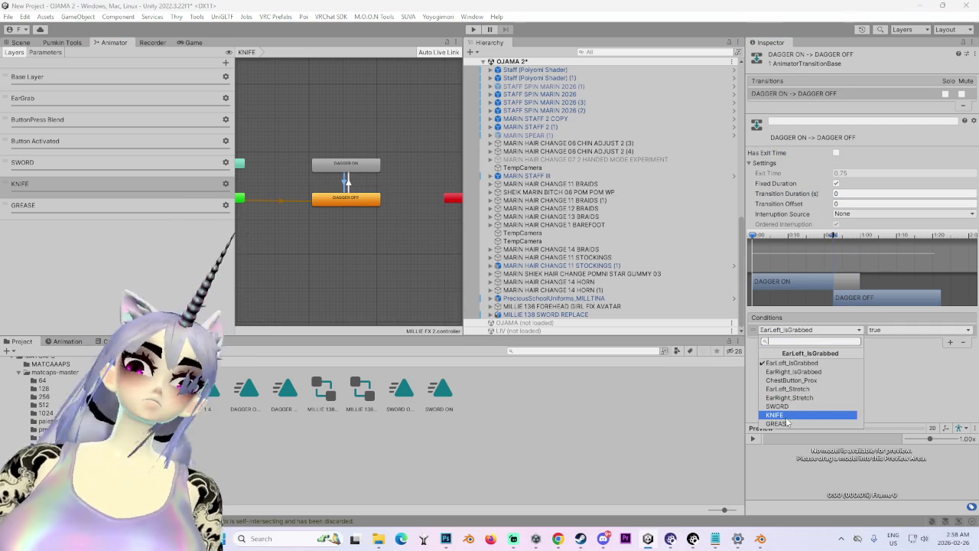
{"action": "left_click", "coordinate": [774, 415]}
{"action": "left_click", "coordinate": [880, 330]}
{"action": "left_click", "coordinate": [893, 353]}
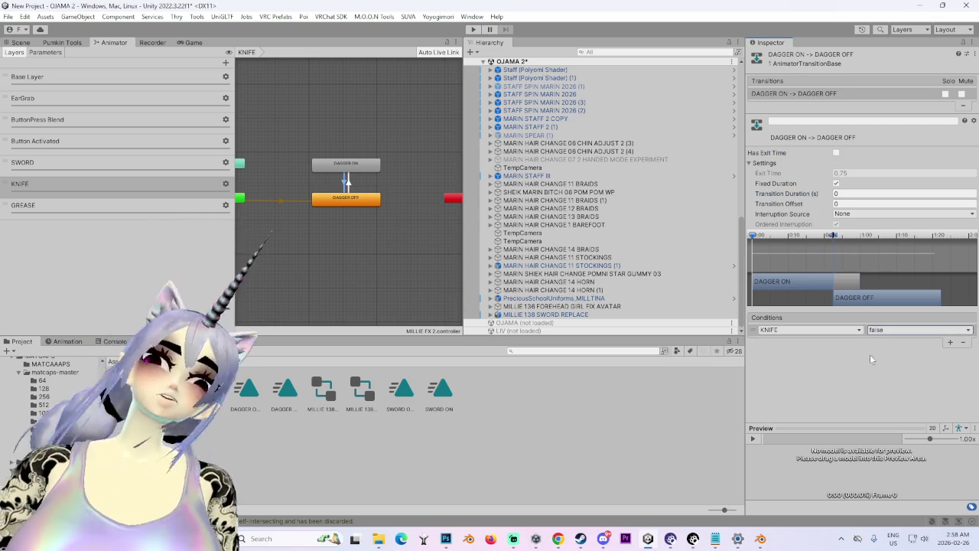
Step: Review the DAGGER OFF and DAGGER ON clips, then move to the SWORD layer
{"action": "left_click", "coordinate": [349, 184]}
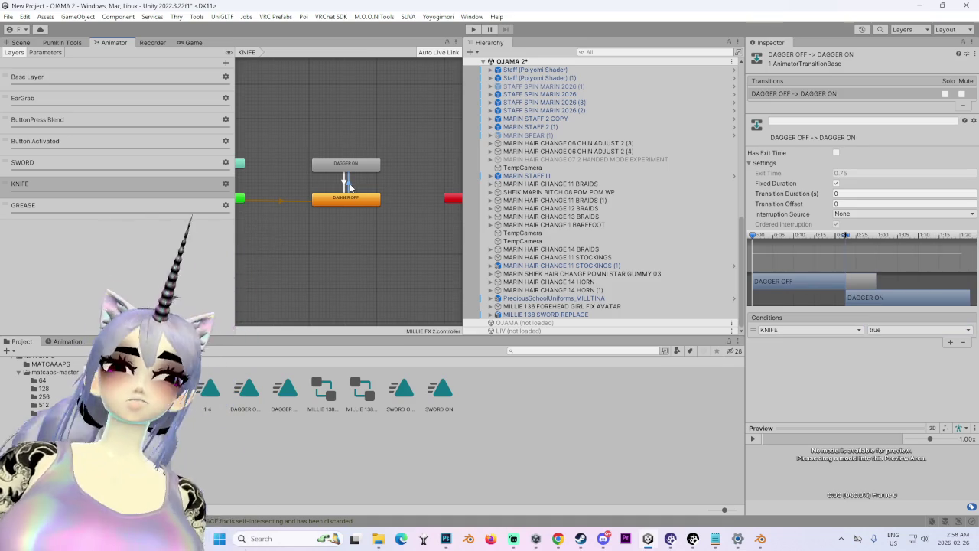
{"action": "left_click", "coordinate": [340, 199]}
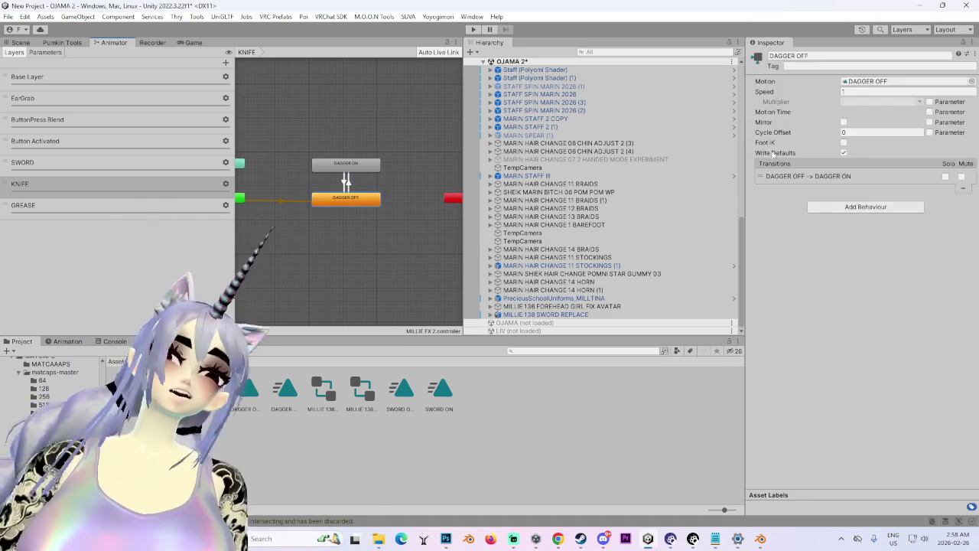
{"action": "left_click", "coordinate": [291, 392]}
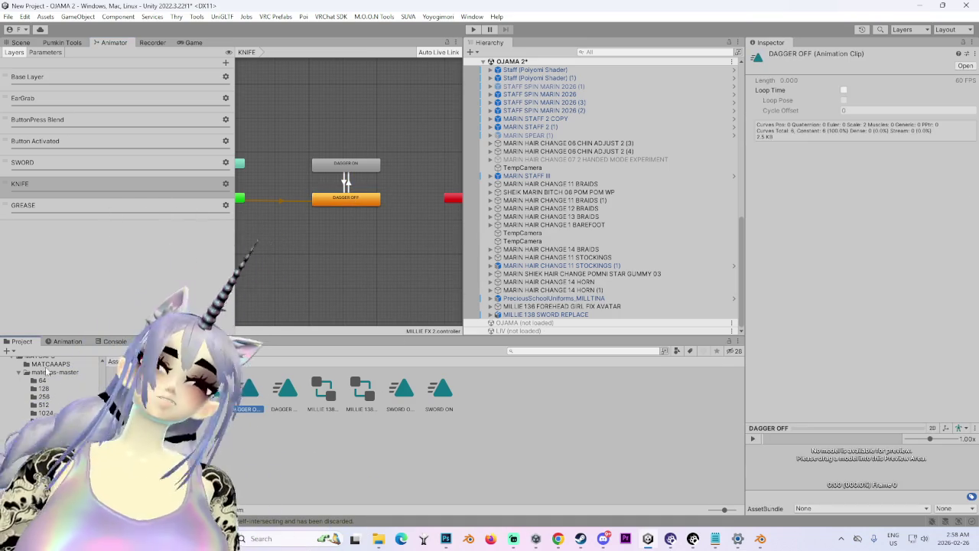
{"action": "left_click", "coordinate": [66, 343]}
{"action": "left_click", "coordinate": [15, 342]}
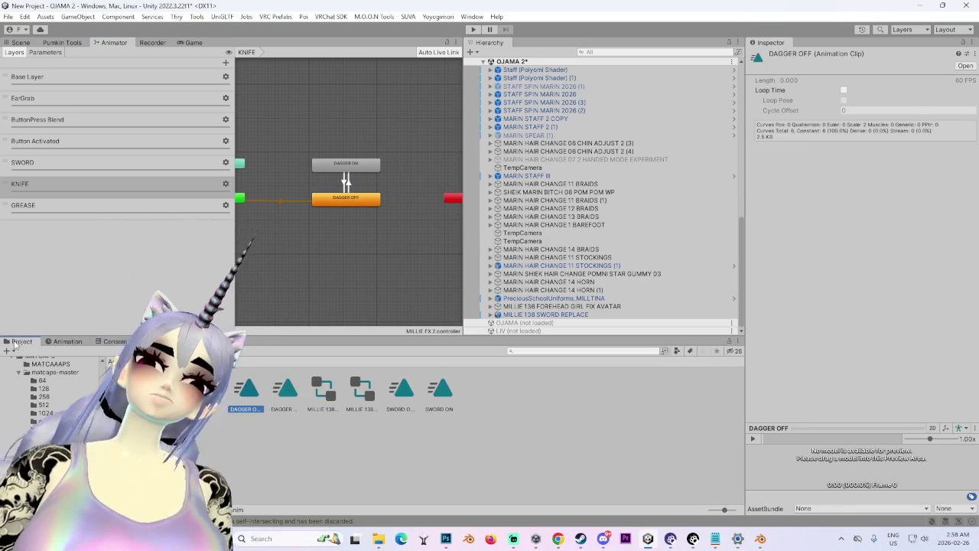
{"action": "left_click", "coordinate": [279, 394]}
{"action": "left_click", "coordinate": [67, 342]}
{"action": "left_click", "coordinate": [17, 342]}
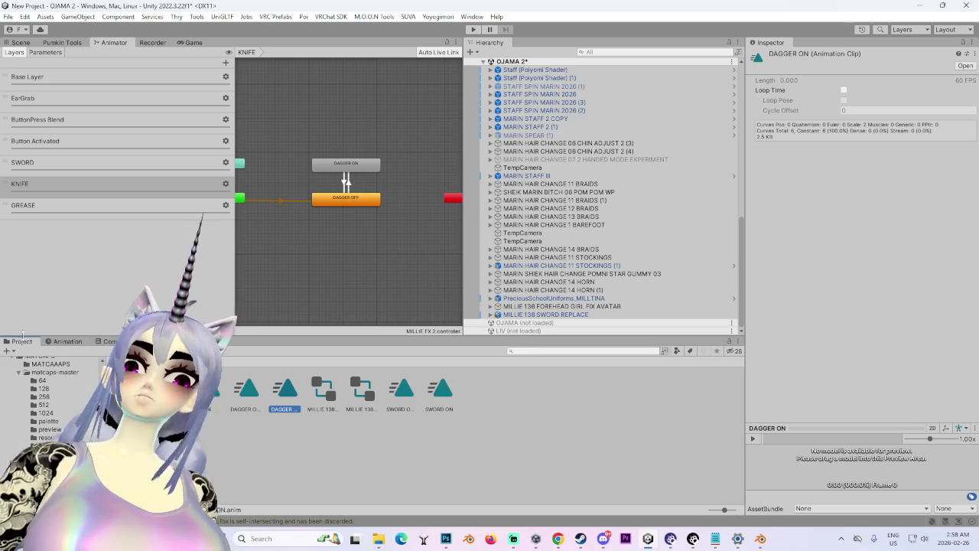
{"action": "left_click", "coordinate": [192, 163]}
{"action": "left_click", "coordinate": [226, 163]}
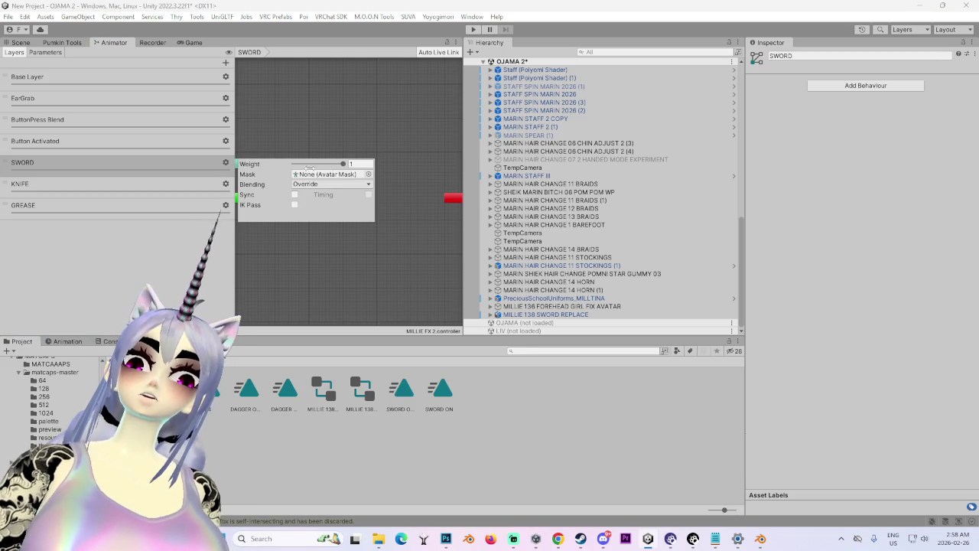
Step: Place SWORD OFF as the SWORD layer's default state and link it both ways with SWORD ON
{"action": "left_click", "coordinate": [401, 391]}
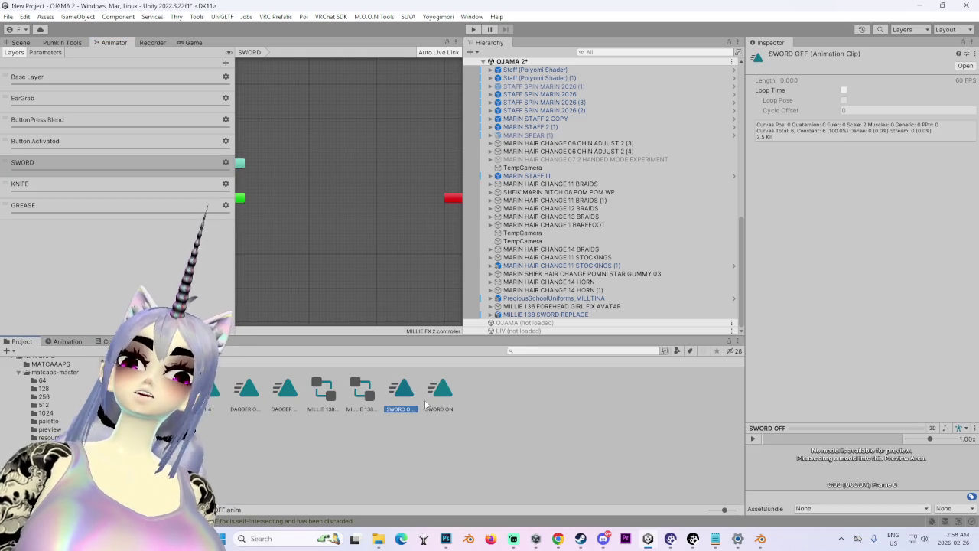
{"action": "left_click_drag", "start_coordinate": [380, 333], "coordinate": [346, 200]}
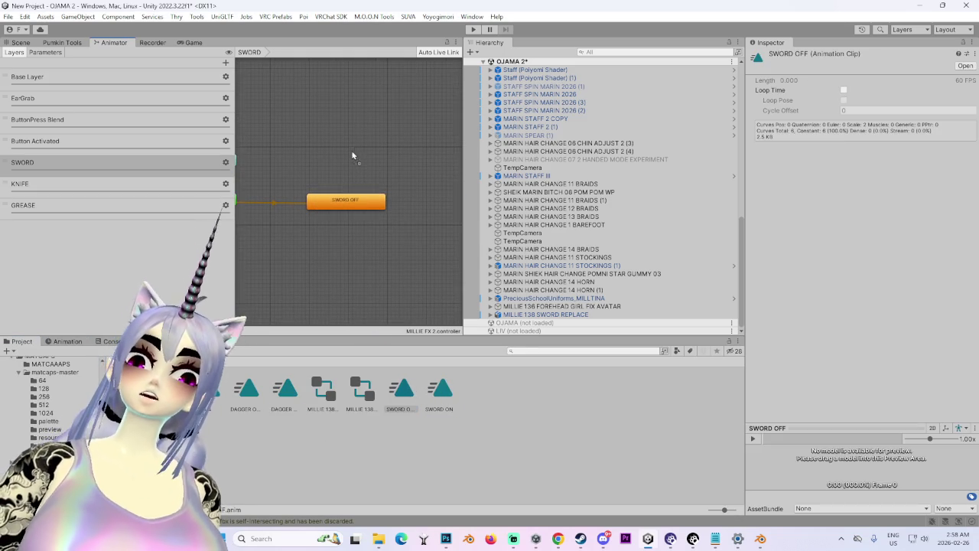
{"action": "right_click", "coordinate": [346, 201]}
{"action": "right_click", "coordinate": [340, 150]}
{"action": "left_click", "coordinate": [377, 156]}
{"action": "left_click", "coordinate": [346, 200]}
{"action": "left_click", "coordinate": [796, 184]}
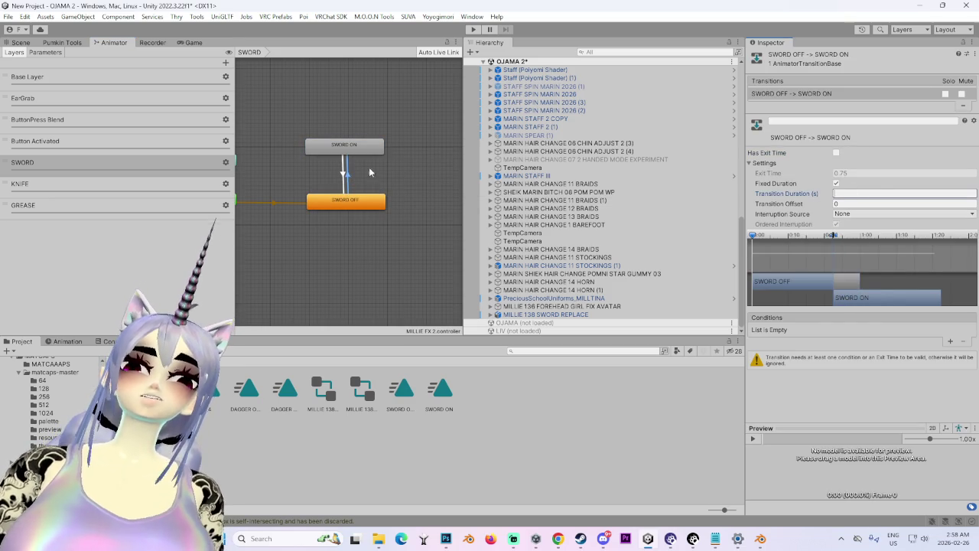
Step: Add SWORD parameter conditions to both the SWORD ON→OFF and SWORD OFF→ON transitions
{"action": "left_click", "coordinate": [346, 174]}
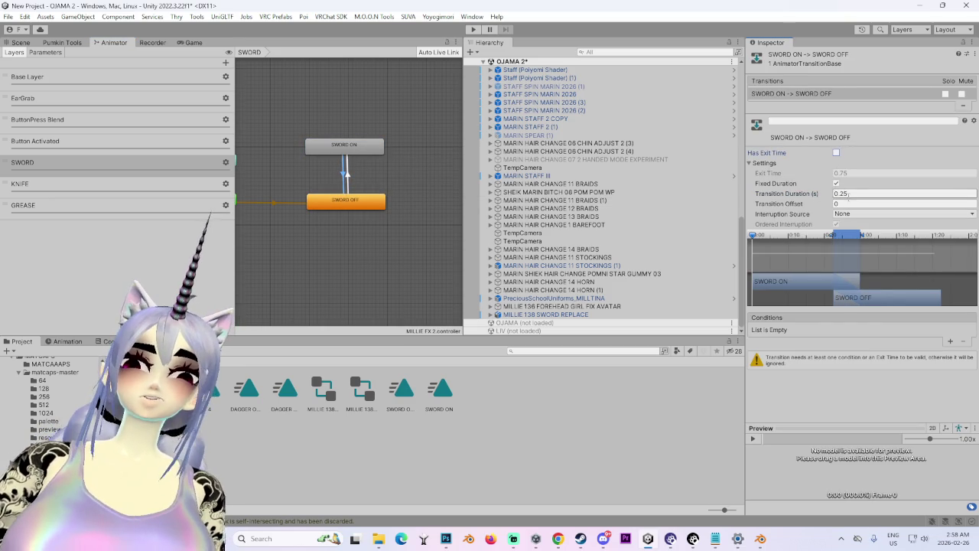
{"action": "left_click", "coordinate": [949, 342]}
{"action": "left_click", "coordinate": [810, 330]}
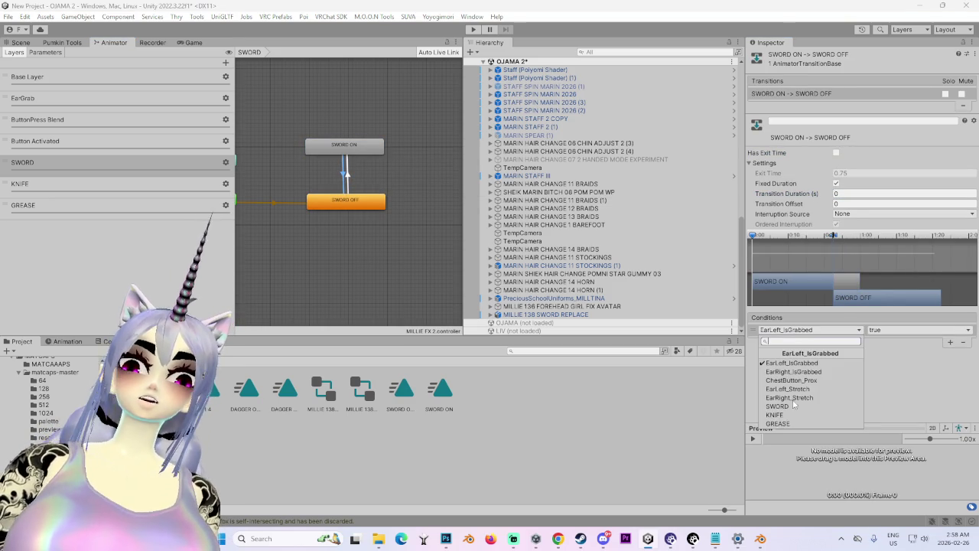
{"action": "left_click", "coordinate": [779, 407]}
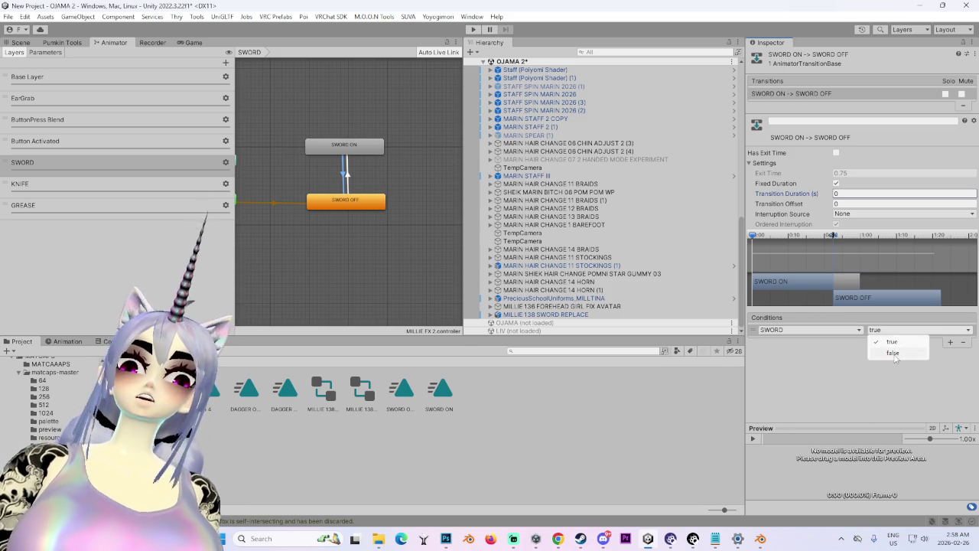
{"action": "left_click", "coordinate": [346, 176]}
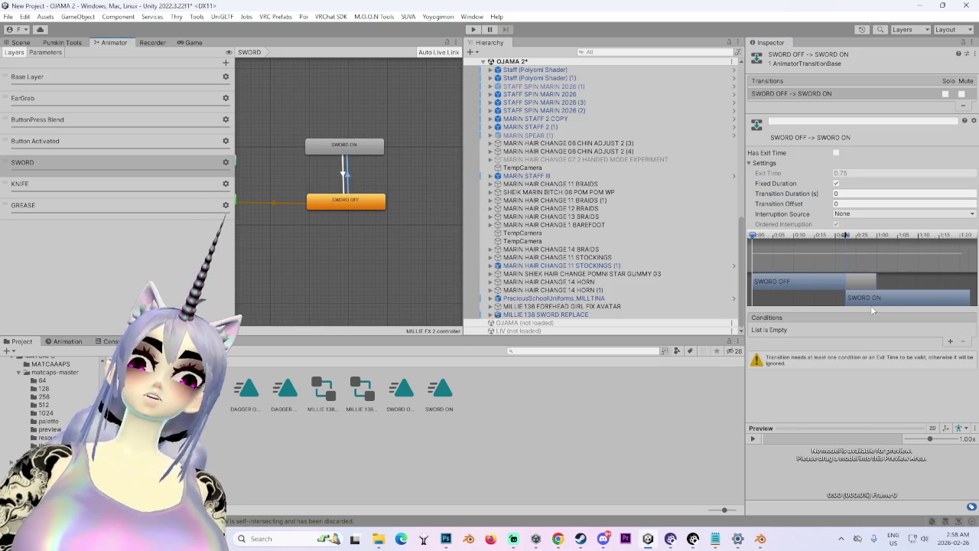
{"action": "left_click", "coordinate": [949, 342]}
{"action": "left_click", "coordinate": [817, 330]}
{"action": "left_click", "coordinate": [788, 408]}
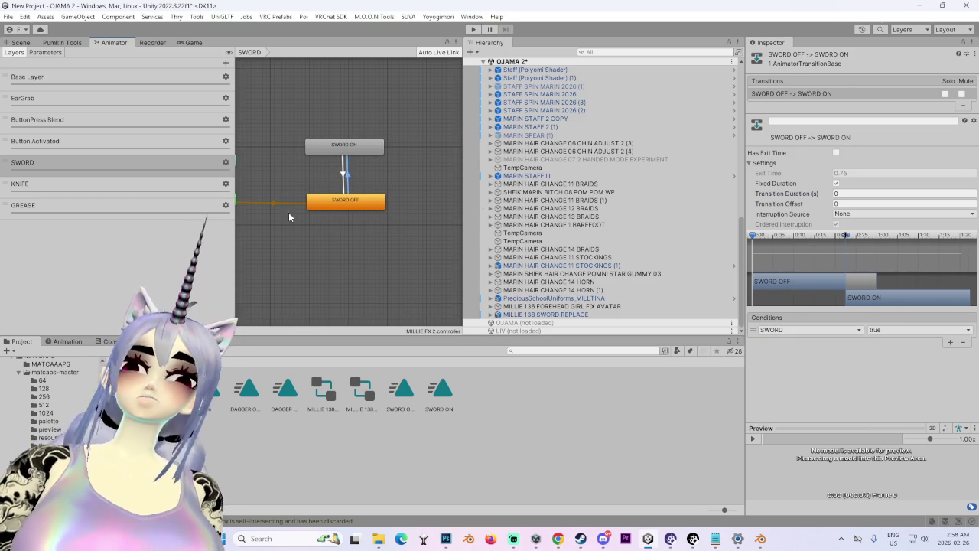
{"action": "right_click", "coordinate": [377, 436]}
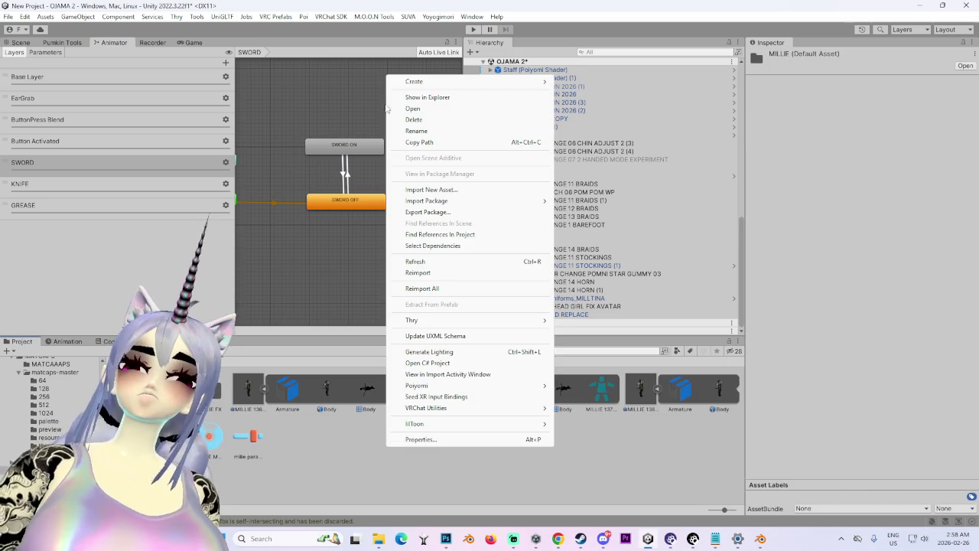
Step: Open MILLIE MENU from MILLIE 138 SWORD REPLACE's Avatar Descriptor Expressions section
{"action": "mouse_move", "coordinate": [432, 81]}
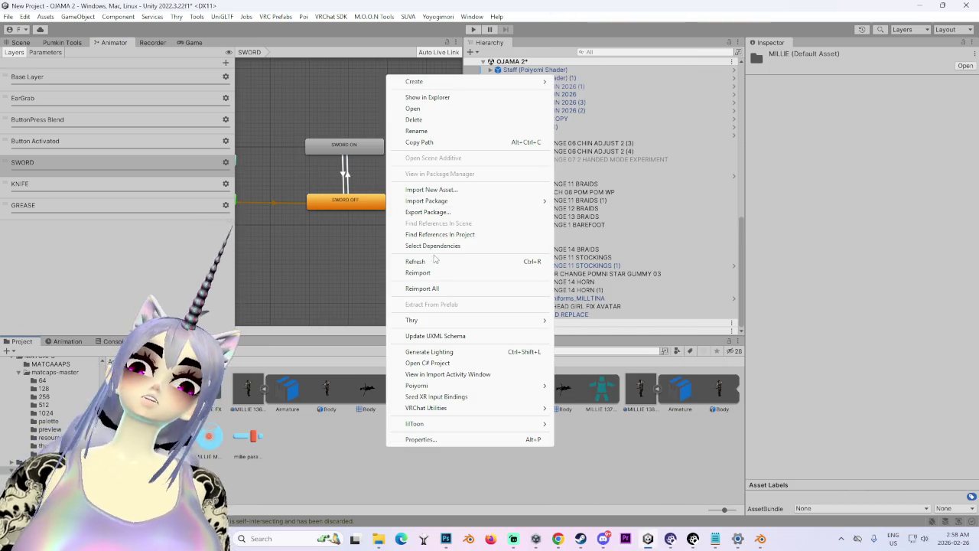
{"action": "key", "text": "Escape"}
{"action": "left_click", "coordinate": [546, 315]}
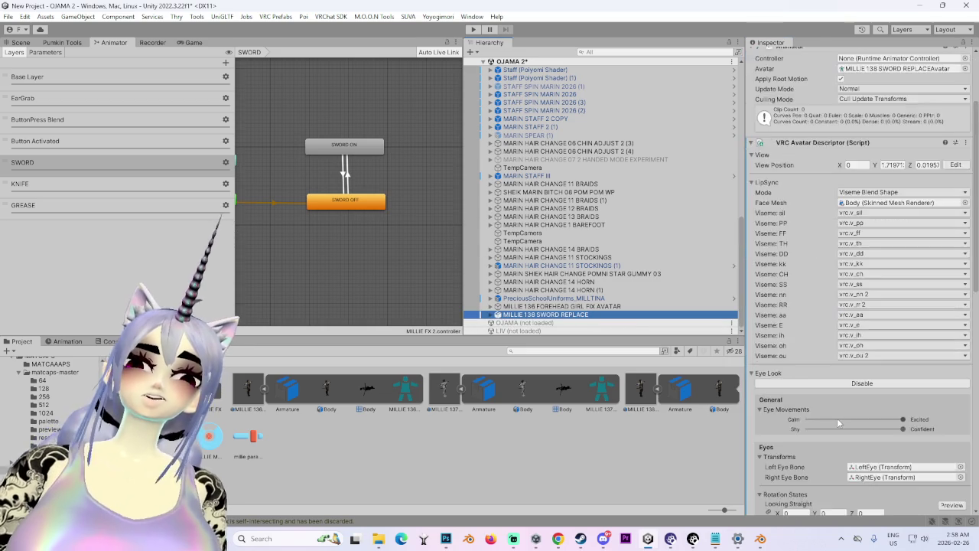
{"action": "scroll", "coordinate": [839, 423], "scroll_direction": "down", "scroll_amount": 12}
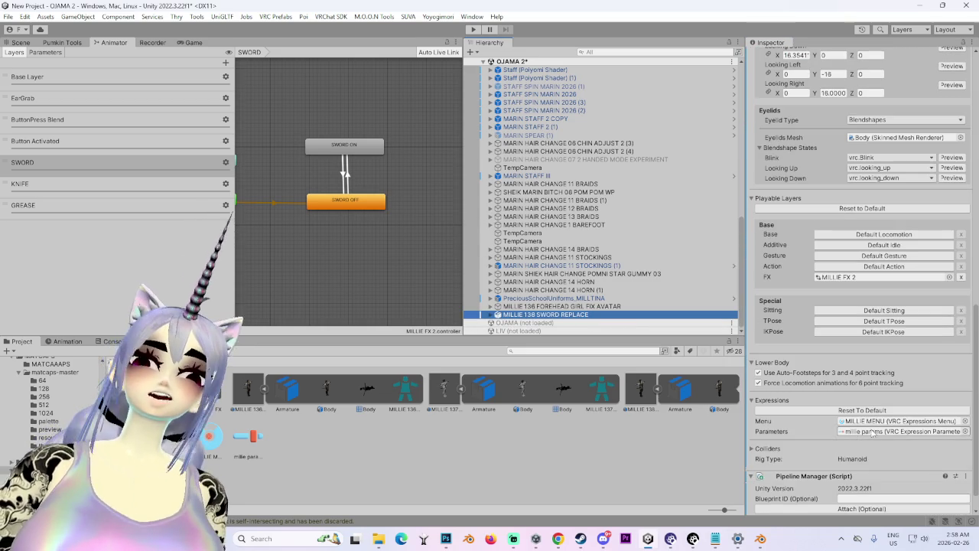
{"action": "left_click", "coordinate": [873, 431]}
{"action": "left_click", "coordinate": [215, 438]}
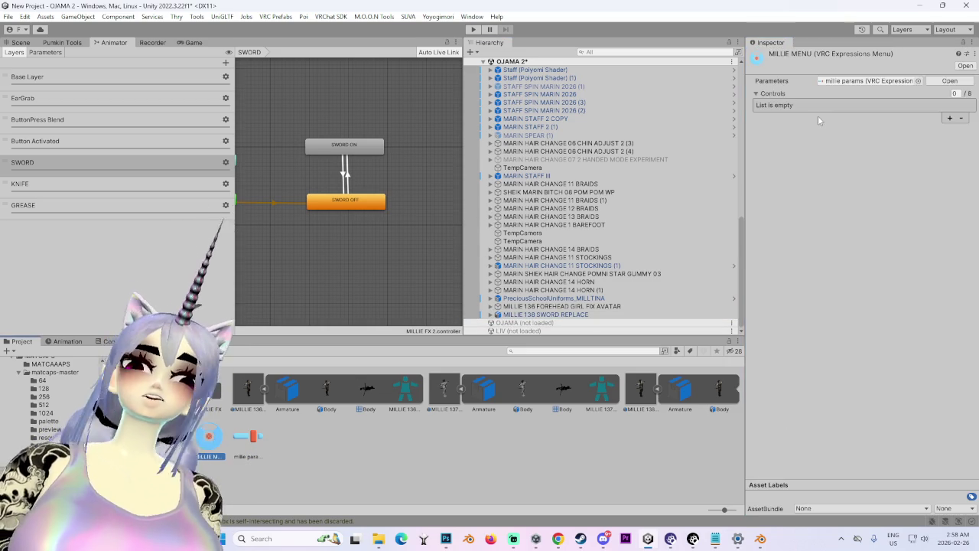
Step: Add two Toggle controls to MILLIE MENU, named SWORD and BOWIE KNIFE
{"action": "left_click", "coordinate": [951, 119]}
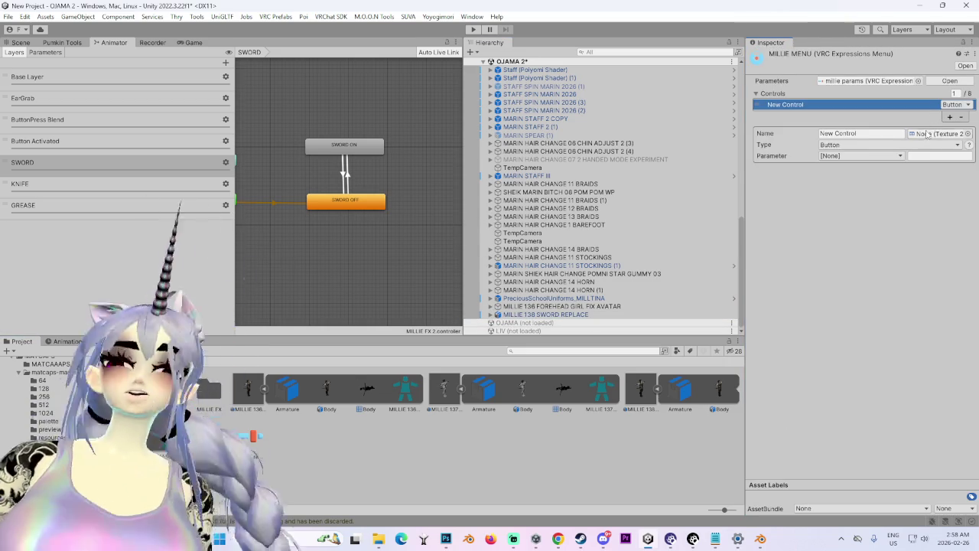
{"action": "left_click", "coordinate": [854, 144]}
{"action": "left_click", "coordinate": [838, 168]}
{"action": "left_click", "coordinate": [950, 117]}
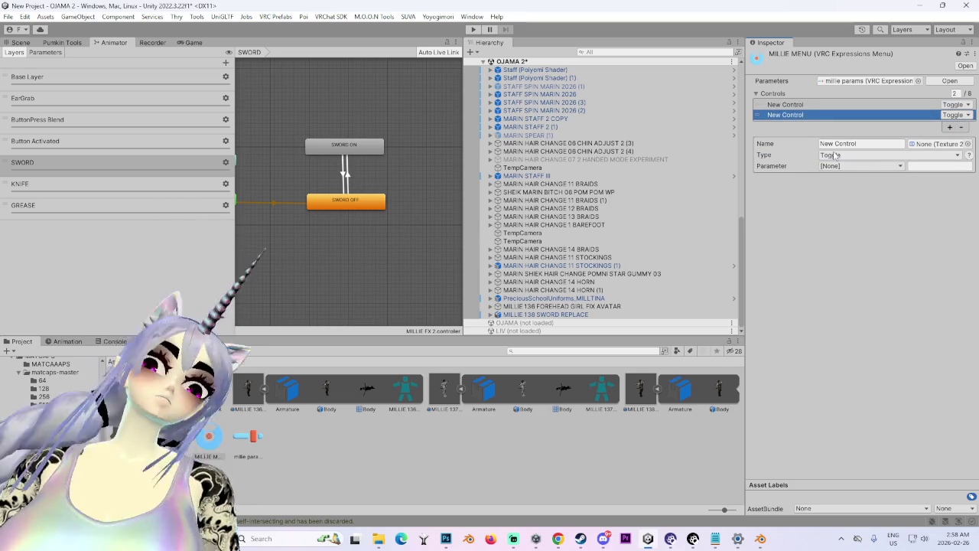
{"action": "left_click", "coordinate": [788, 105]}
{"action": "type", "text": "SWORD"}
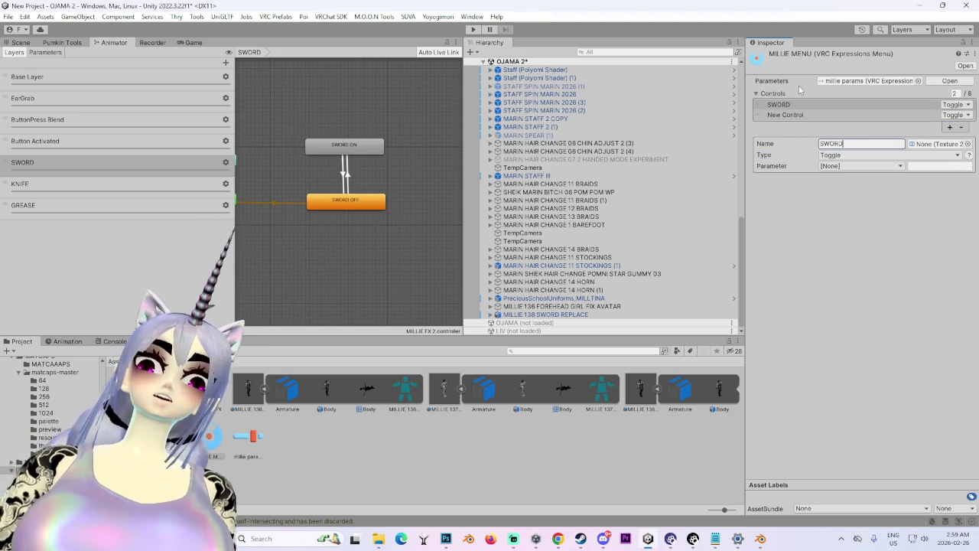
{"action": "left_click", "coordinate": [794, 115]}
{"action": "type", "text": "BOWIE KNIFE"}
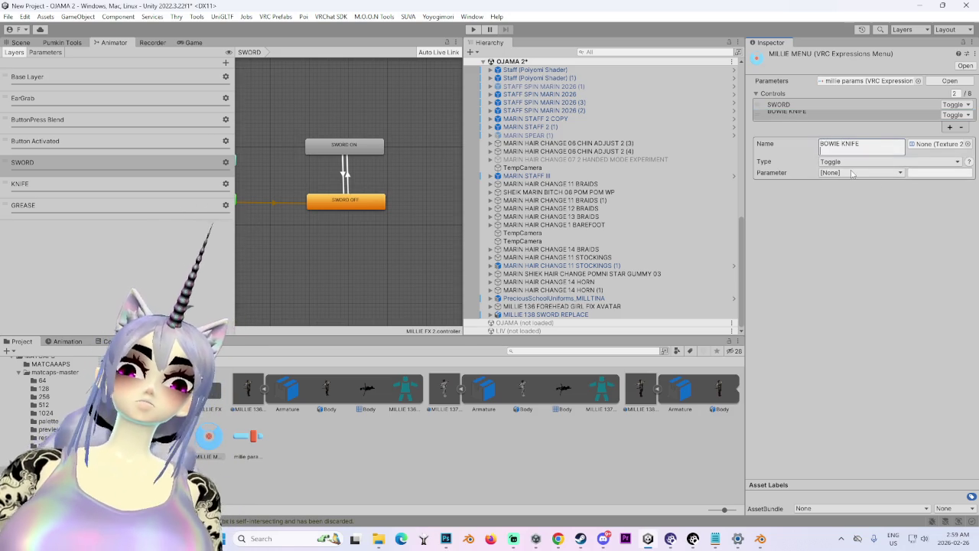
Step: Assign the SWORD Bool parameter to the SWORD toggle
{"action": "left_click", "coordinate": [852, 169]}
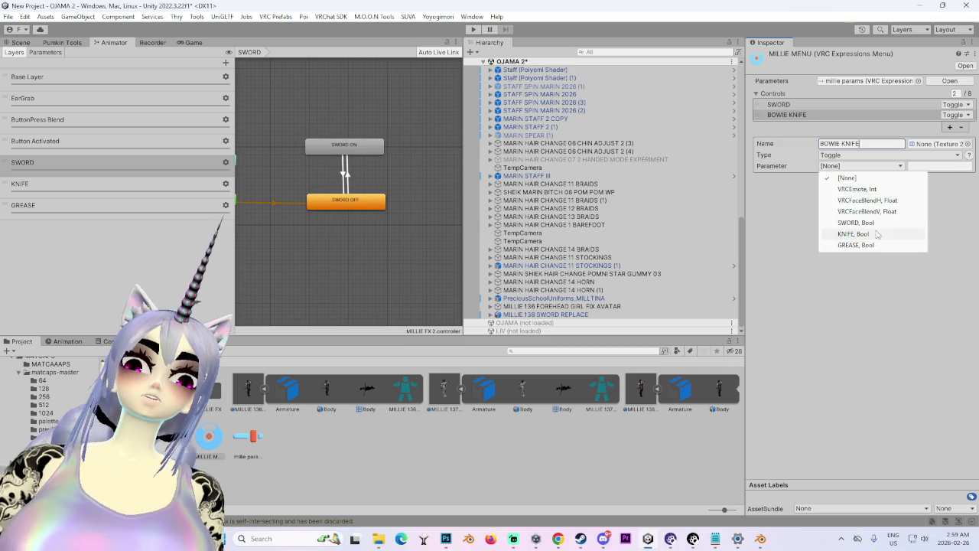
{"action": "left_click", "coordinate": [876, 234]}
{"action": "left_click", "coordinate": [785, 106]}
{"action": "left_click", "coordinate": [857, 169]}
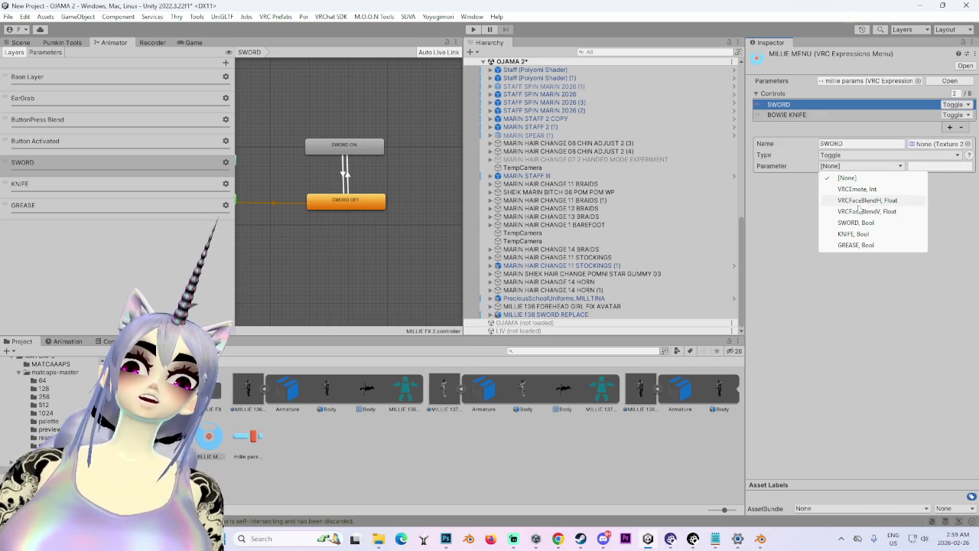
{"action": "left_click", "coordinate": [862, 220]}
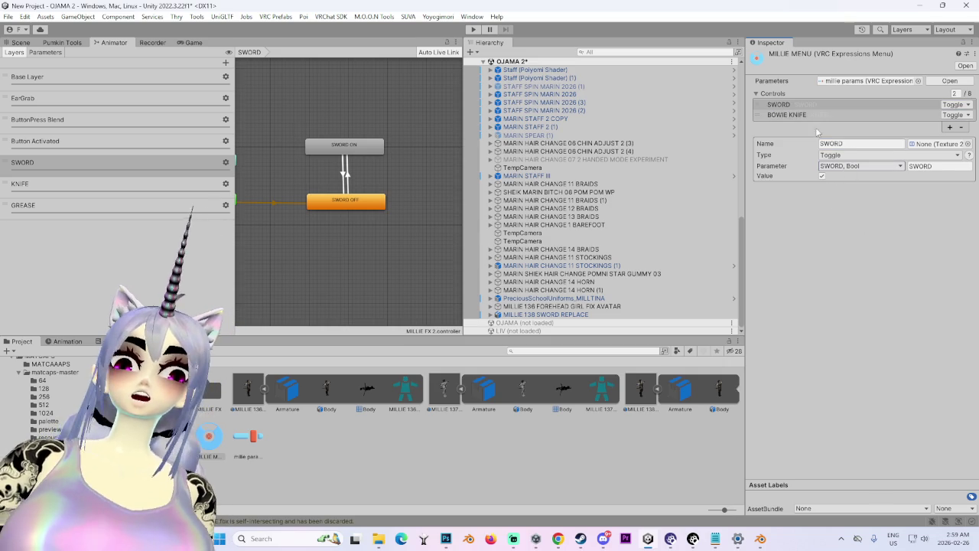
{"action": "left_click", "coordinate": [785, 115]}
{"action": "left_click", "coordinate": [785, 105]}
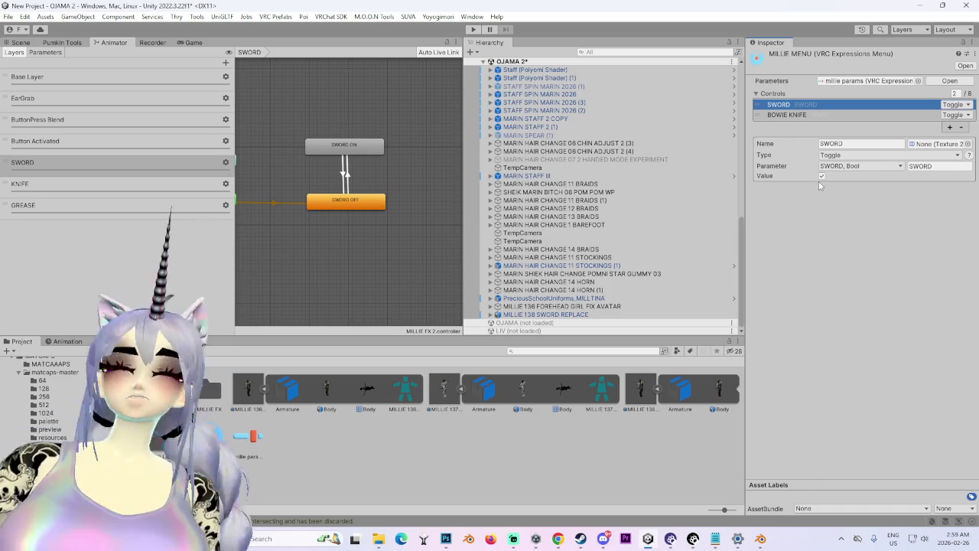
{"action": "left_click", "coordinate": [849, 197]}
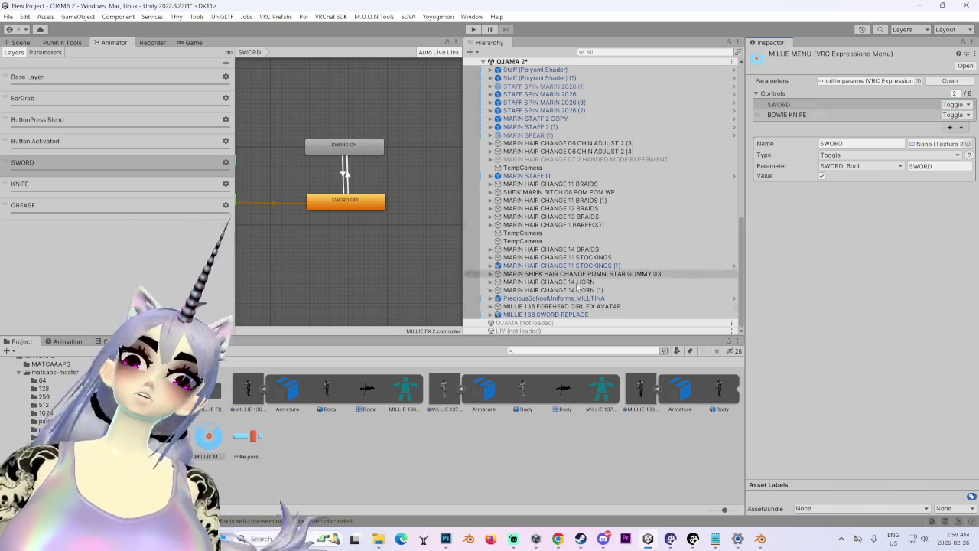
{"action": "left_click", "coordinate": [581, 314]}
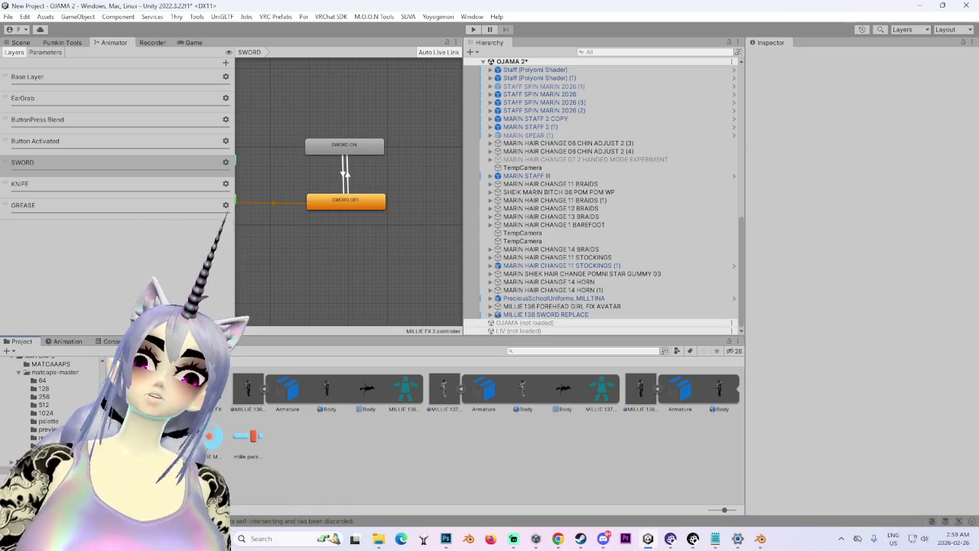
{"action": "right_click", "coordinate": [381, 445]}
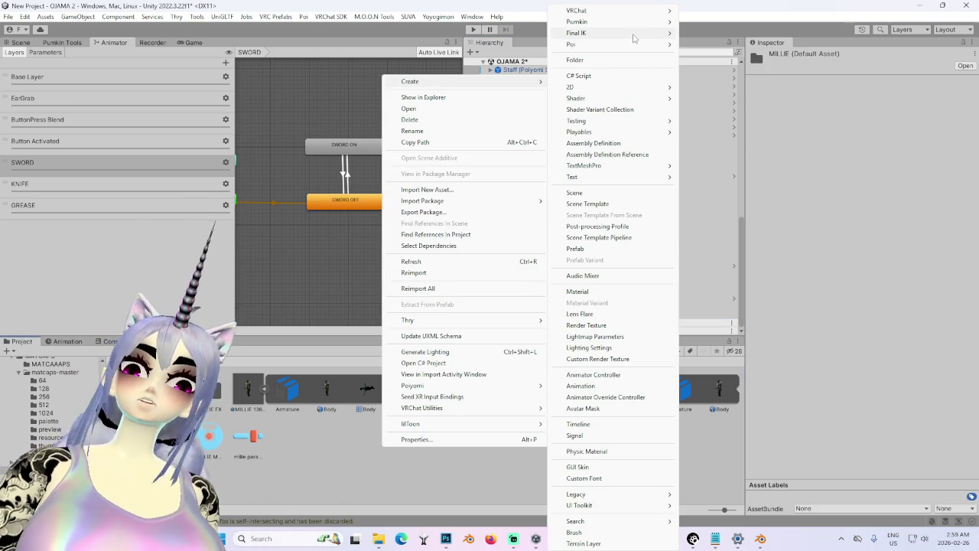
Step: Create a MILLIE FACES folder in the Project window and add a new animation clip inside it
{"action": "left_click", "coordinate": [597, 60]}
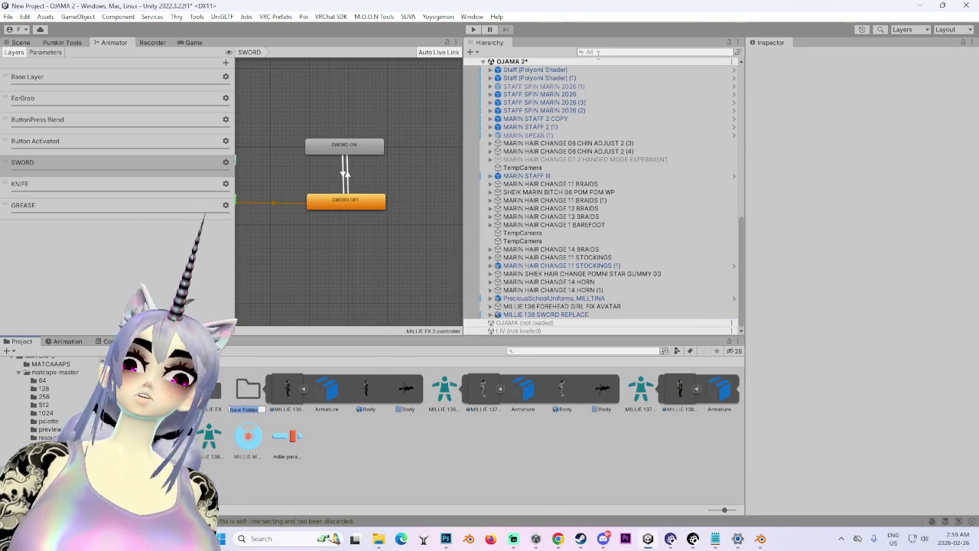
{"action": "type", "text": "MILLIE FACES"}
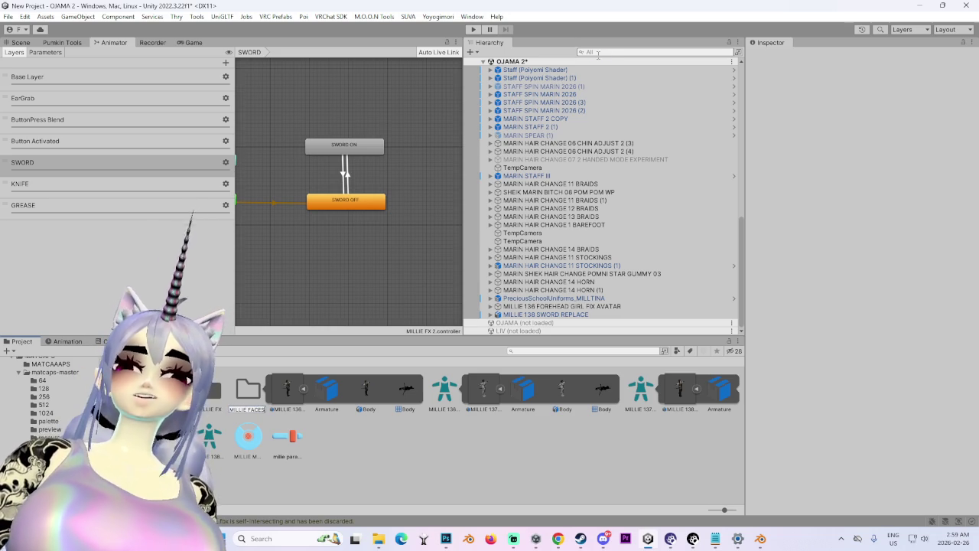
{"action": "key", "text": "Return"}
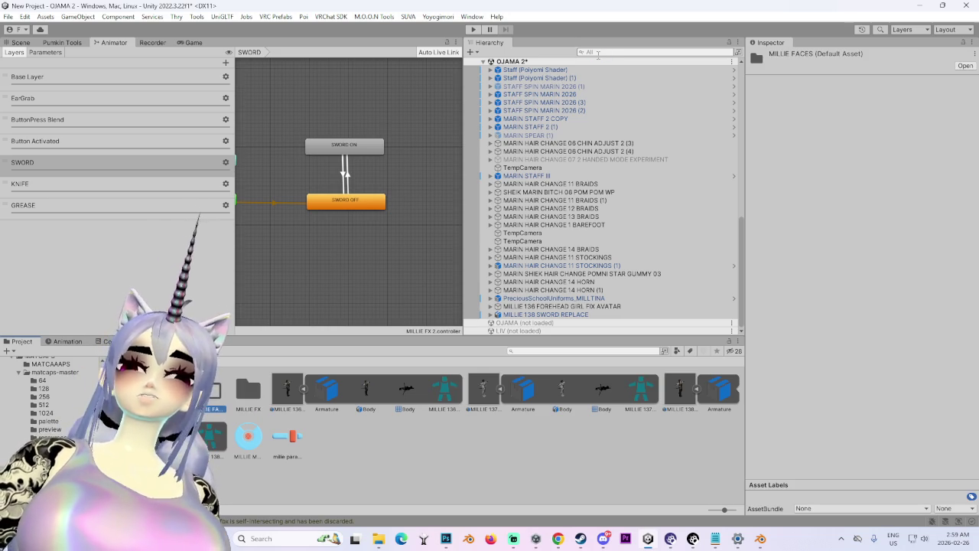
{"action": "double_click", "coordinate": [217, 390]}
{"action": "right_click", "coordinate": [349, 411]}
{"action": "mouse_move", "coordinate": [405, 50]}
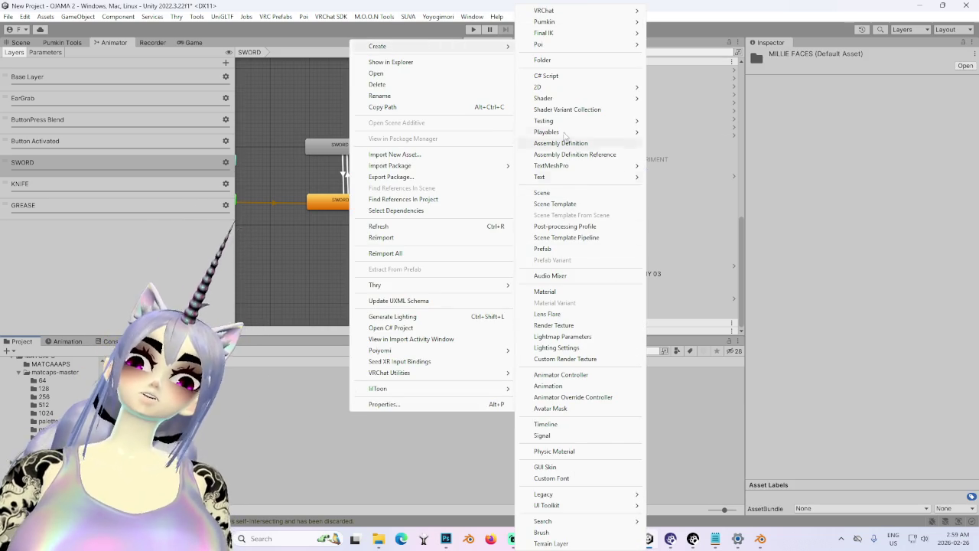
{"action": "left_click", "coordinate": [555, 389]}
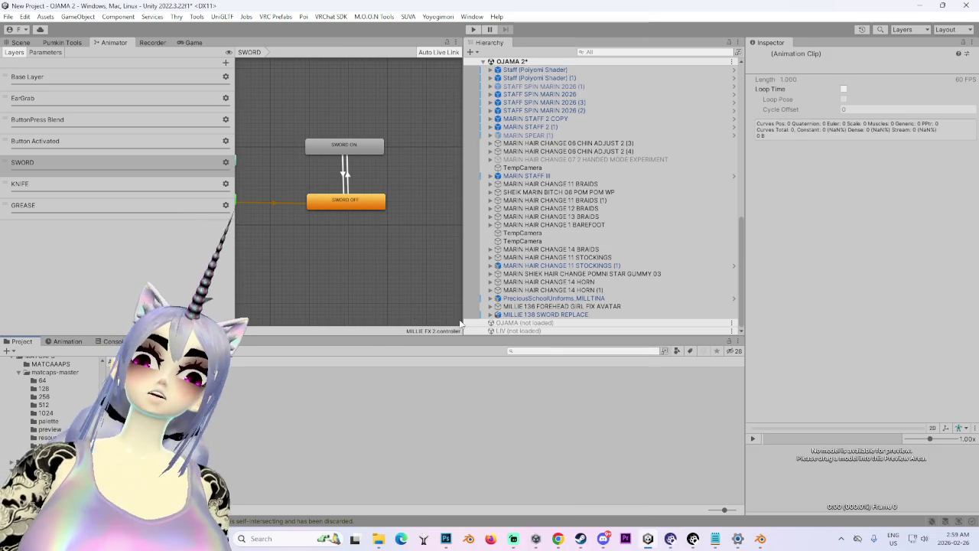
Step: Duplicate the MILLIE 138 SWORD REPLACE avatar several times in the hierarchy with Ctrl+D
{"action": "left_click", "coordinate": [581, 316]}
{"action": "key", "text": "ctrl+d"}
{"action": "key", "text": "ctrl+d"}
{"action": "key", "text": "ctrl+d"}
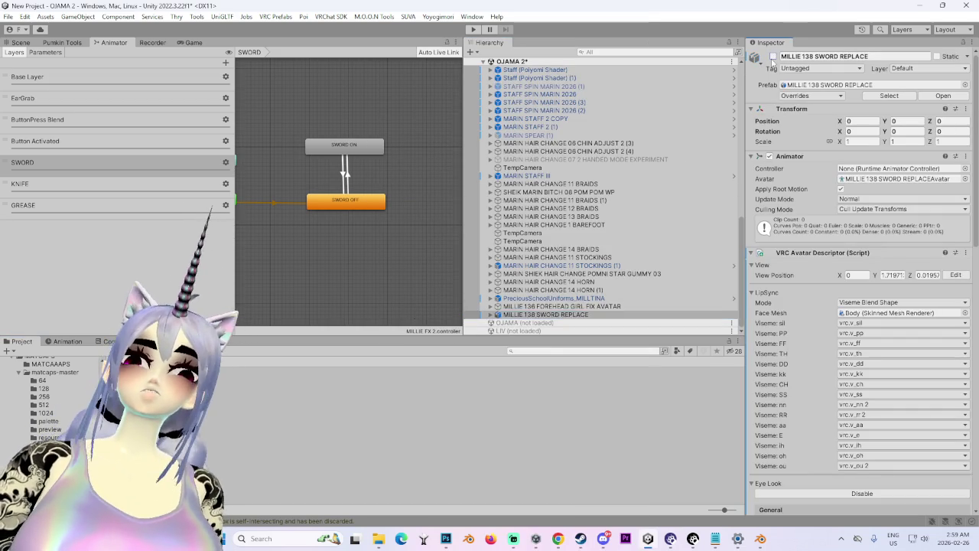
{"action": "key", "text": "ctrl+d"}
{"action": "key", "text": "ctrl+d"}
{"action": "key", "text": "ctrl+d"}
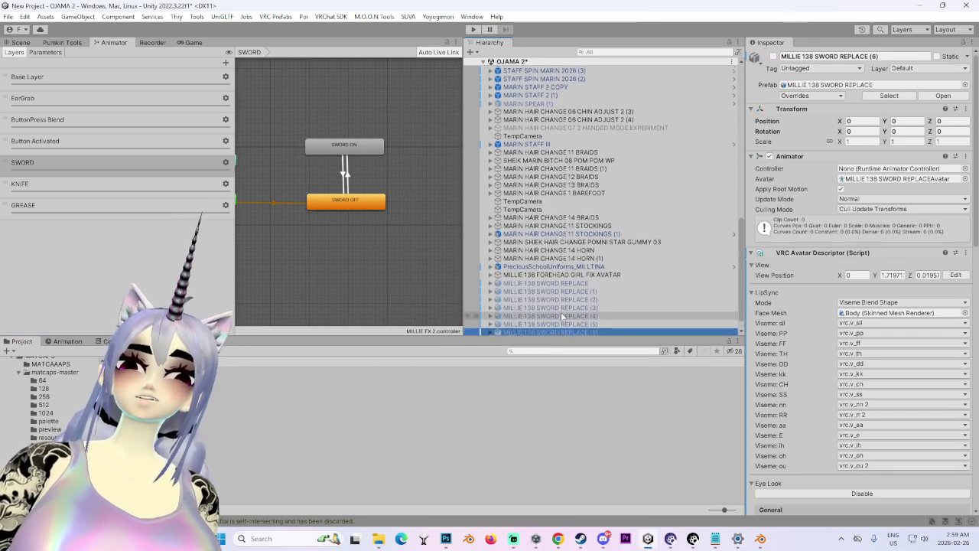